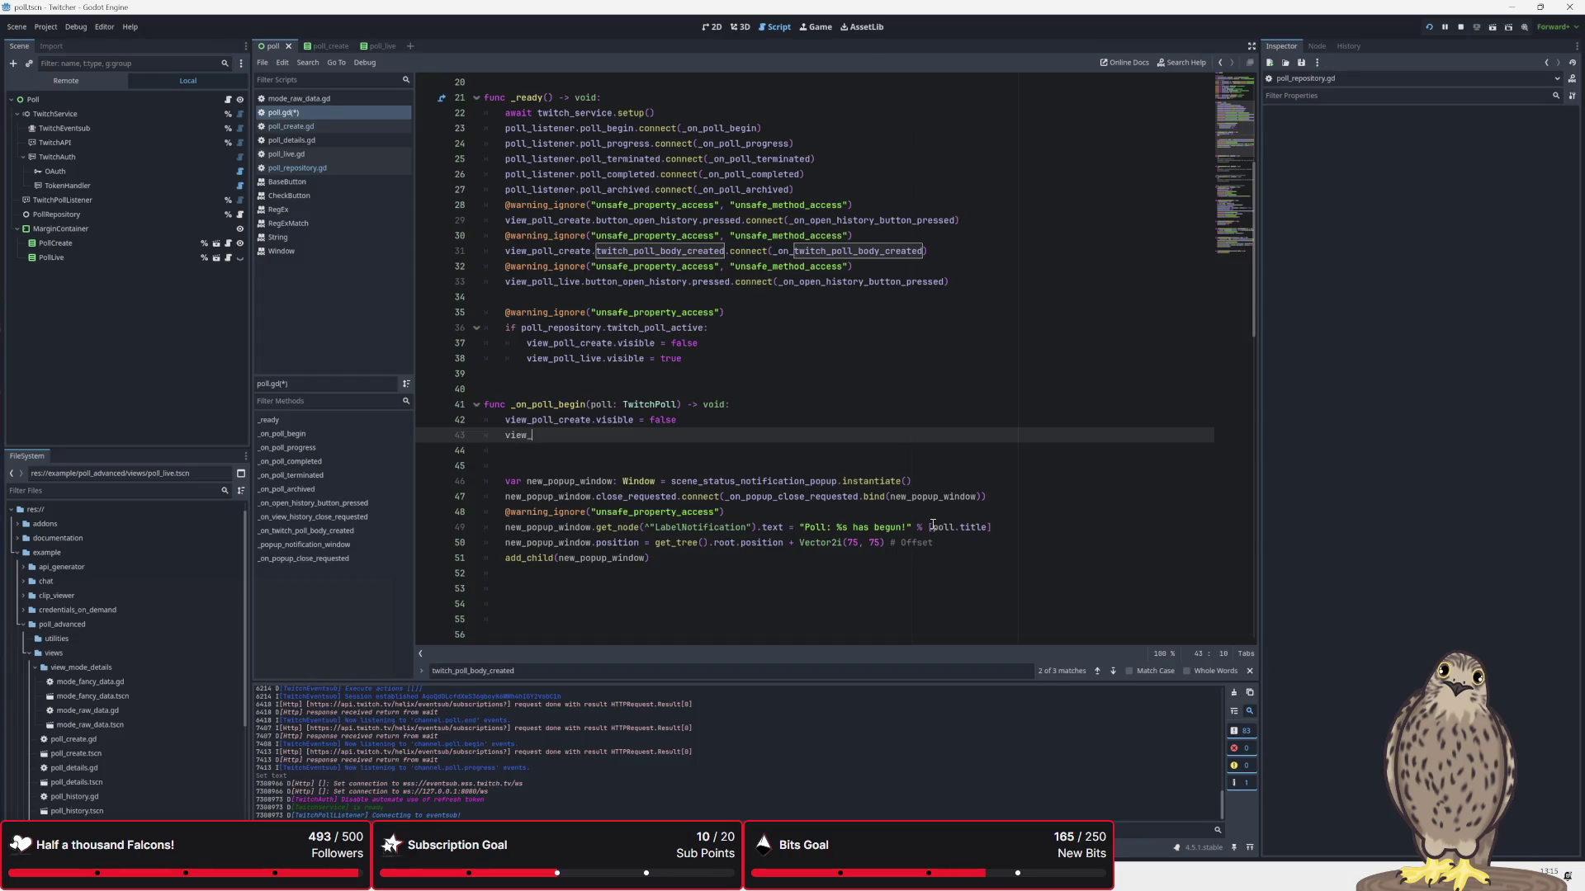
Add the line view_poll_live.visible = true on line 43 of _on_poll_begin
{"action": "type", "text": "live.vis"}
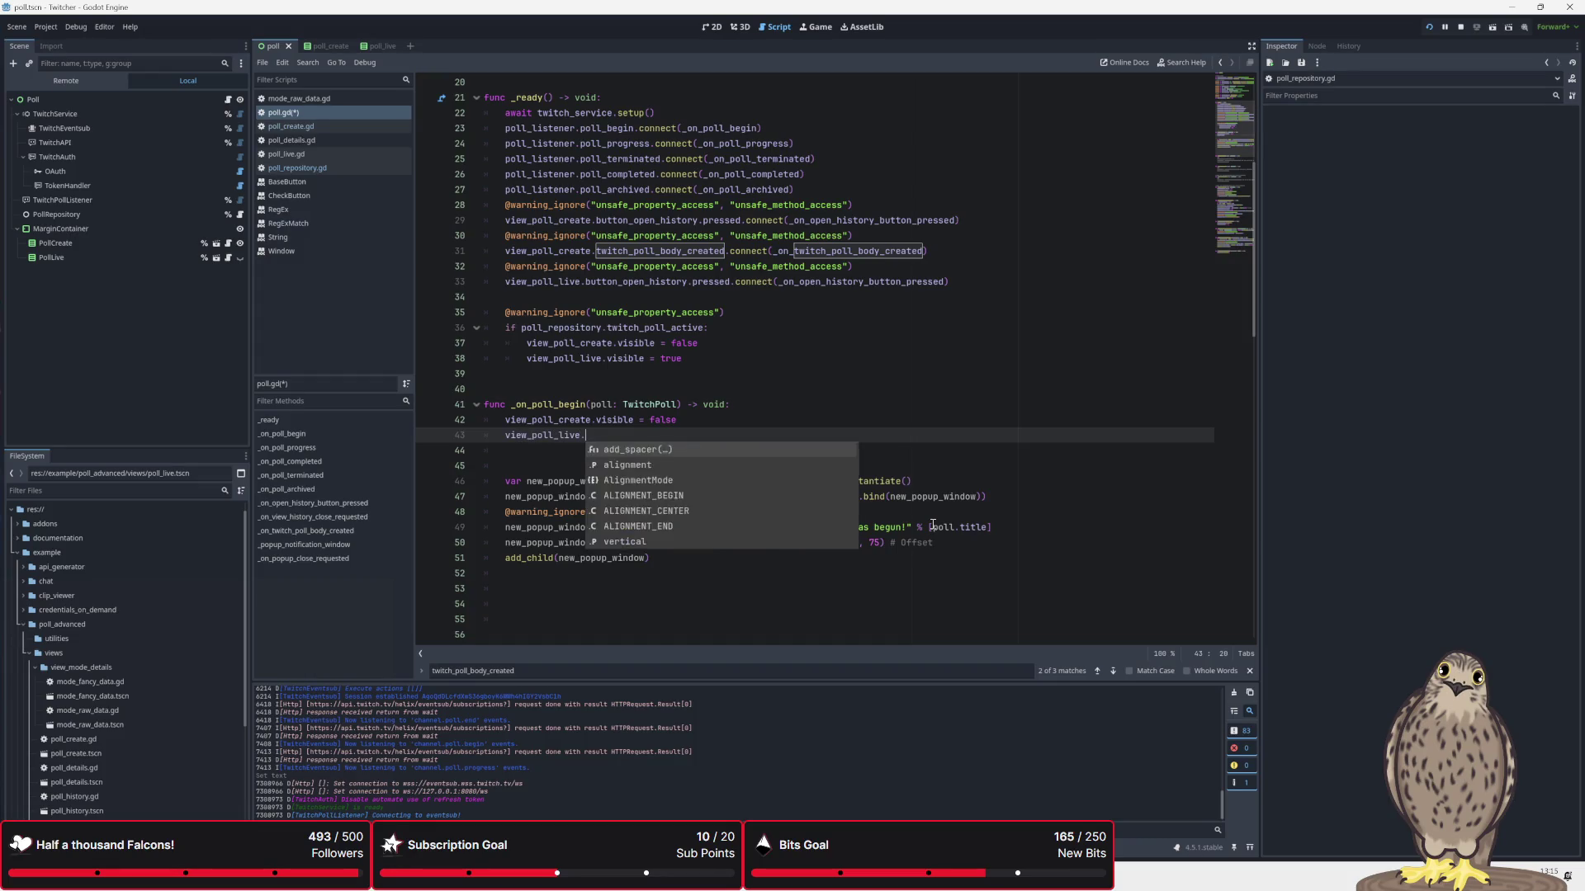
{"action": "key", "text": "Return"}
{"action": "type", "text": "true"}
{"action": "key", "text": "Escape"}
{"action": "key", "text": "Return"}
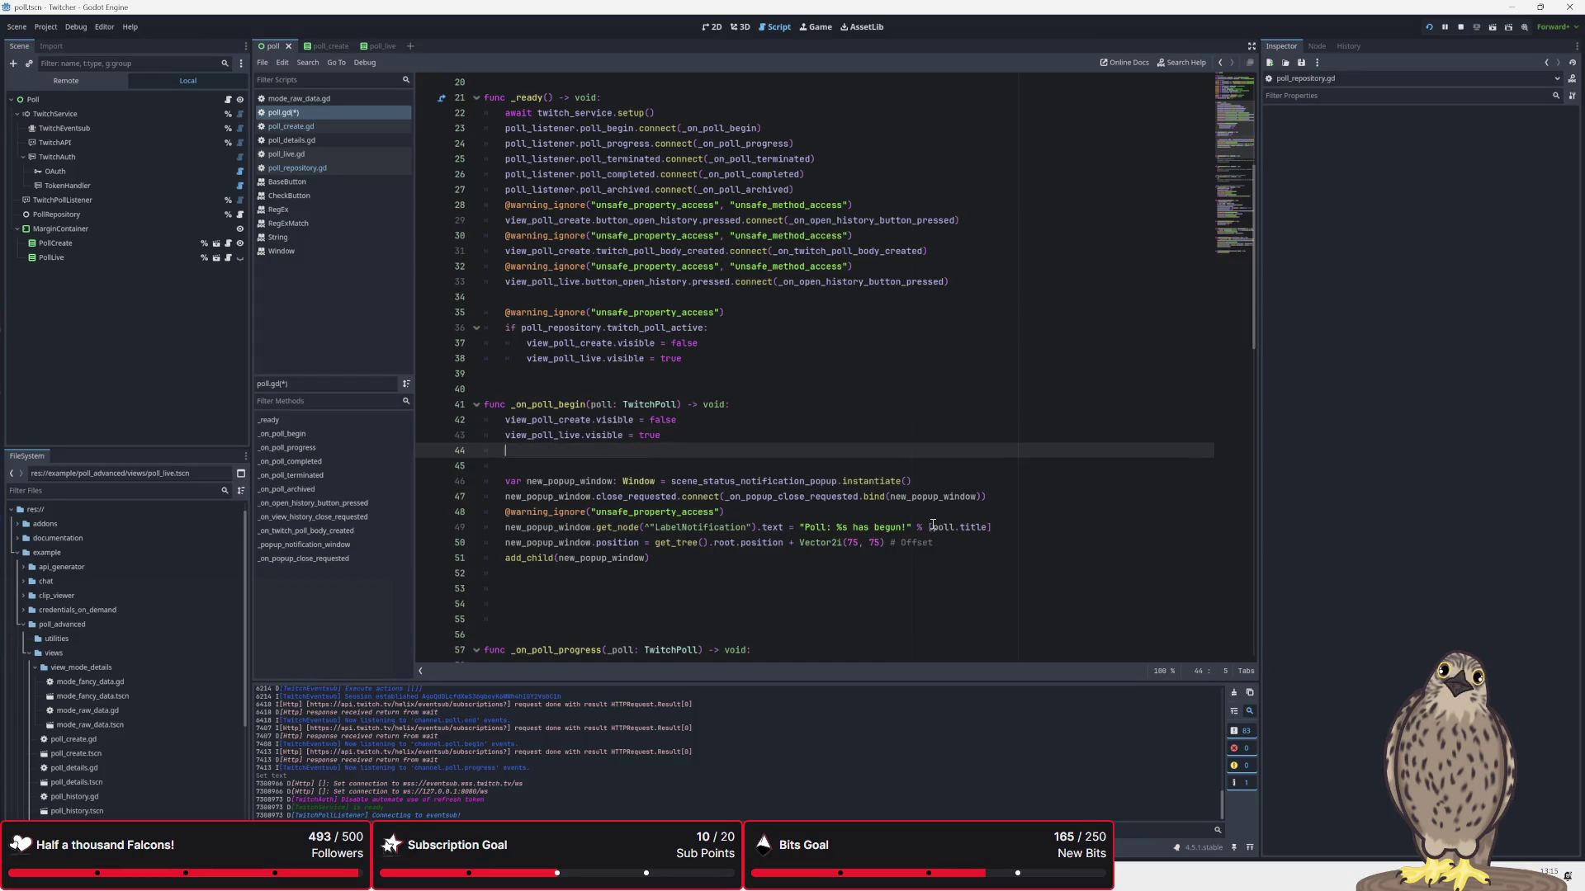
Delete the blank lines above the popup code and after add_child with Ctrl+Shift+K
{"action": "key", "text": "Down"}
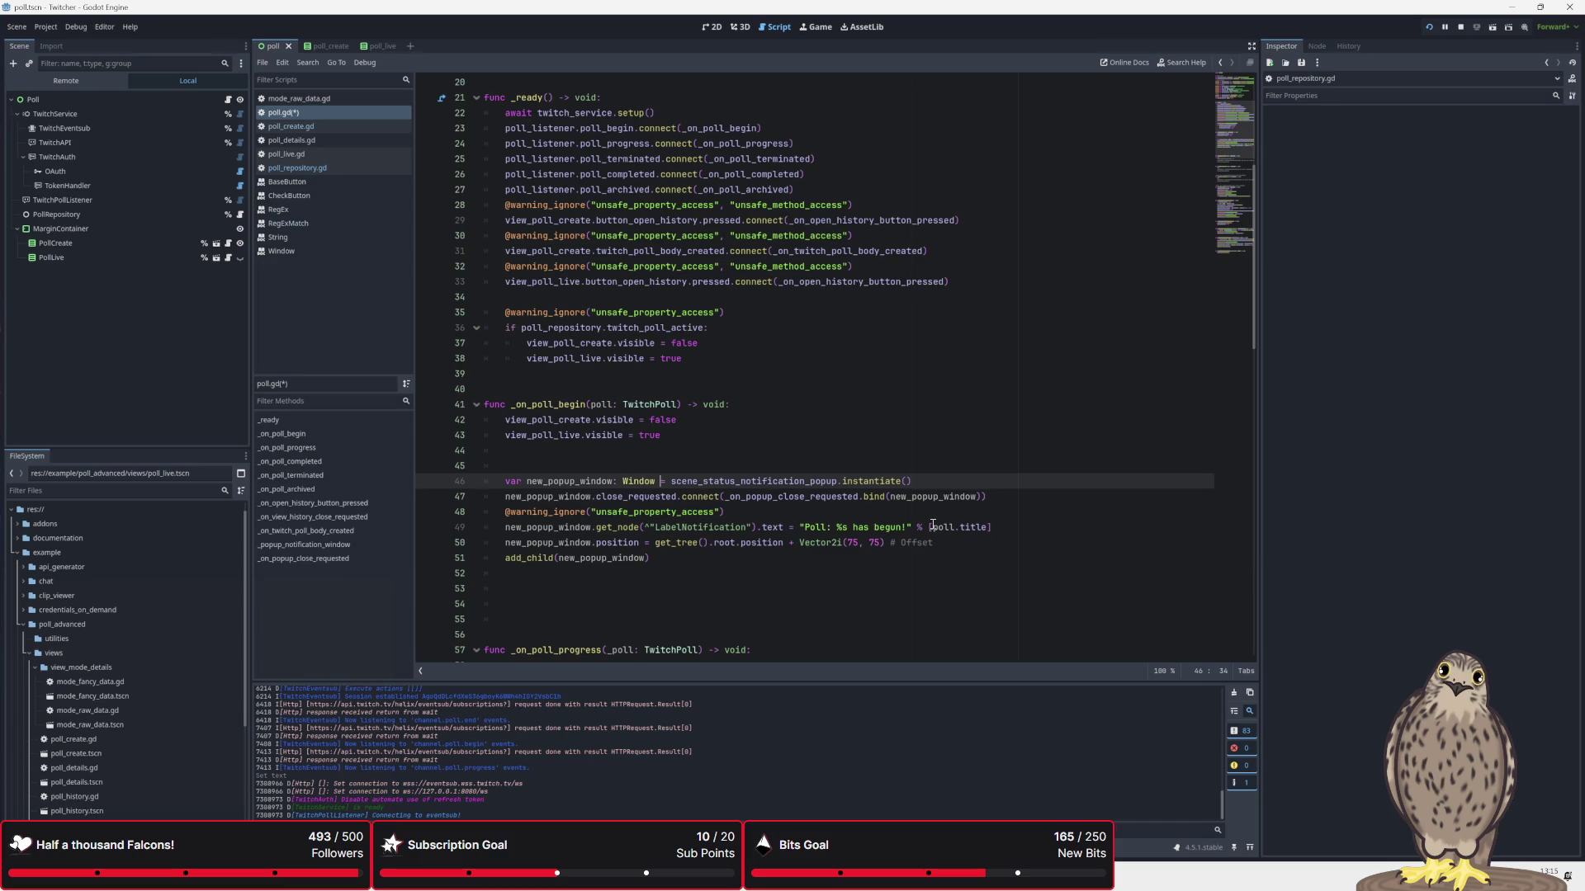
{"action": "key", "text": "Up"}
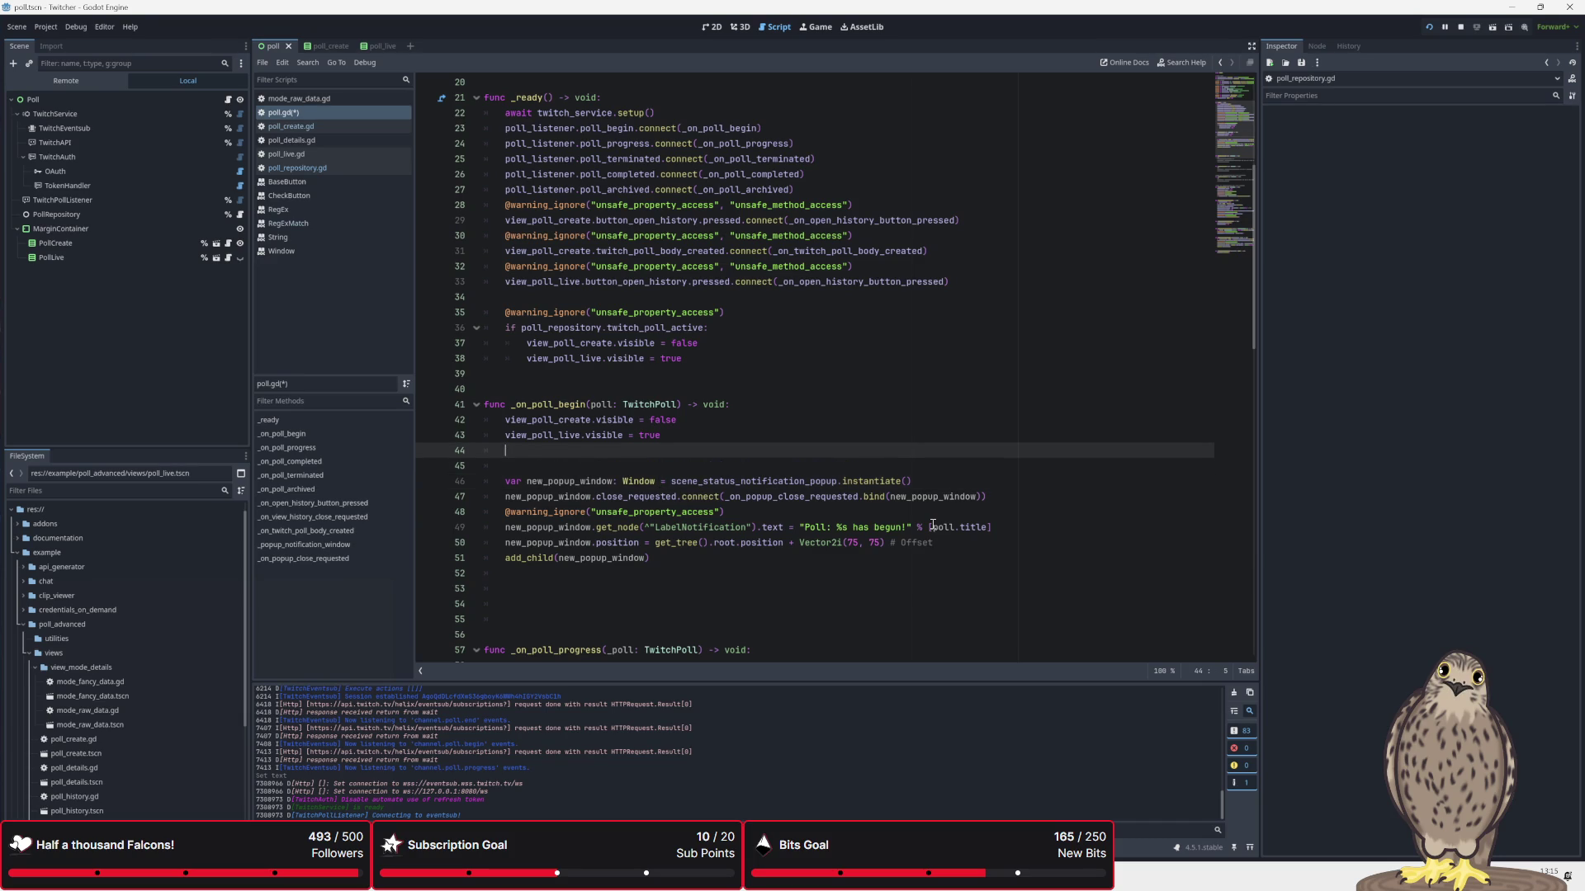
{"action": "key", "text": "Down"}
{"action": "key", "text": "Down"}
{"action": "key", "text": "Down"}
{"action": "key", "text": "Up"}
{"action": "key", "text": "Up"}
{"action": "key", "text": "Up"}
{"action": "key", "text": "ctrl+shift+k"}
{"action": "key", "text": "ctrl+shift+k"}
{"action": "key", "text": "Down"}
{"action": "key", "text": "Down"}
{"action": "key", "text": "Down"}
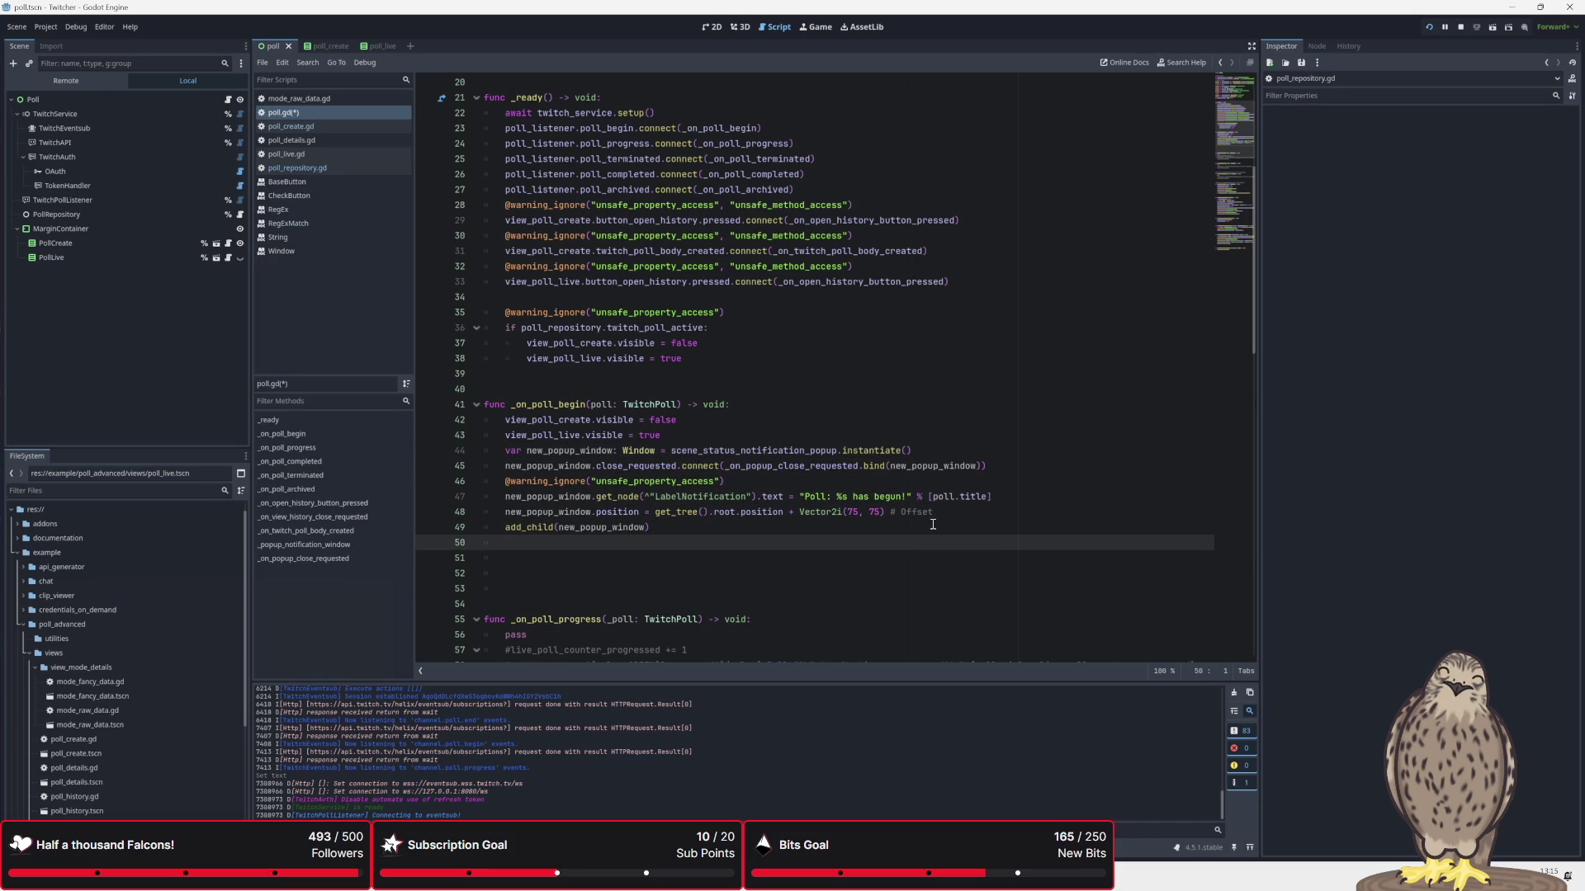
{"action": "scroll", "coordinate": [933, 525], "scroll_direction": "down", "scroll_amount": 3}
{"action": "key", "text": "ctrl+shift+k"}
{"action": "key", "text": "ctrl+shift+k"}
{"action": "key", "text": "ctrl+shift+k"}
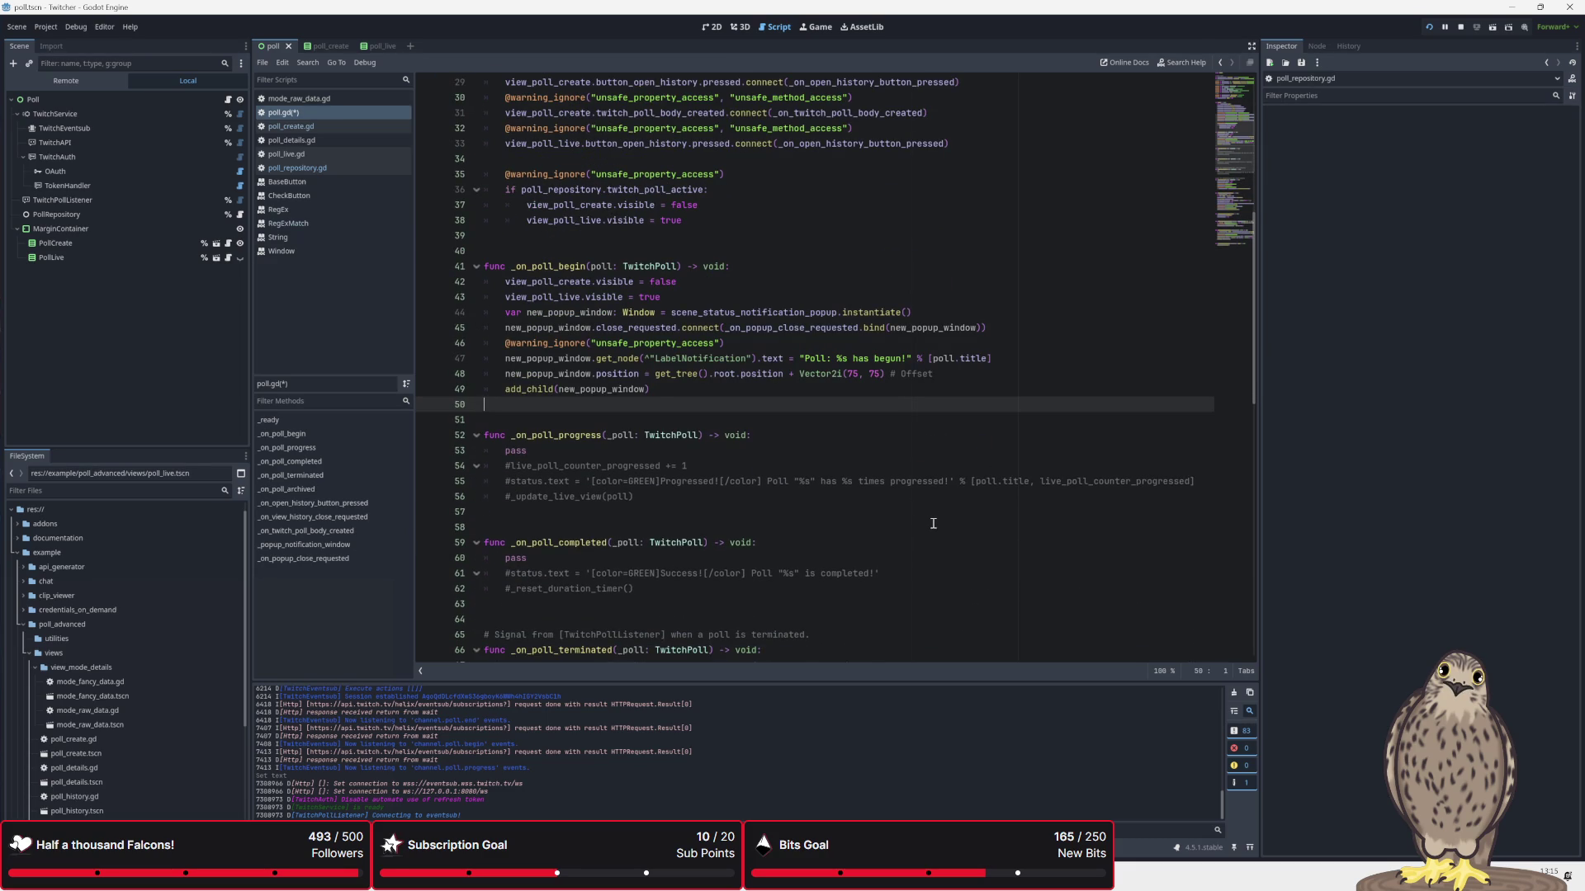
Scroll through poll.gd to review the edited _on_poll_begin handler
{"action": "scroll", "coordinate": [553, 320], "scroll_direction": "down", "scroll_amount": 3}
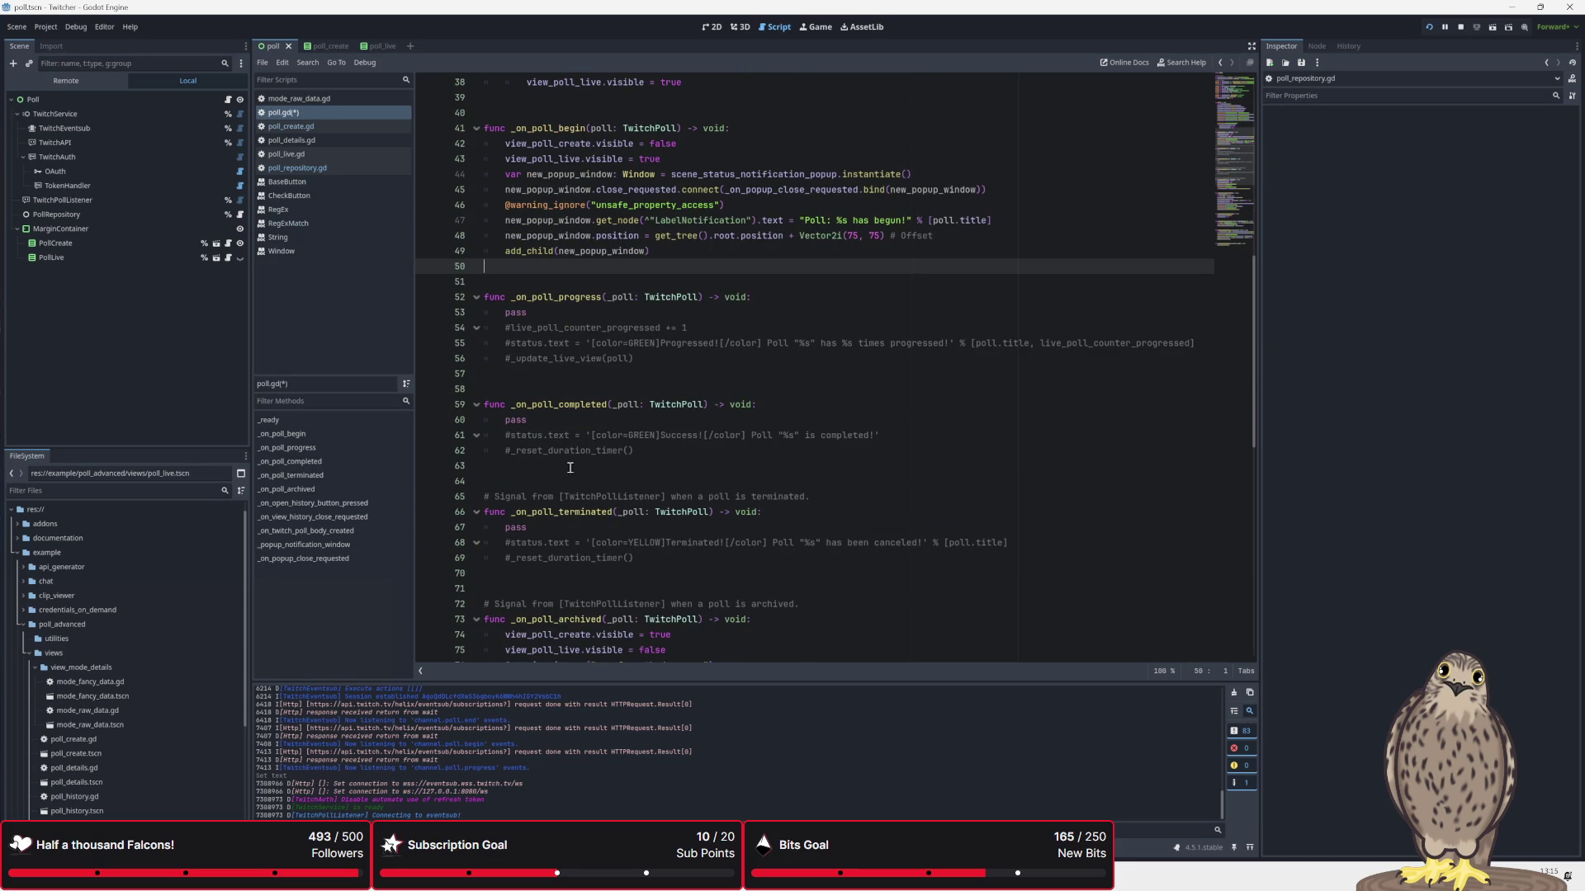
{"action": "scroll", "coordinate": [722, 588], "scroll_direction": "up", "scroll_amount": 3}
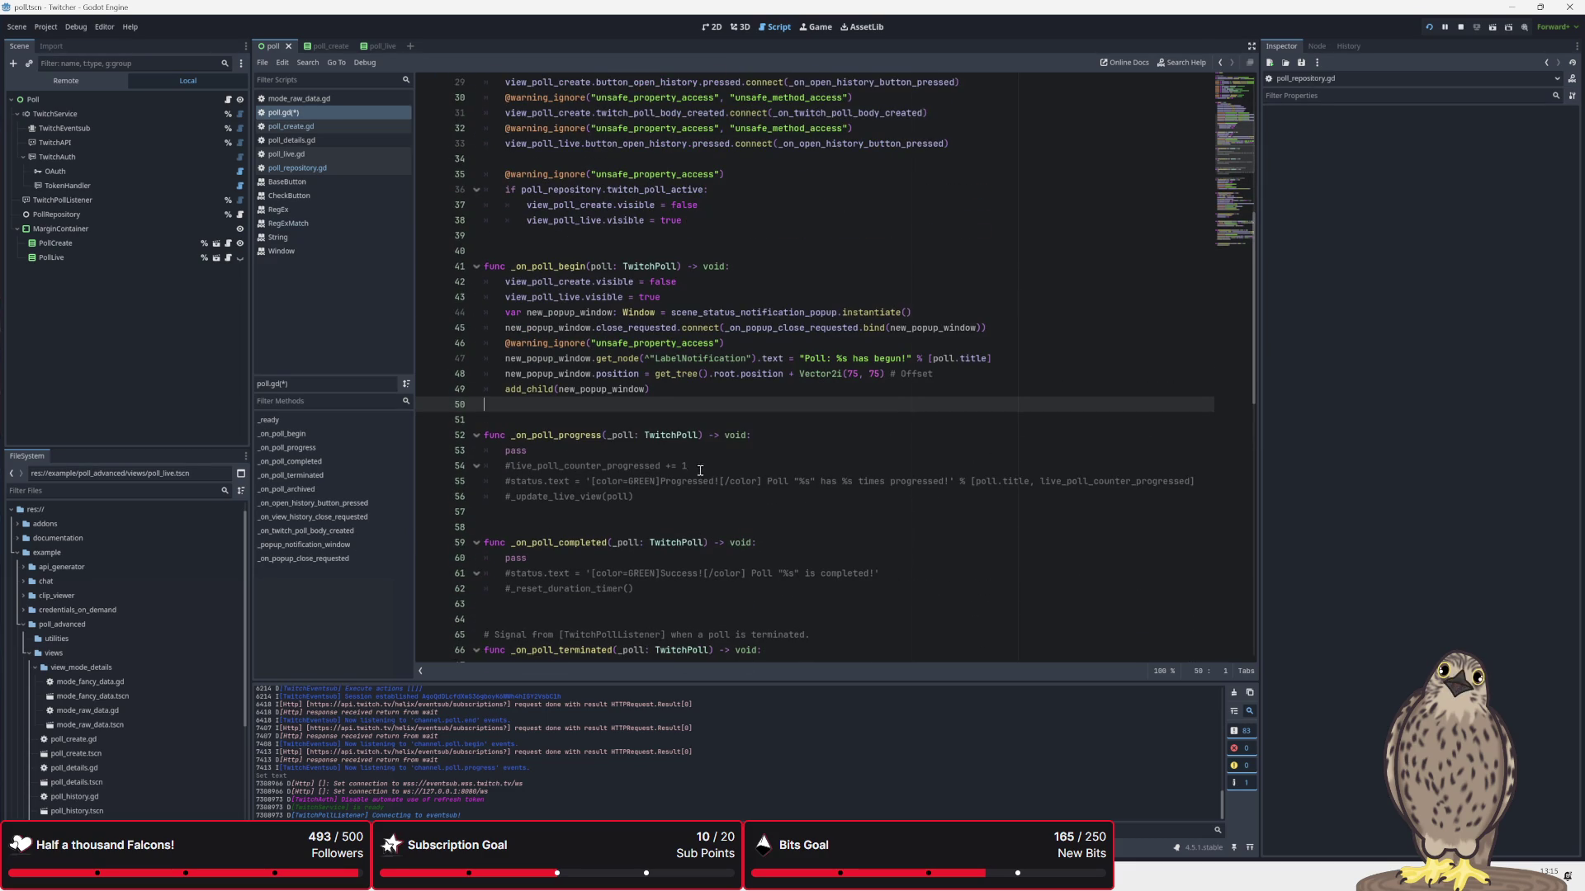
{"action": "scroll", "coordinate": [683, 463], "scroll_direction": "down", "scroll_amount": 1}
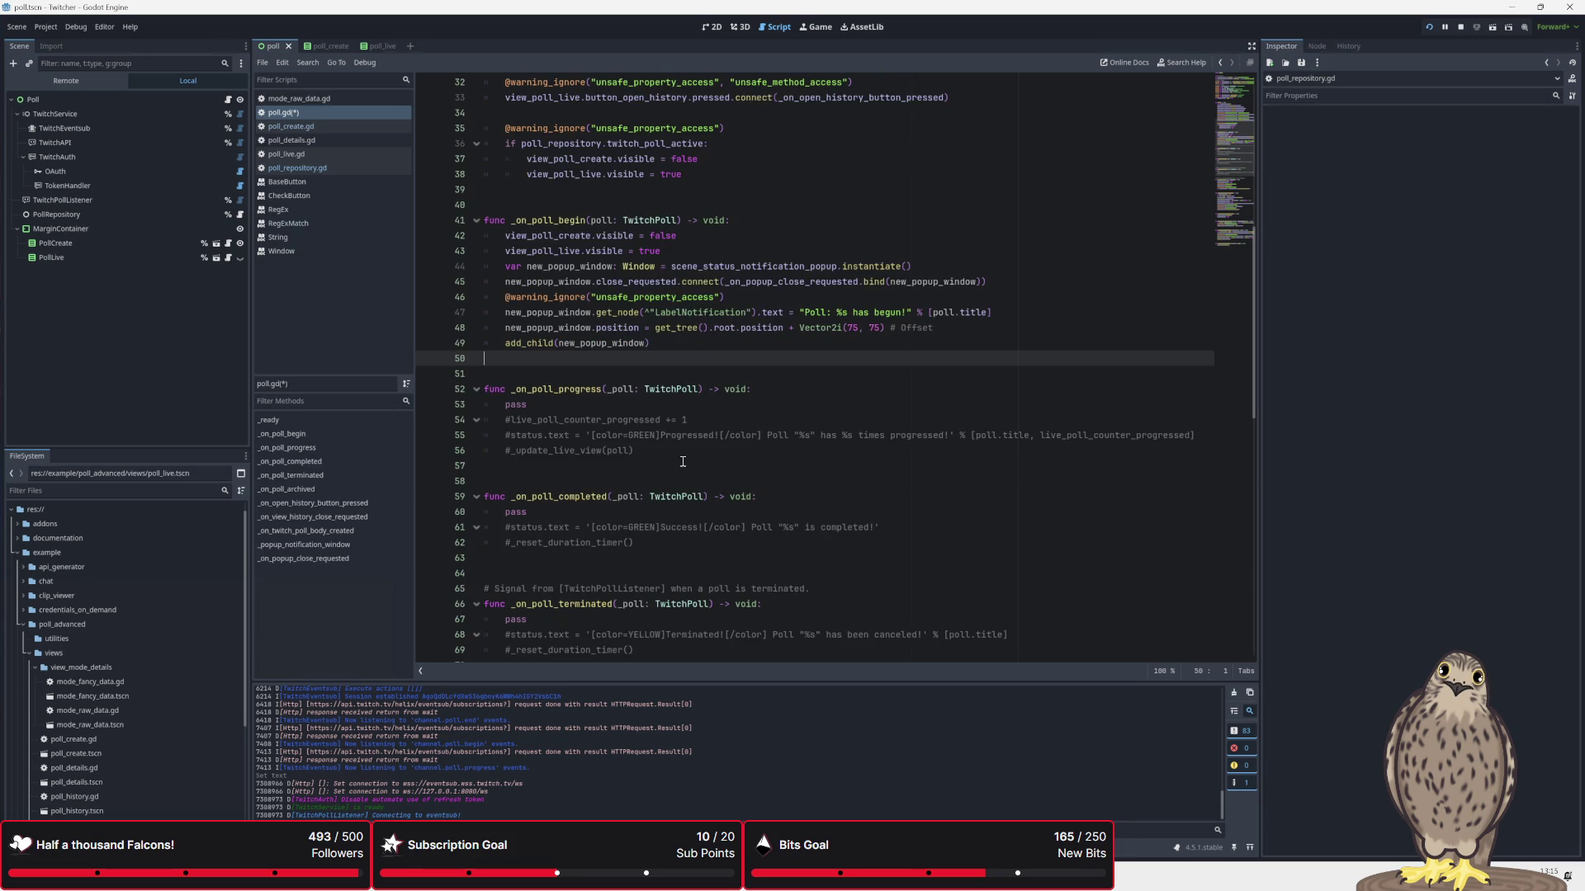
{"action": "scroll", "coordinate": [680, 462], "scroll_direction": "down", "scroll_amount": 2}
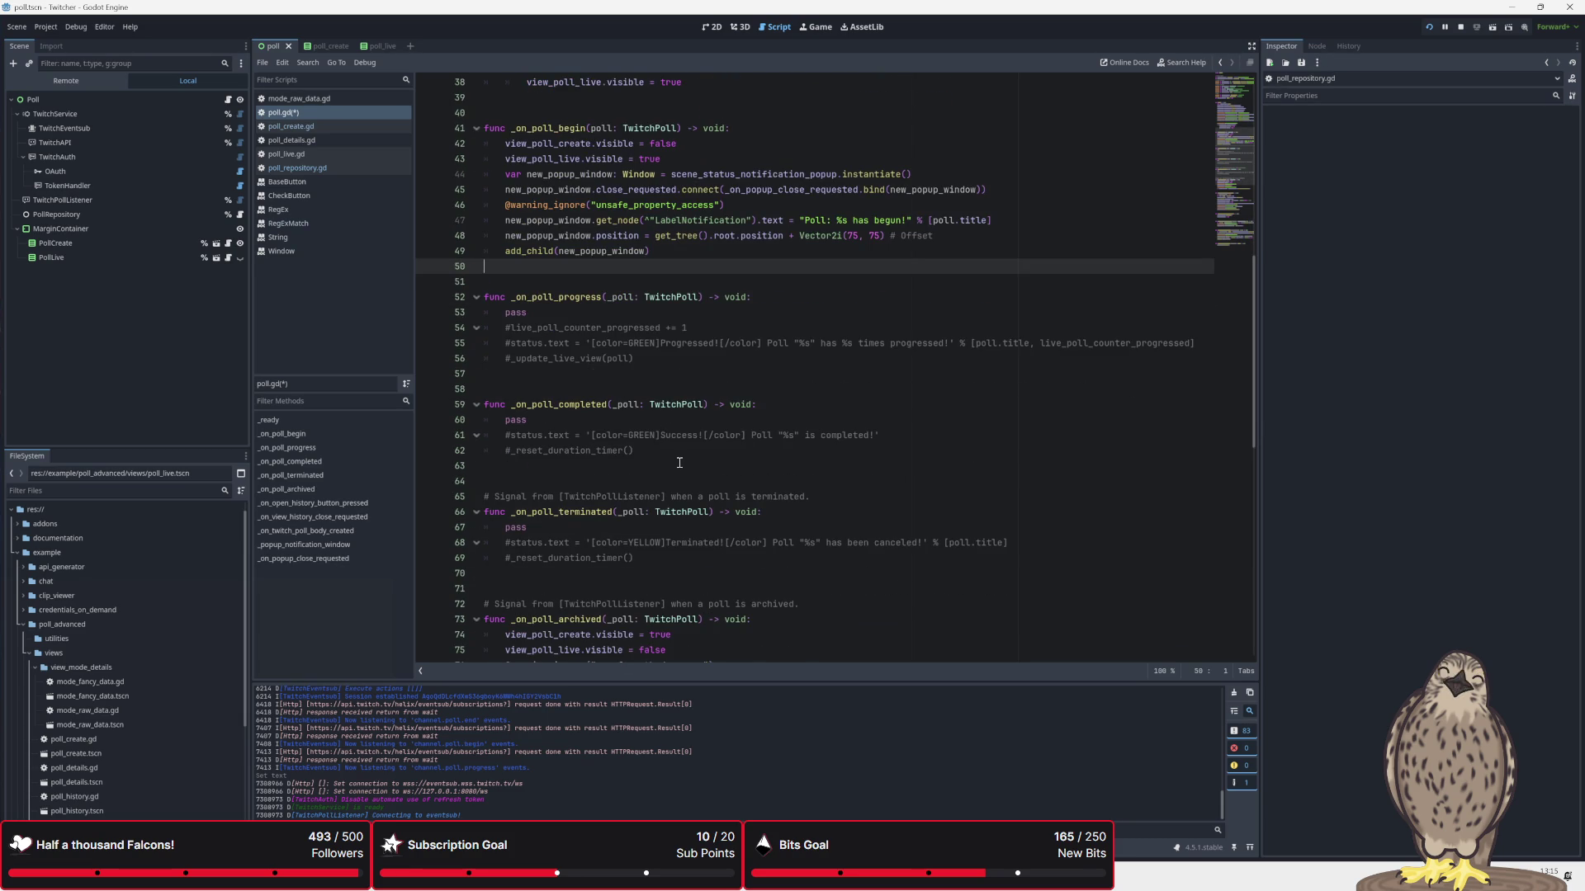
{"action": "scroll", "coordinate": [680, 463], "scroll_direction": "up", "scroll_amount": 4}
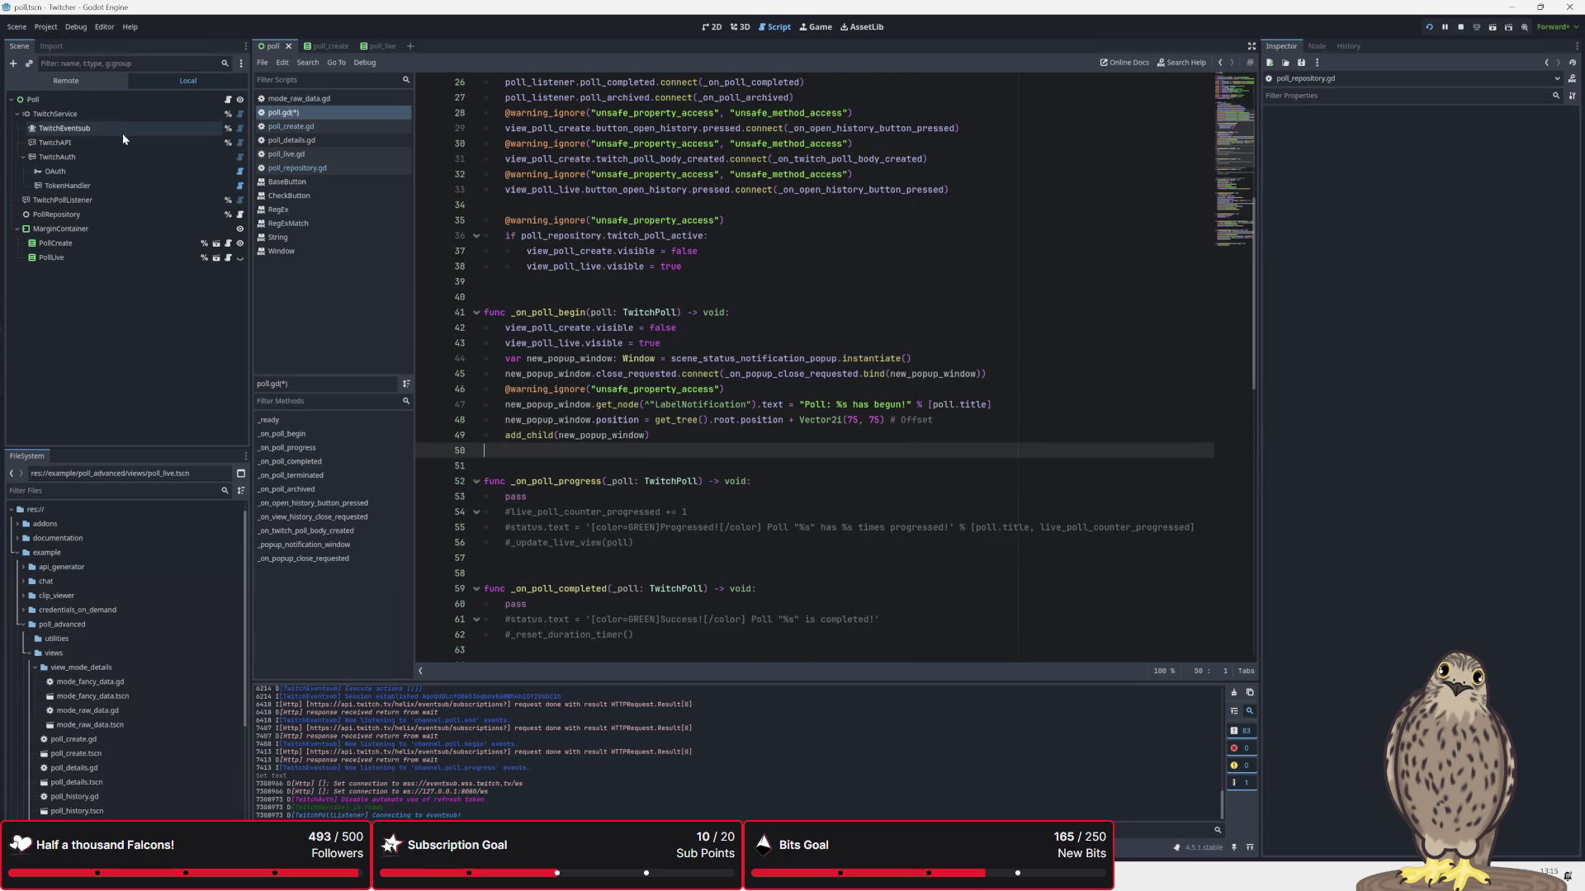
{"action": "scroll", "coordinate": [653, 495], "scroll_direction": "up", "scroll_amount": 3}
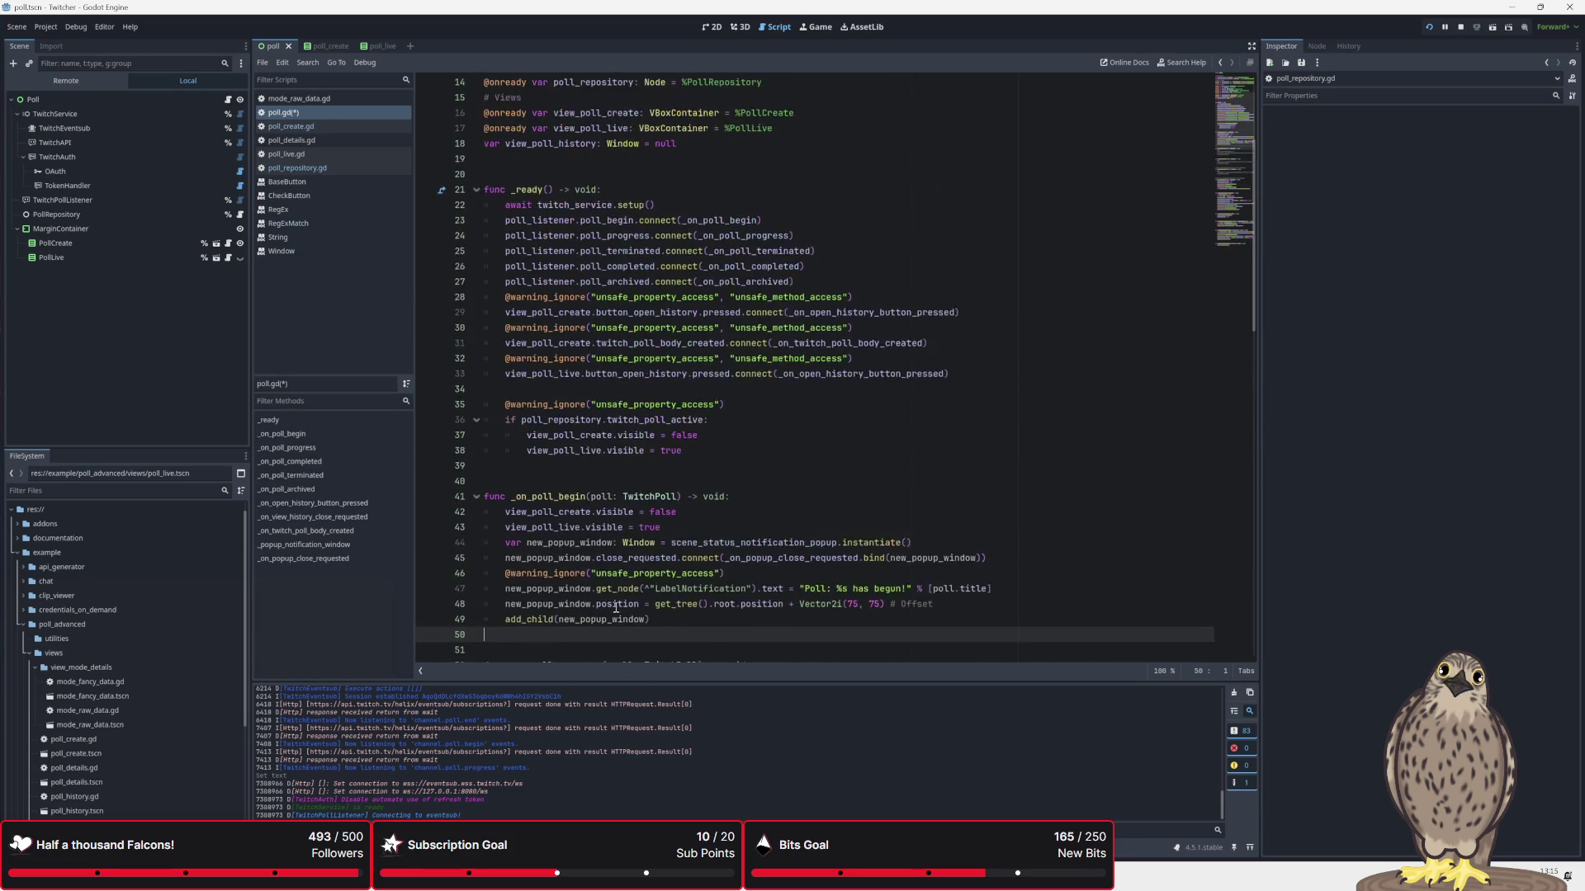
{"action": "left_click_drag", "start_coordinate": [652, 573], "coordinate": [522, 453]}
{"action": "left_click", "coordinate": [495, 420]}
Review the remaining handlers in poll.gd, placing the cursor on line 55
{"action": "scroll", "coordinate": [568, 505], "scroll_direction": "up", "scroll_amount": 5}
{"action": "scroll", "coordinate": [568, 505], "scroll_direction": "down", "scroll_amount": 8}
{"action": "scroll", "coordinate": [568, 505], "scroll_direction": "down", "scroll_amount": 8}
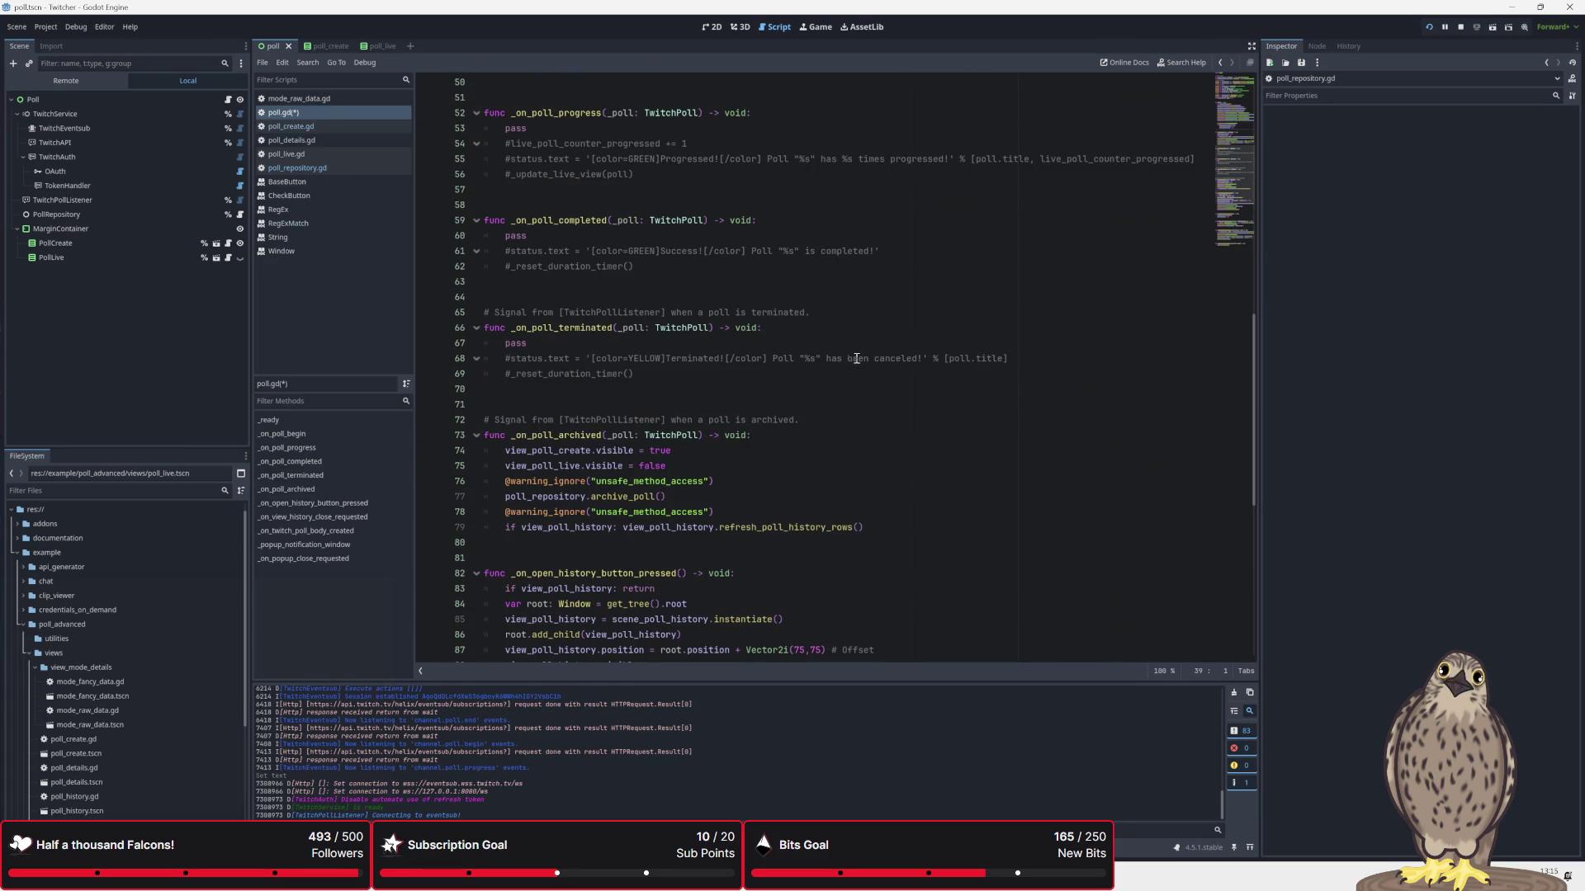
{"action": "scroll", "coordinate": [856, 358], "scroll_direction": "up", "scroll_amount": 14}
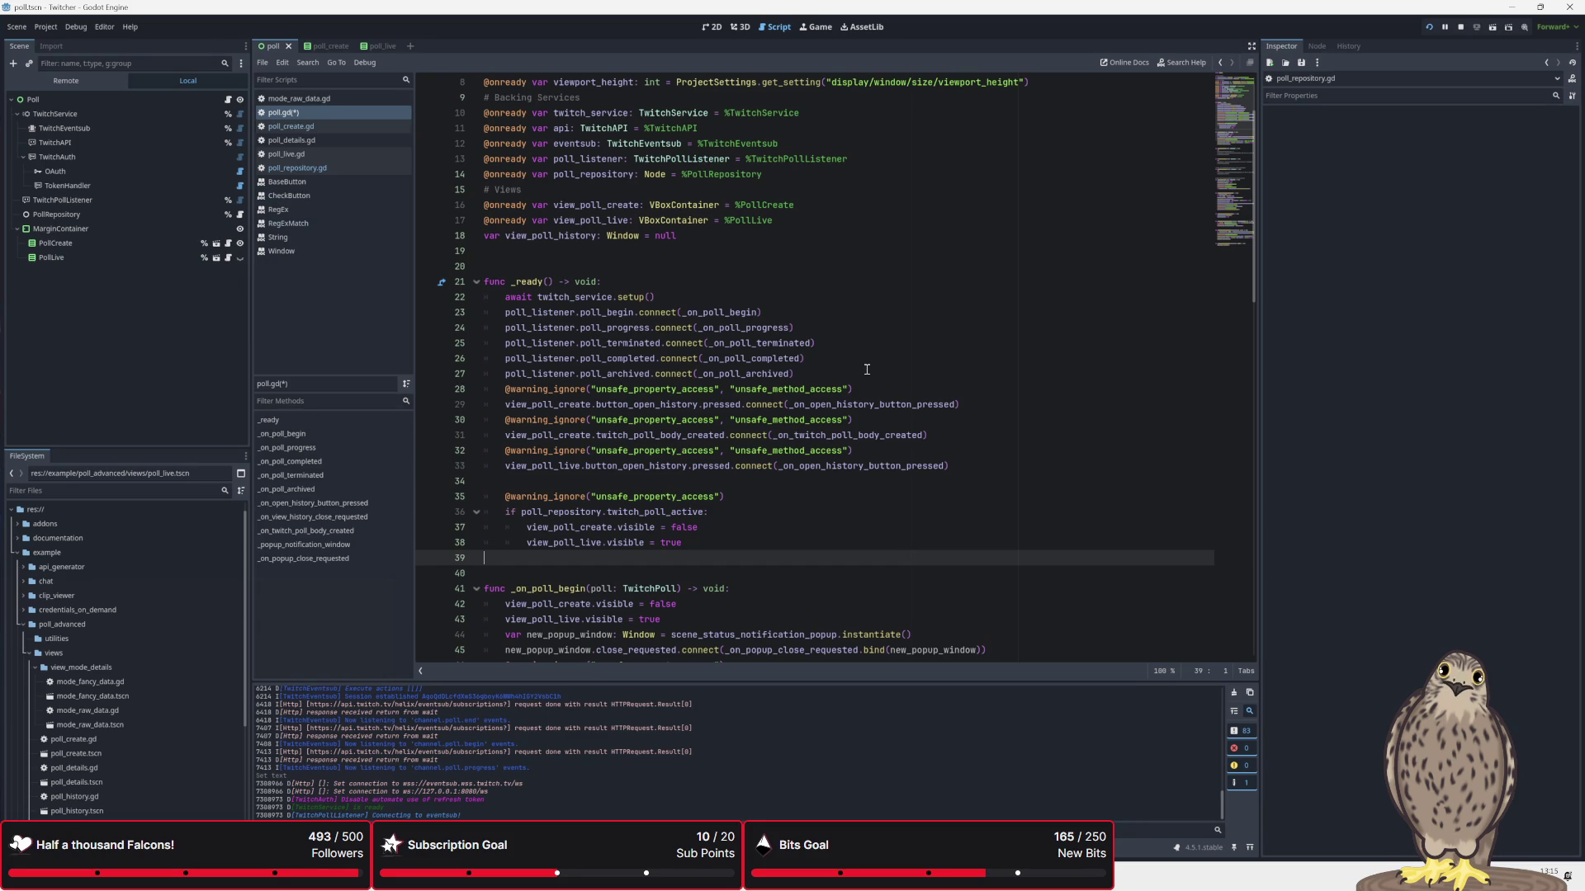
{"action": "scroll", "coordinate": [868, 369], "scroll_direction": "down", "scroll_amount": 5}
{"action": "scroll", "coordinate": [869, 369], "scroll_direction": "down", "scroll_amount": 7}
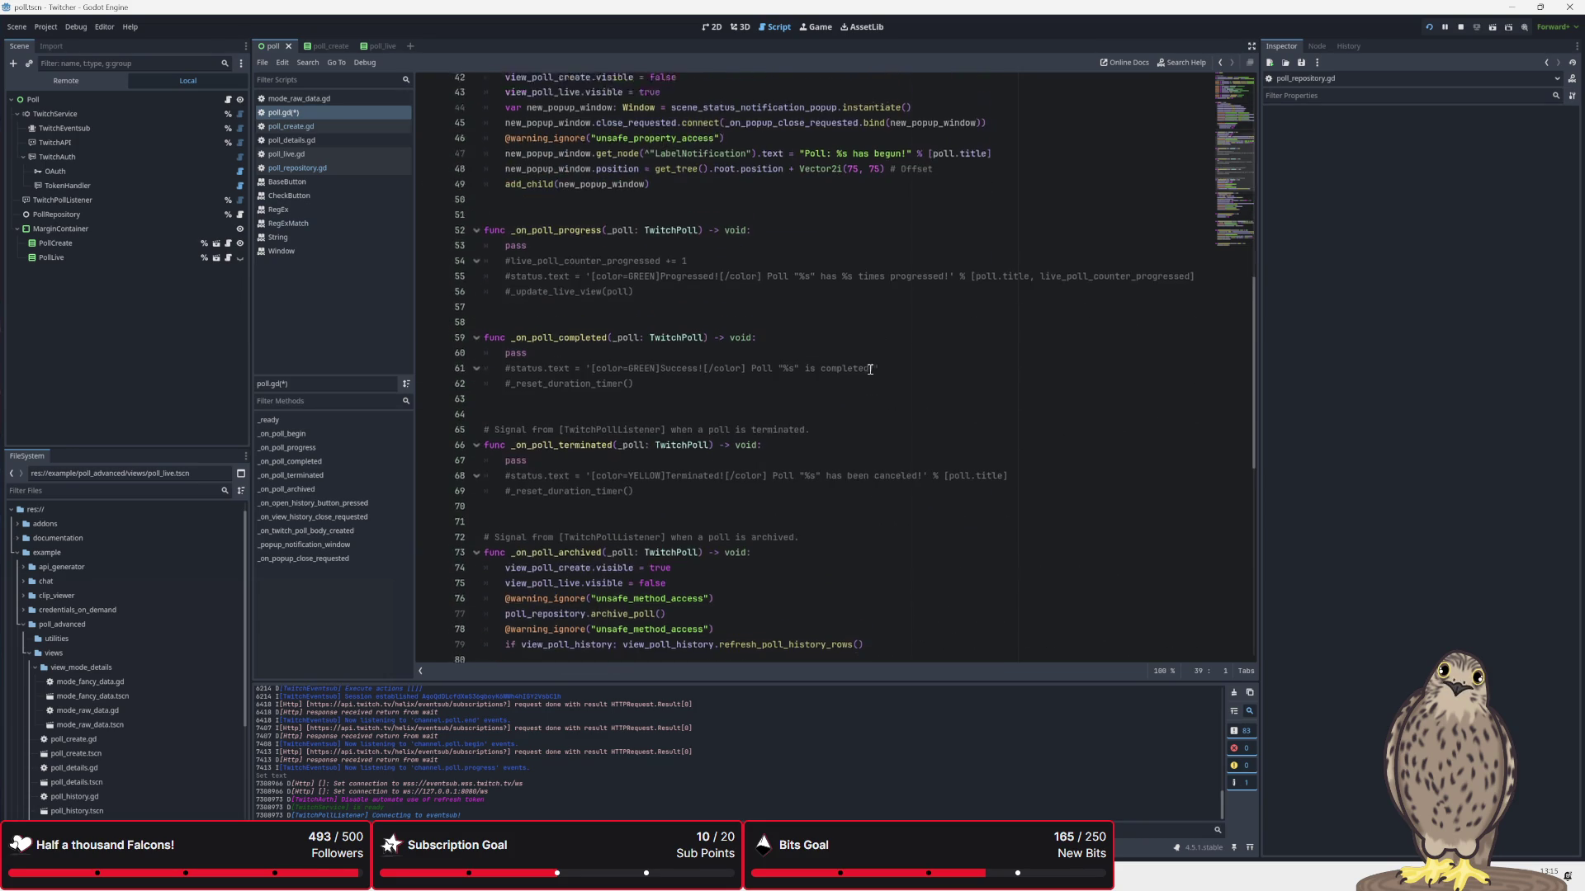
{"action": "scroll", "coordinate": [869, 369], "scroll_direction": "up", "scroll_amount": 8}
{"action": "scroll", "coordinate": [872, 369], "scroll_direction": "up", "scroll_amount": 5}
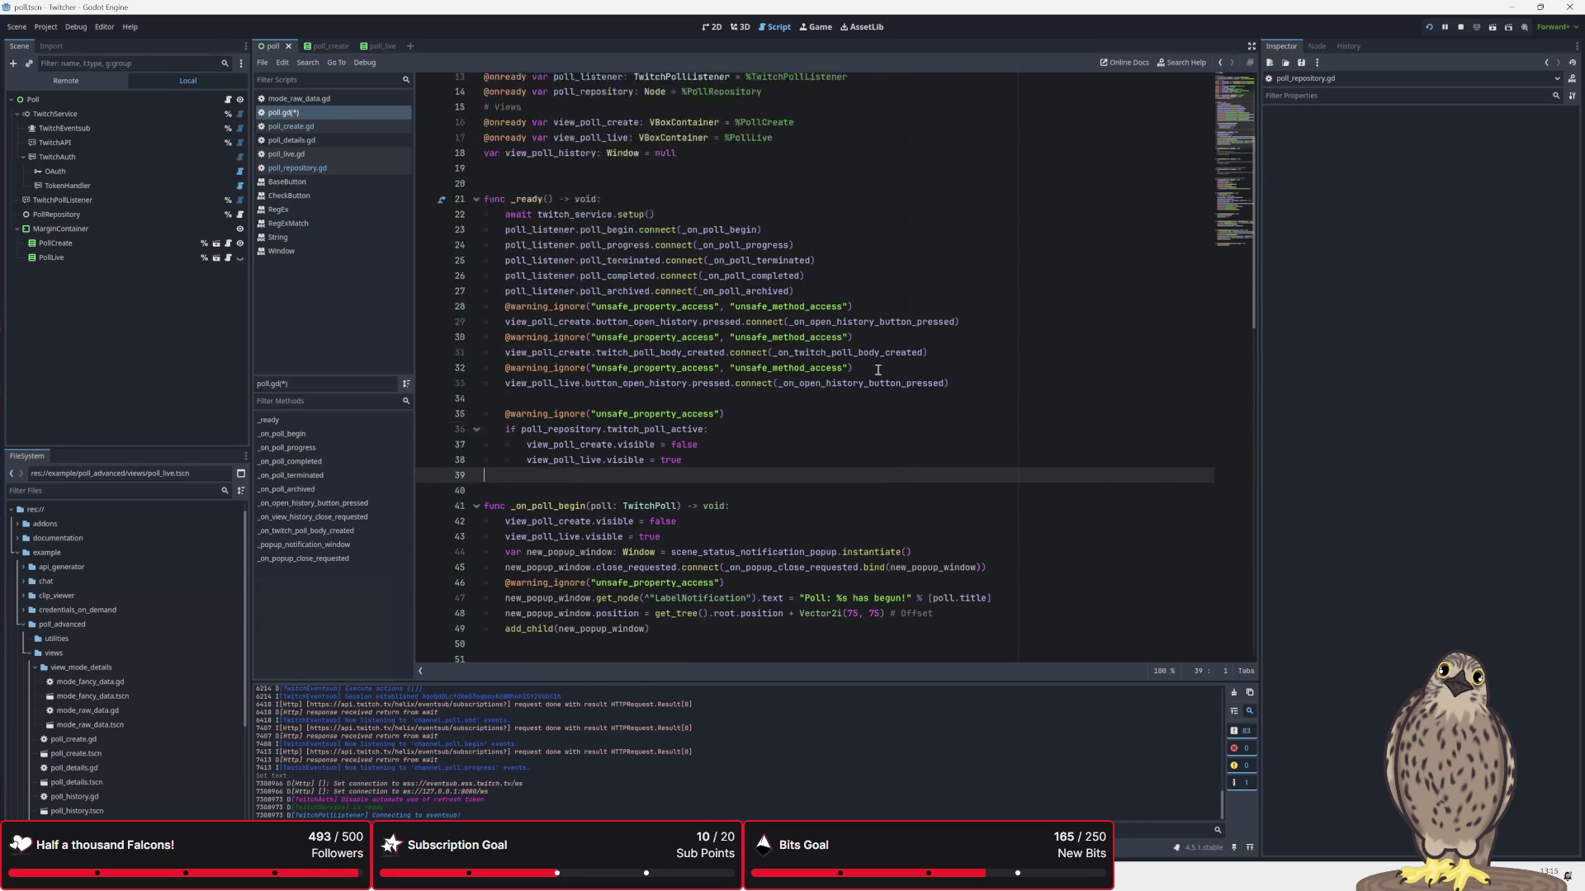
{"action": "scroll", "coordinate": [878, 370], "scroll_direction": "down", "scroll_amount": 7}
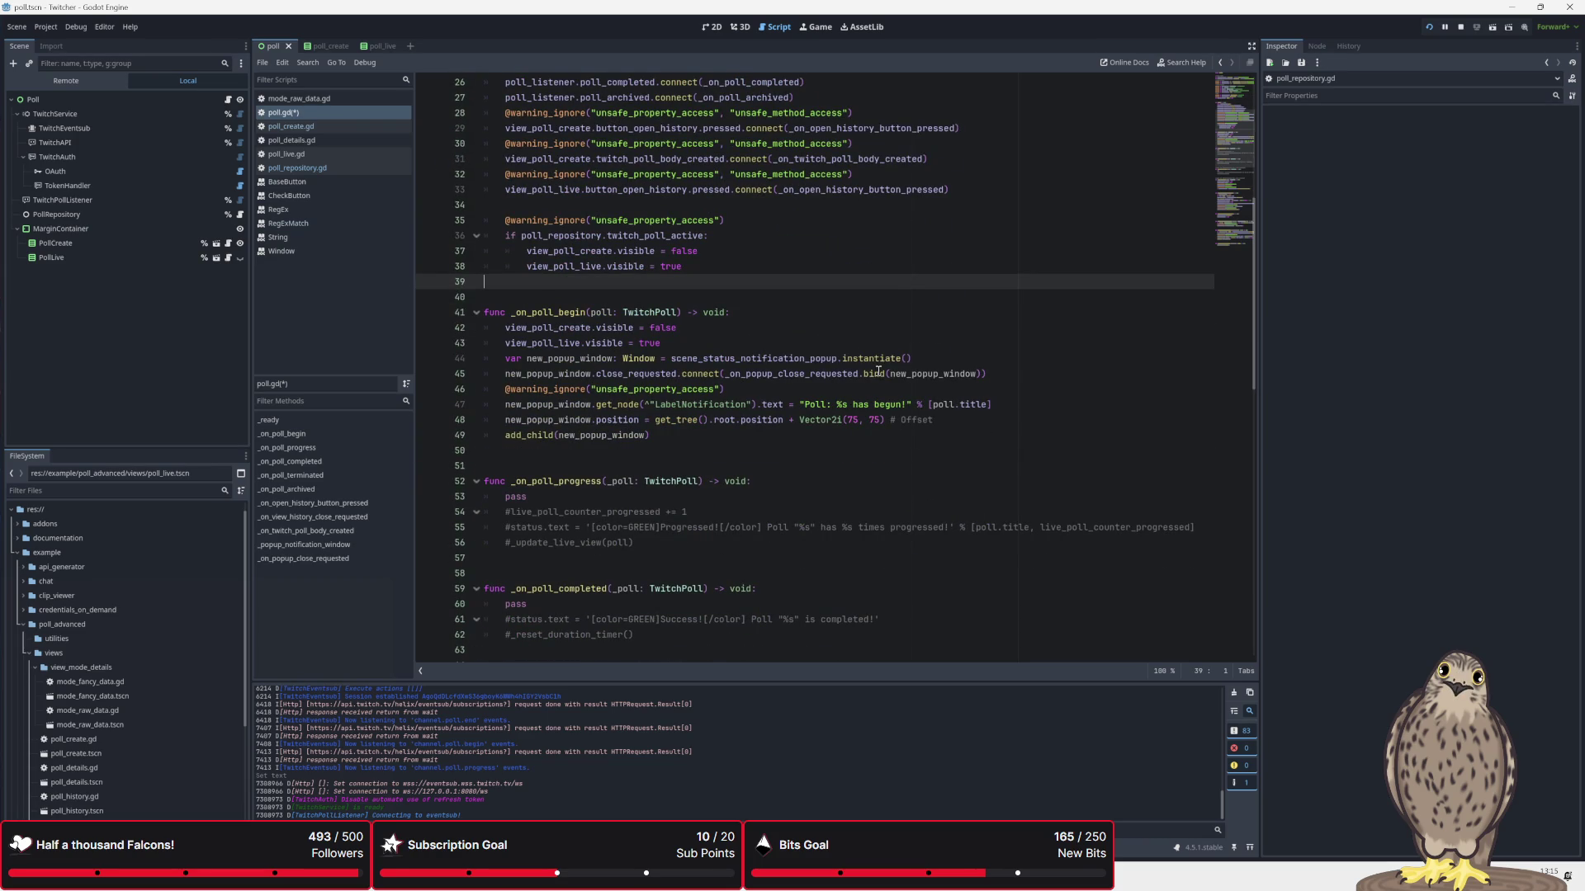
{"action": "scroll", "coordinate": [878, 373], "scroll_direction": "up", "scroll_amount": 2}
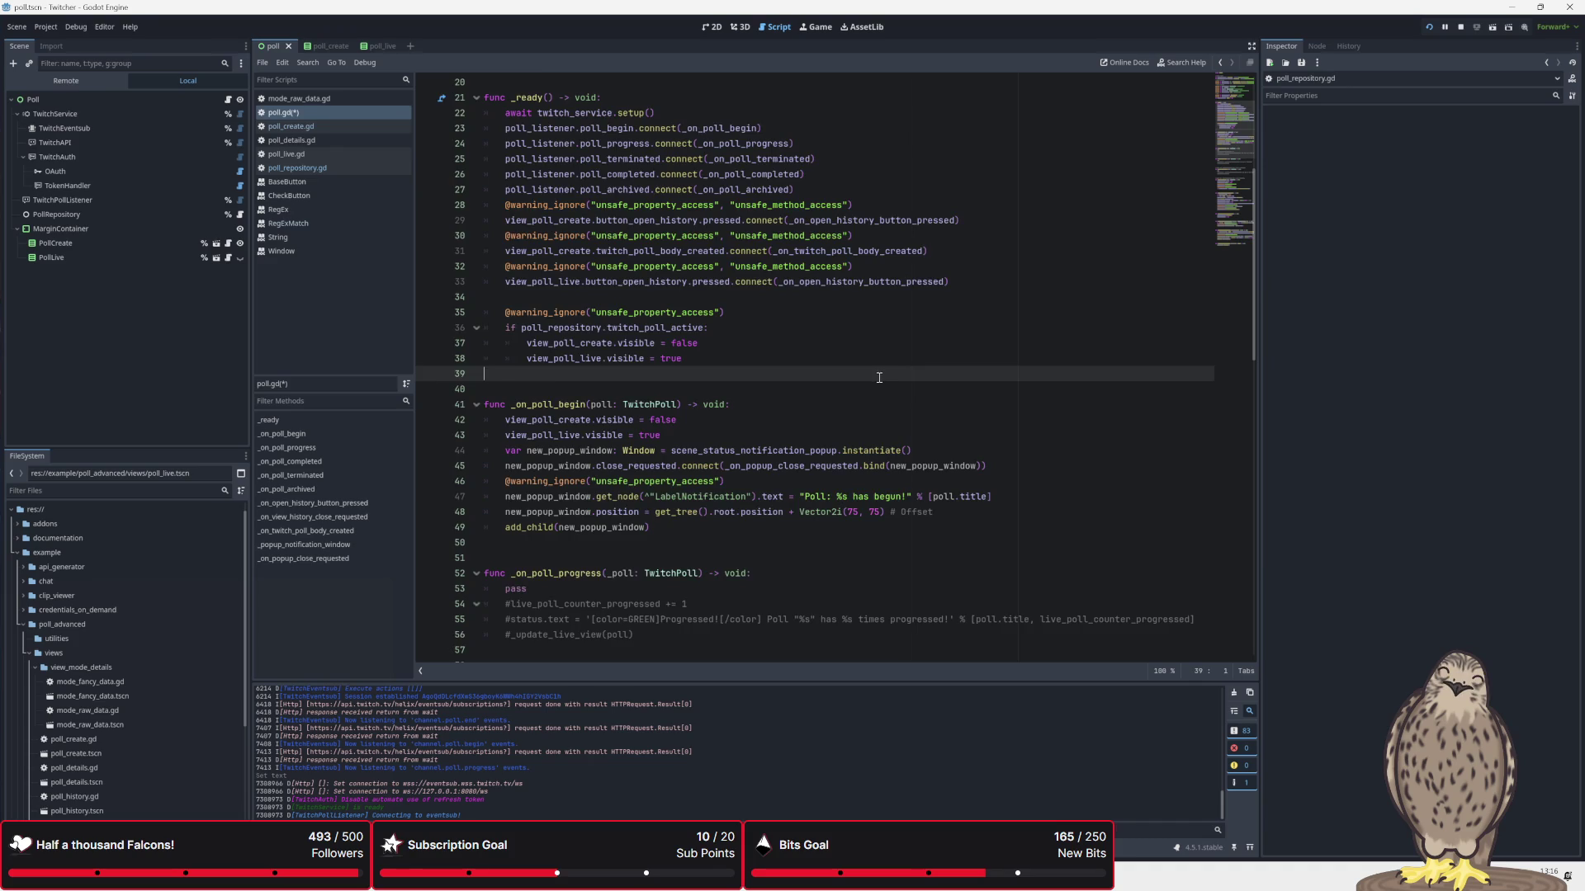
{"action": "scroll", "coordinate": [879, 377], "scroll_direction": "down", "scroll_amount": 2}
{"action": "left_click", "coordinate": [681, 526]}
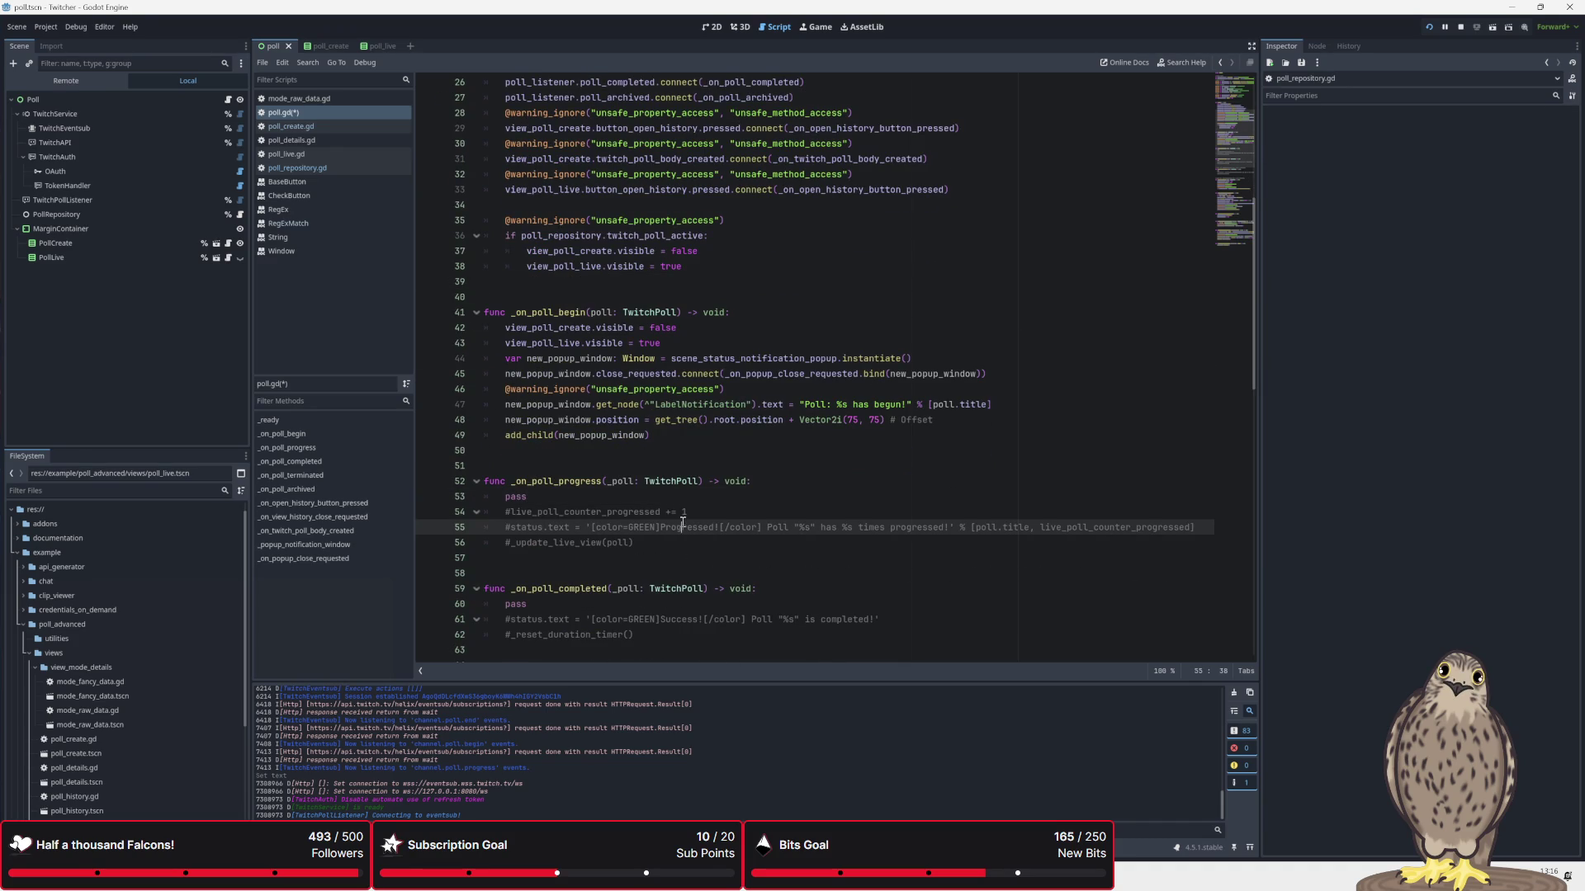
{"action": "scroll", "coordinate": [641, 410], "scroll_direction": "down", "scroll_amount": 1}
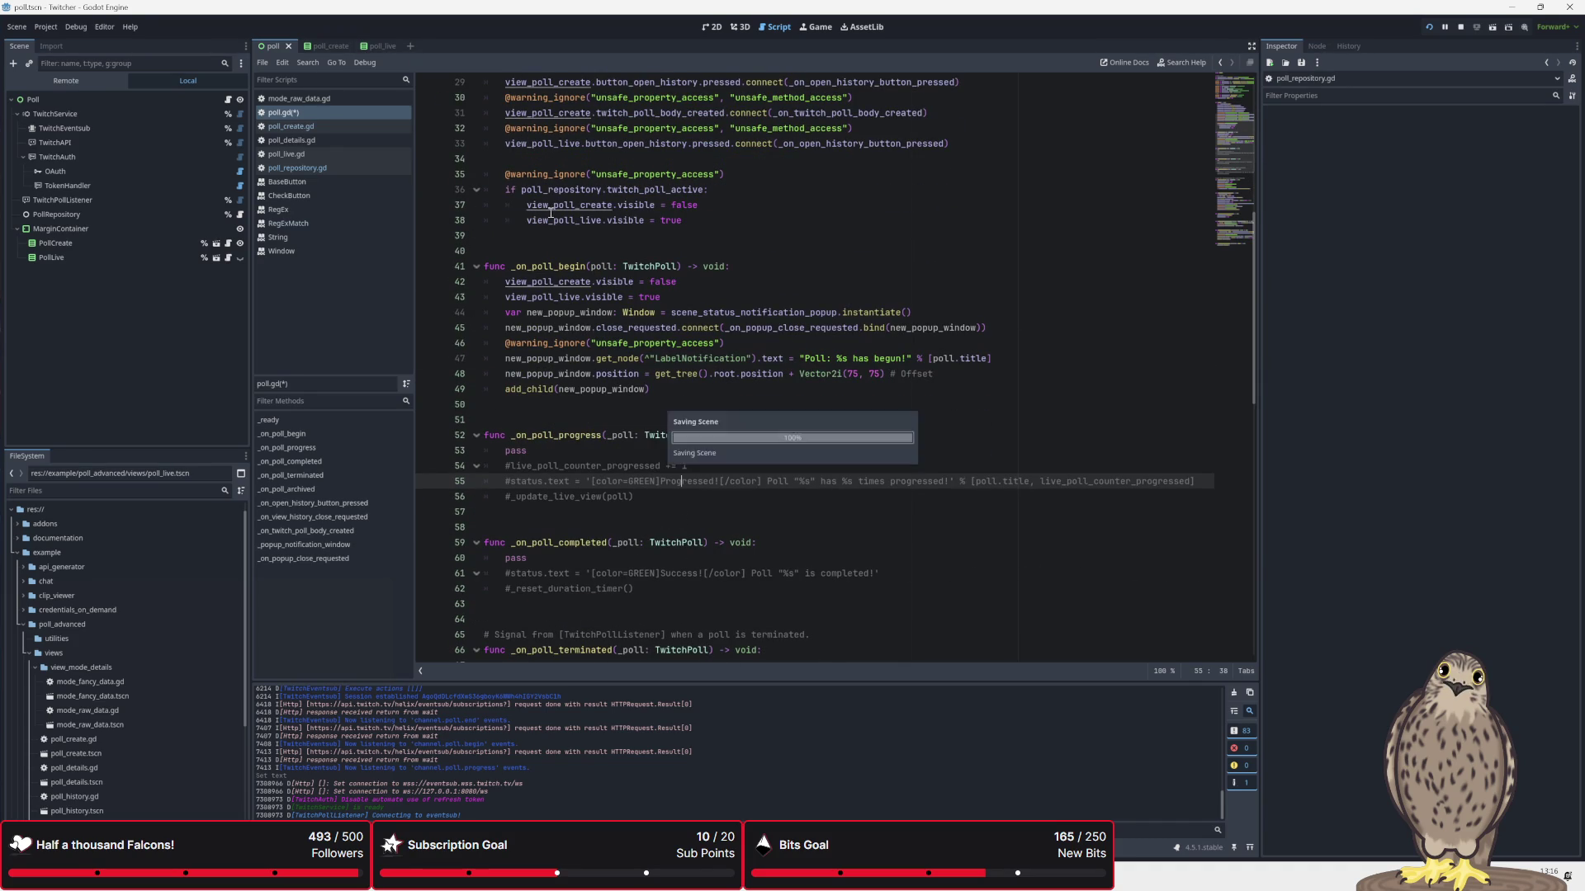
Switch to the 2D workspace and glance at the poll_live scene before returning to the poll scene
{"action": "left_click", "coordinate": [713, 30]}
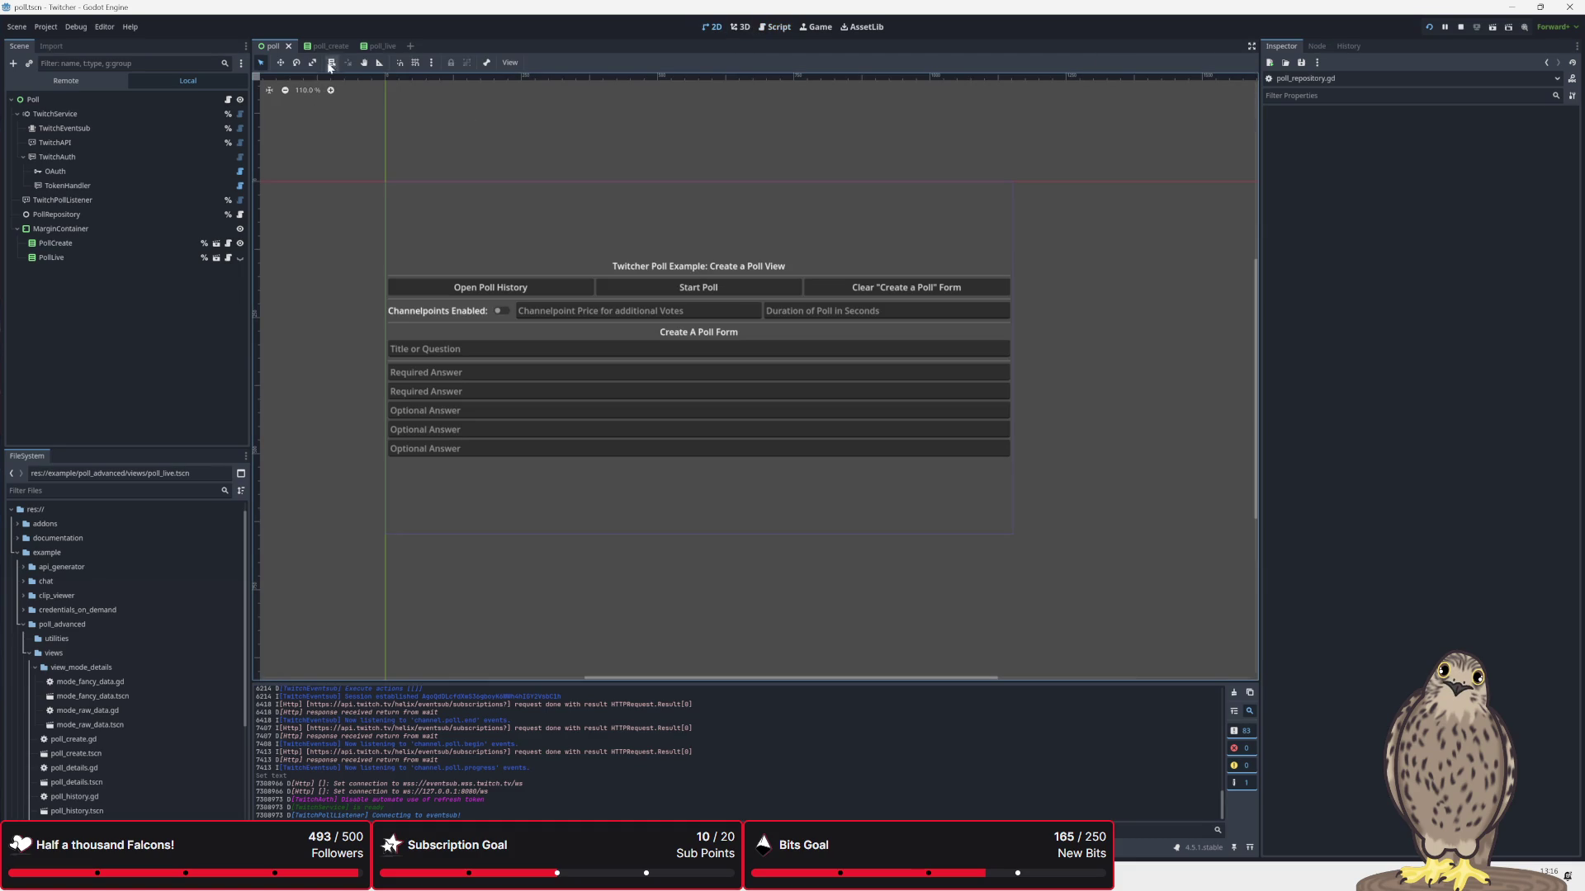
{"action": "left_click", "coordinate": [380, 46]}
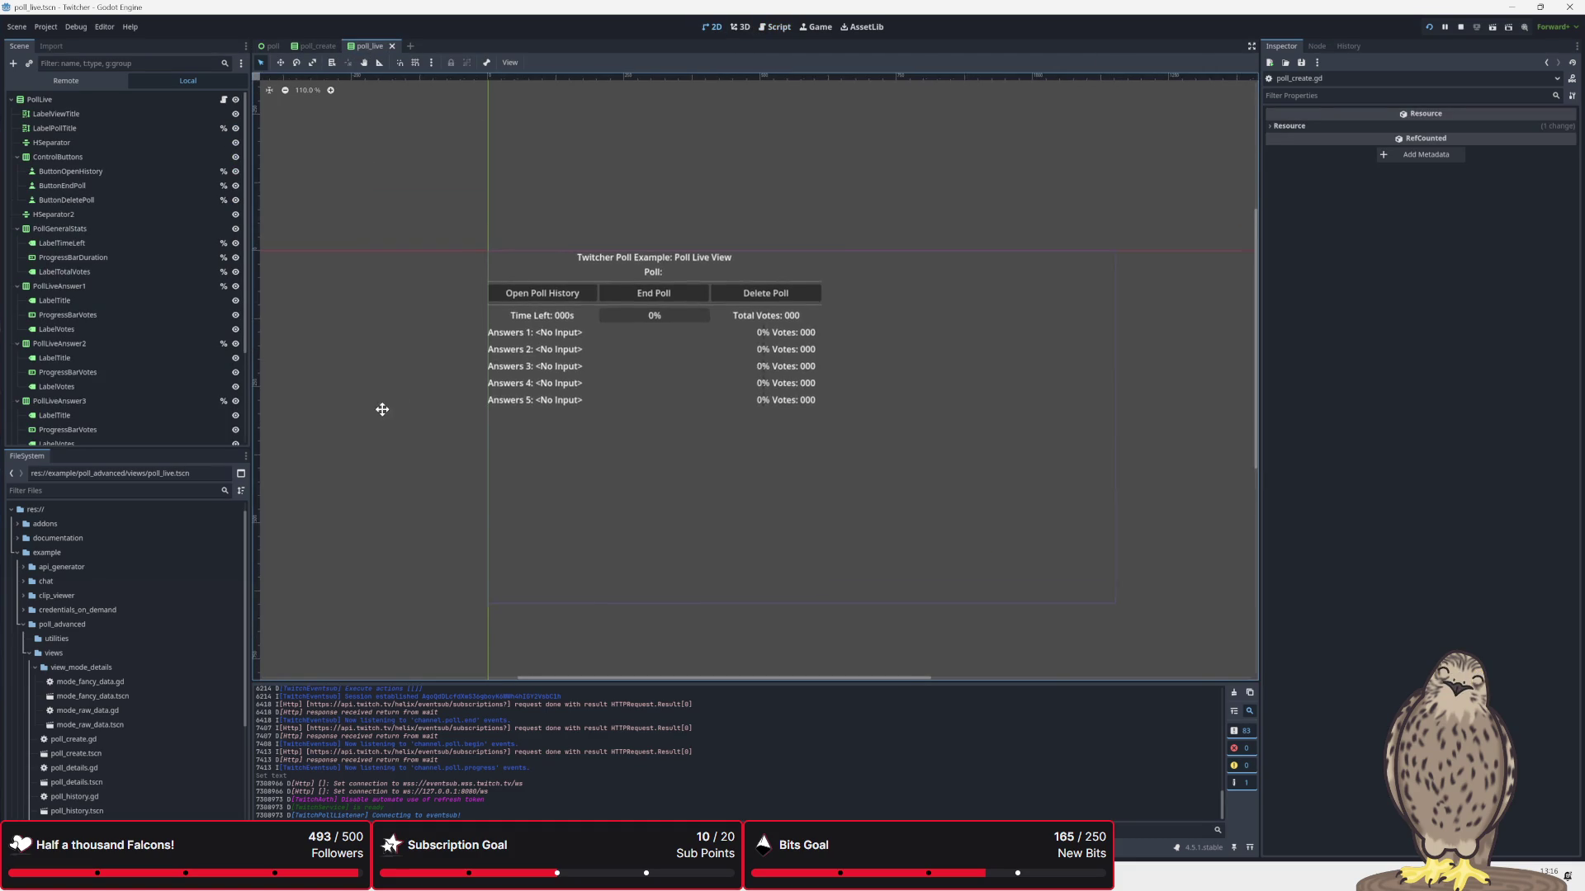
{"action": "left_click", "coordinate": [270, 46]}
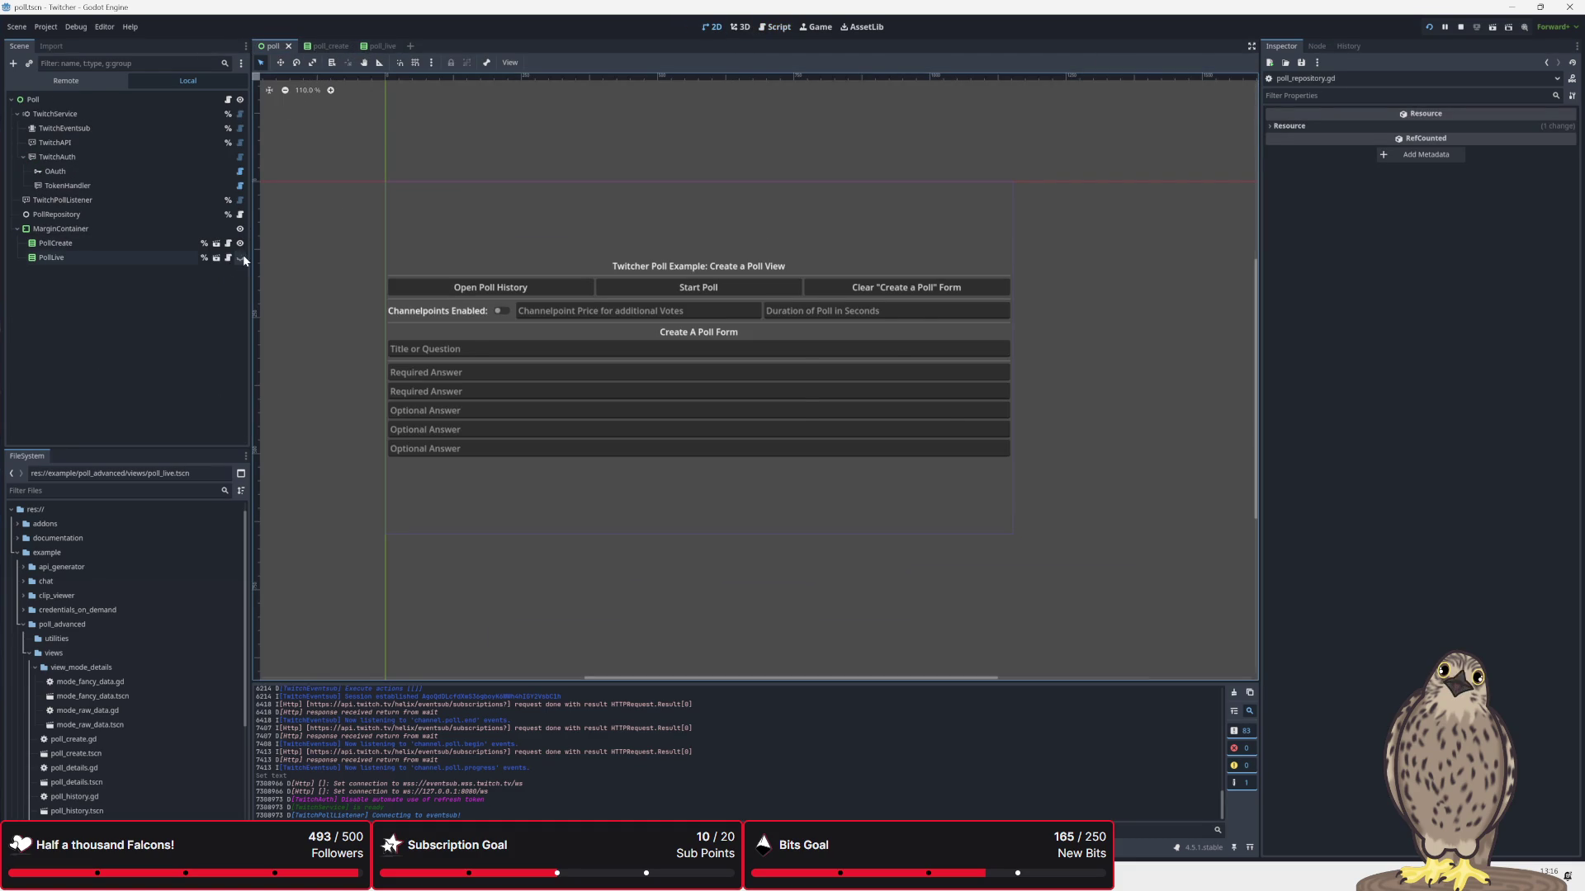
Make PollLive visible and hide PollCreate in the Scene tree, then go back to poll.gd
{"action": "left_click", "coordinate": [240, 257]}
{"action": "left_click", "coordinate": [240, 243]}
{"action": "scroll", "coordinate": [617, 414], "scroll_direction": "up", "scroll_amount": 2}
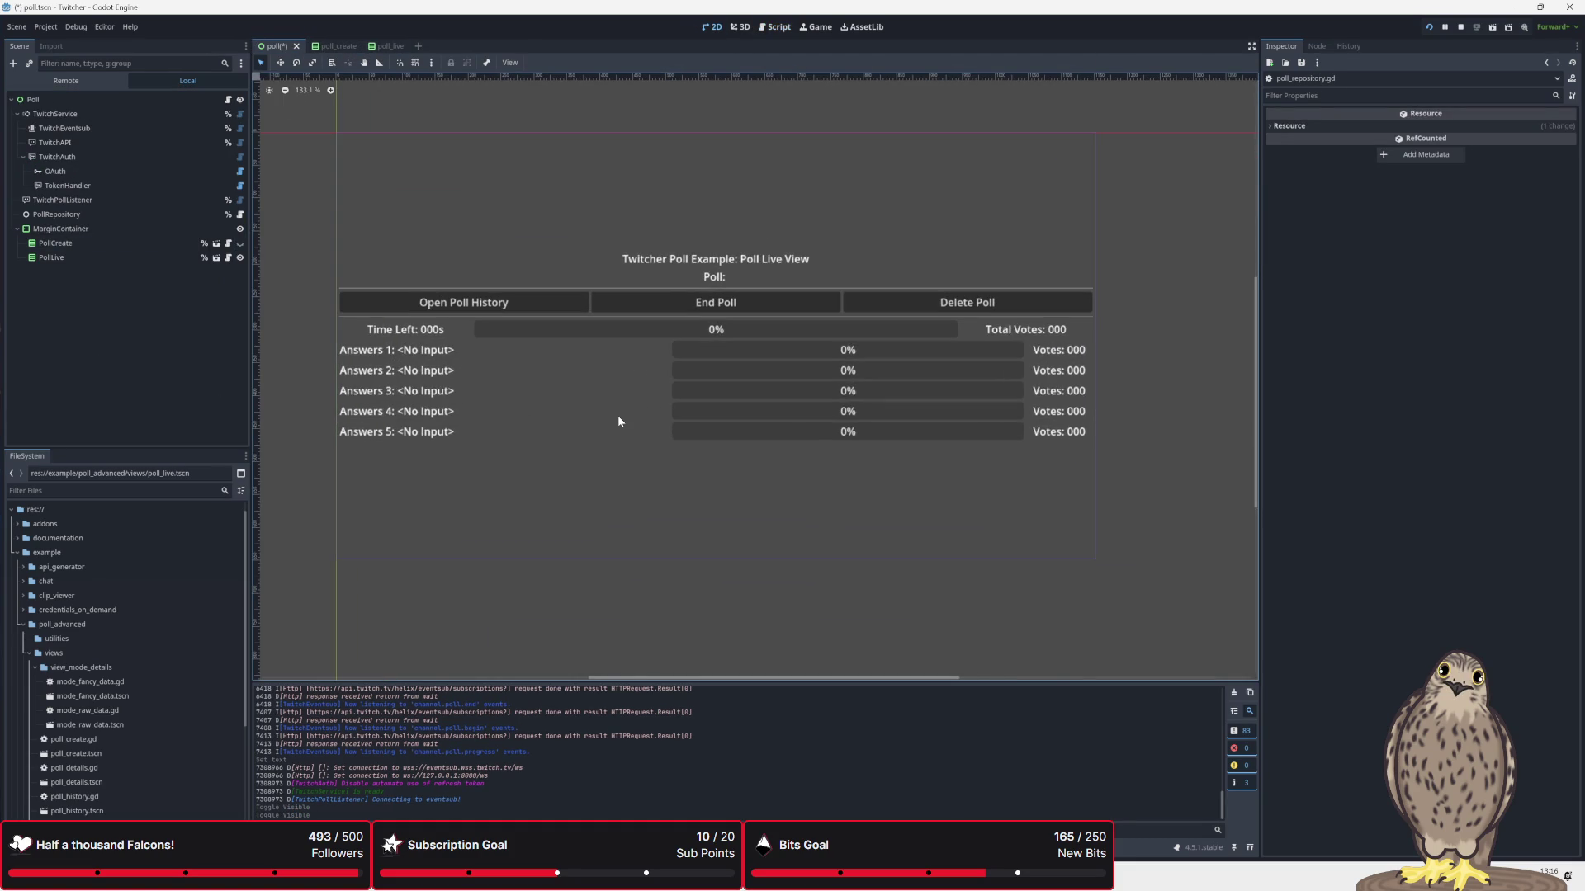
{"action": "scroll", "coordinate": [622, 451], "scroll_direction": "up", "scroll_amount": 1}
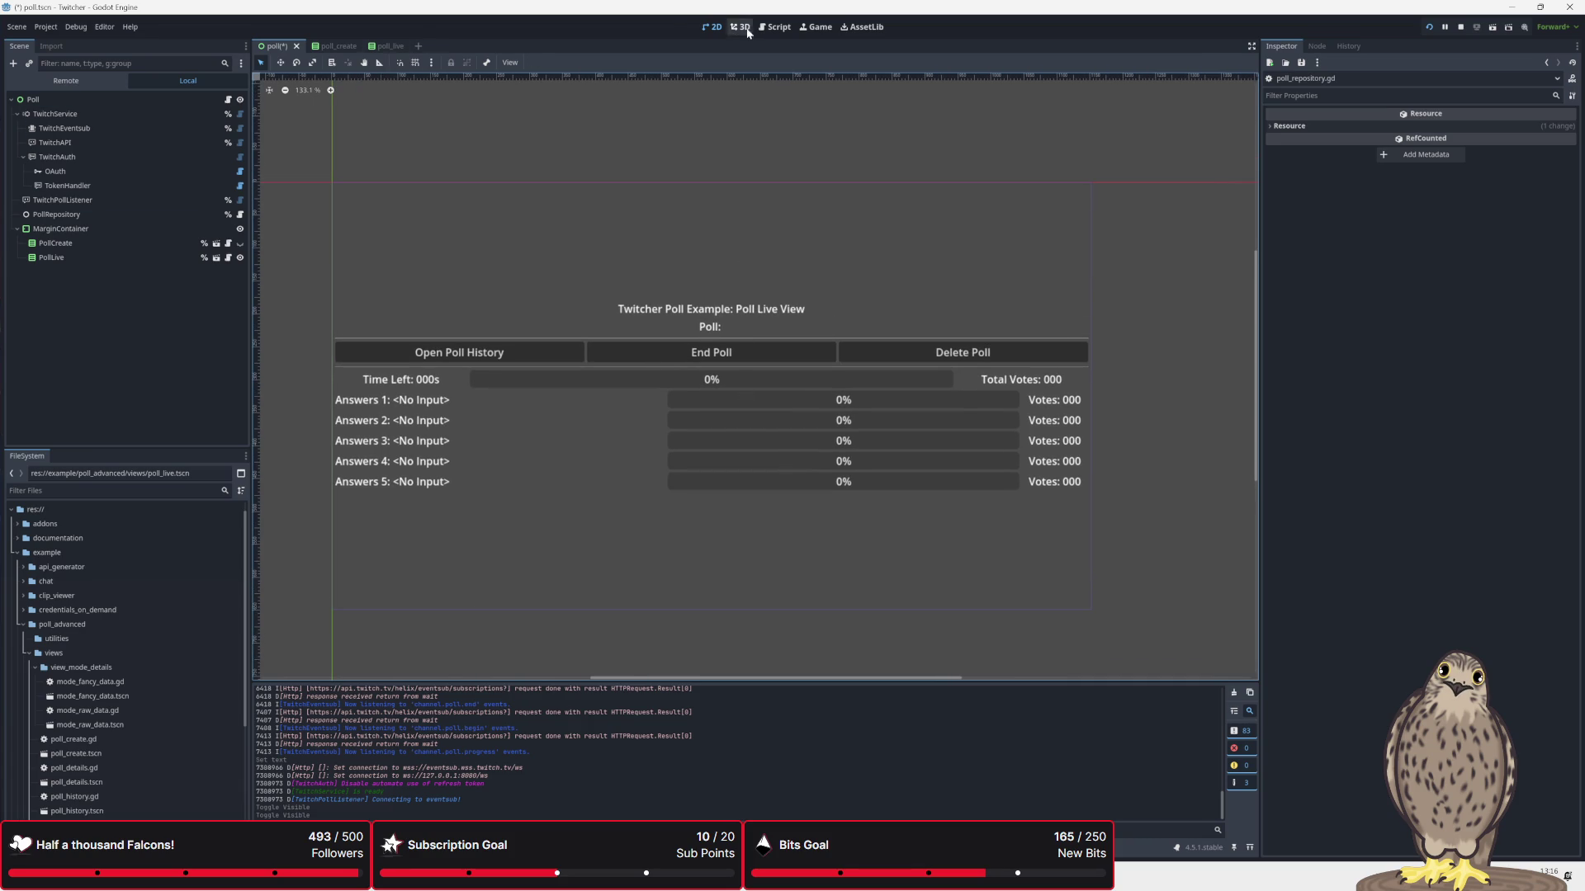
{"action": "left_click", "coordinate": [776, 27]}
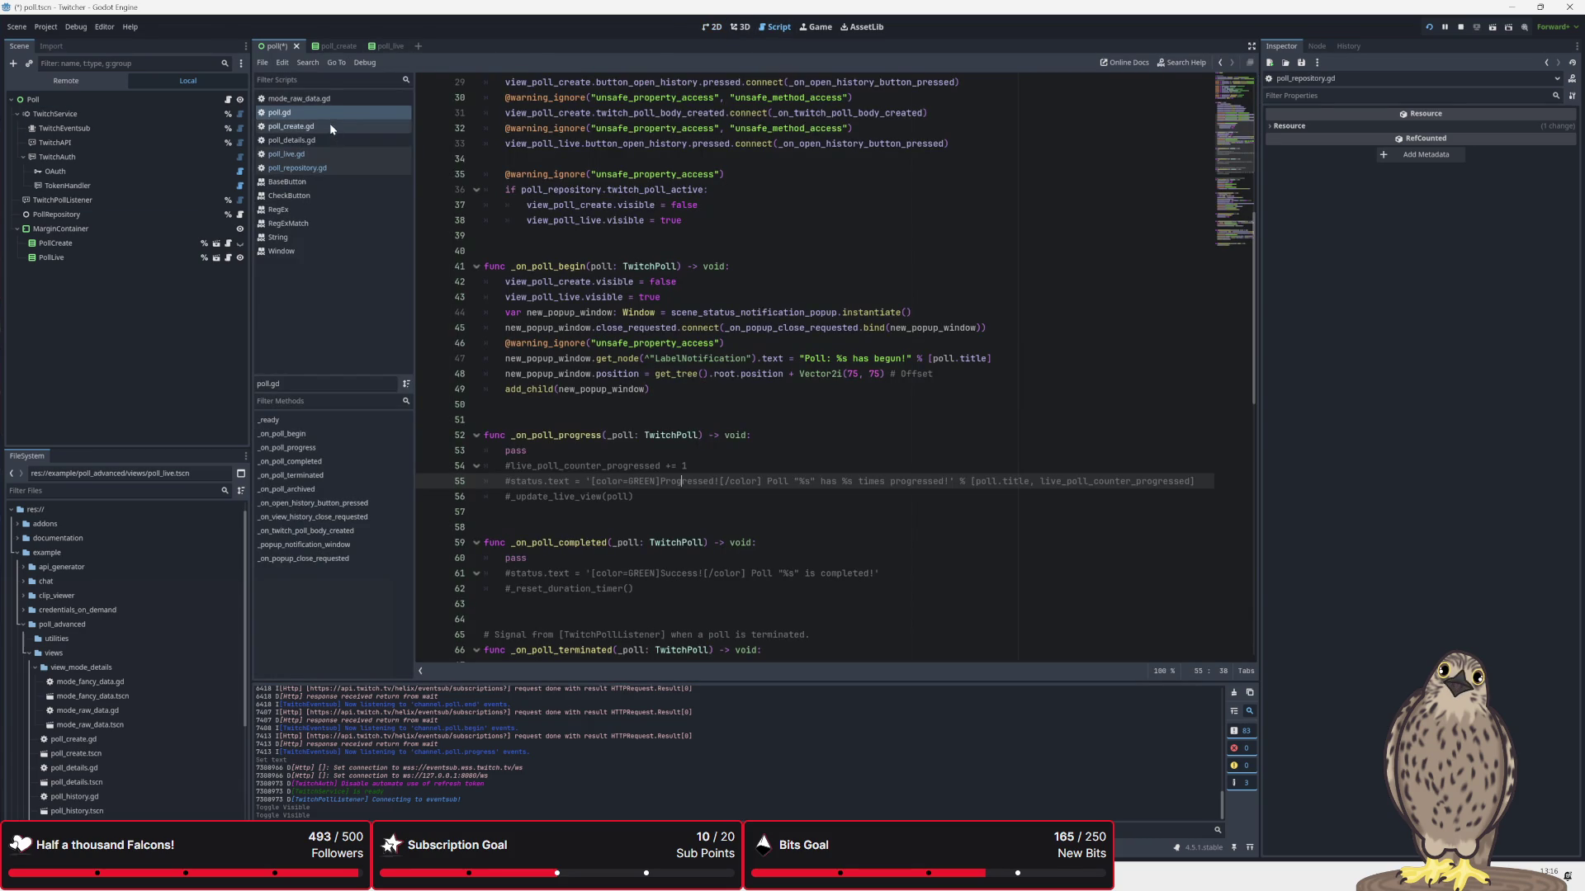
Open poll_live.gd, restore PollCreate visible and PollLive hidden, and save the poll scene
{"action": "left_click", "coordinate": [335, 152]}
{"action": "left_click", "coordinate": [627, 371]}
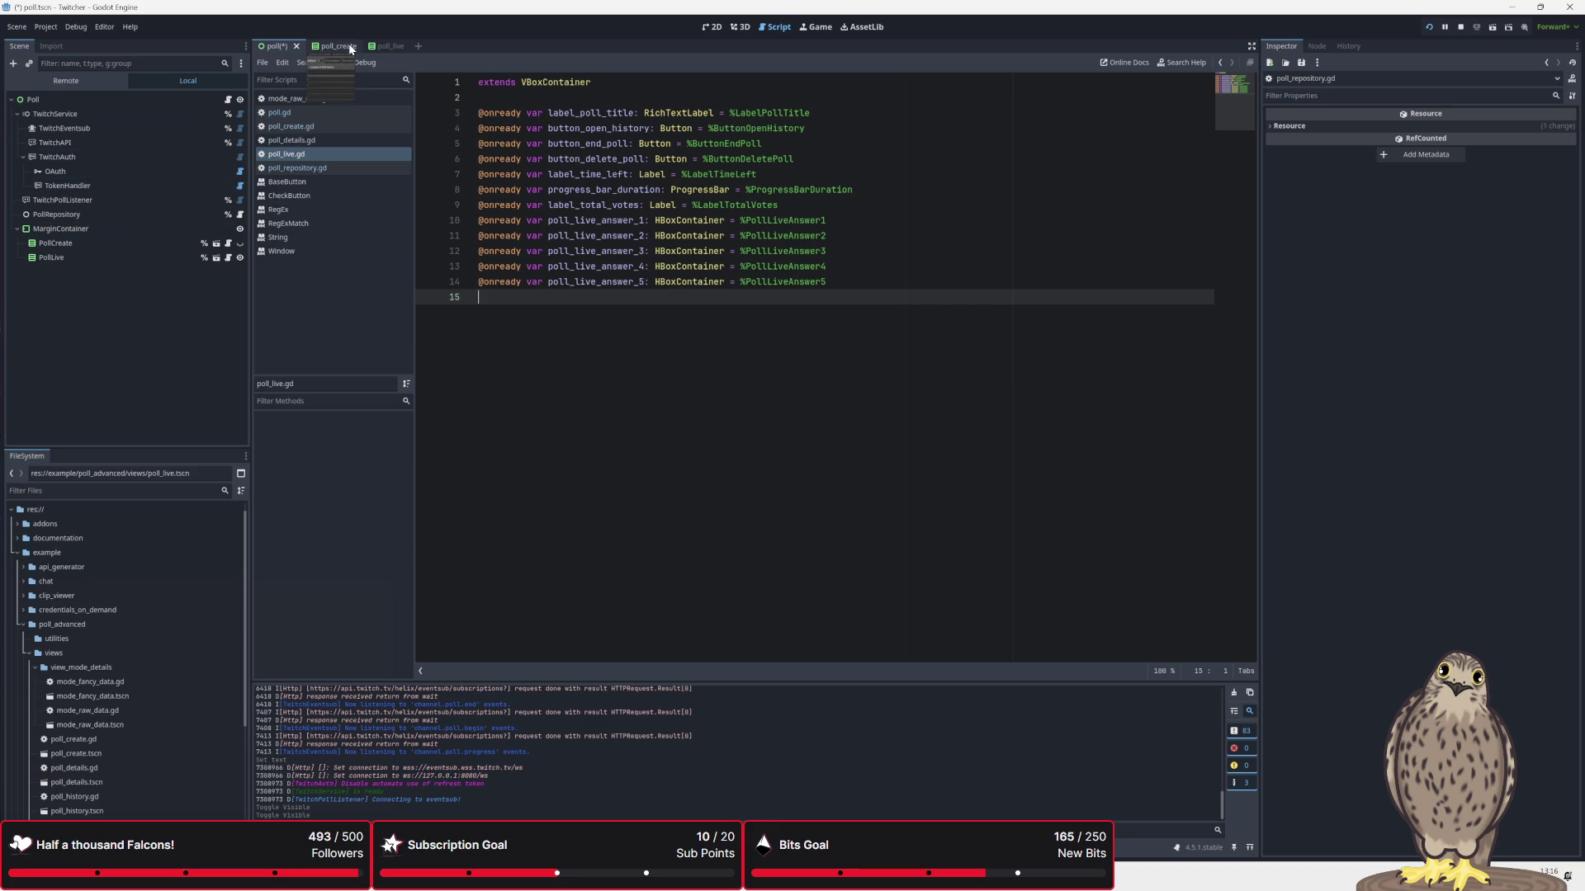
{"action": "left_click", "coordinate": [239, 243]}
{"action": "left_click", "coordinate": [239, 258]}
{"action": "key", "text": "ctrl+s"}
In the poll_live scene, inspect LabelPollTitle, the three buttons and LabelTotalVotes
{"action": "left_click", "coordinate": [388, 46]}
{"action": "scroll", "coordinate": [216, 175], "scroll_direction": "up", "scroll_amount": 5}
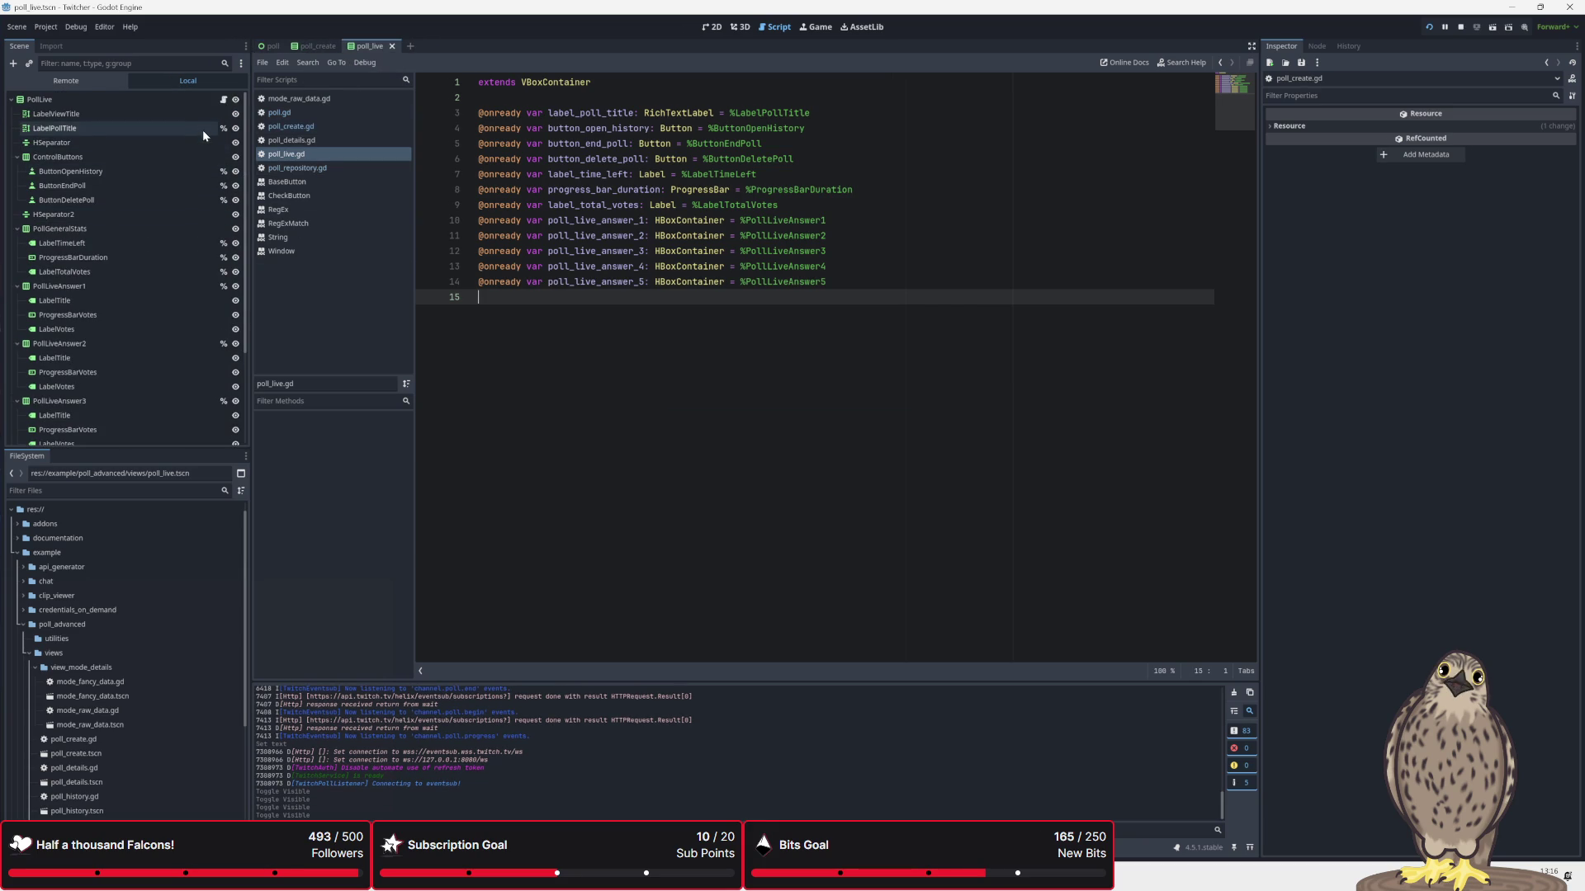
{"action": "left_click", "coordinate": [201, 132]}
{"action": "left_click", "coordinate": [193, 175]}
{"action": "left_click", "coordinate": [193, 187]}
{"action": "left_click", "coordinate": [193, 200]}
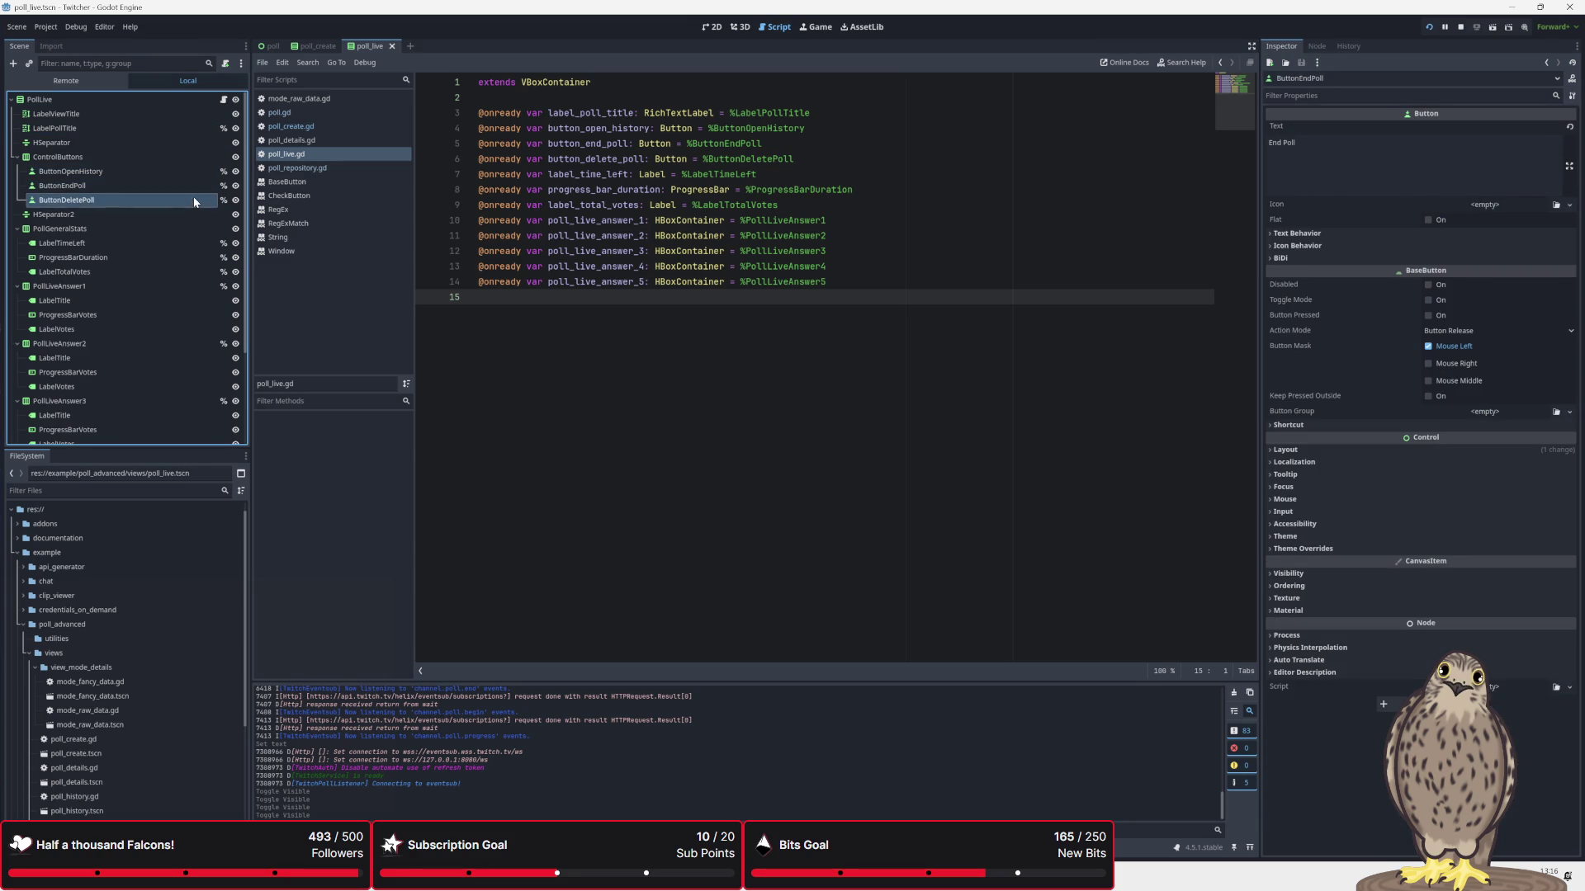
{"action": "left_click", "coordinate": [193, 243]}
{"action": "left_click", "coordinate": [194, 256]}
{"action": "left_click", "coordinate": [195, 271]}
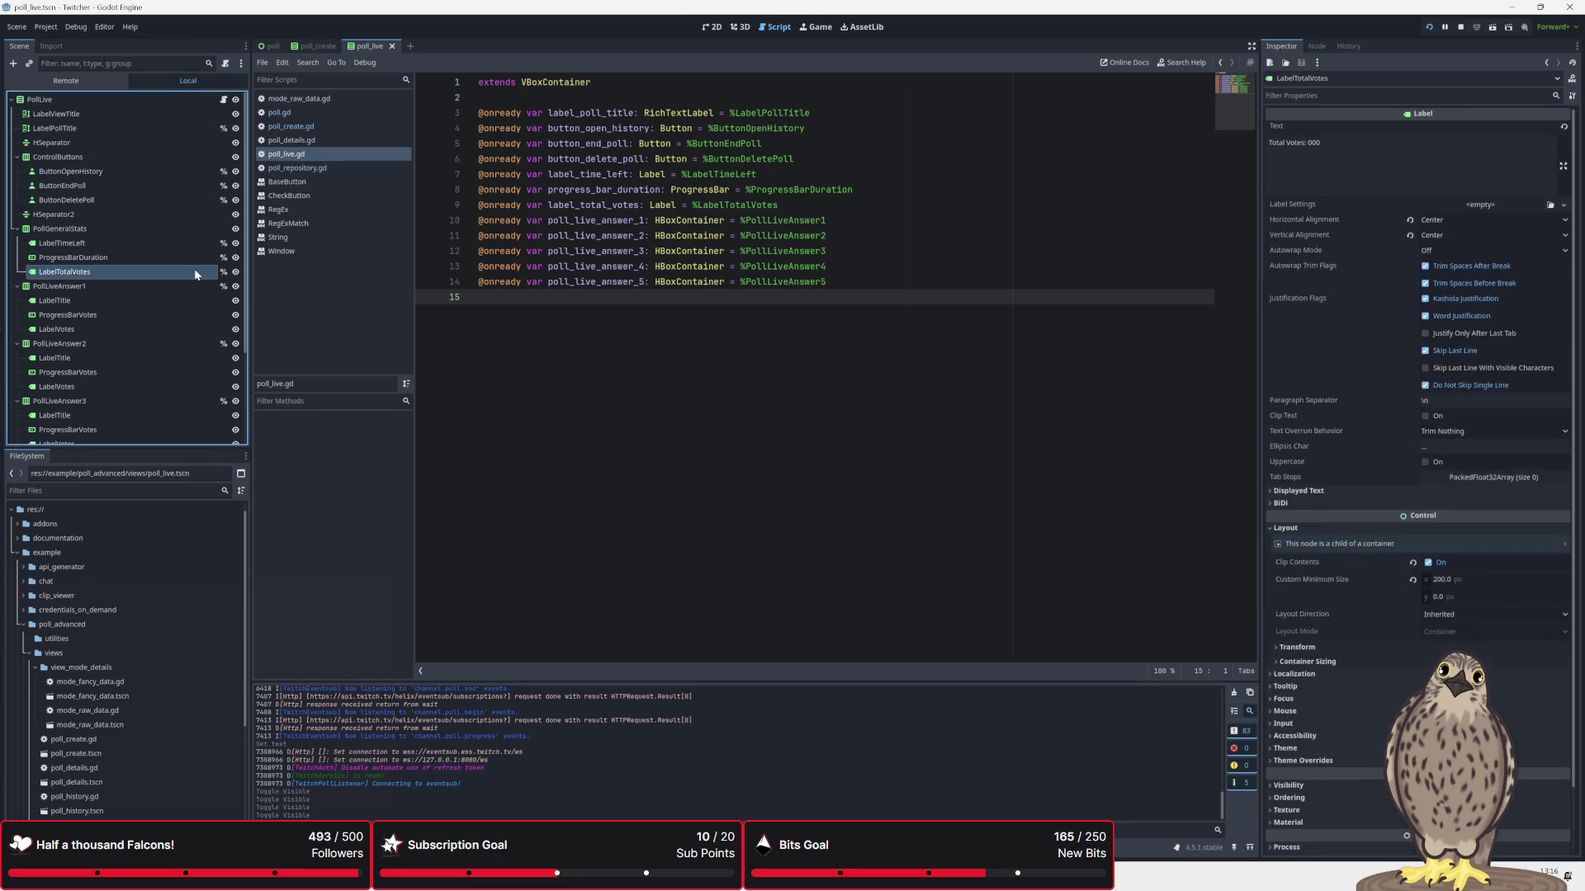
{"action": "scroll", "coordinate": [193, 327], "scroll_direction": "down", "scroll_amount": 3}
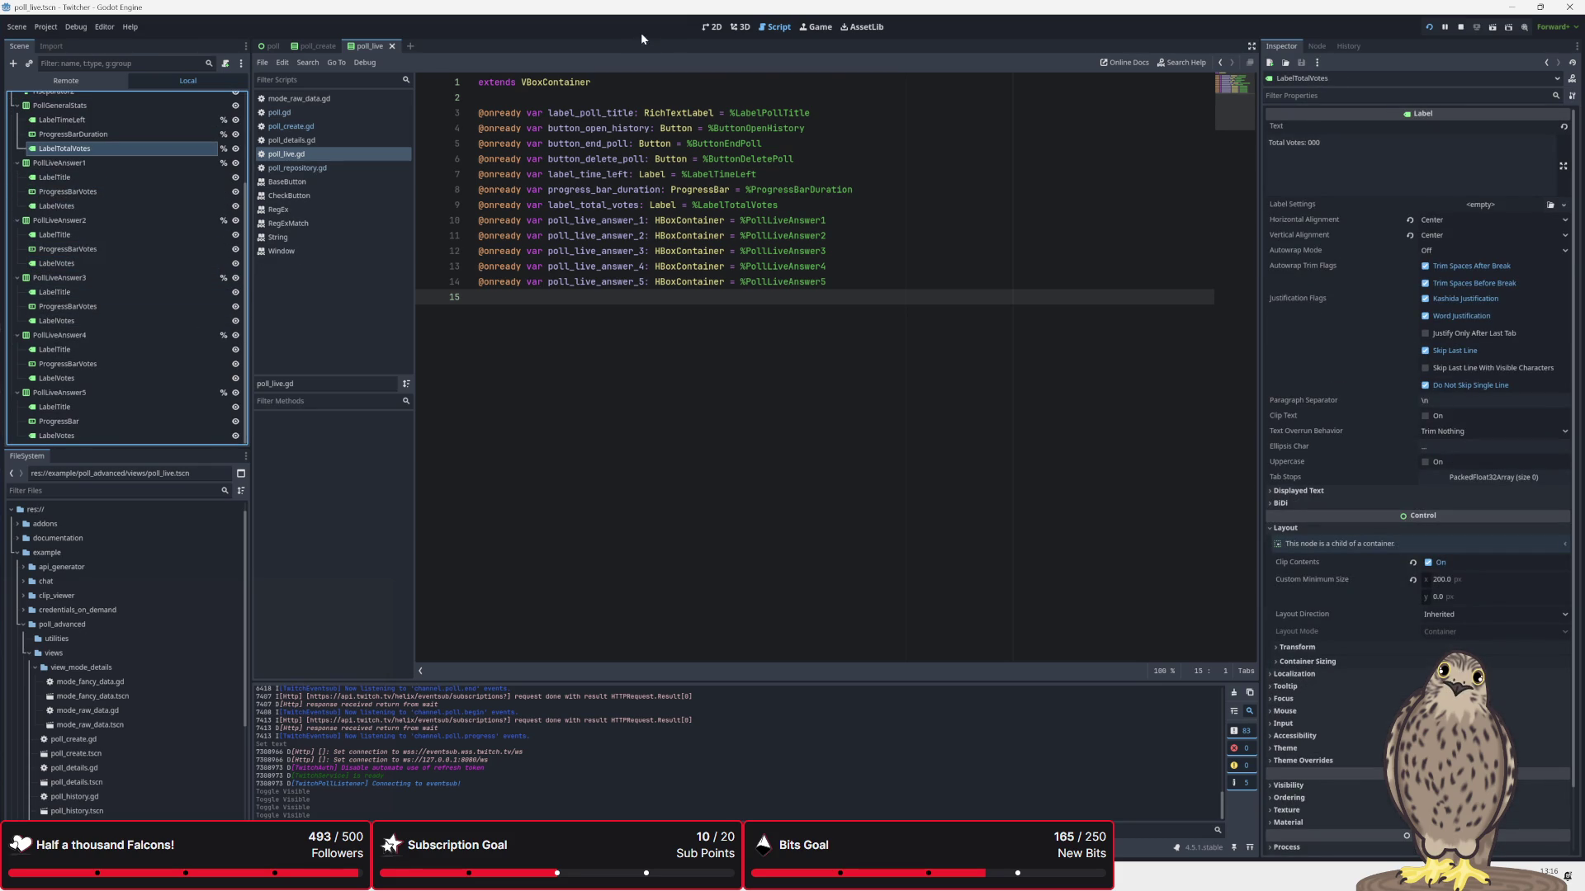
In the 2D view, select PollLiveAnswer1 through PollLiveAnswer5, then return to poll_live.gd
{"action": "left_click", "coordinate": [711, 26]}
{"action": "scroll", "coordinate": [208, 279], "scroll_direction": "up", "scroll_amount": 3}
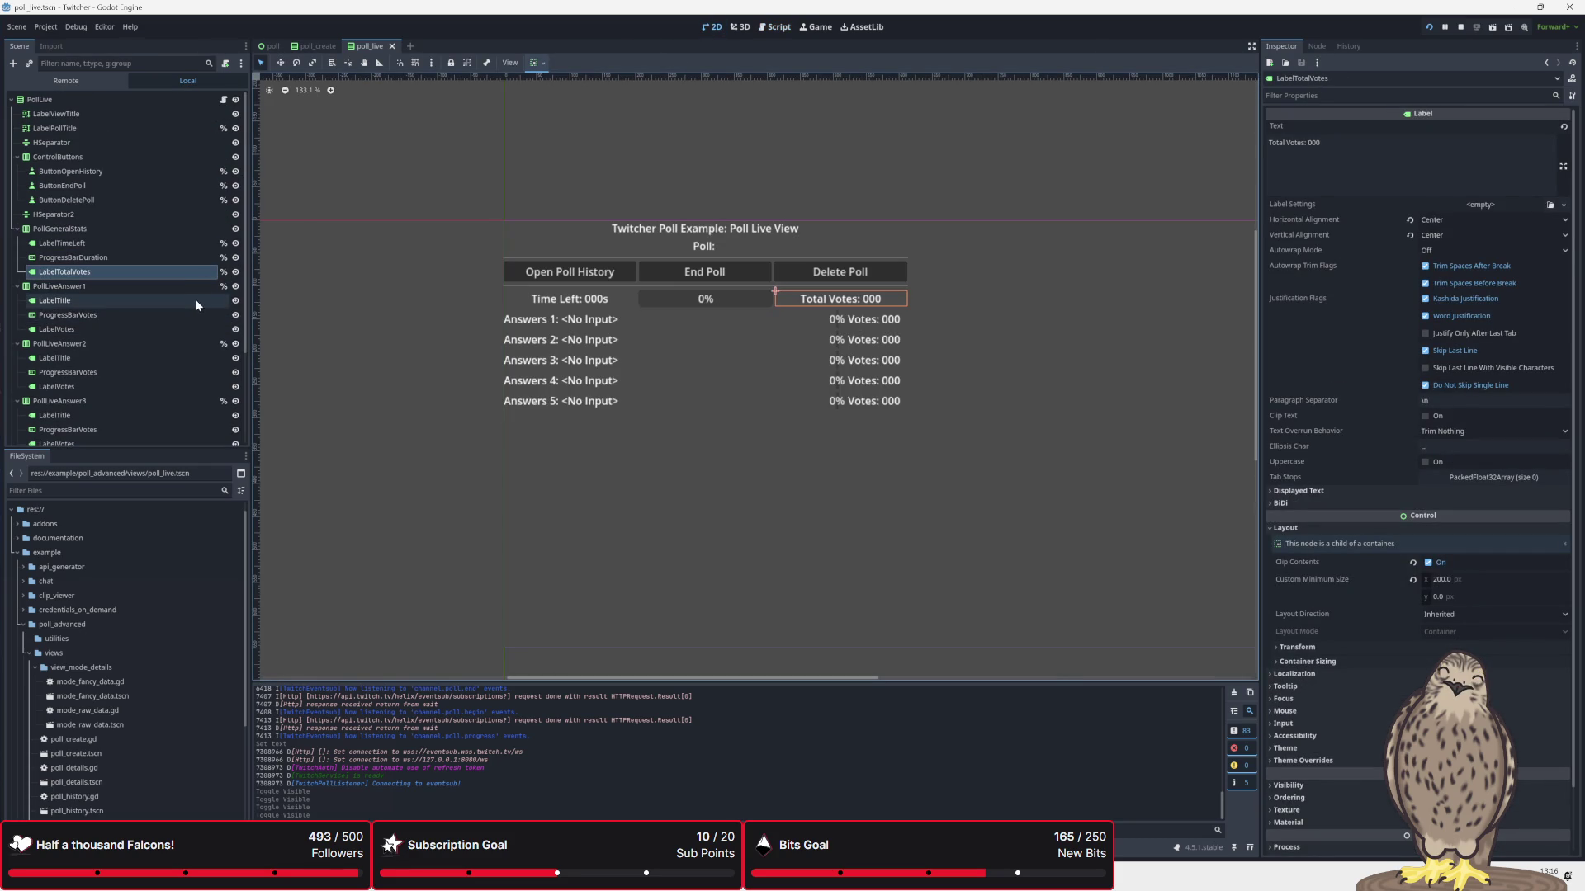
{"action": "left_click", "coordinate": [194, 288]}
{"action": "scroll", "coordinate": [195, 299], "scroll_direction": "down", "scroll_amount": 1}
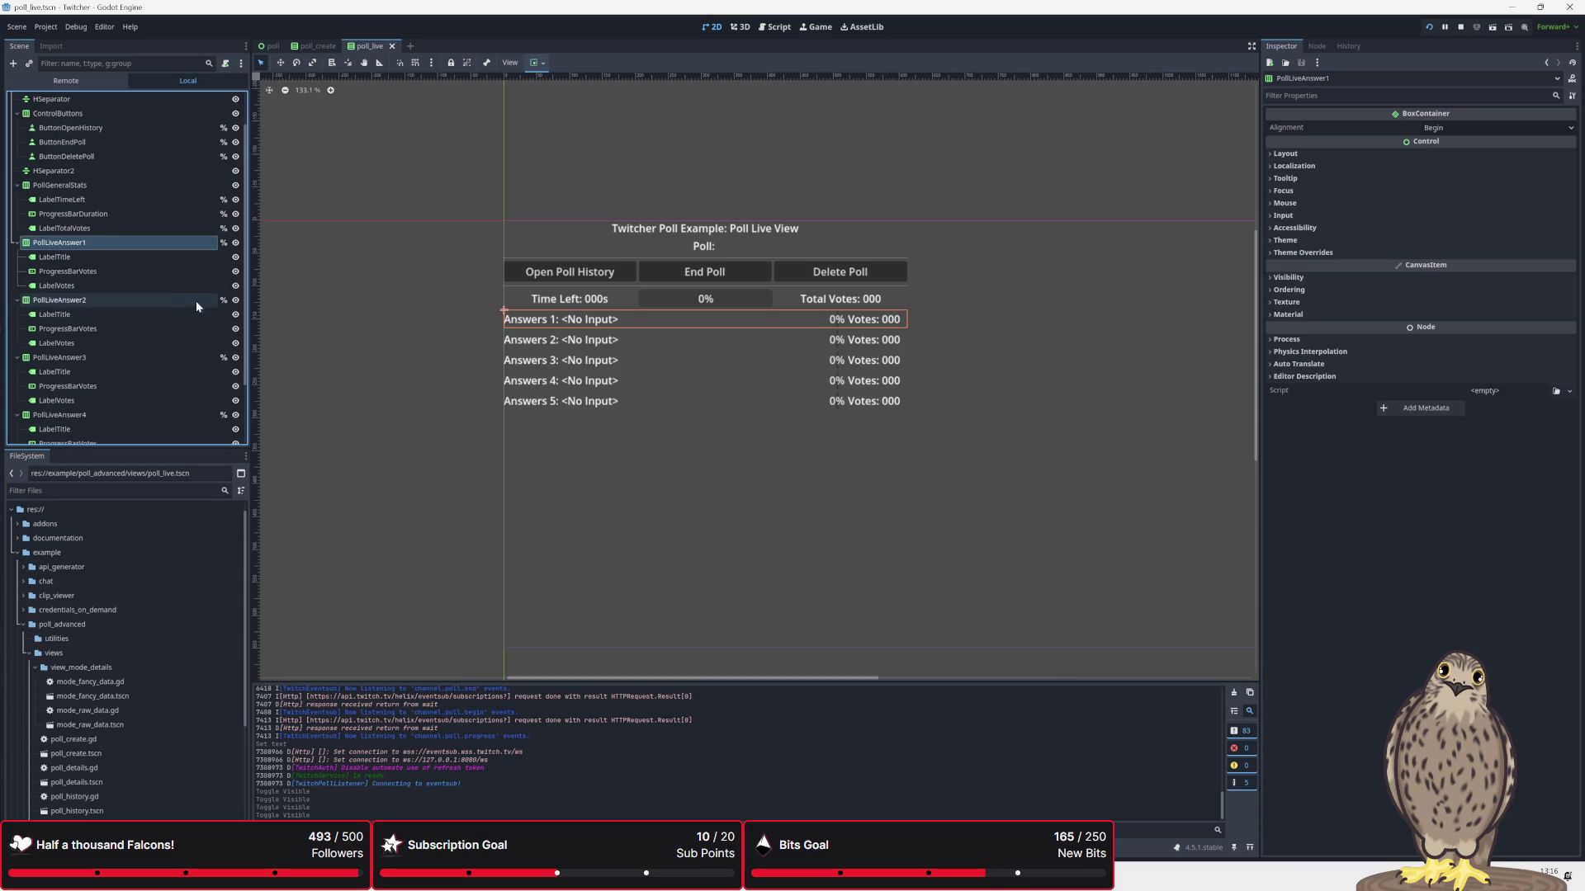
{"action": "left_click", "coordinate": [196, 301]}
{"action": "left_click", "coordinate": [190, 349]}
{"action": "scroll", "coordinate": [190, 349], "scroll_direction": "down", "scroll_amount": 2}
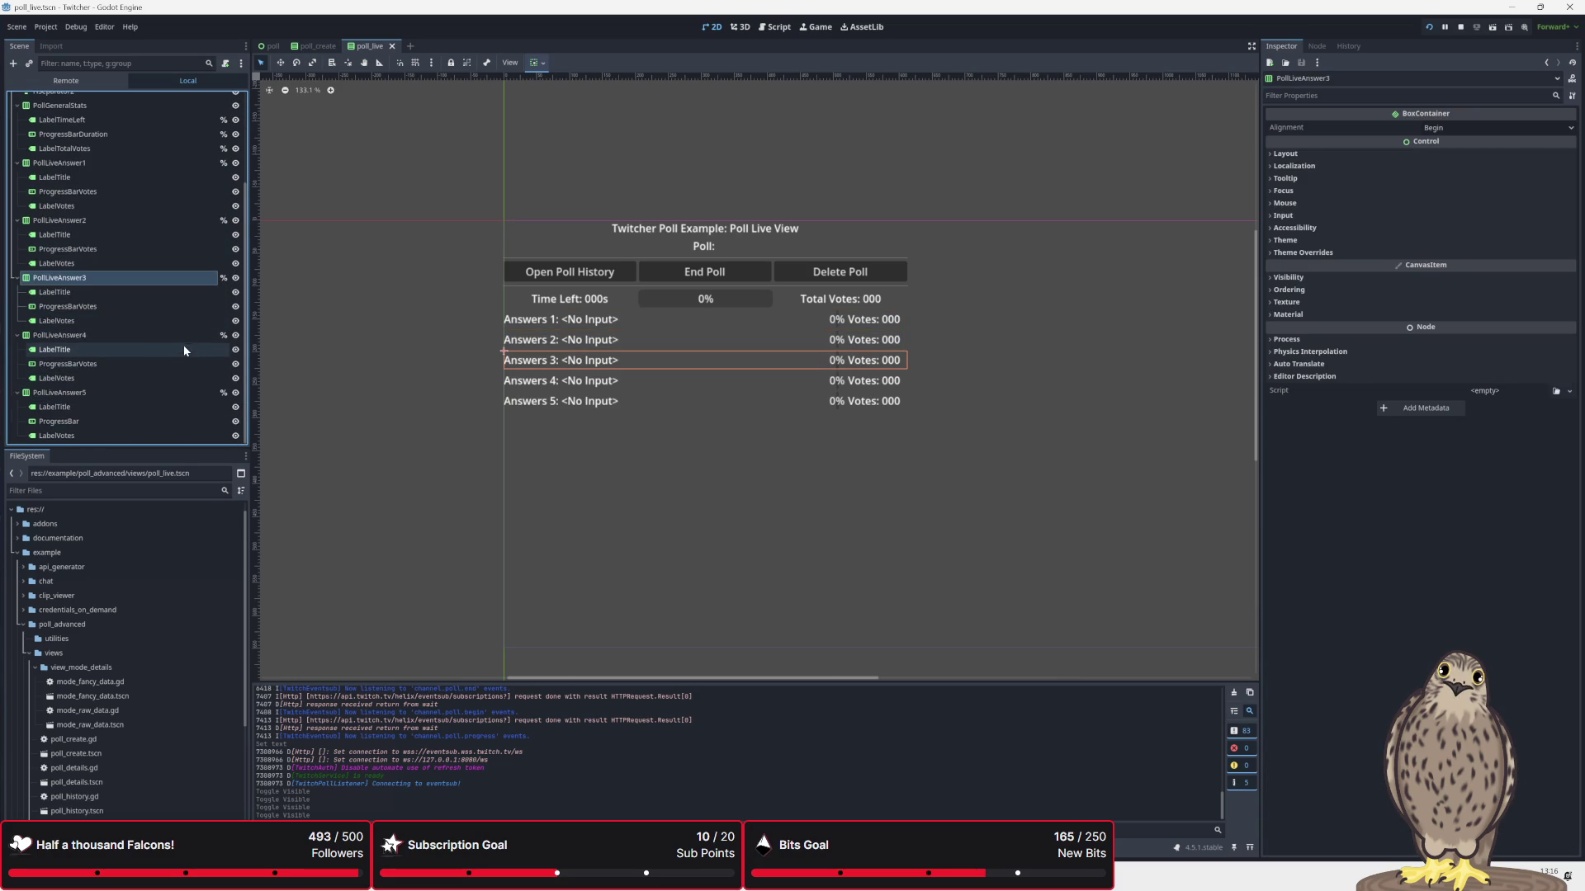
{"action": "left_click", "coordinate": [183, 338]}
{"action": "left_click", "coordinate": [181, 392]}
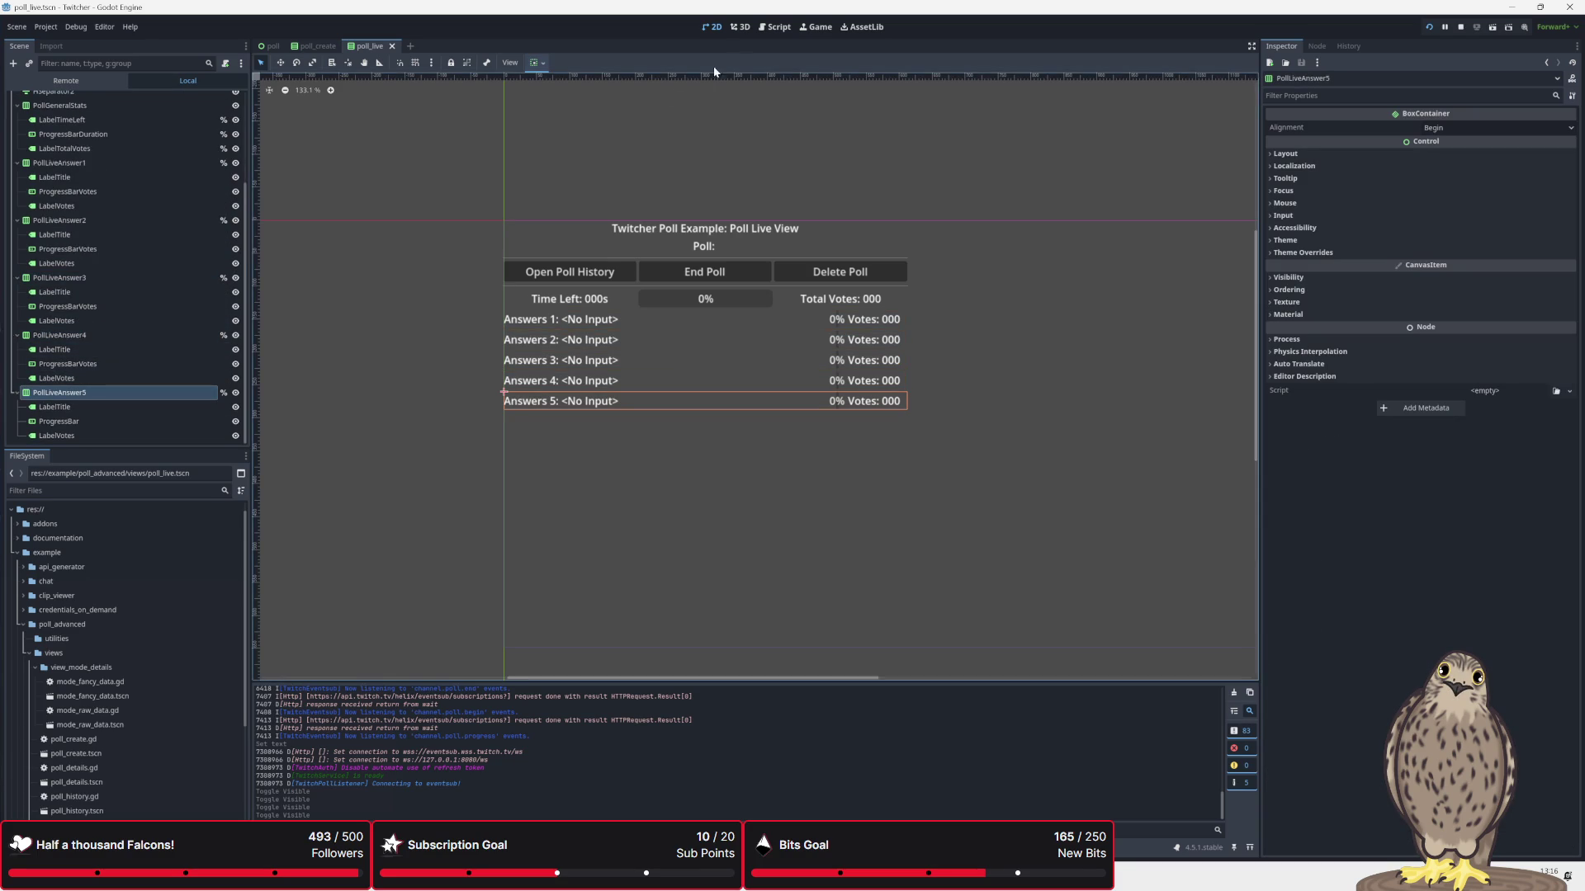
{"action": "left_click", "coordinate": [764, 28]}
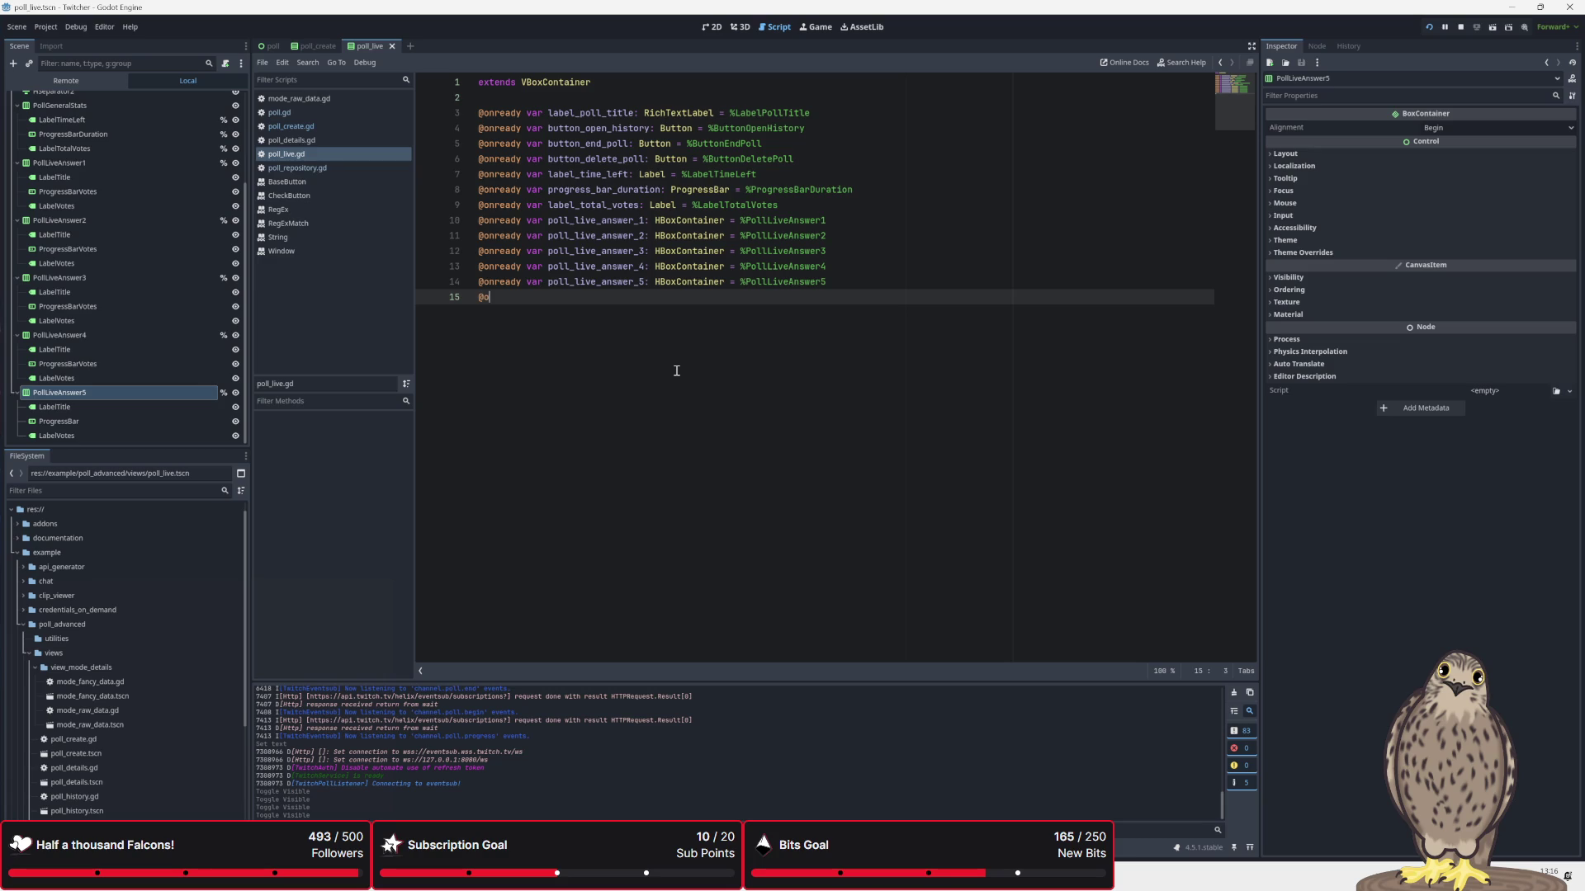
{"action": "type", "text": "dy var po"}
{"action": "type", "text": "ll_live_answer"}
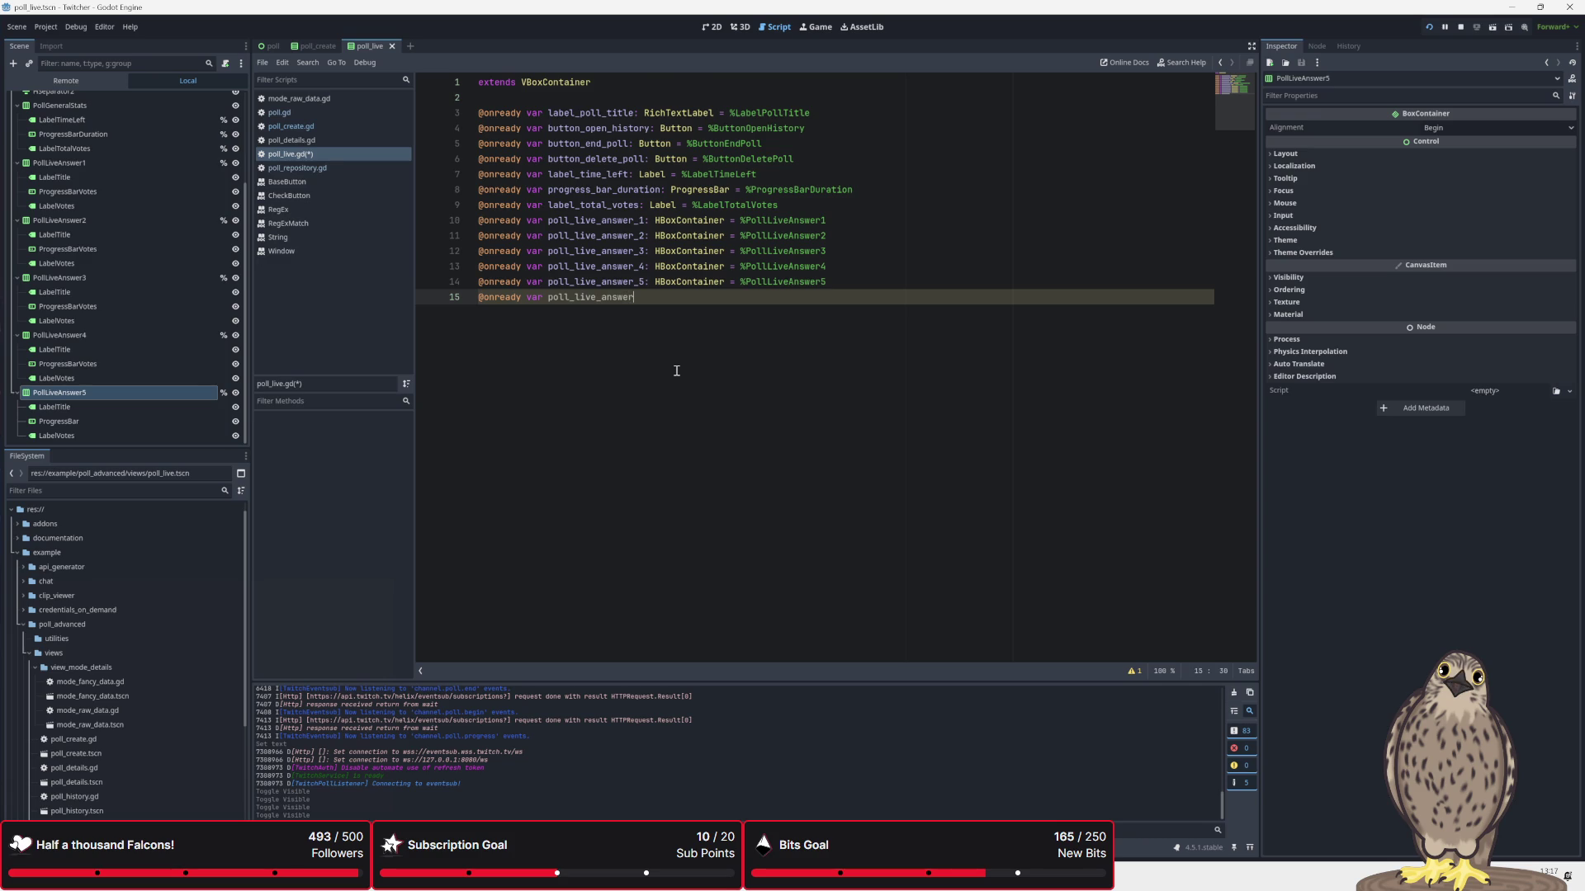
{"action": "key", "text": "alt+Left"}
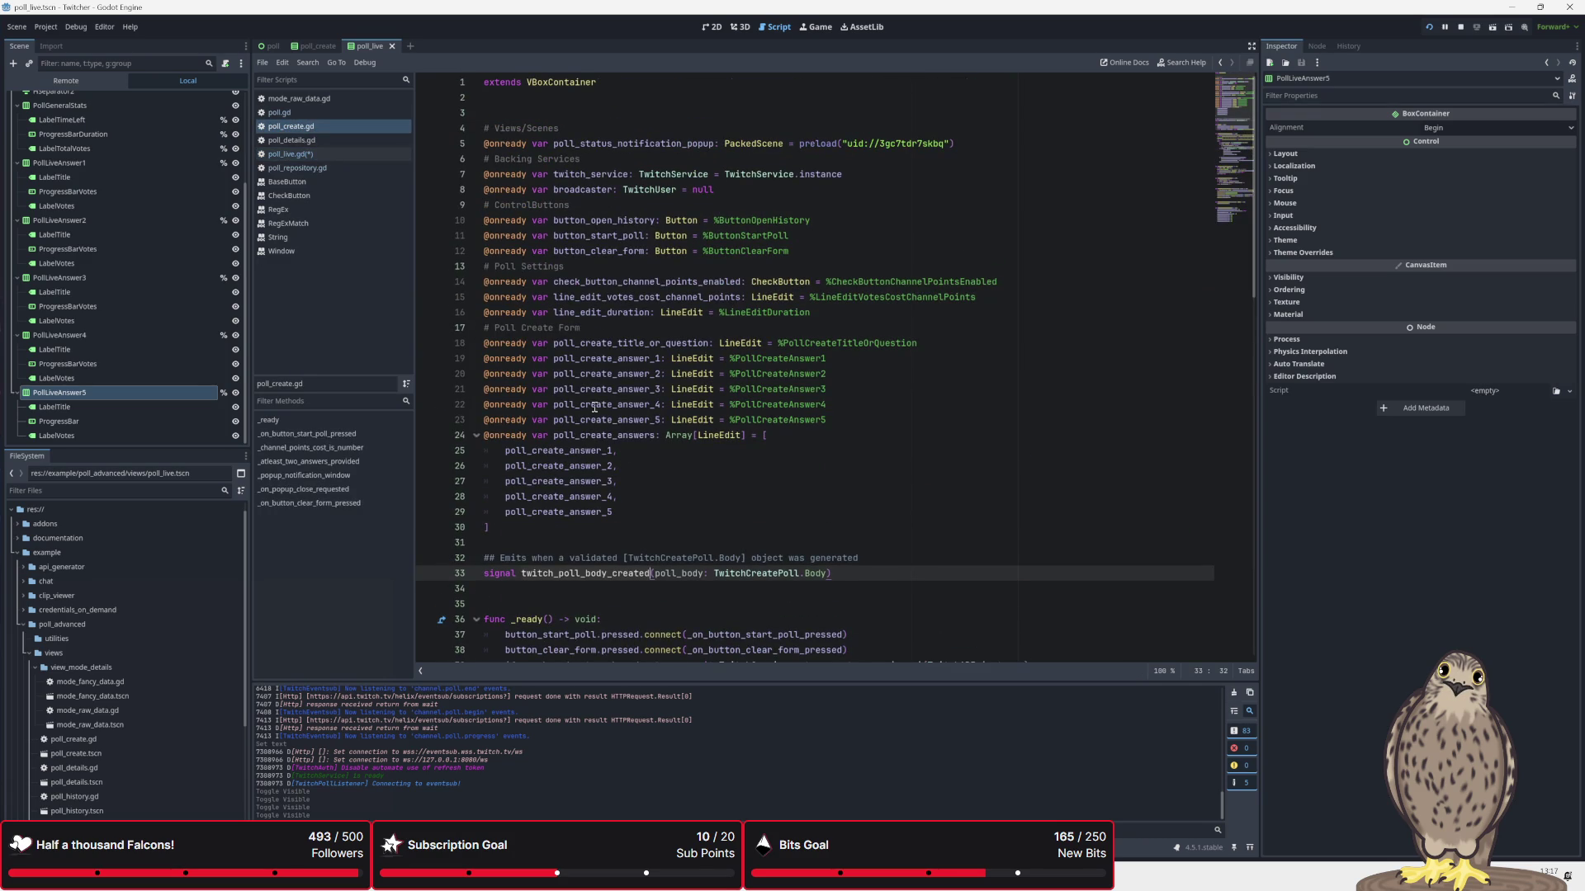
{"action": "left_click", "coordinate": [307, 156]}
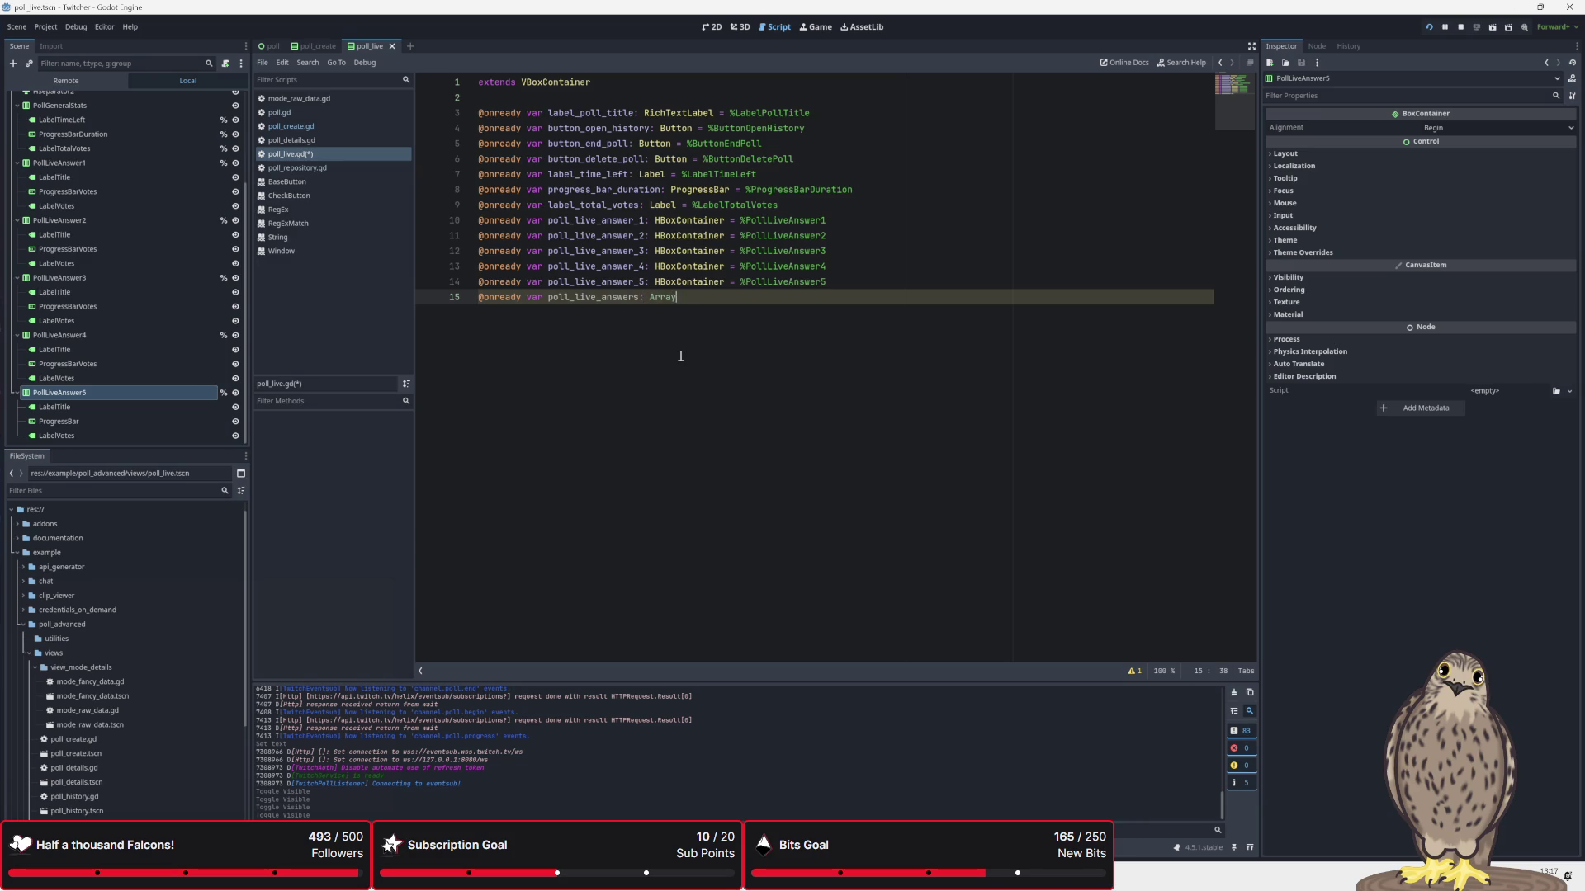
Type it as Array[HBoxContainer] and open the bracket list with poll_live_answer_1
{"action": "type", "text": "Bo"}
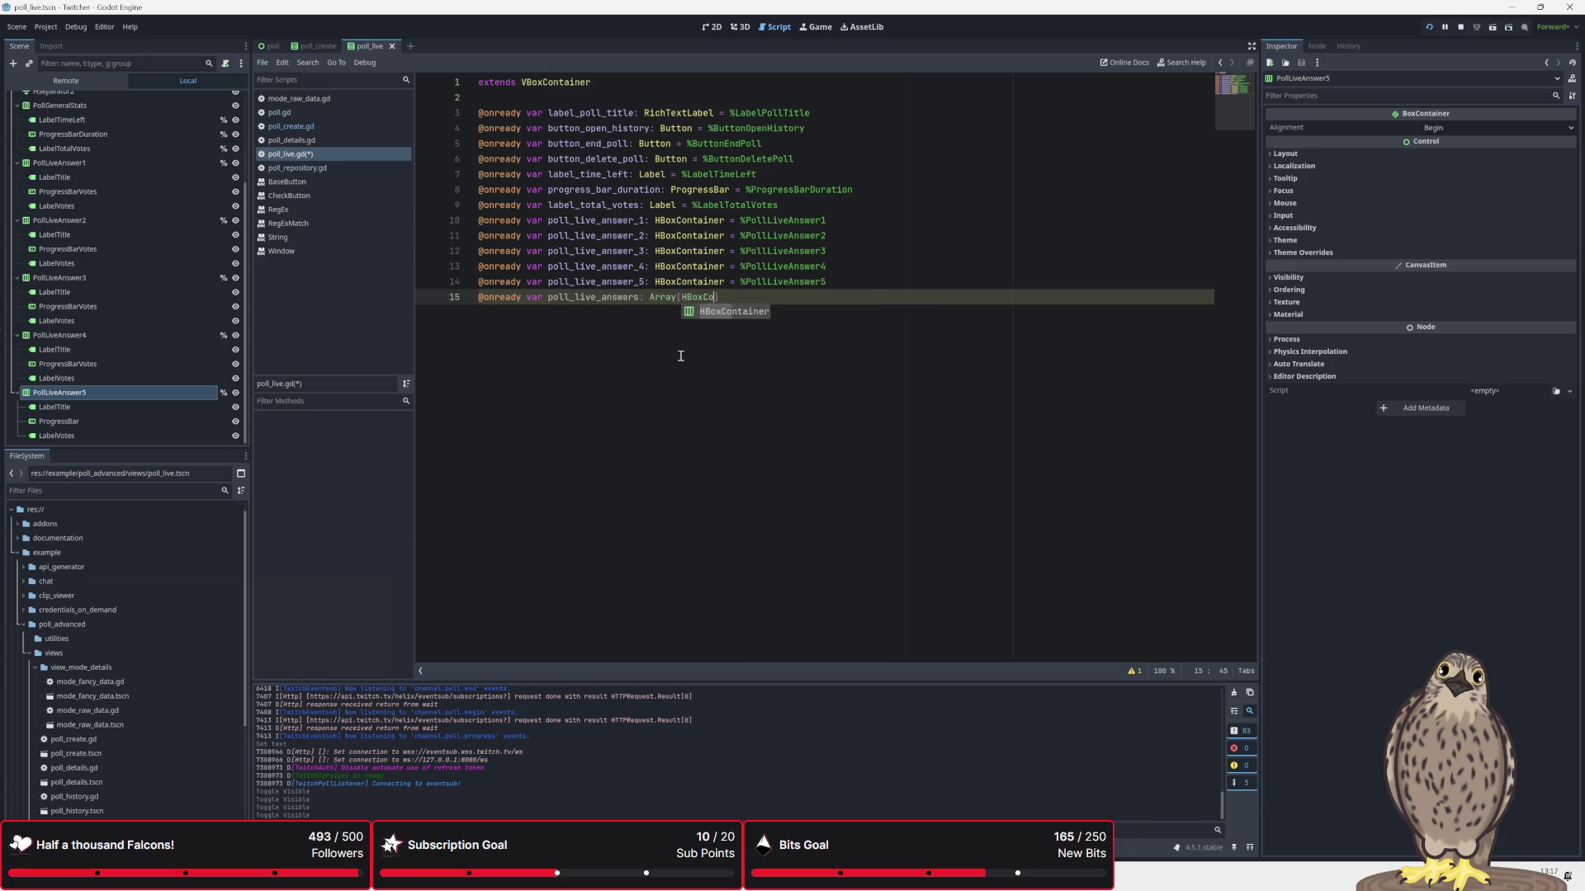
{"action": "key", "text": "Return"}
{"action": "type", "text": "["}
{"action": "key", "text": "Escape"}
{"action": "key", "text": "Return"}
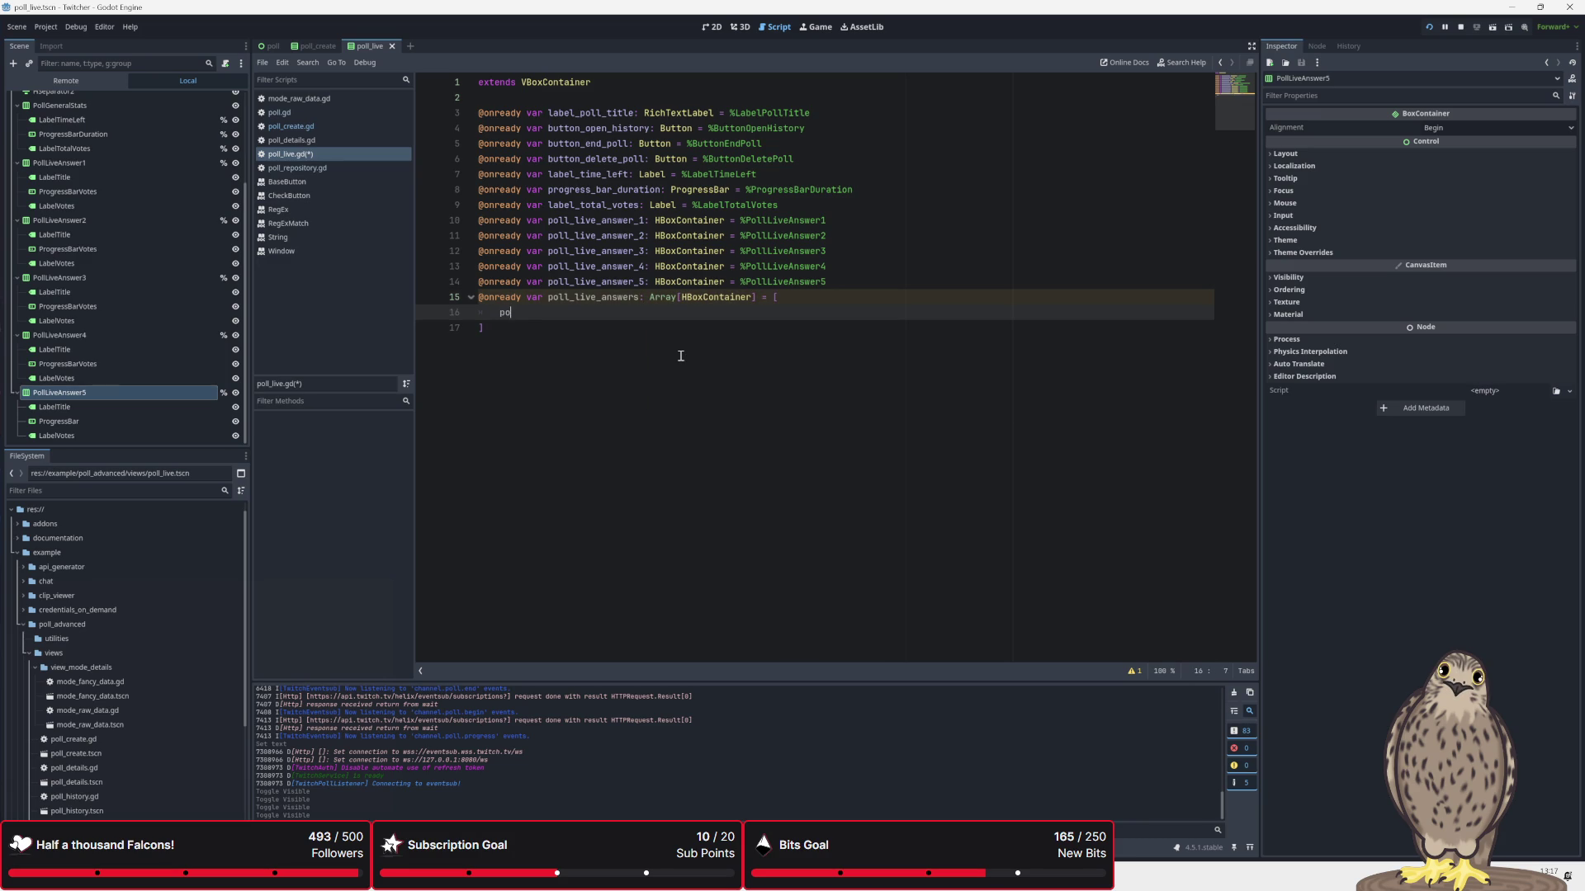
{"action": "type", "text": "_"}
{"action": "type", "text": "r_"}
{"action": "key", "text": "Left"}
{"action": "key", "text": "Left"}
{"action": "key", "text": "Left"}
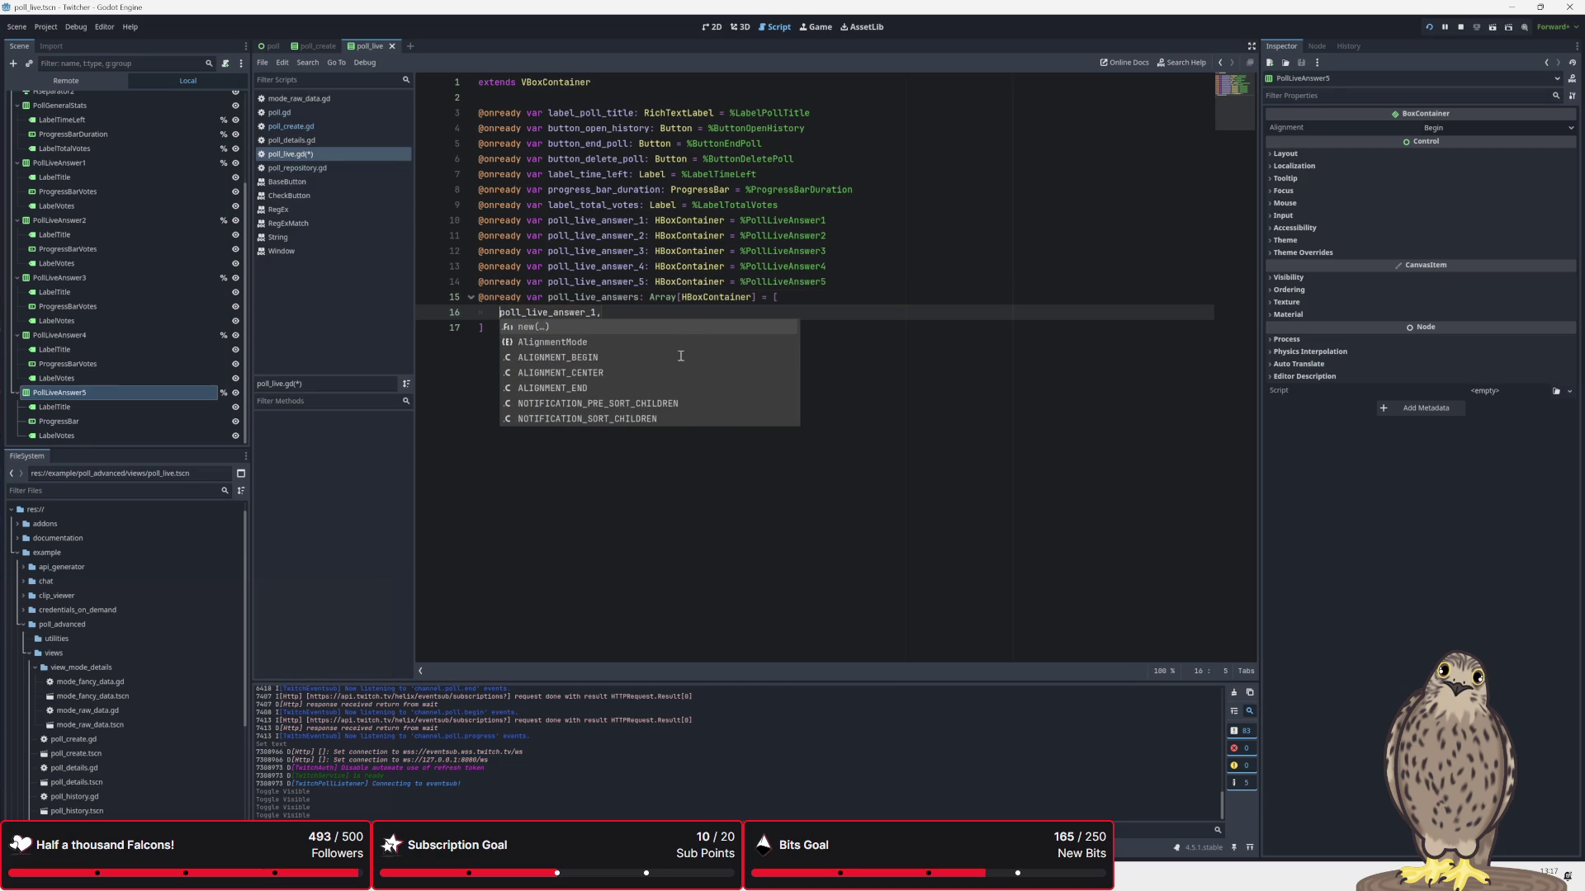
{"action": "key", "text": "Return"}
{"action": "key", "text": "ctrl+BackSpace"}
{"action": "key", "text": "ctrl+BackSpace"}
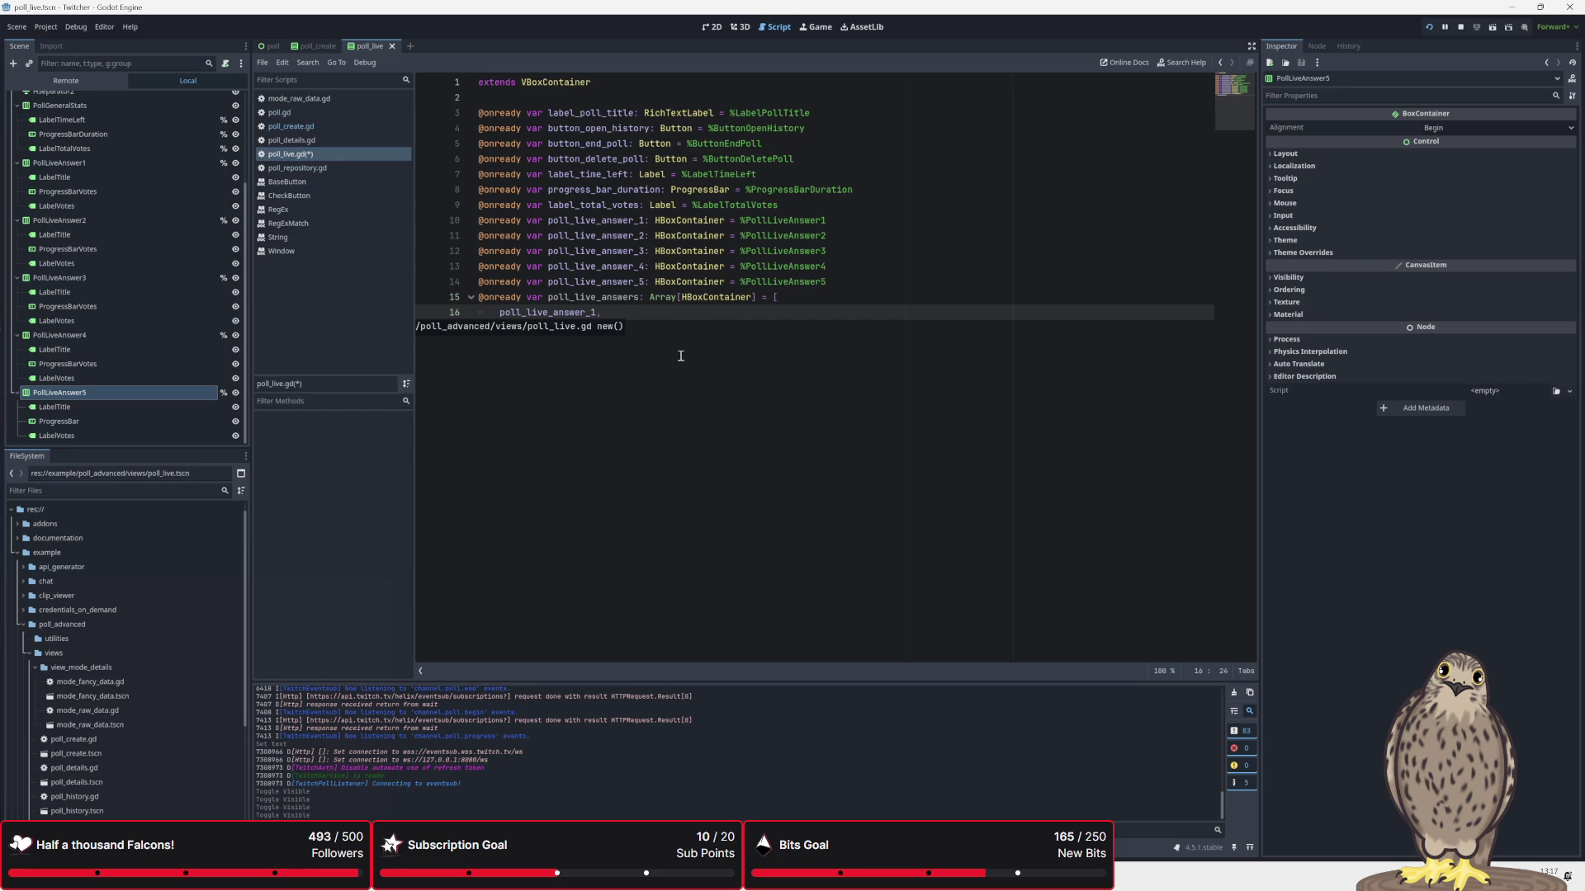
Duplicate the entry and renumber the copies to poll_live_answer_2 through _5, adding blank lines after
{"action": "key", "text": "ctrl+shift+d"}
{"action": "key", "text": "ctrl+shift+d"}
{"action": "key", "text": "ctrl+shift+d"}
{"action": "key", "text": "ctrl+shift+d"}
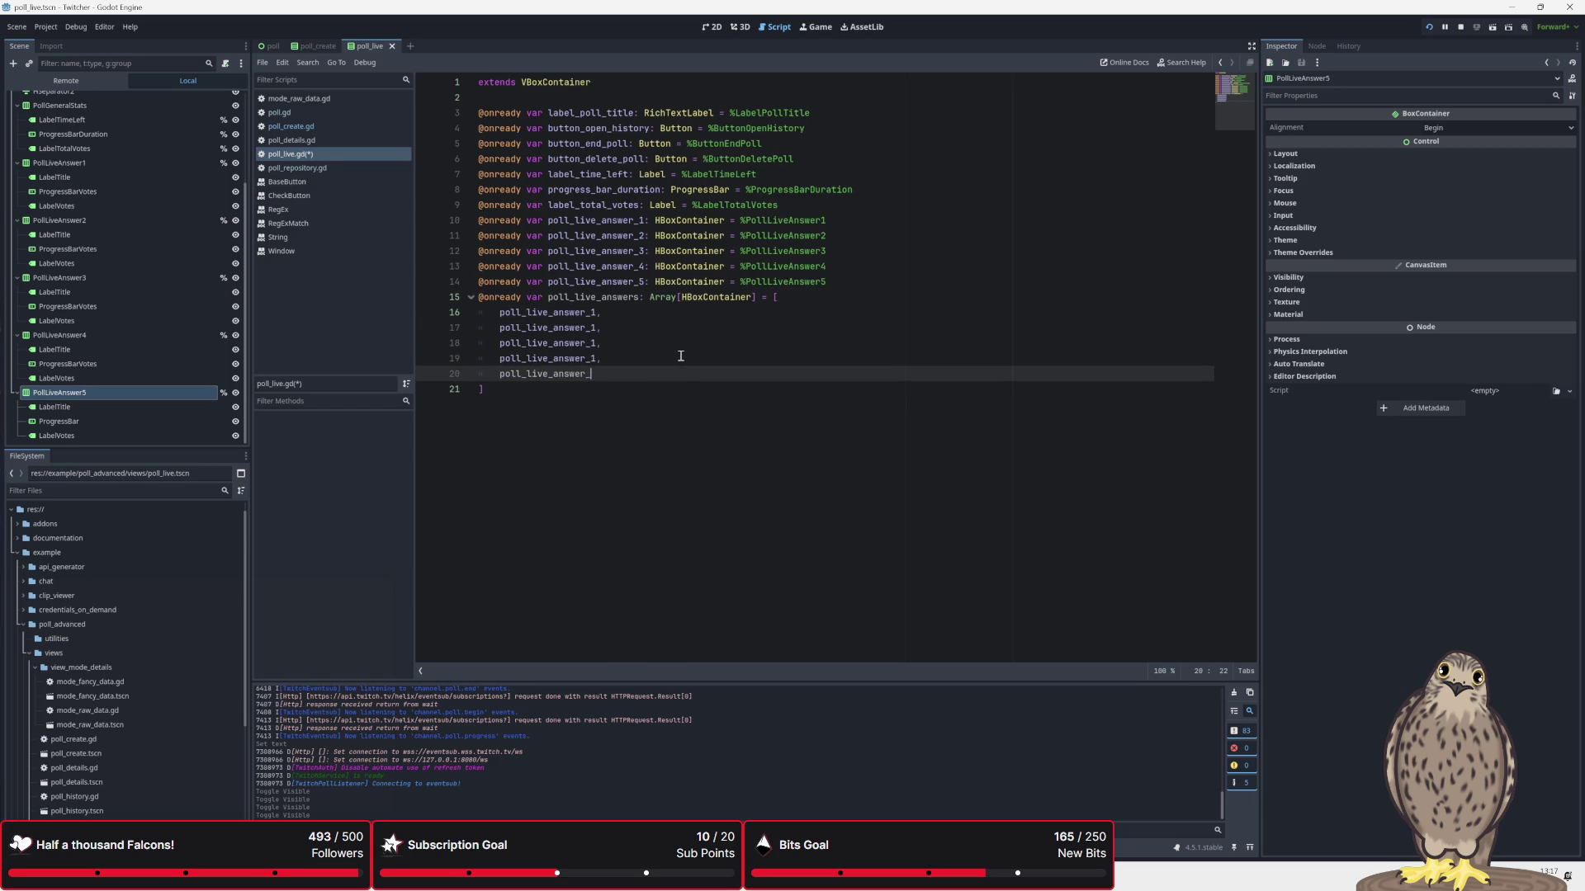
{"action": "key", "text": "Up"}
{"action": "key", "text": "BackSpace"}
{"action": "type", "text": "4"}
{"action": "key", "text": "Up"}
{"action": "key", "text": "BackSpace"}
{"action": "type", "text": "3"}
{"action": "key", "text": "Up"}
{"action": "key", "text": "BackSpace"}
{"action": "type", "text": "2"}
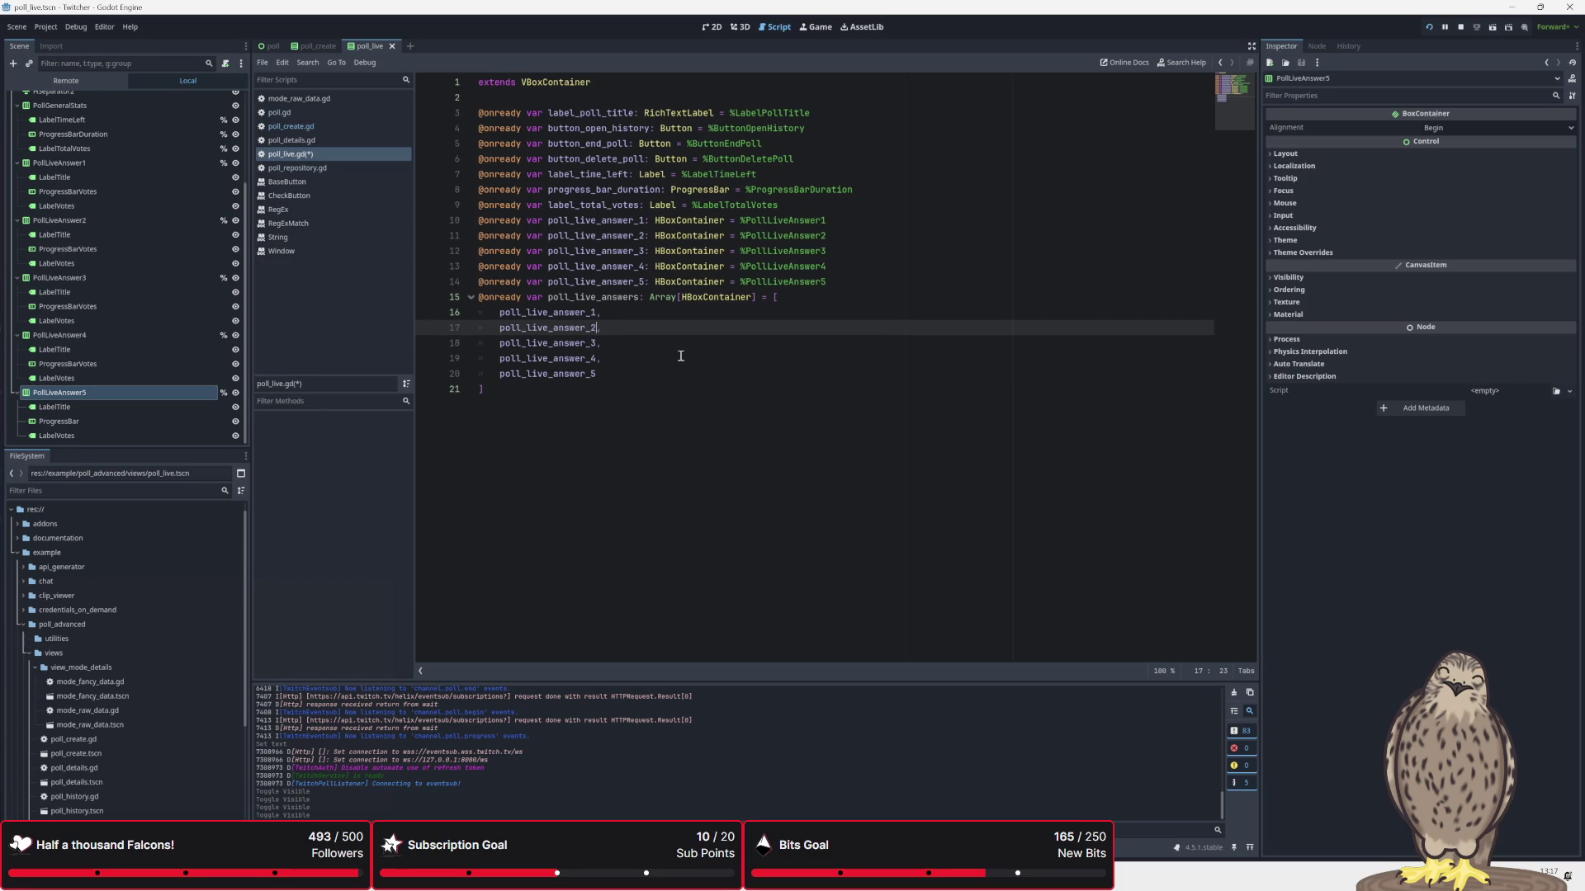
{"action": "left_click", "coordinate": [648, 443]}
{"action": "key", "text": "Return"}
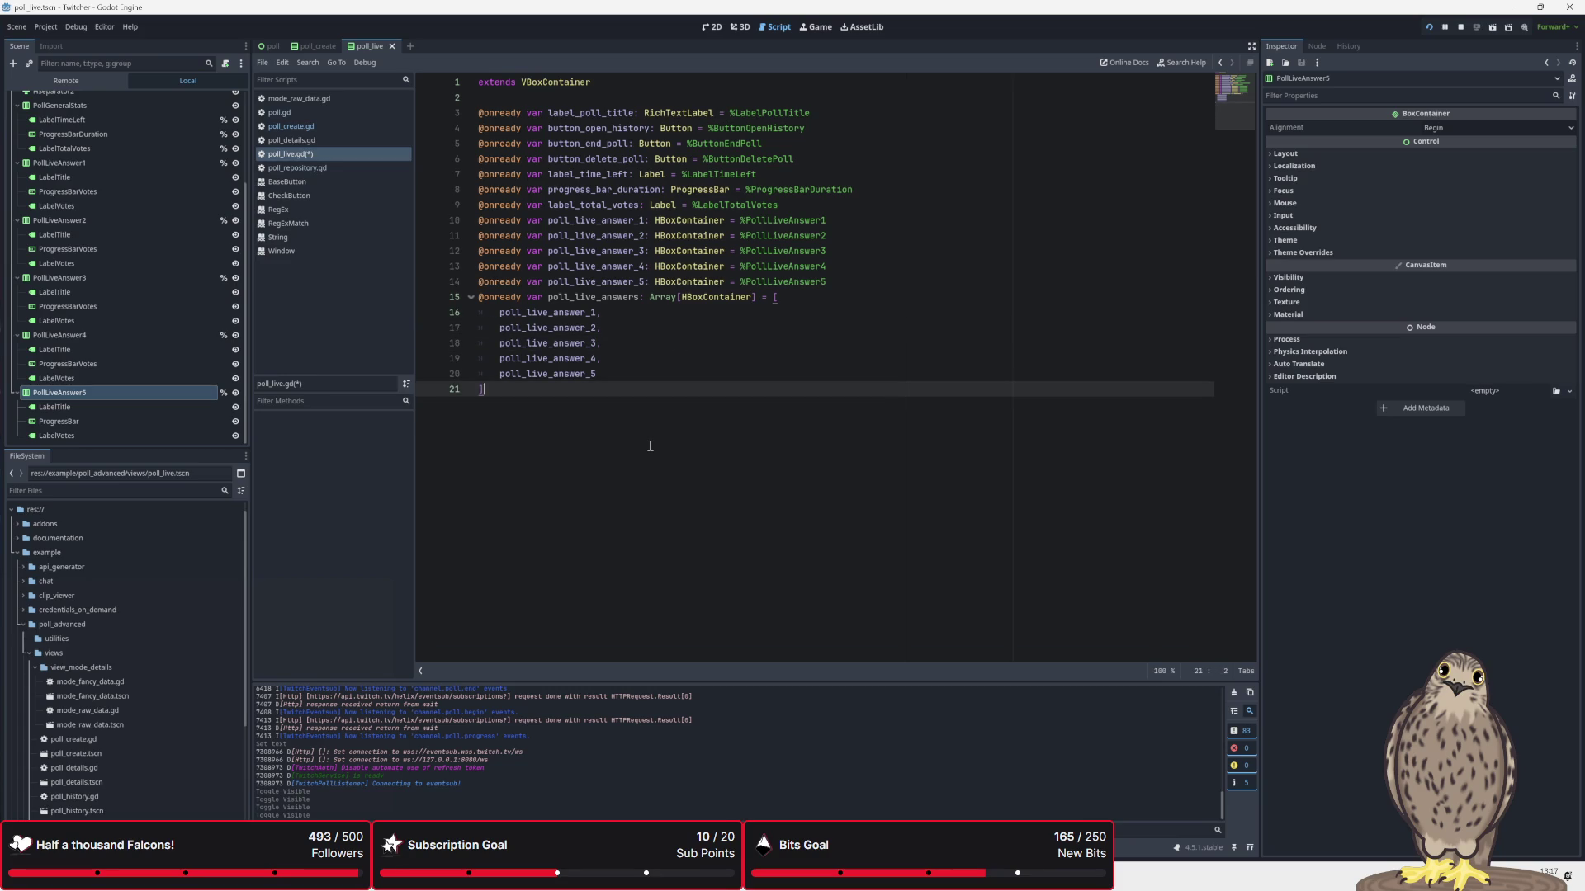
{"action": "key", "text": "Return"}
Write func _ready() -> void: with pass below the array, save poll_live.gd, and stop the game
{"action": "type", "text": "_ready"}
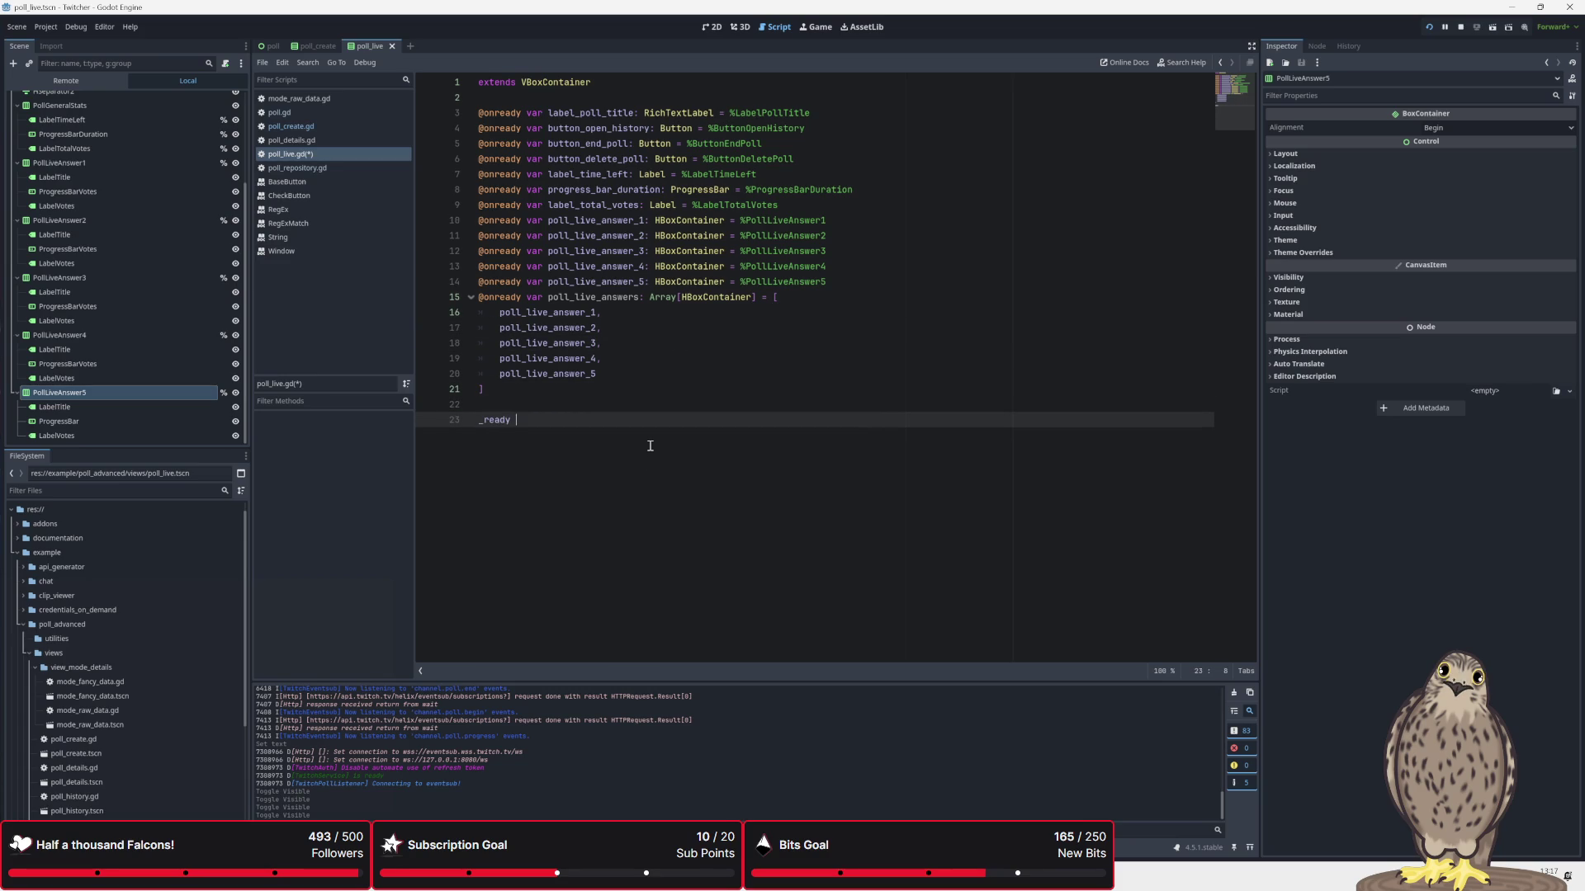
{"action": "key", "text": "BackSpace"}
{"action": "key", "text": "BackSpace"}
{"action": "key", "text": "BackSpace"}
{"action": "key", "text": "Return"}
{"action": "type", "text": "func"}
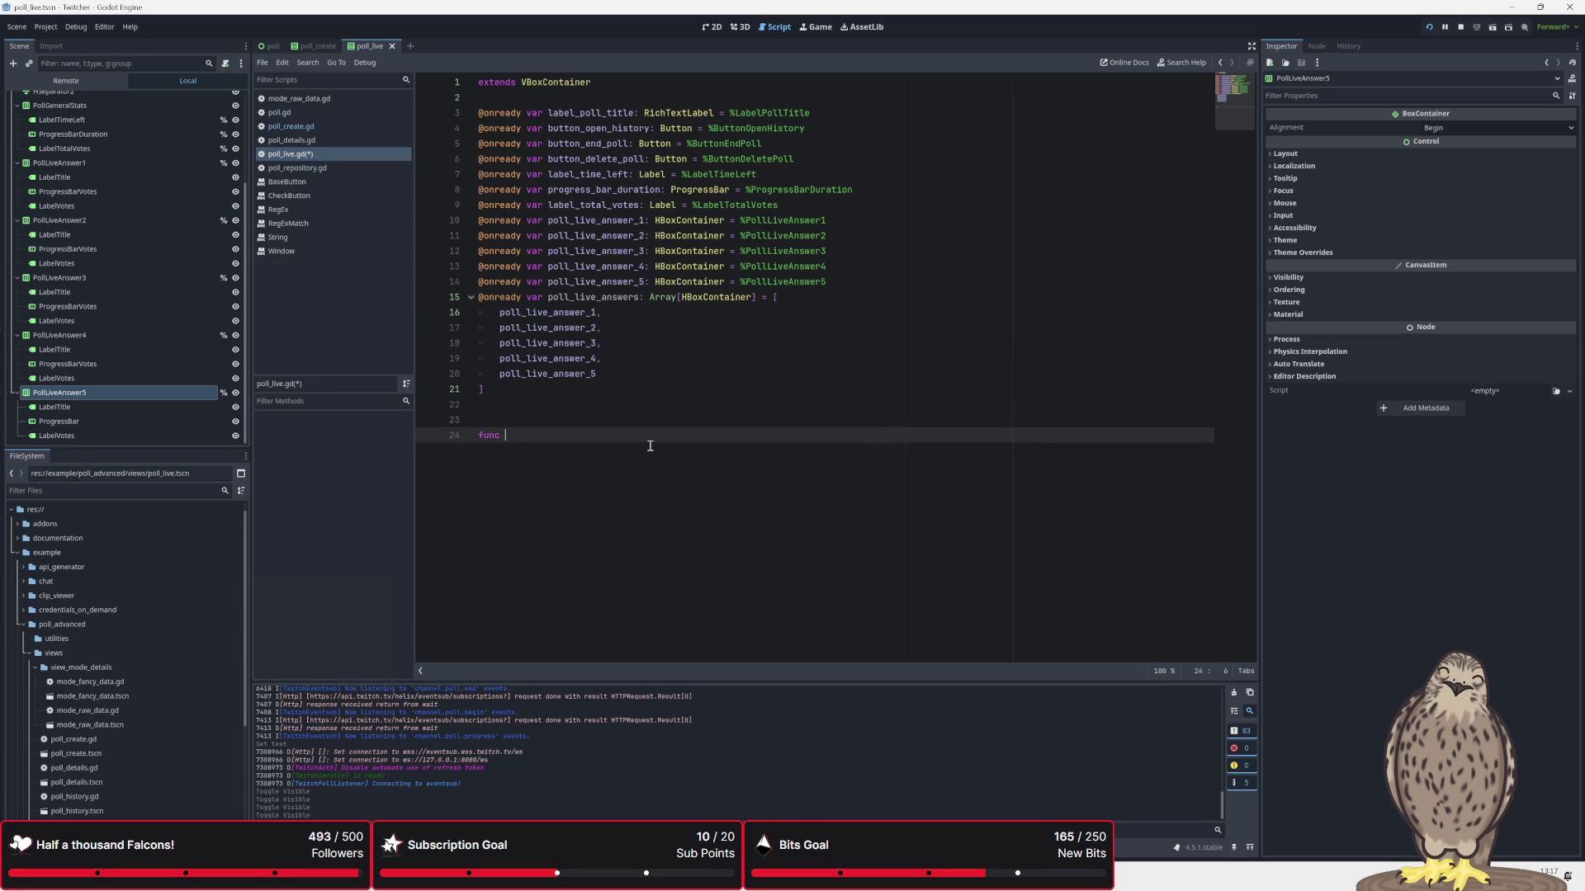
{"action": "key", "text": "BackSpace"}
{"action": "type", "text": "void:"}
{"action": "key", "text": "Return"}
{"action": "type", "text": "pass"}
{"action": "key", "text": "Return"}
{"action": "key", "text": "Return"}
{"action": "key", "text": "ctrl+s"}
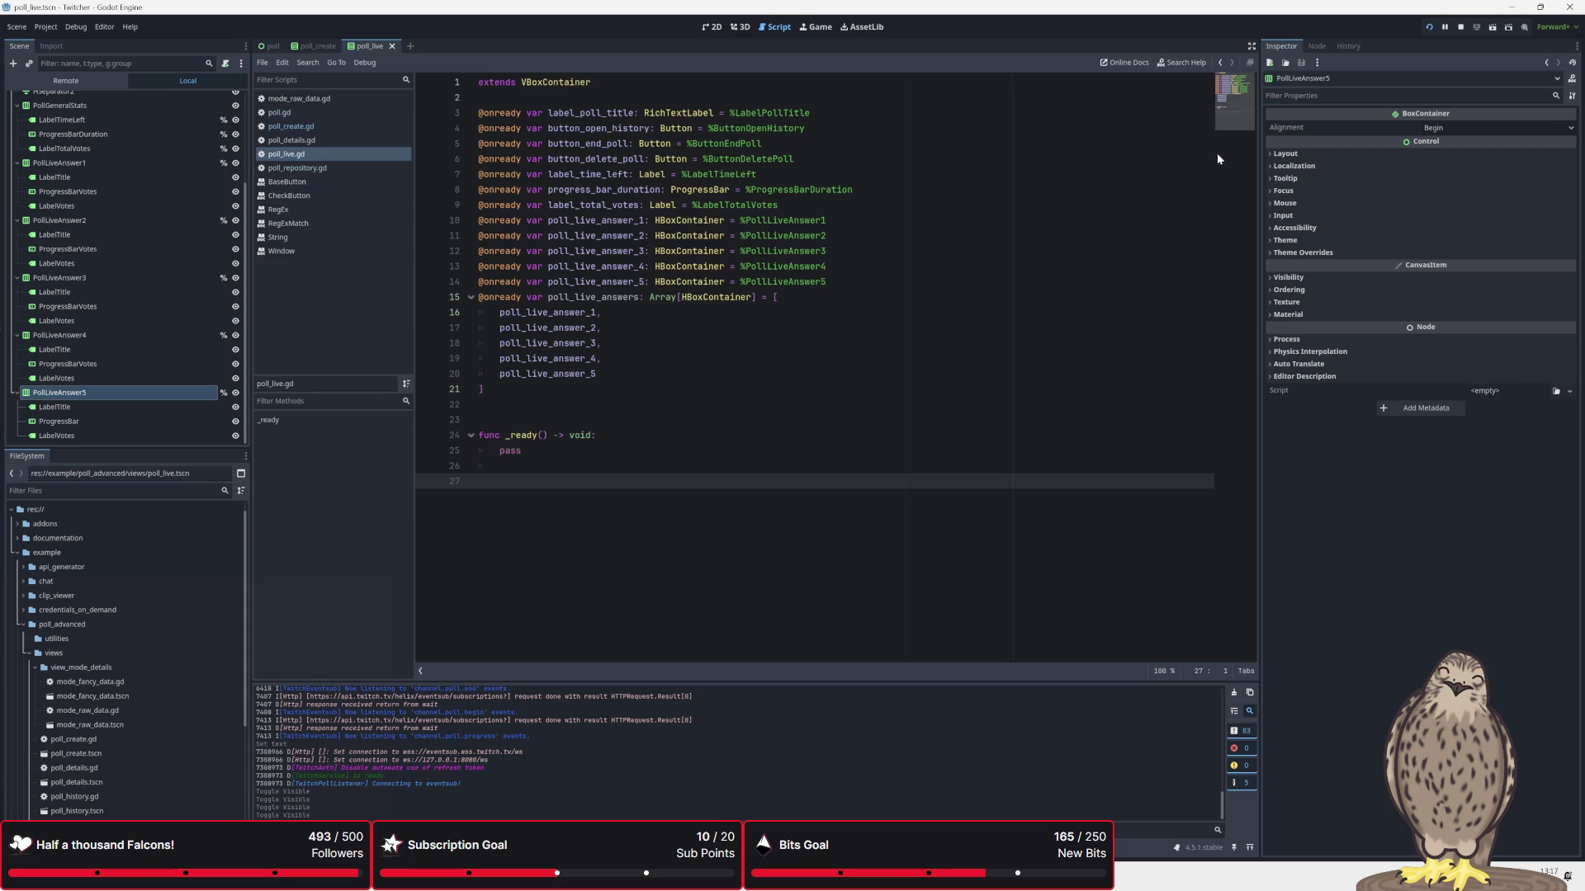
{"action": "left_click", "coordinate": [1460, 26]}
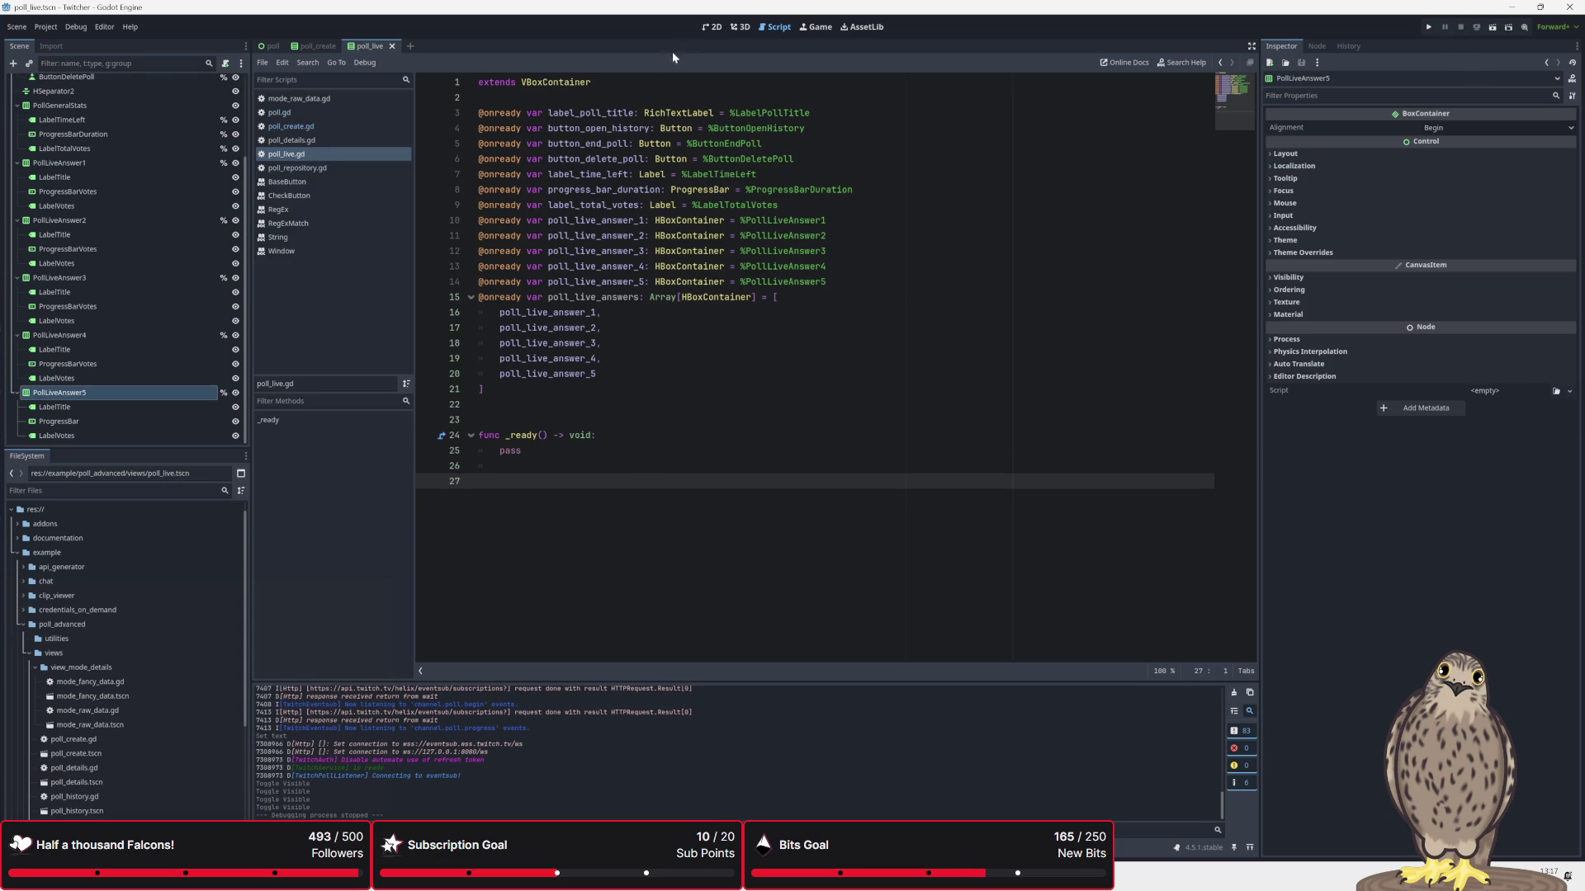
Switch to the 2D view and open the poll scene showing its Create a Poll form
{"action": "key", "text": "ctrl+F1"}
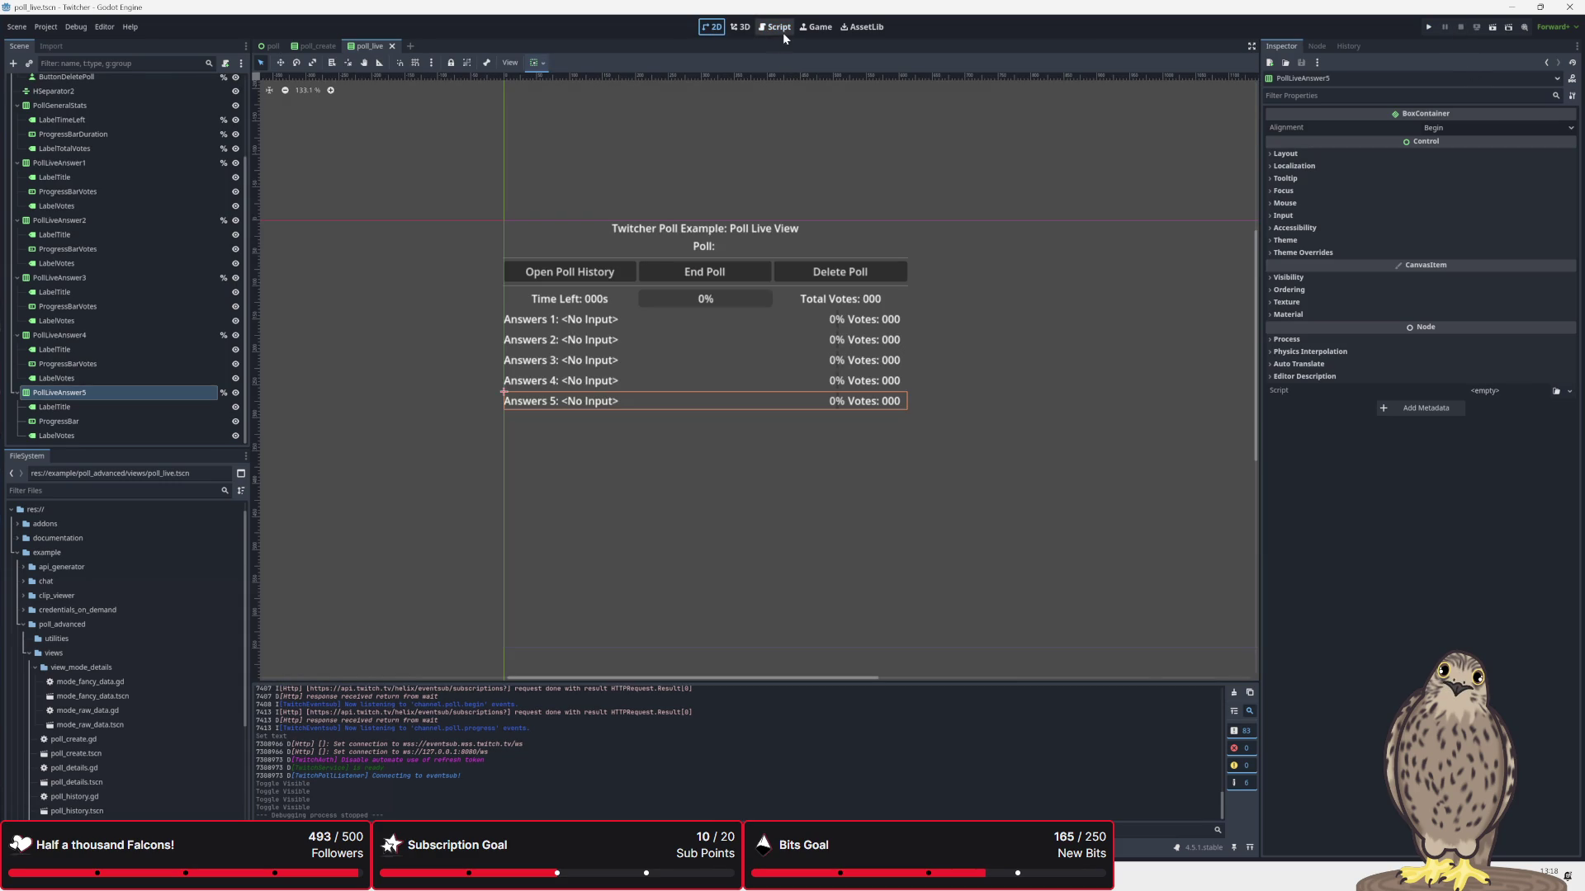
{"action": "left_click", "coordinate": [270, 46]}
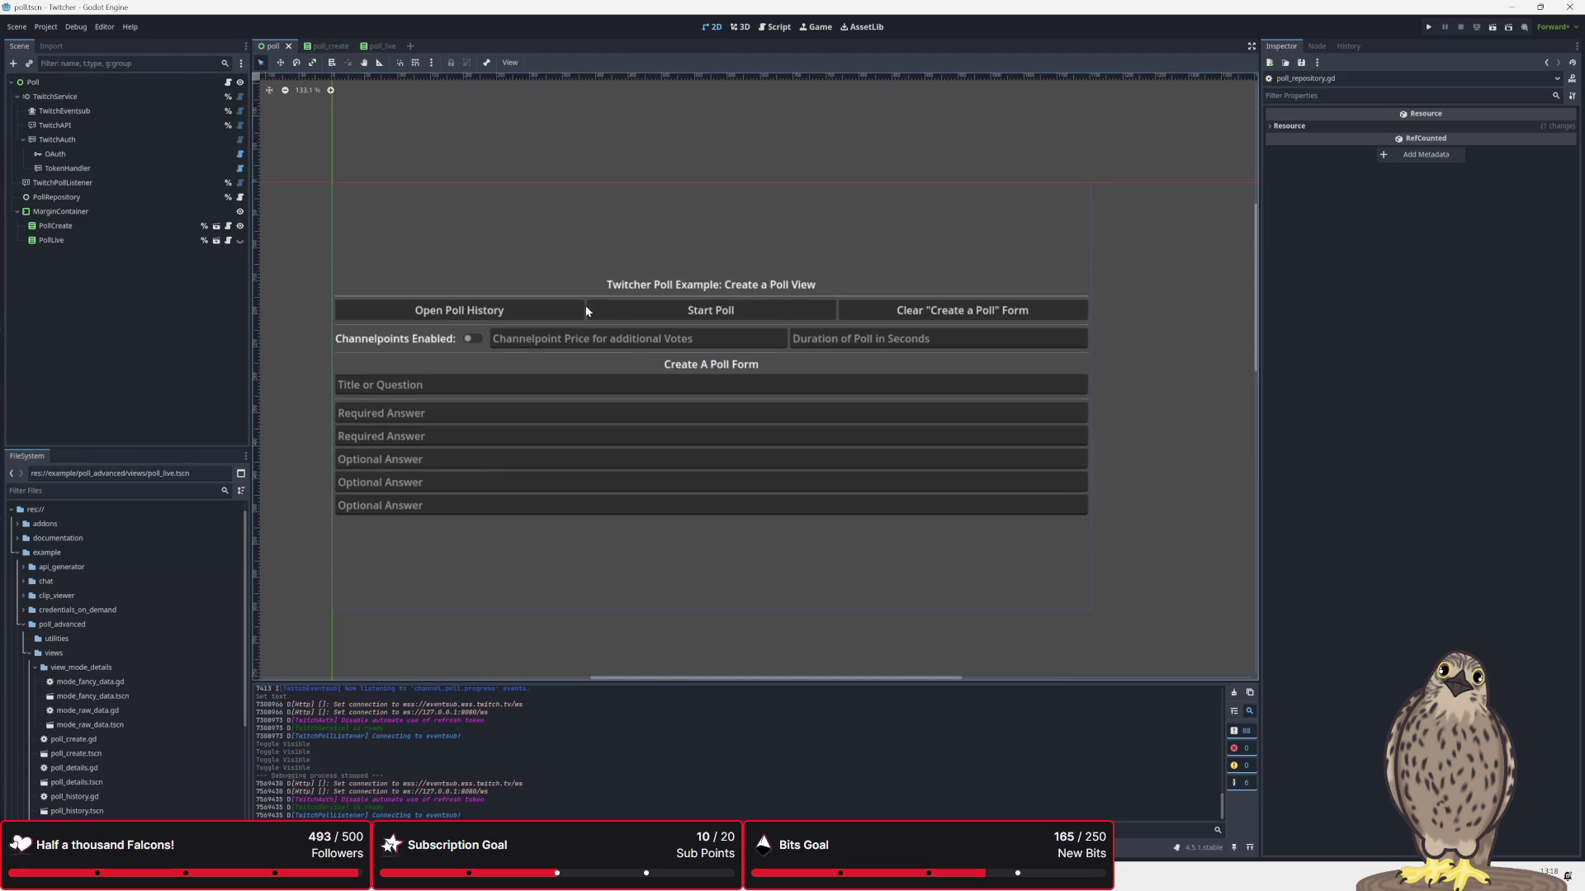
{"action": "mouse_move", "coordinate": [370, 45]}
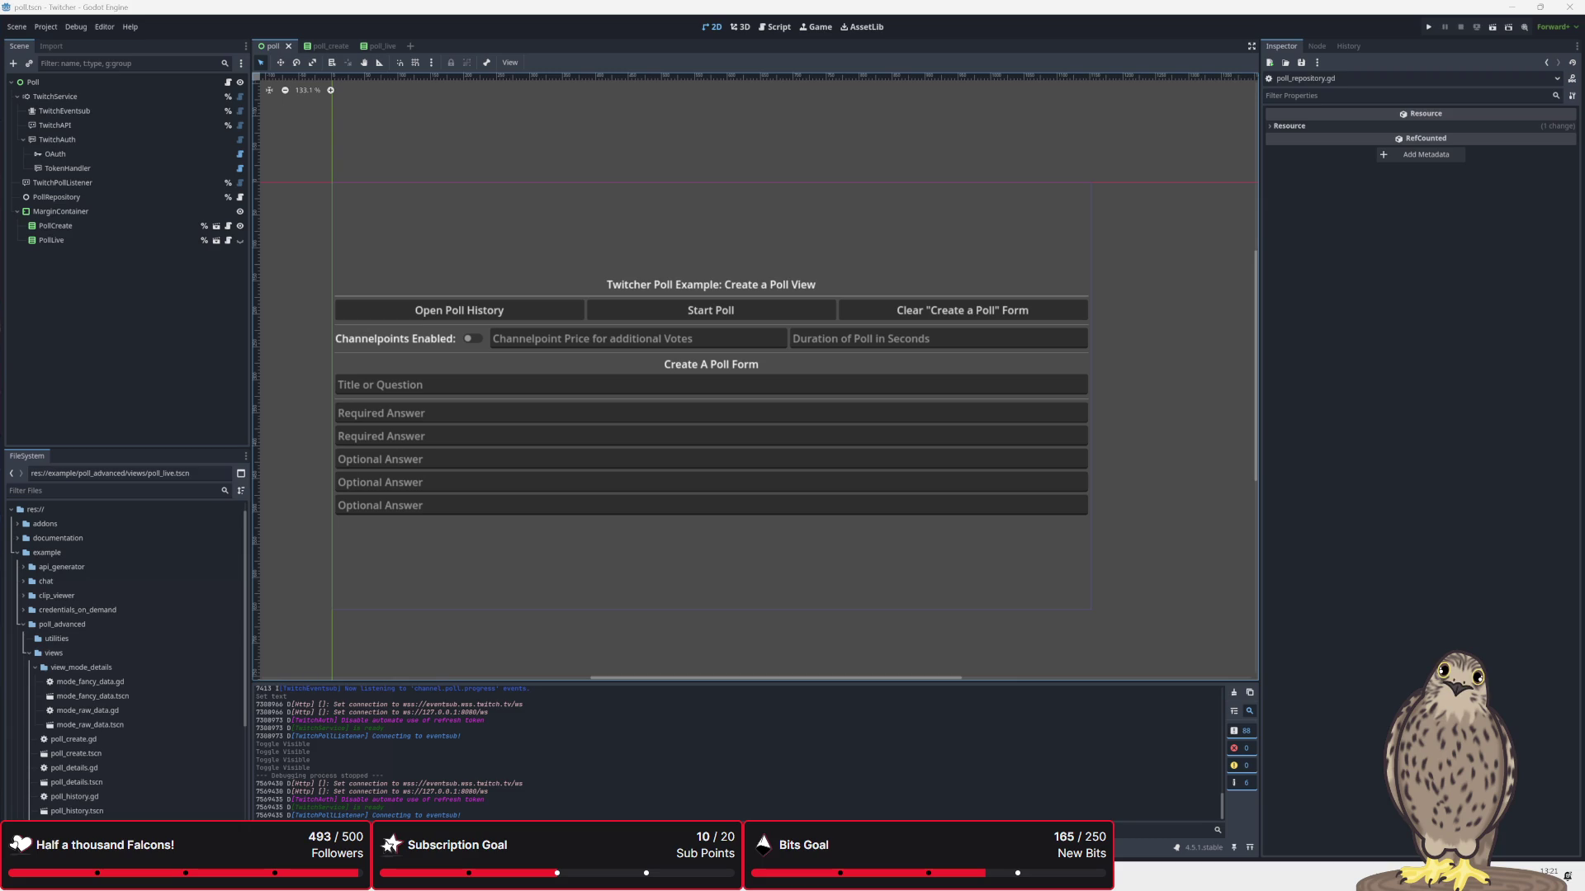
{"action": "left_click", "coordinate": [512, 553]}
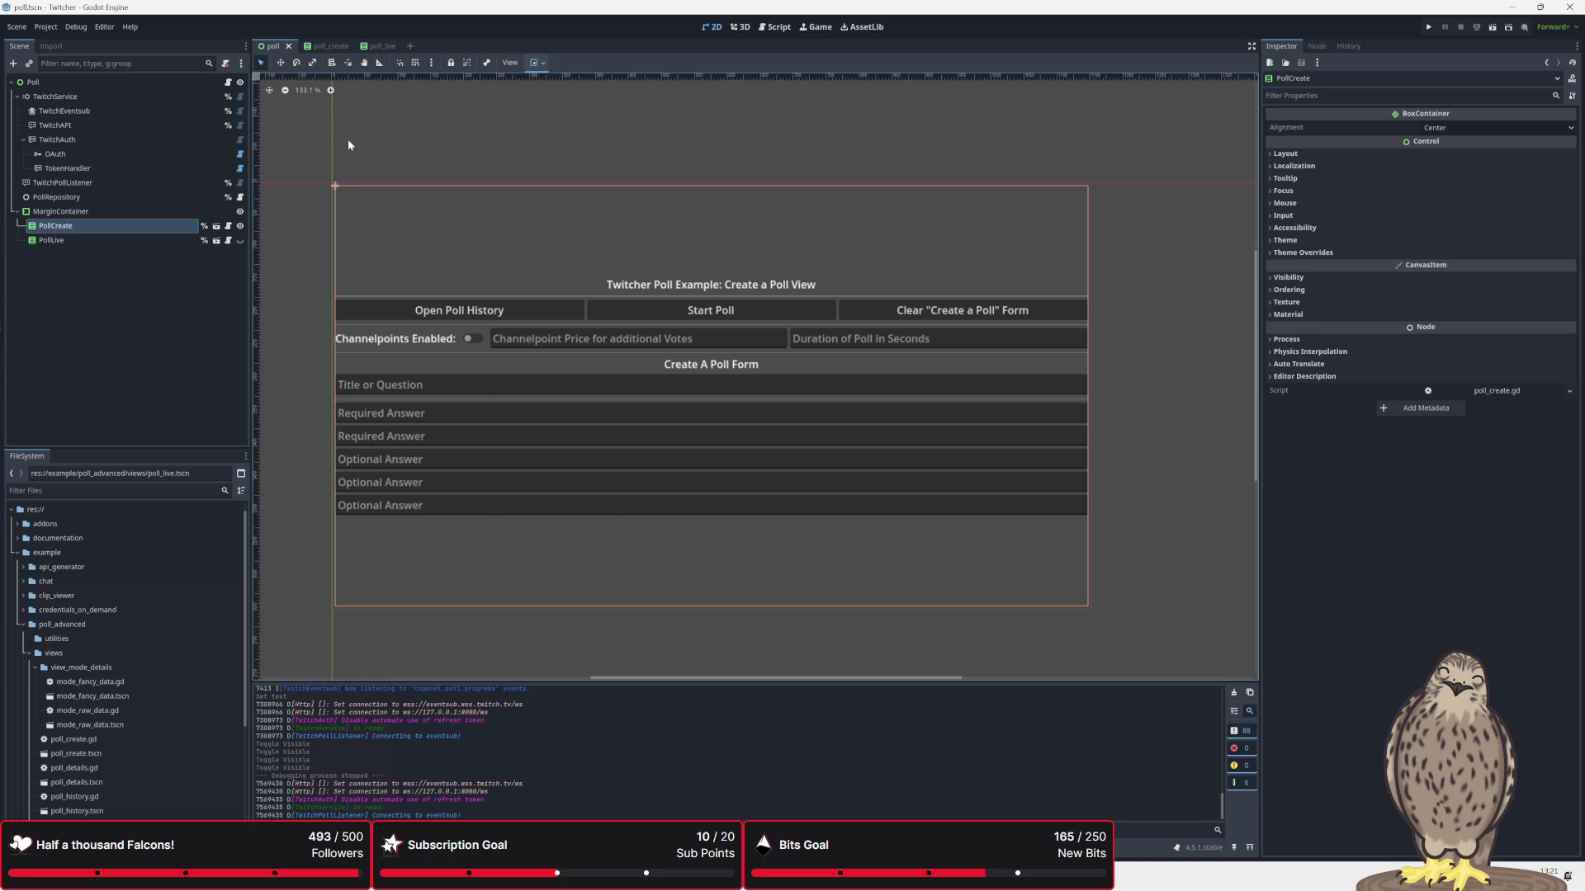
In poll.gd's _ready, move the live view's open-history connection lines above the body-created connection
{"action": "left_click", "coordinate": [779, 27]}
{"action": "left_click", "coordinate": [320, 112]}
{"action": "scroll", "coordinate": [660, 521], "scroll_direction": "up", "scroll_amount": 8}
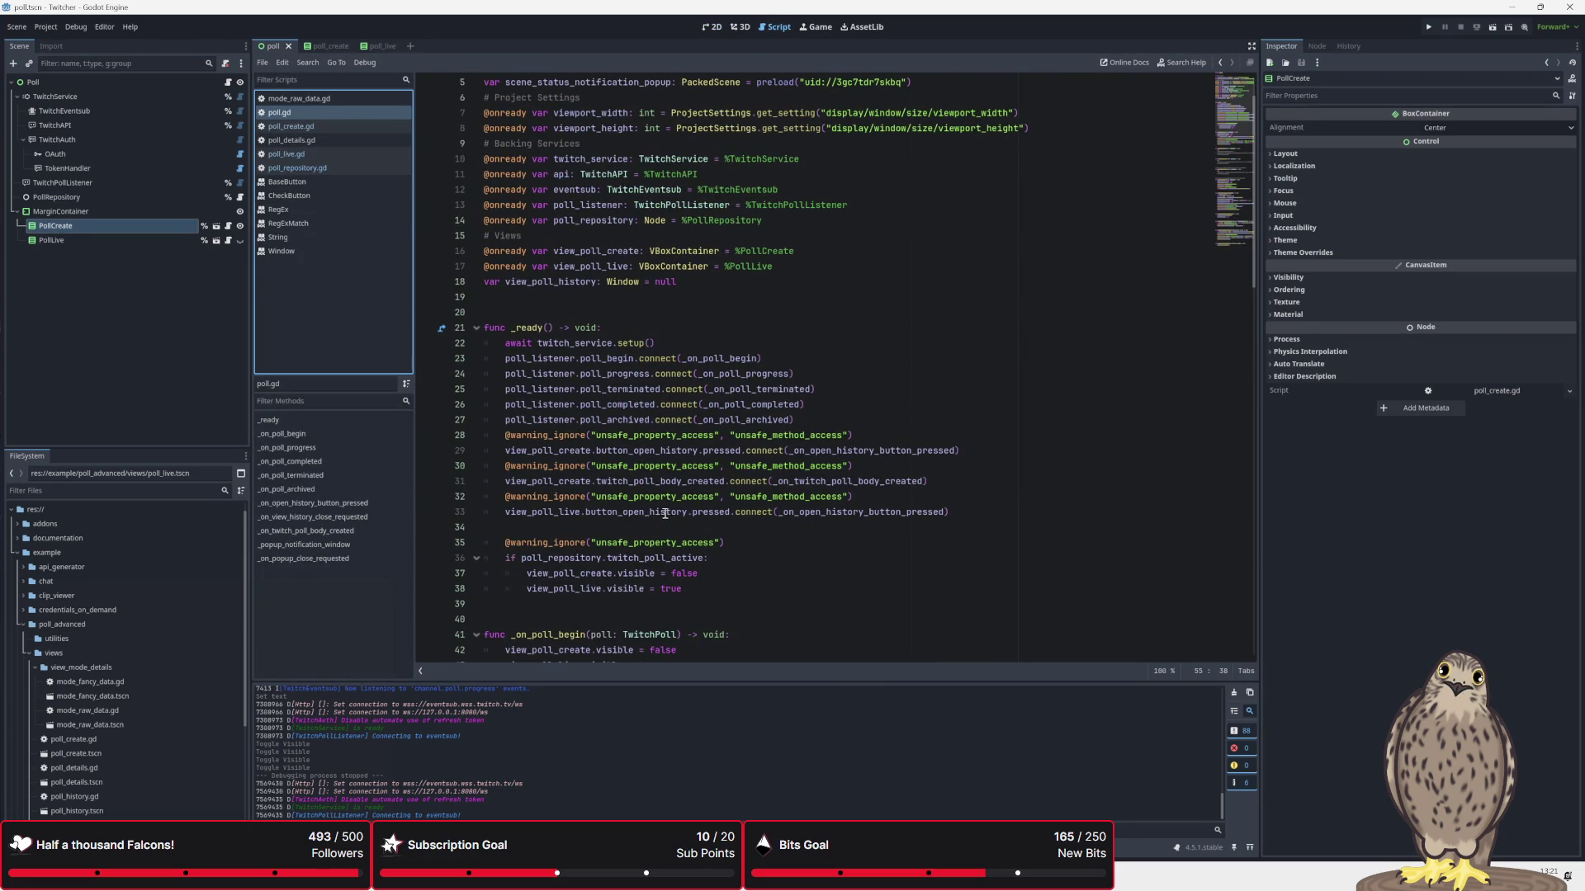
{"action": "left_click", "coordinate": [782, 511]}
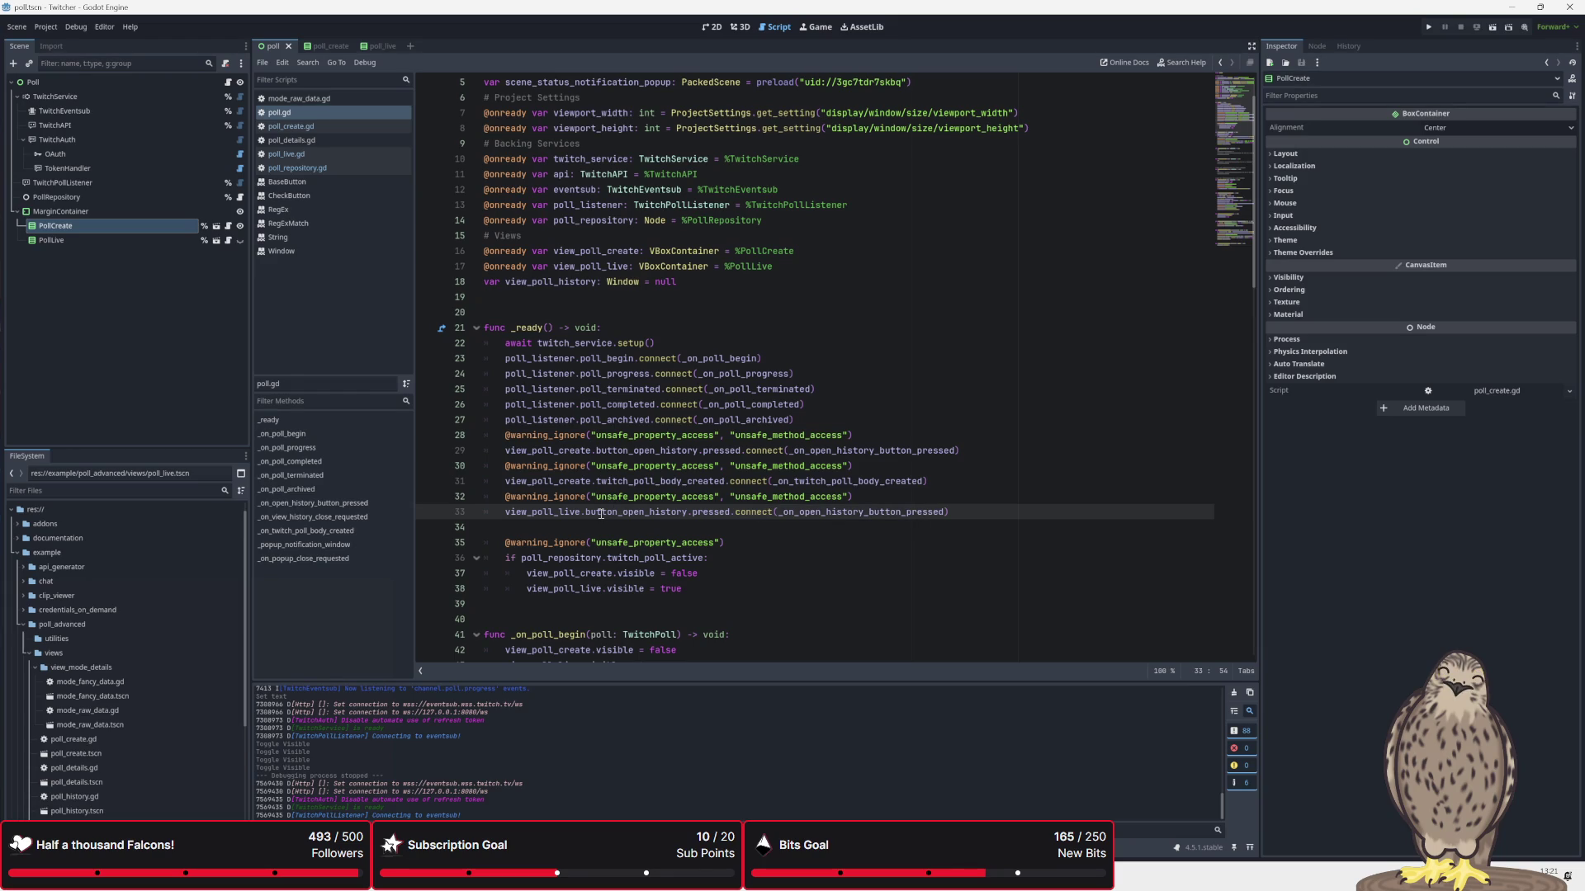
{"action": "left_click", "coordinate": [612, 456]}
{"action": "left_click", "coordinate": [958, 484]}
{"action": "left_click_drag", "start_coordinate": [953, 512], "coordinate": [476, 503]}
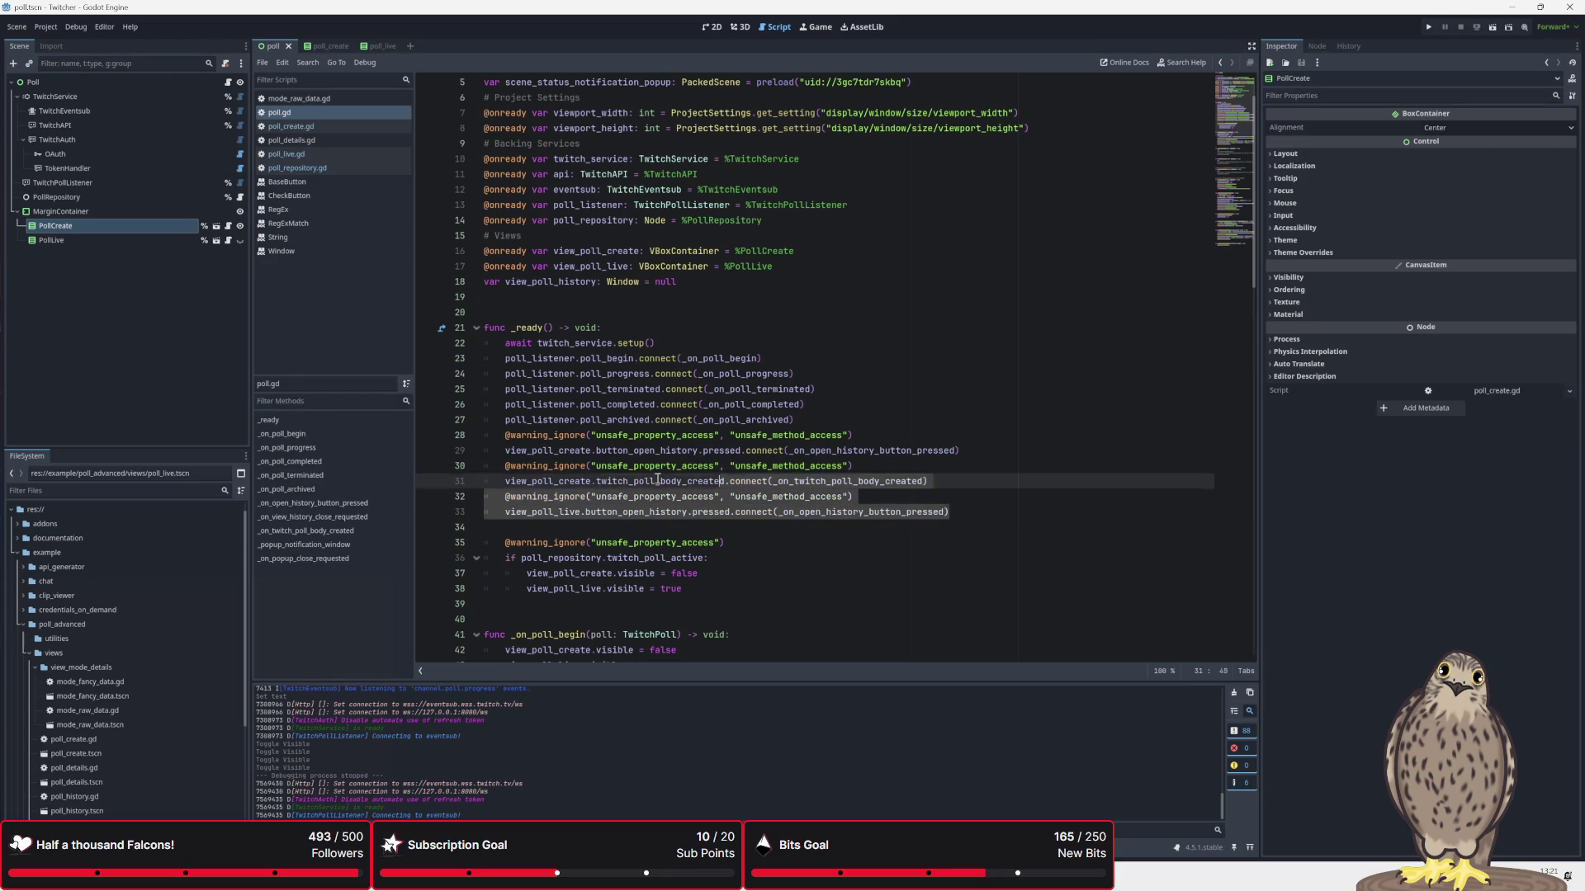
{"action": "key", "text": "ctrl+x"}
{"action": "key", "text": "alt+Up"}
{"action": "key", "text": "alt+Up"}
{"action": "key", "text": "ctrl+v"}
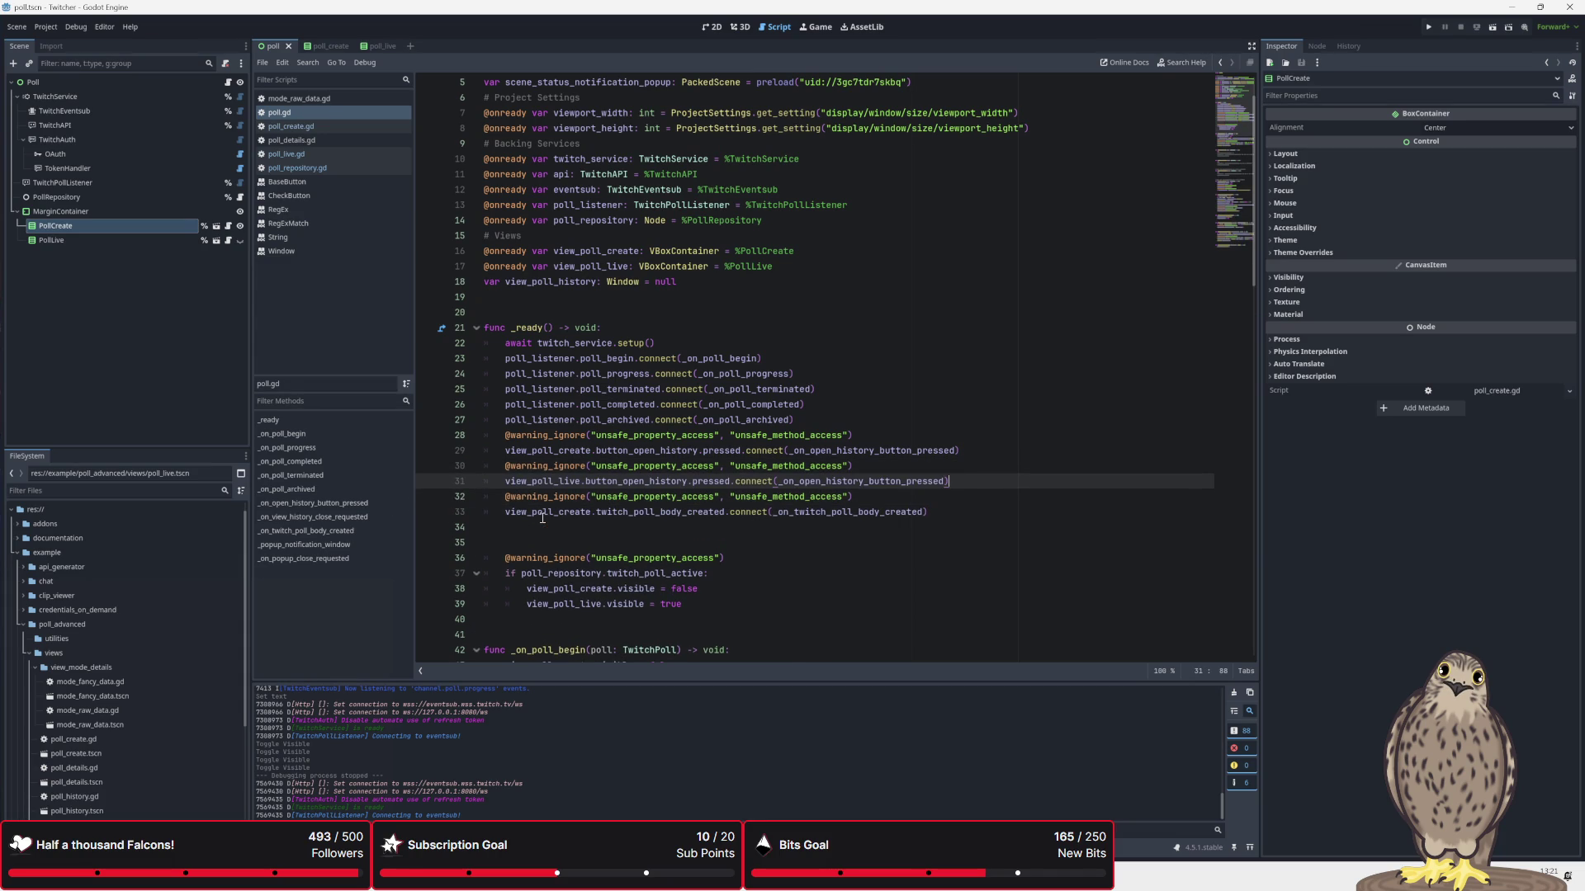
{"action": "key", "text": "Down"}
{"action": "key", "text": "Down"}
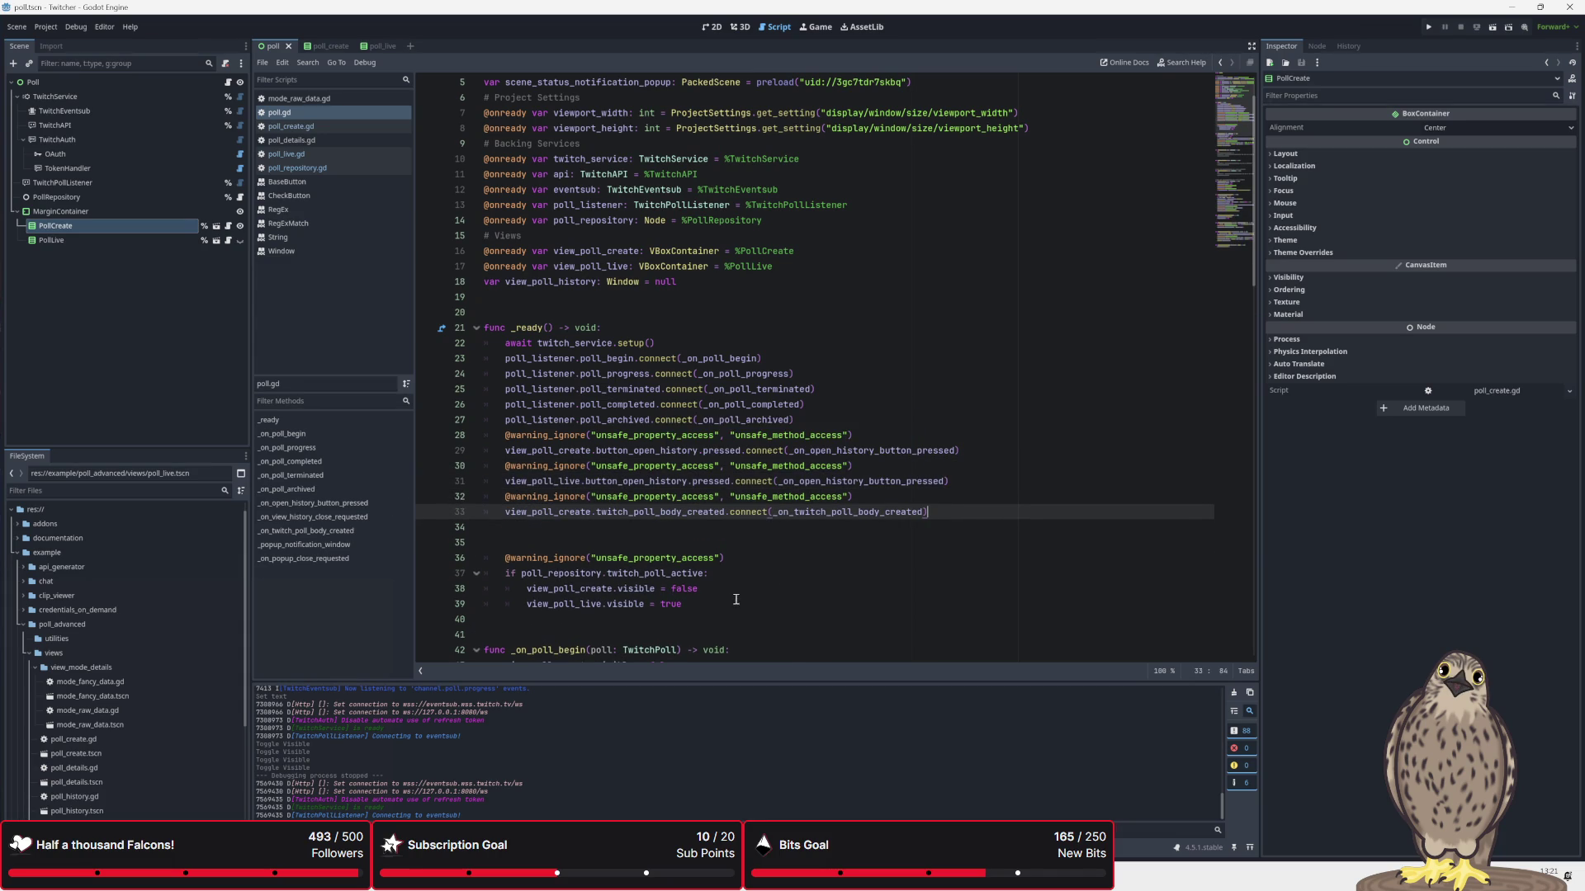
Start an indented view_poll_live.button_ line at the end of _ready and open the poll_live scene
{"action": "left_click", "coordinate": [666, 529]}
{"action": "key", "text": "Tab"}
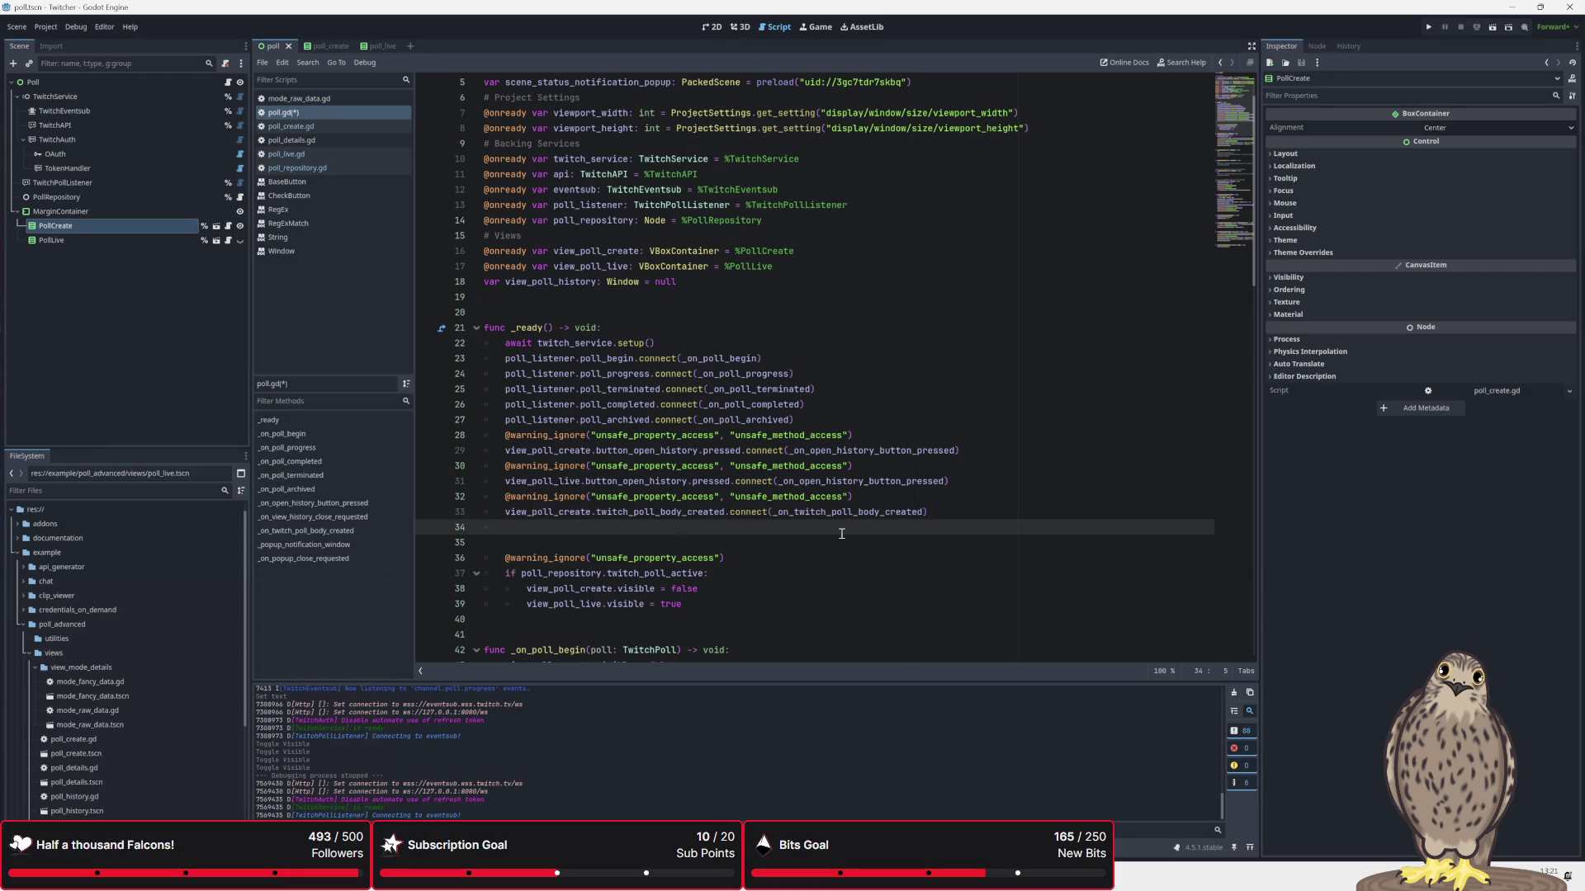
{"action": "type", "text": "view_poll_"}
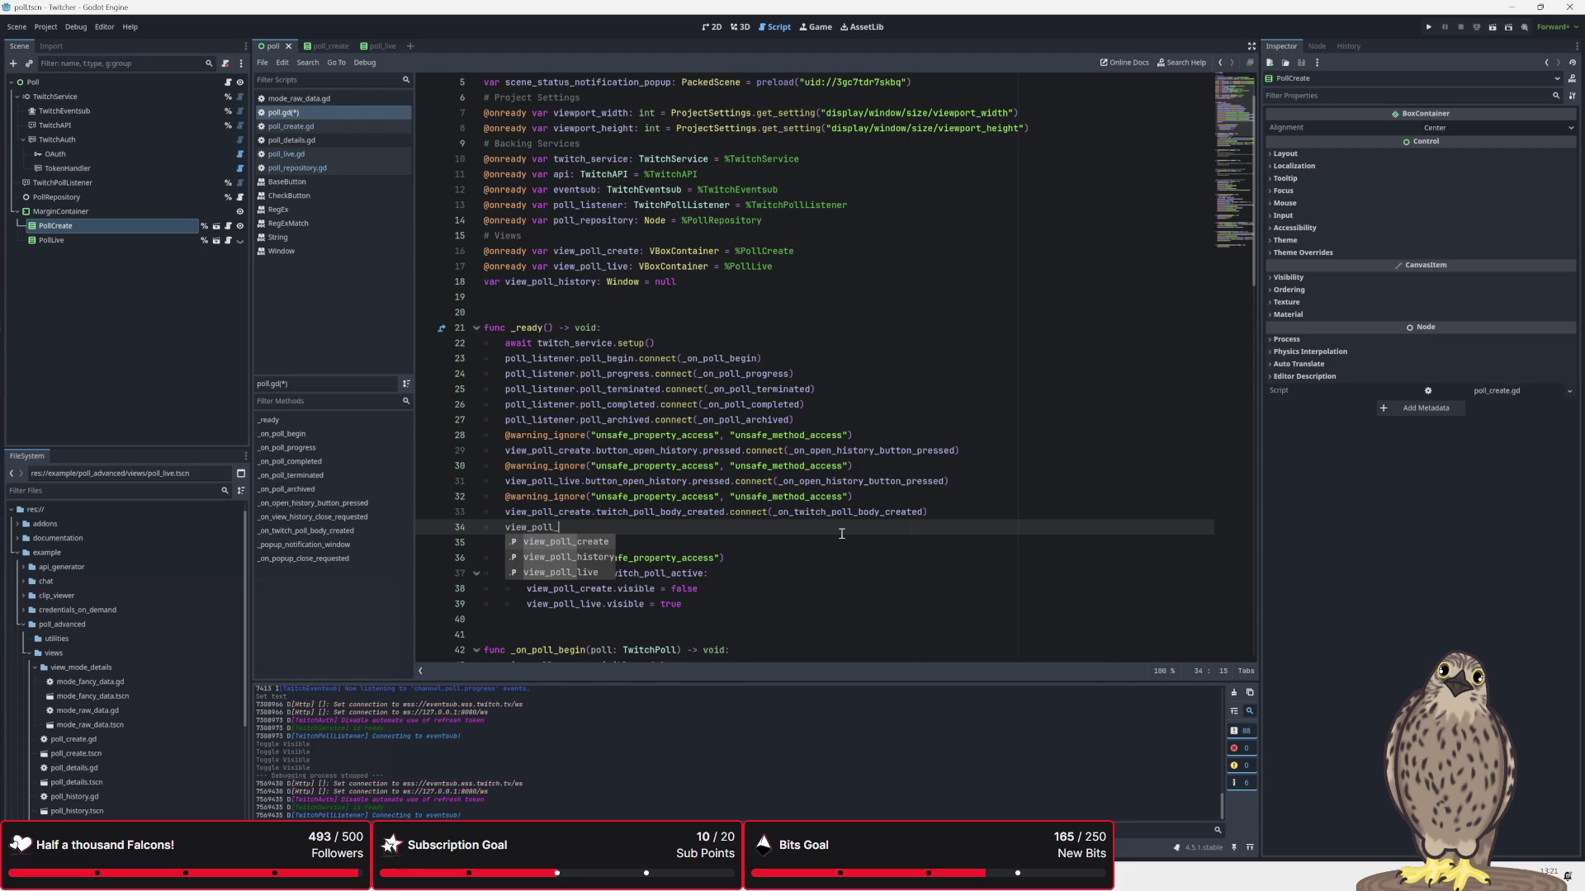
{"action": "type", "text": "live.button_"}
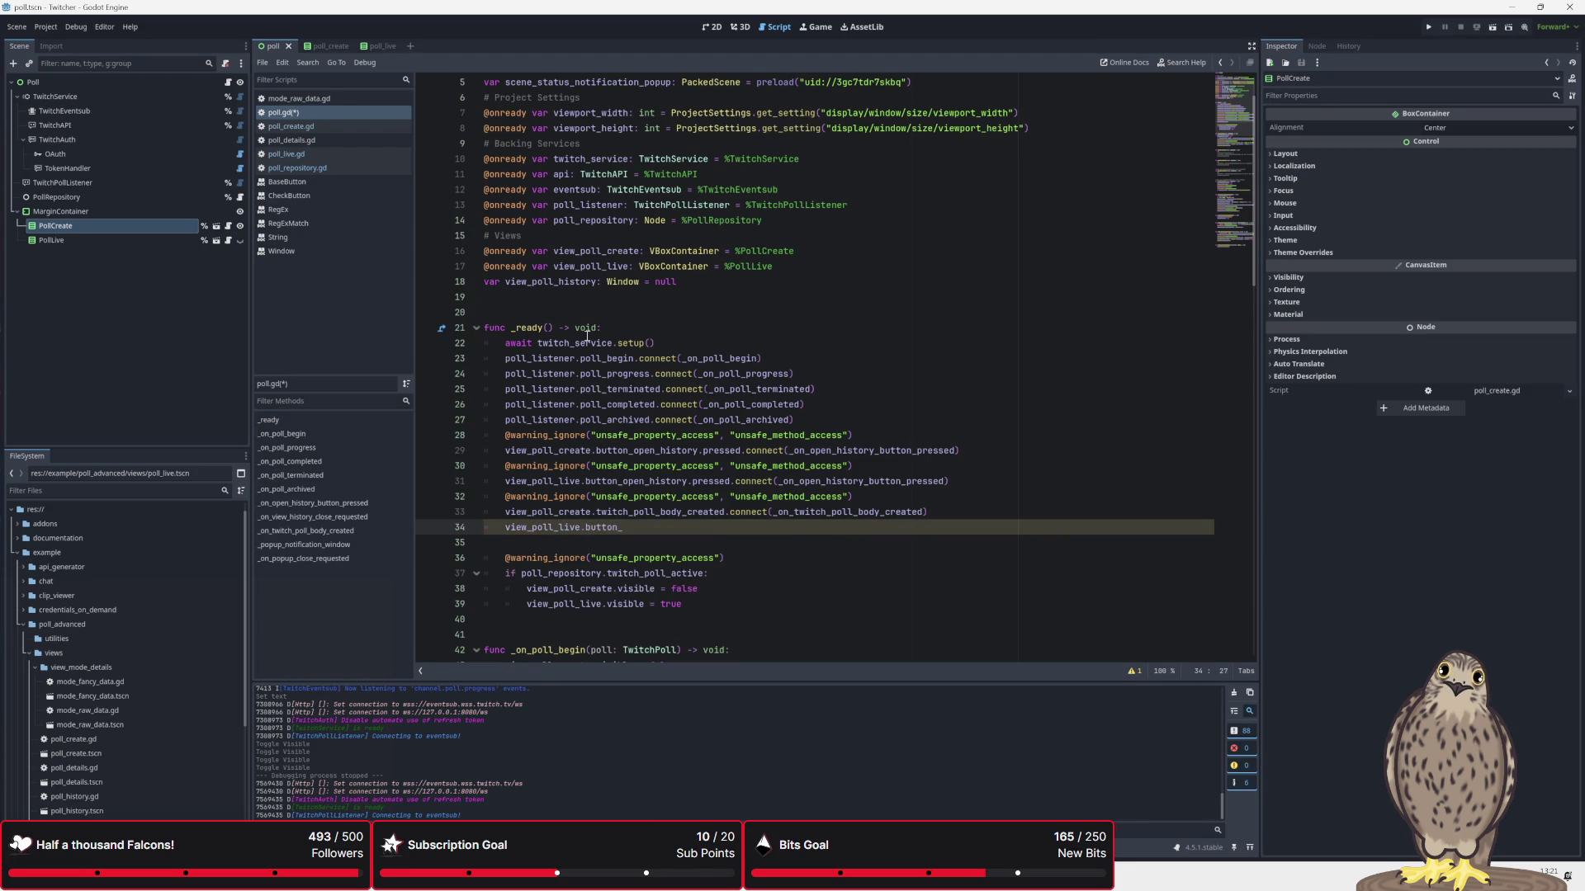
{"action": "left_click", "coordinate": [369, 47]}
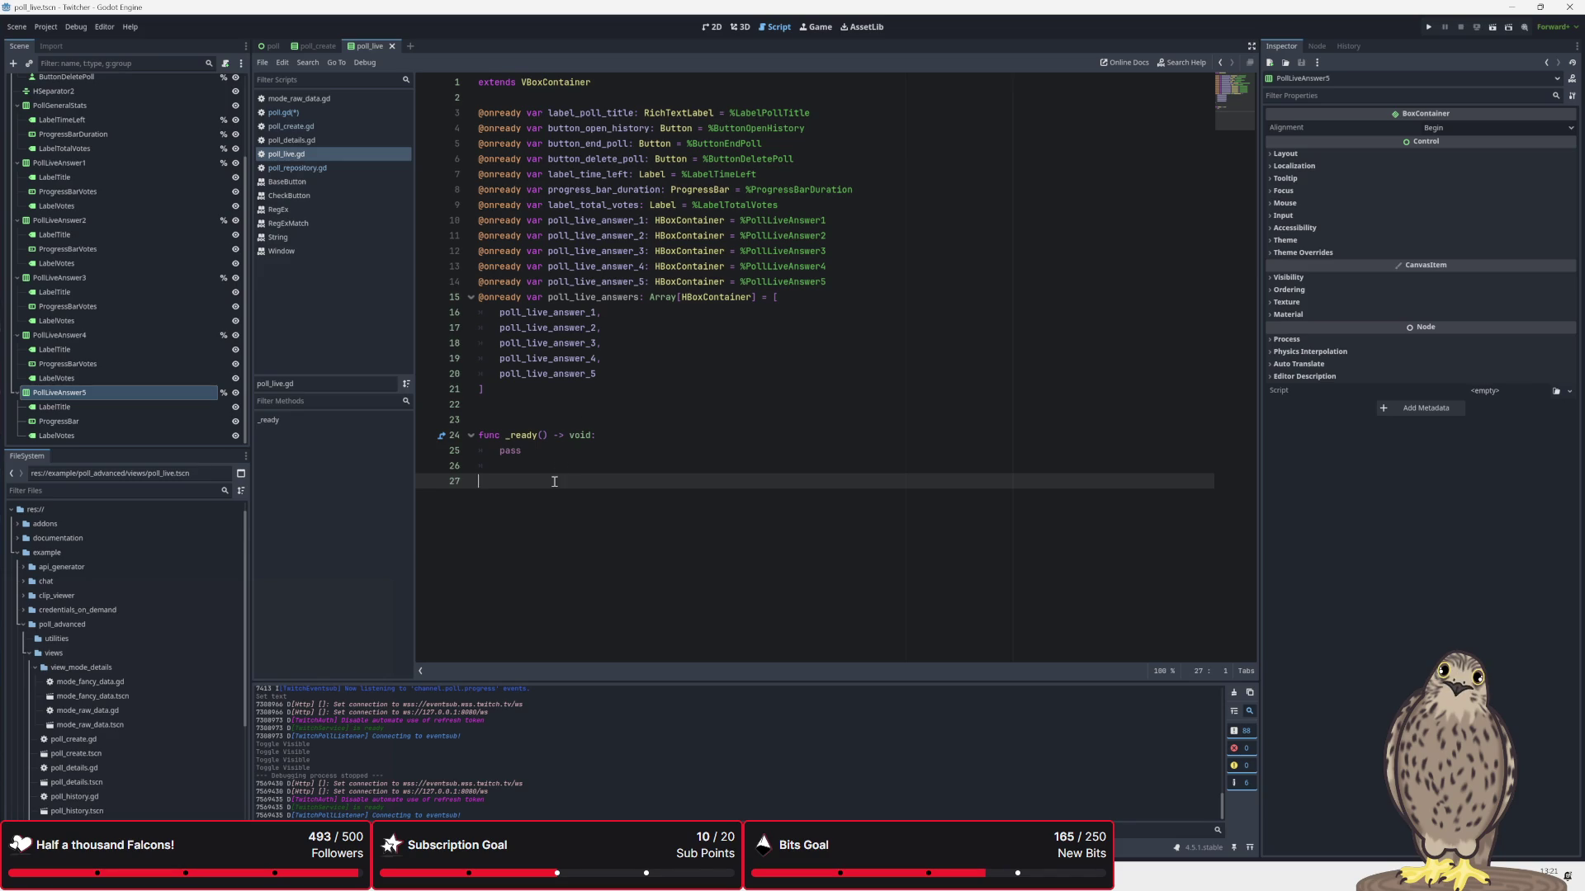
Enlarge the Scene dock and multi-select the PollLiveAnswer rows
{"action": "scroll", "coordinate": [160, 272], "scroll_direction": "up", "scroll_amount": 4}
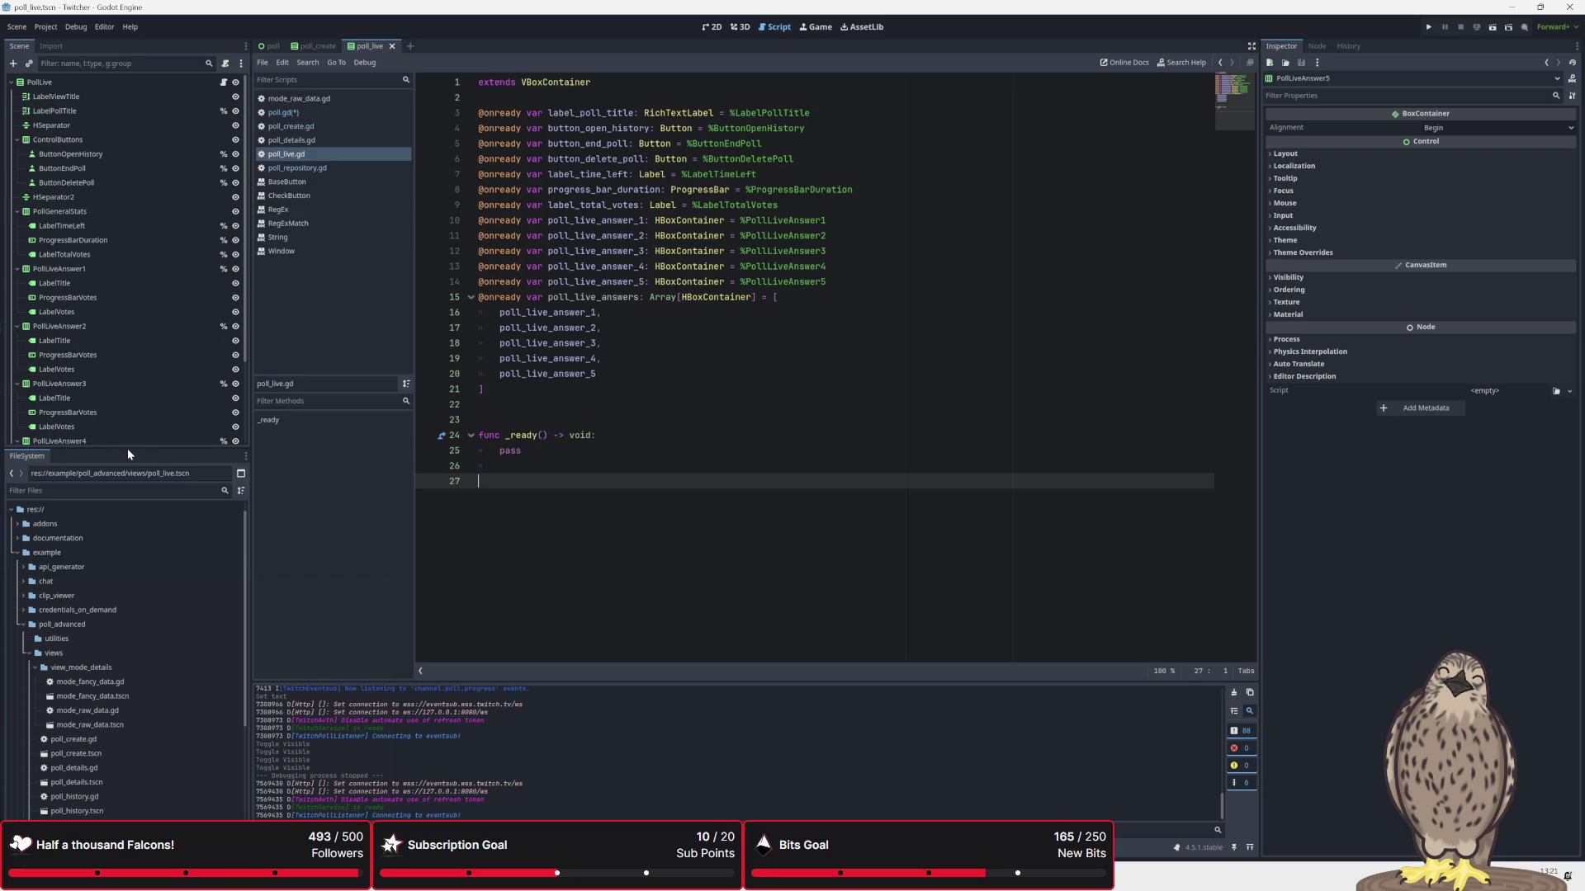
{"action": "scroll", "coordinate": [127, 441], "scroll_direction": "down", "scroll_amount": 3}
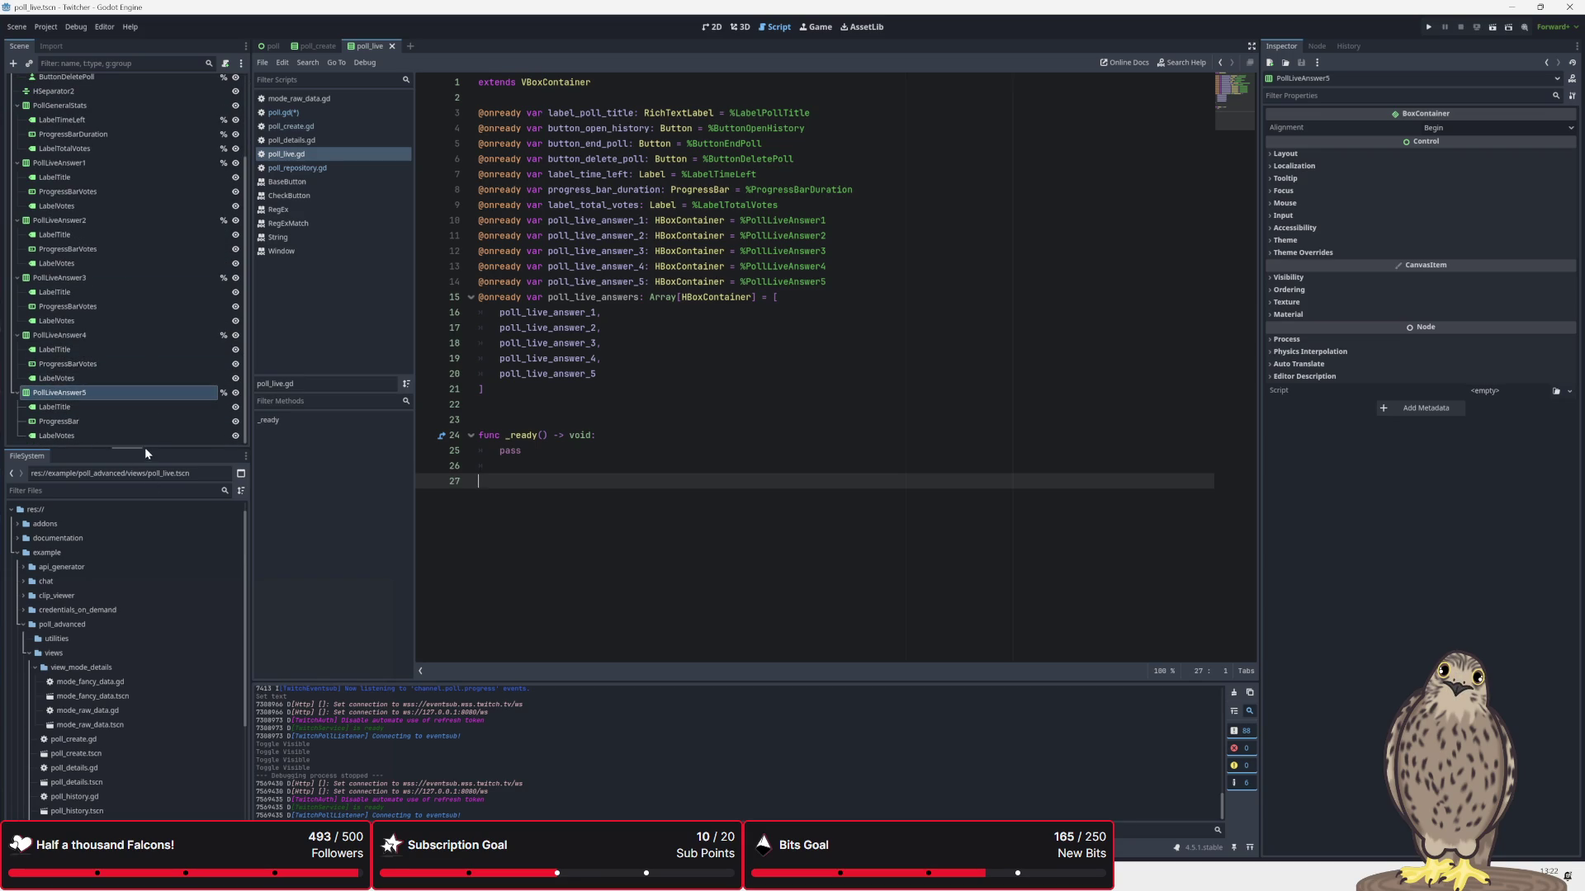
{"action": "left_click_drag", "start_coordinate": [145, 447], "coordinate": [146, 752]}
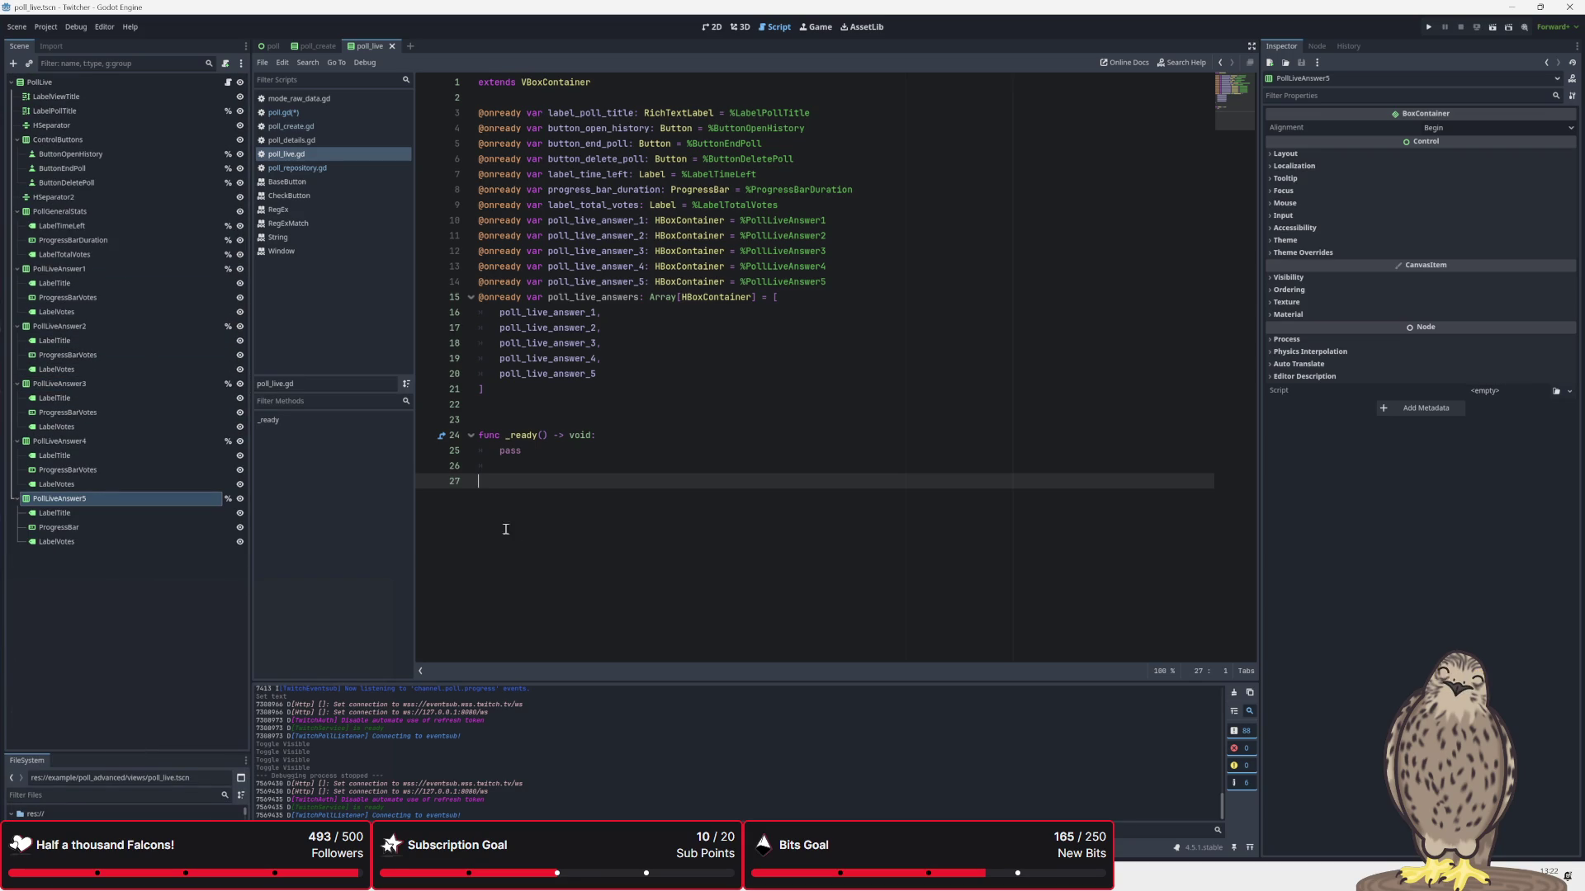
{"action": "left_click", "coordinate": [147, 439], "text": "ctrl"}
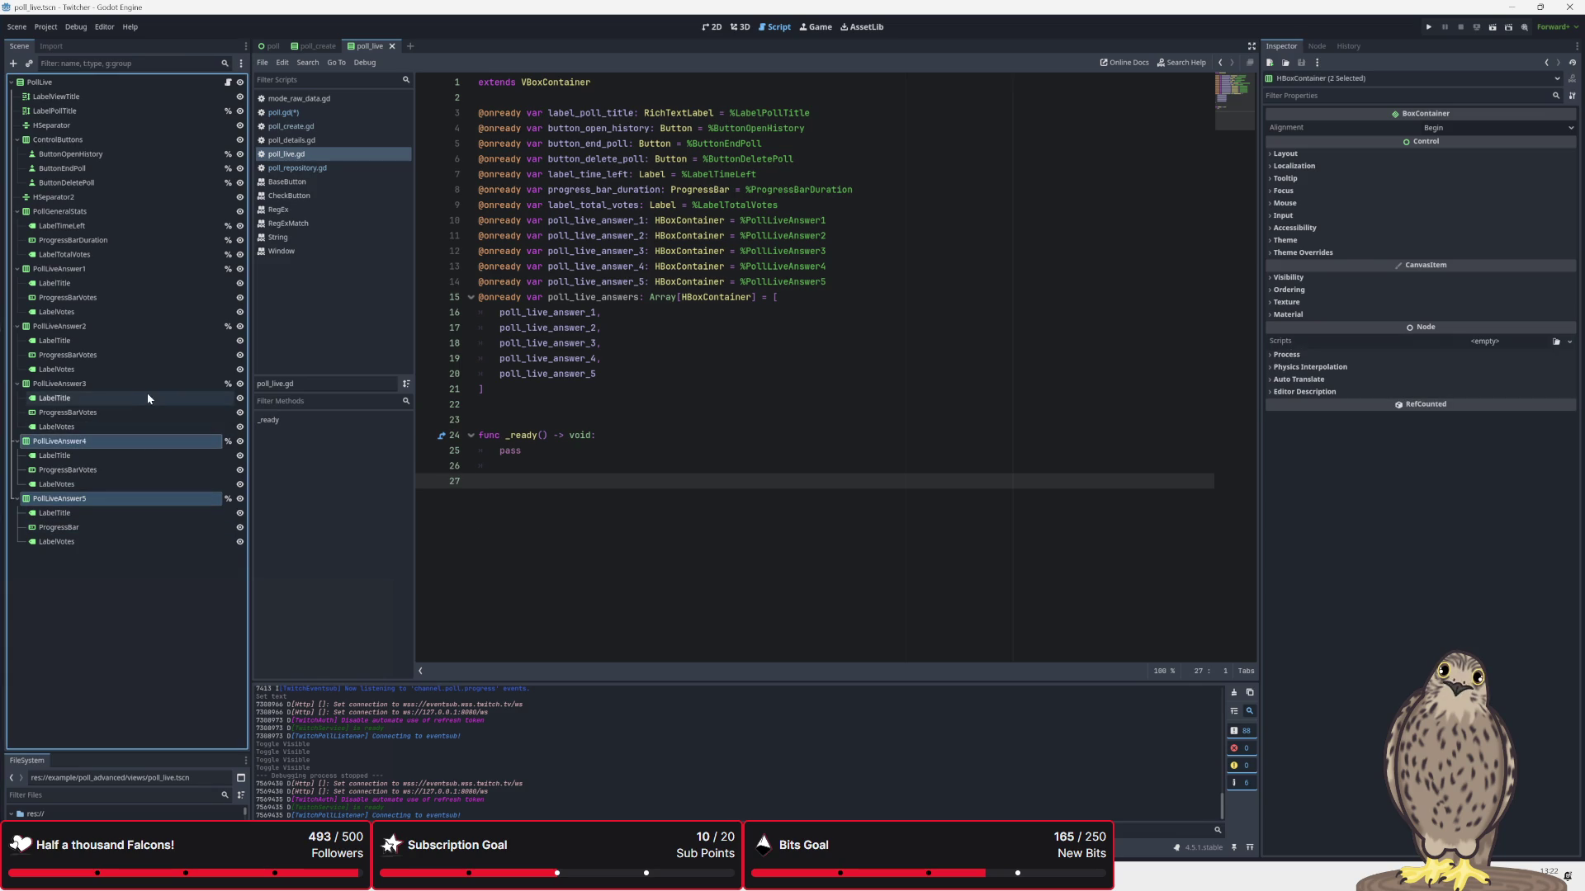
{"action": "left_click", "coordinate": [147, 384], "text": "ctrl"}
{"action": "left_click", "coordinate": [151, 327], "text": "ctrl"}
{"action": "left_click", "coordinate": [154, 267], "text": "ctrl"}
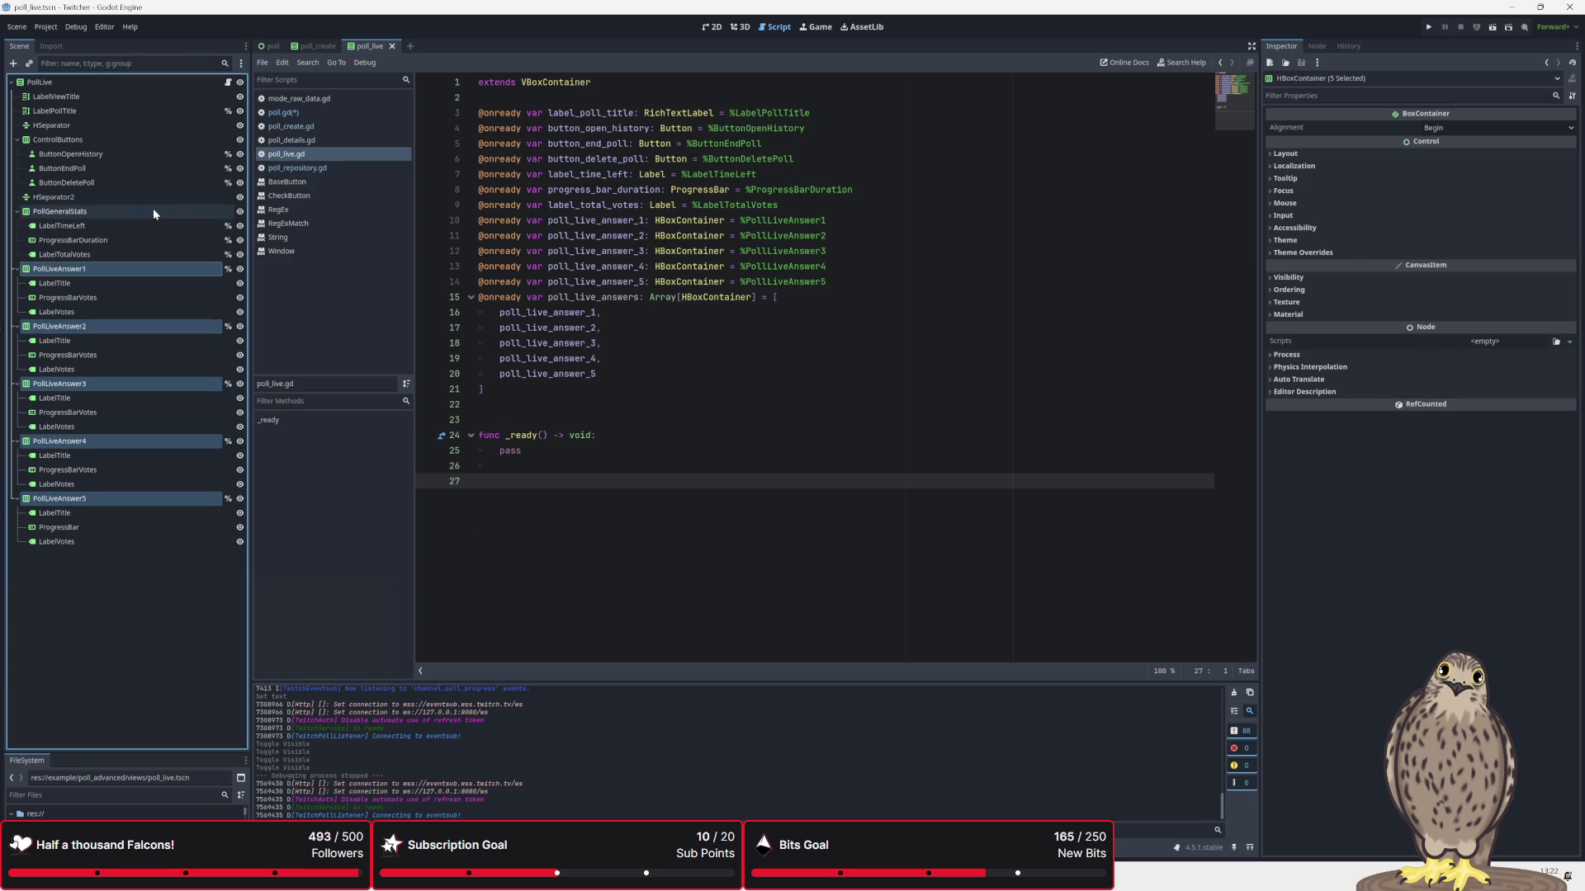
Add LabelTimeLeft, ProgressBarDuration, LabelTotalVotes, the three buttons and LabelPollTitle to the selection
{"action": "left_click", "coordinate": [153, 226], "text": "ctrl"}
{"action": "left_click", "coordinate": [146, 253], "text": "ctrl"}
{"action": "left_click", "coordinate": [146, 240], "text": "ctrl"}
{"action": "left_click", "coordinate": [151, 169], "text": "ctrl"}
{"action": "left_click", "coordinate": [147, 183], "text": "ctrl"}
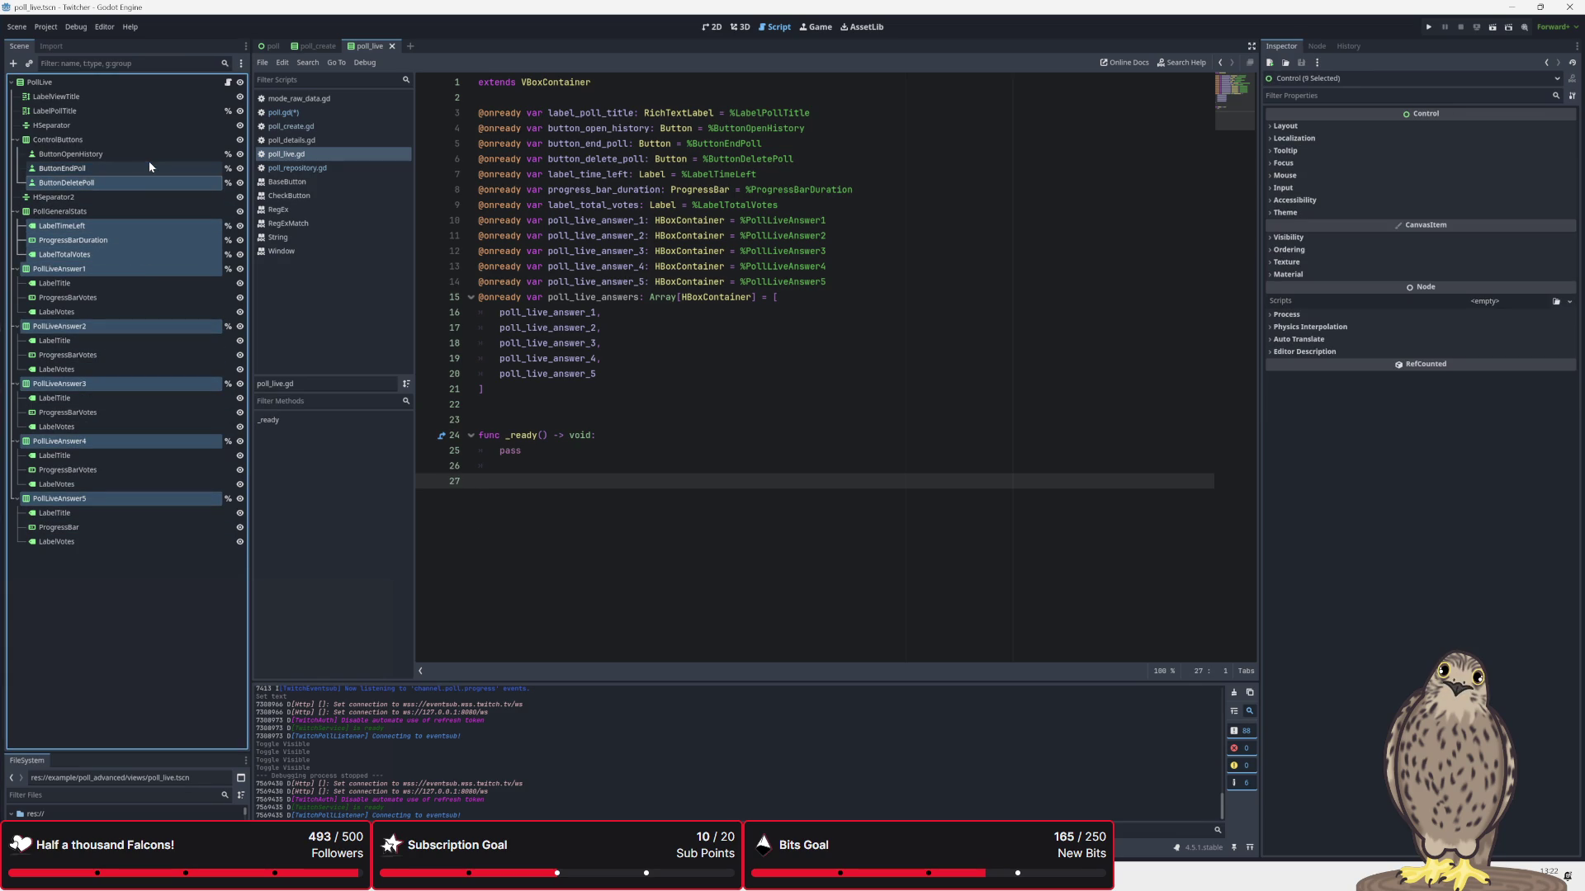
{"action": "left_click", "coordinate": [147, 154], "text": "ctrl"}
{"action": "left_click", "coordinate": [146, 112], "text": "ctrl"}
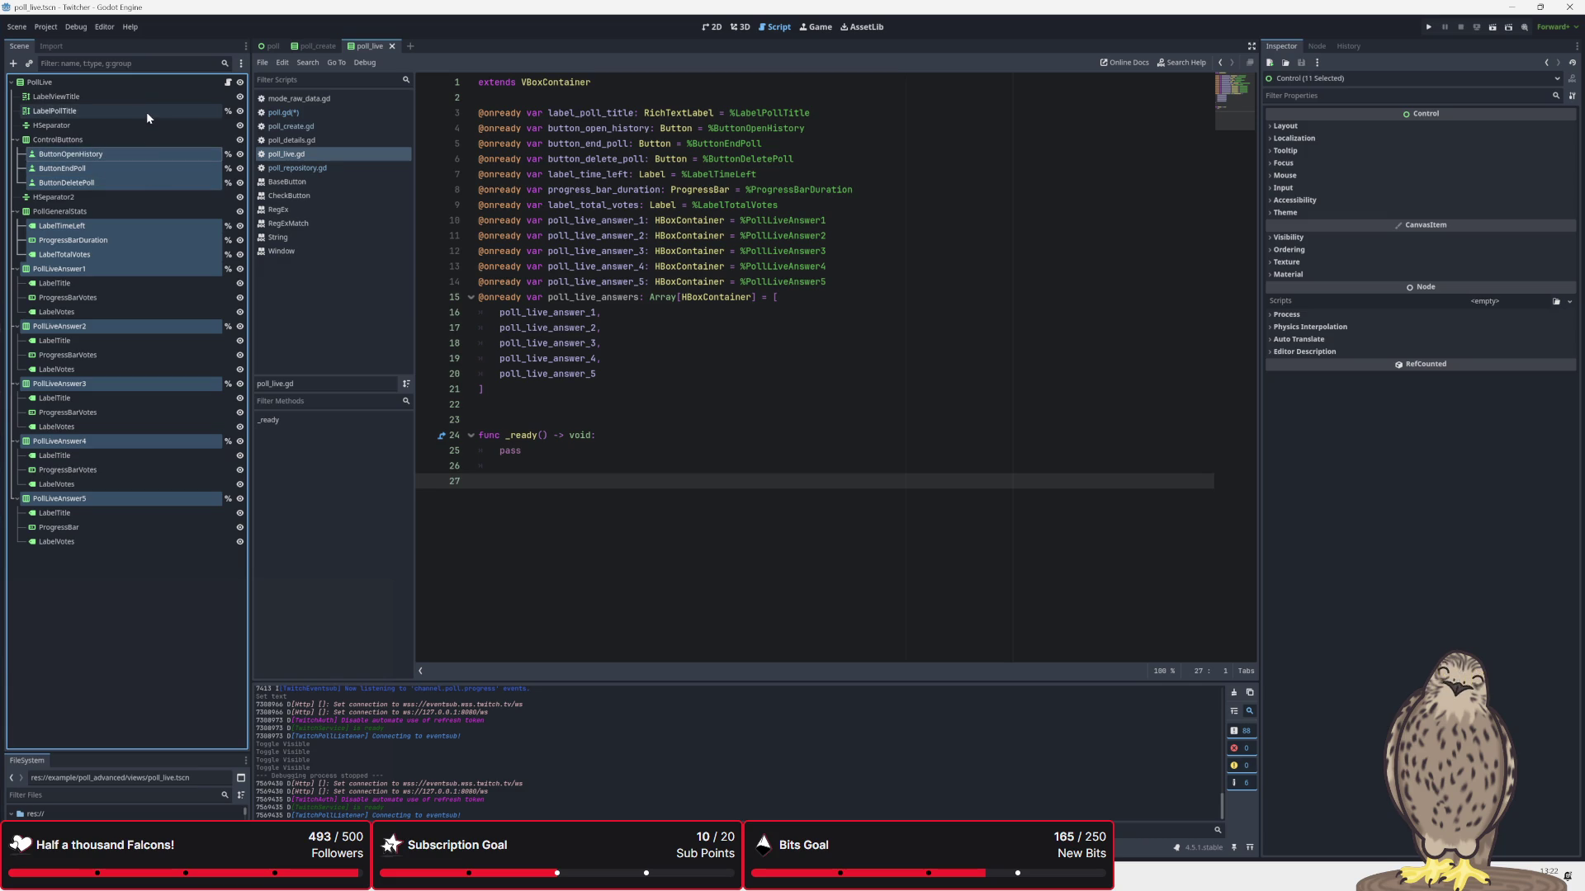
{"action": "left_click", "coordinate": [146, 111], "text": "ctrl"}
{"action": "mouse_move", "coordinate": [146, 112]}
{"action": "left_mouse_down"}
{"action": "mouse_move", "coordinate": [596, 470]}
{"action": "mouse_move", "coordinate": [594, 553]}
{"action": "left_mouse_up"}
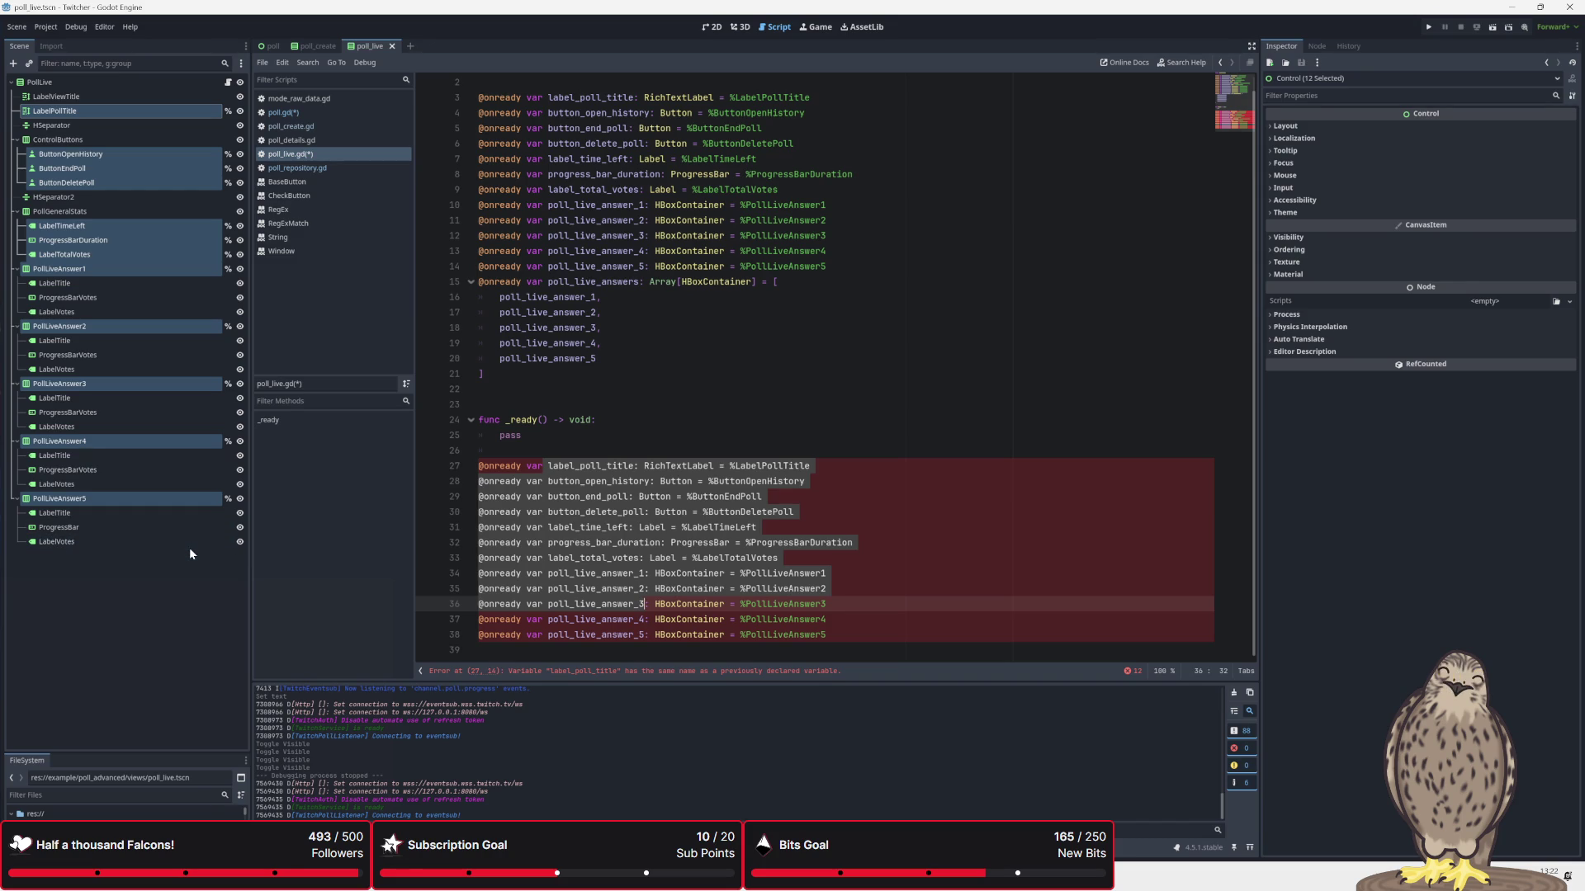
{"action": "left_click", "coordinate": [841, 609]}
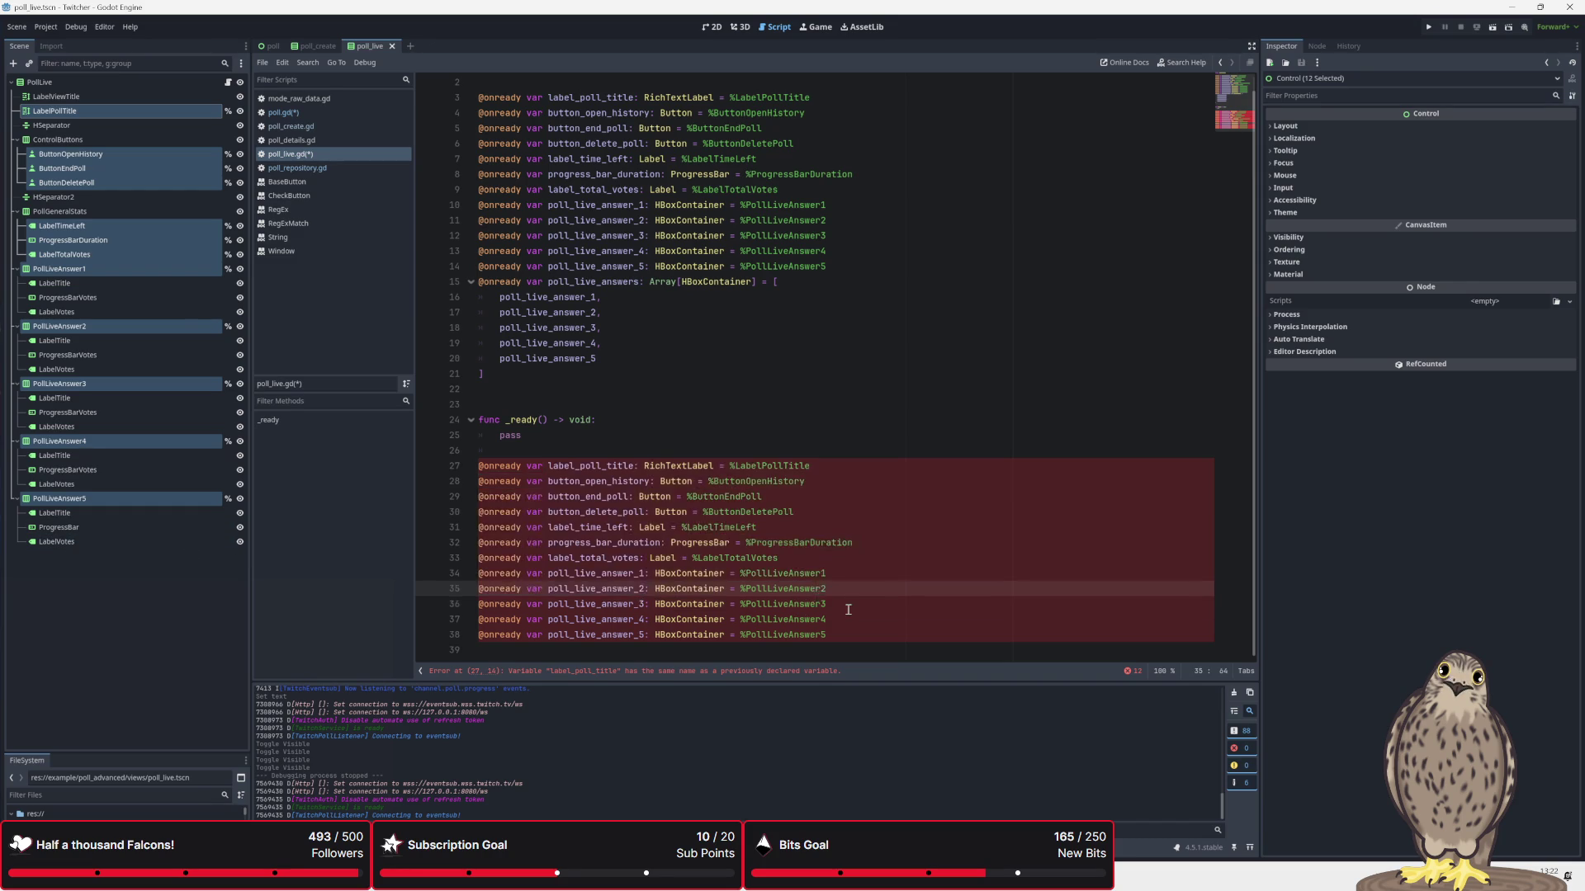
{"action": "left_click_drag", "start_coordinate": [858, 639], "coordinate": [465, 476]}
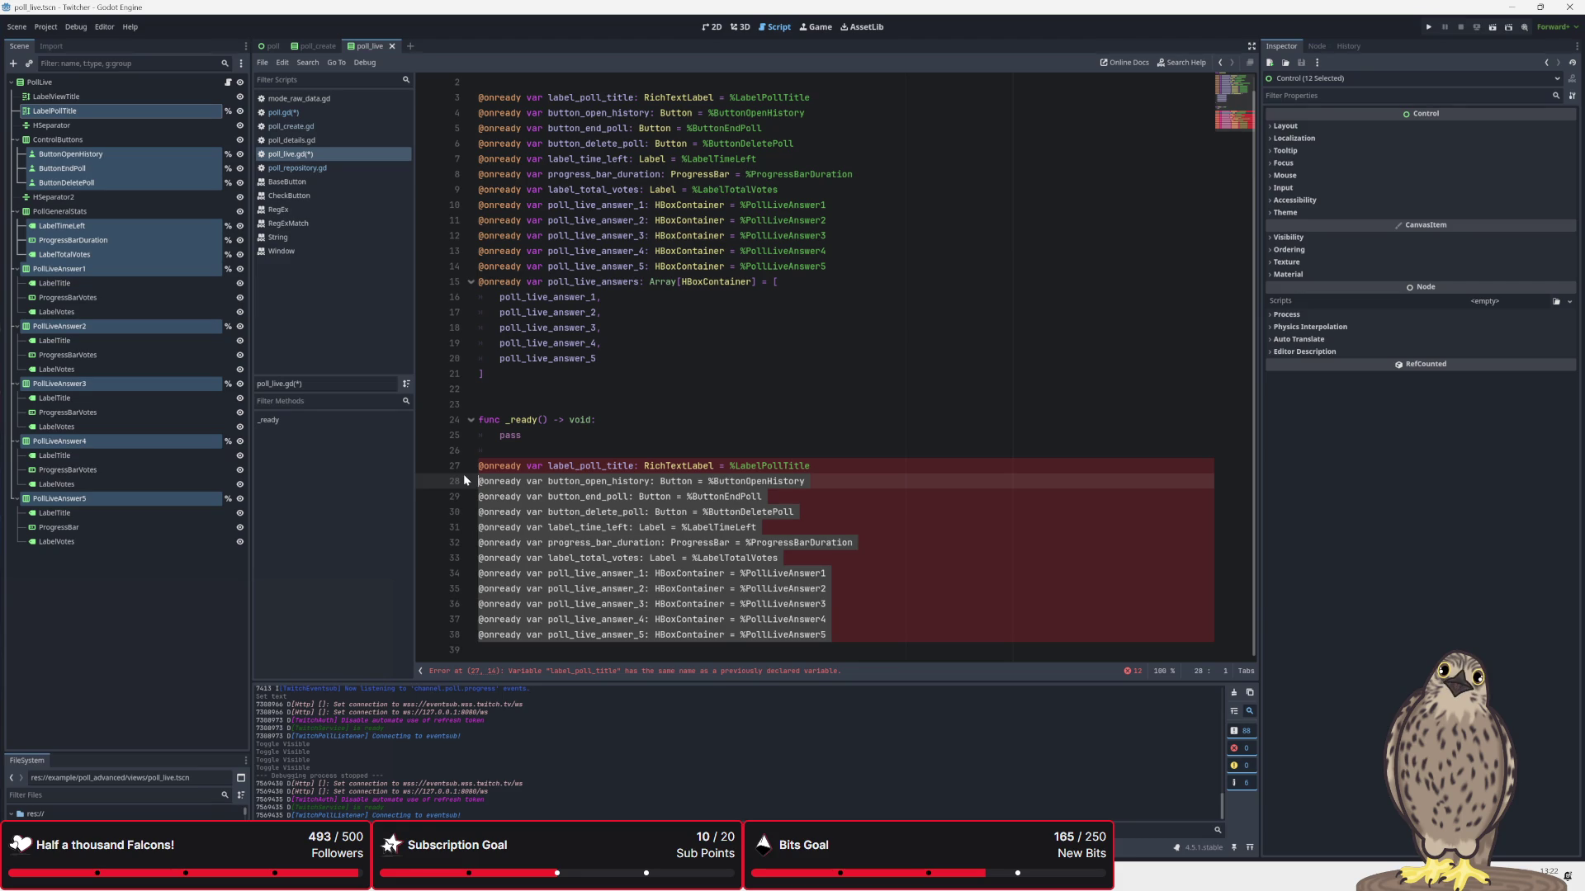
{"action": "left_click", "coordinate": [586, 496]}
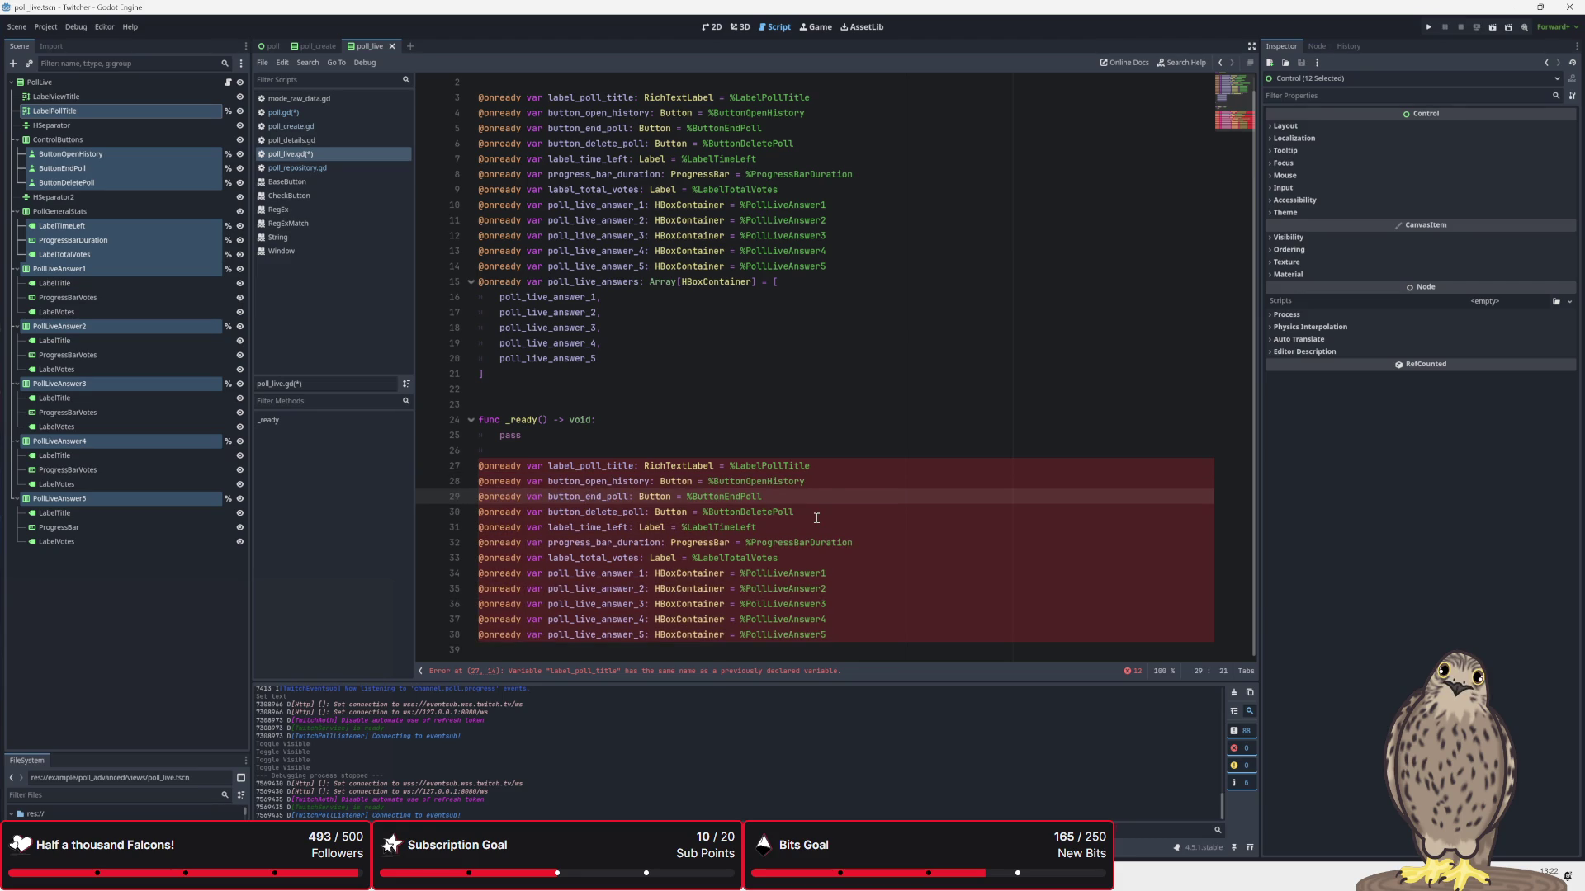
{"action": "left_click", "coordinate": [845, 558]}
{"action": "mouse_move", "coordinate": [830, 634]}
{"action": "left_mouse_down"}
{"action": "mouse_move", "coordinate": [661, 578]}
{"action": "mouse_move", "coordinate": [459, 461]}
{"action": "left_mouse_up"}
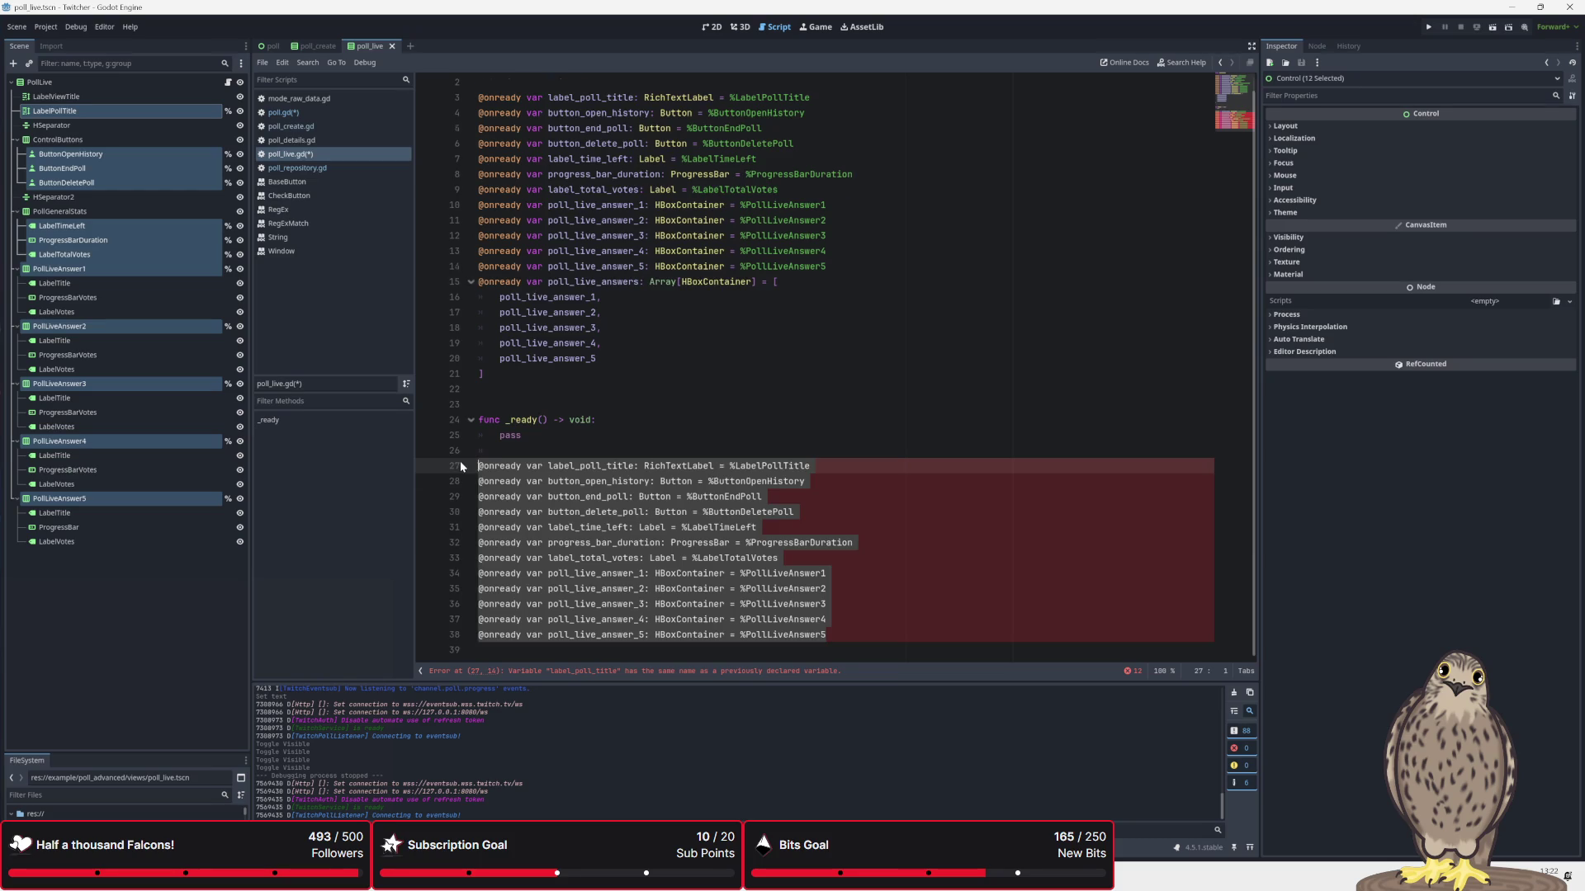
{"action": "key", "text": "Delete"}
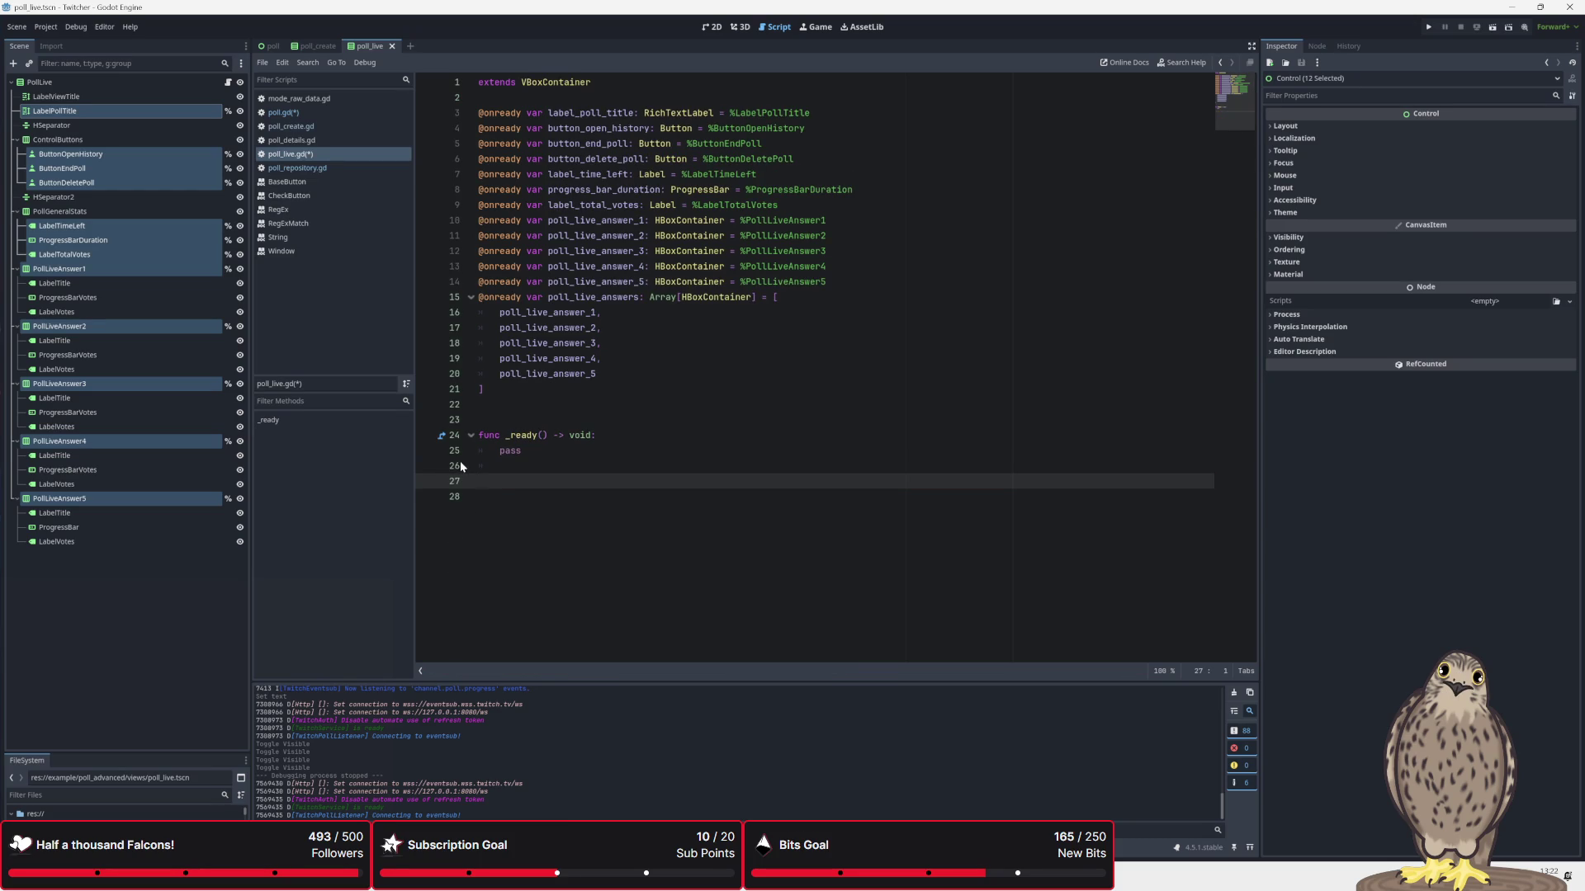
{"action": "left_click", "coordinate": [692, 451]}
{"action": "left_click", "coordinate": [567, 300]}
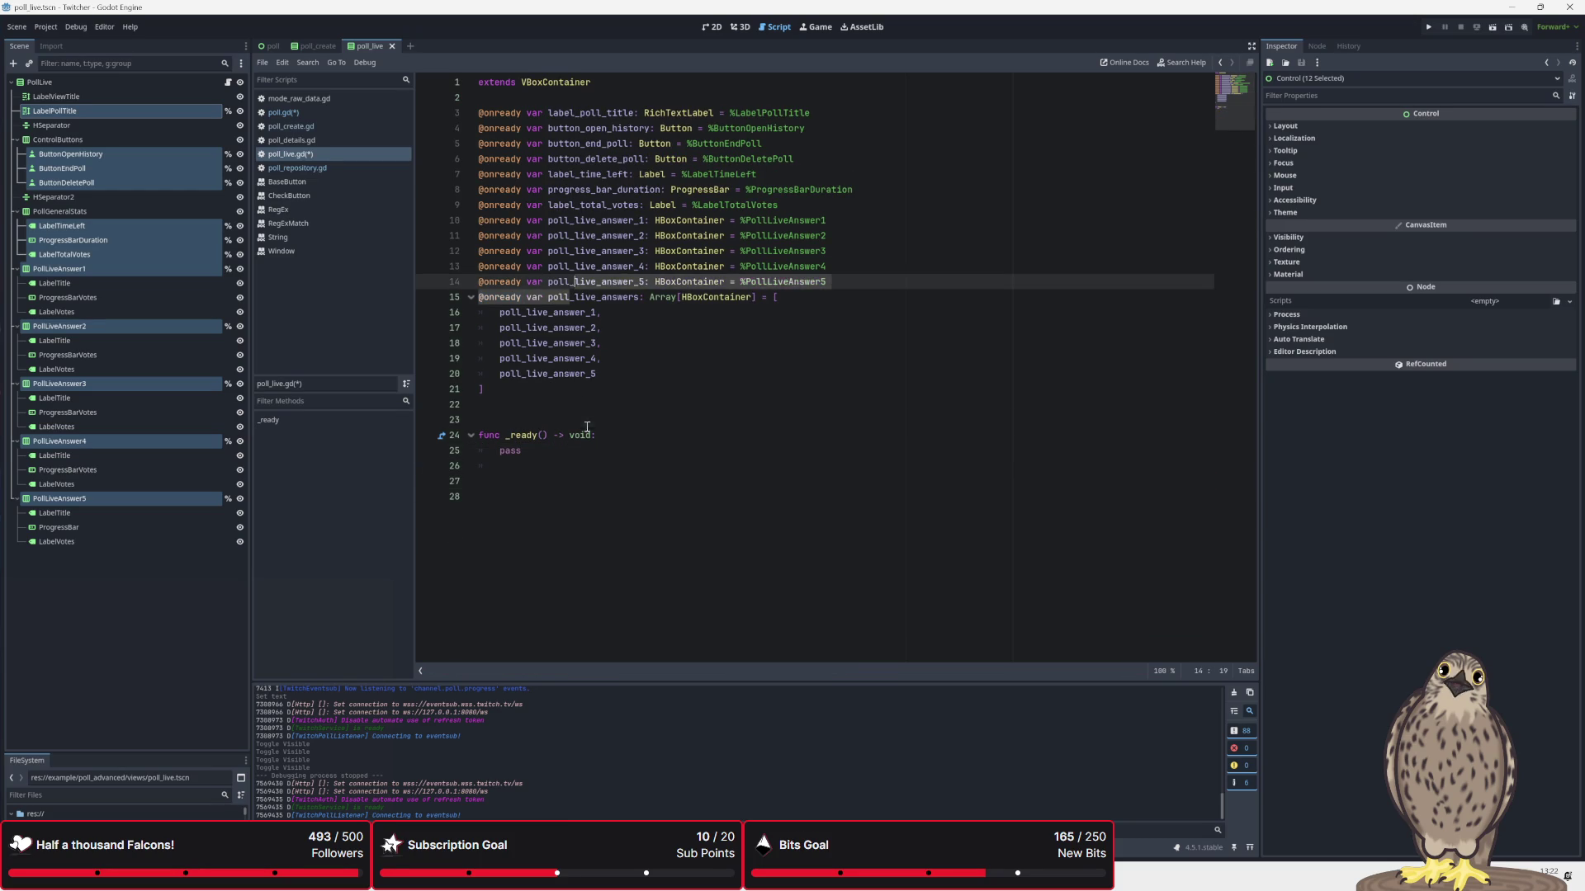
{"action": "left_click", "coordinate": [567, 541]}
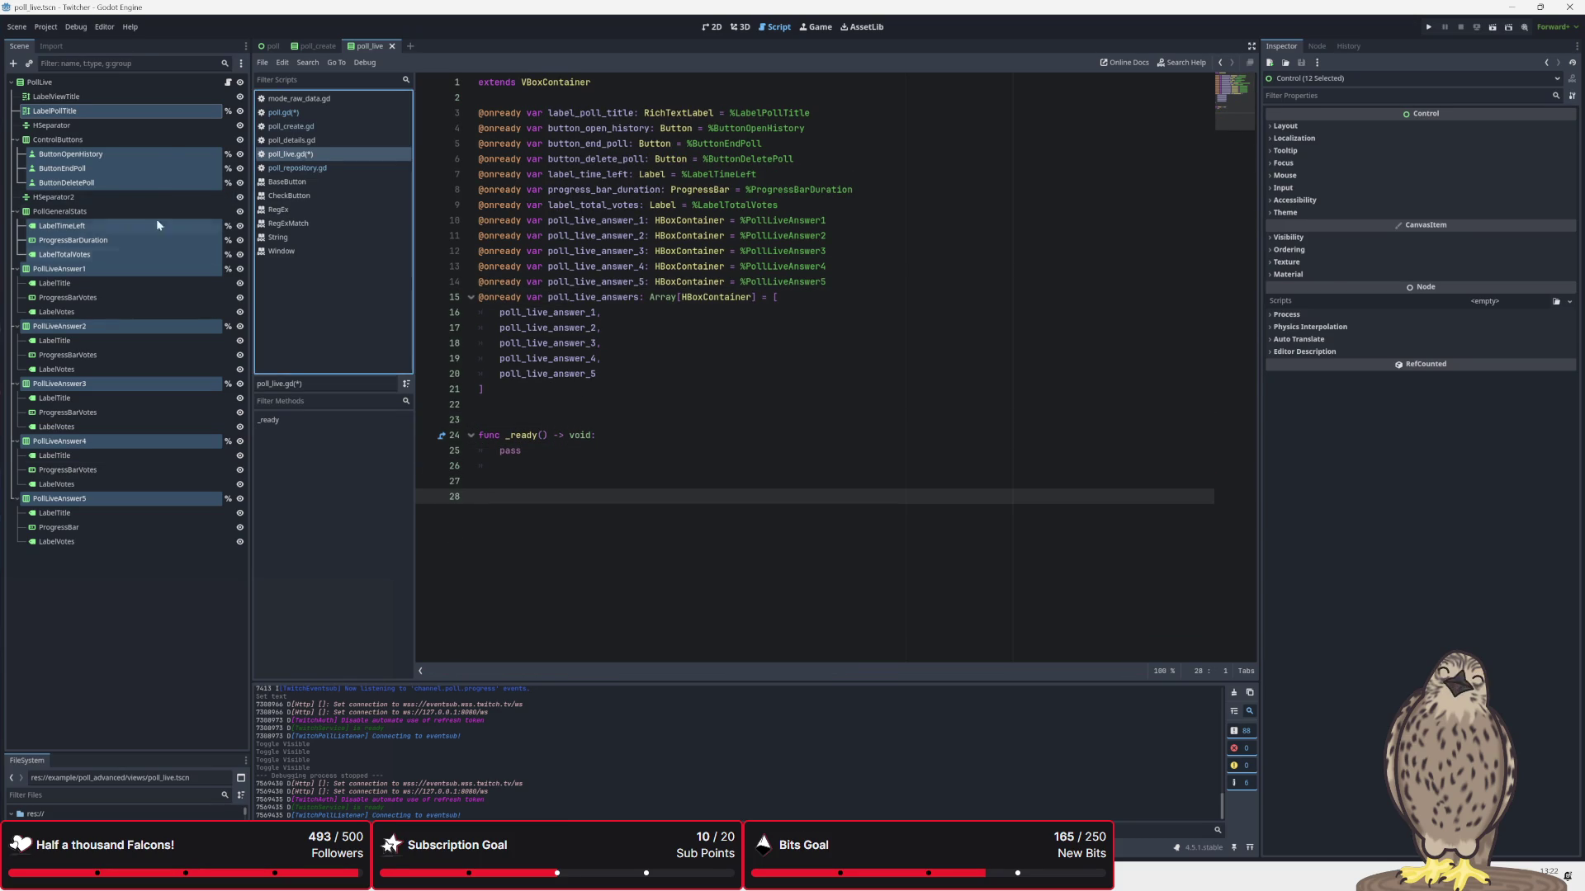
Inspect poll_live's answer and ControlButtons nodes on the 2D canvas, plus the poll_create layout
{"action": "left_click", "coordinate": [157, 412]}
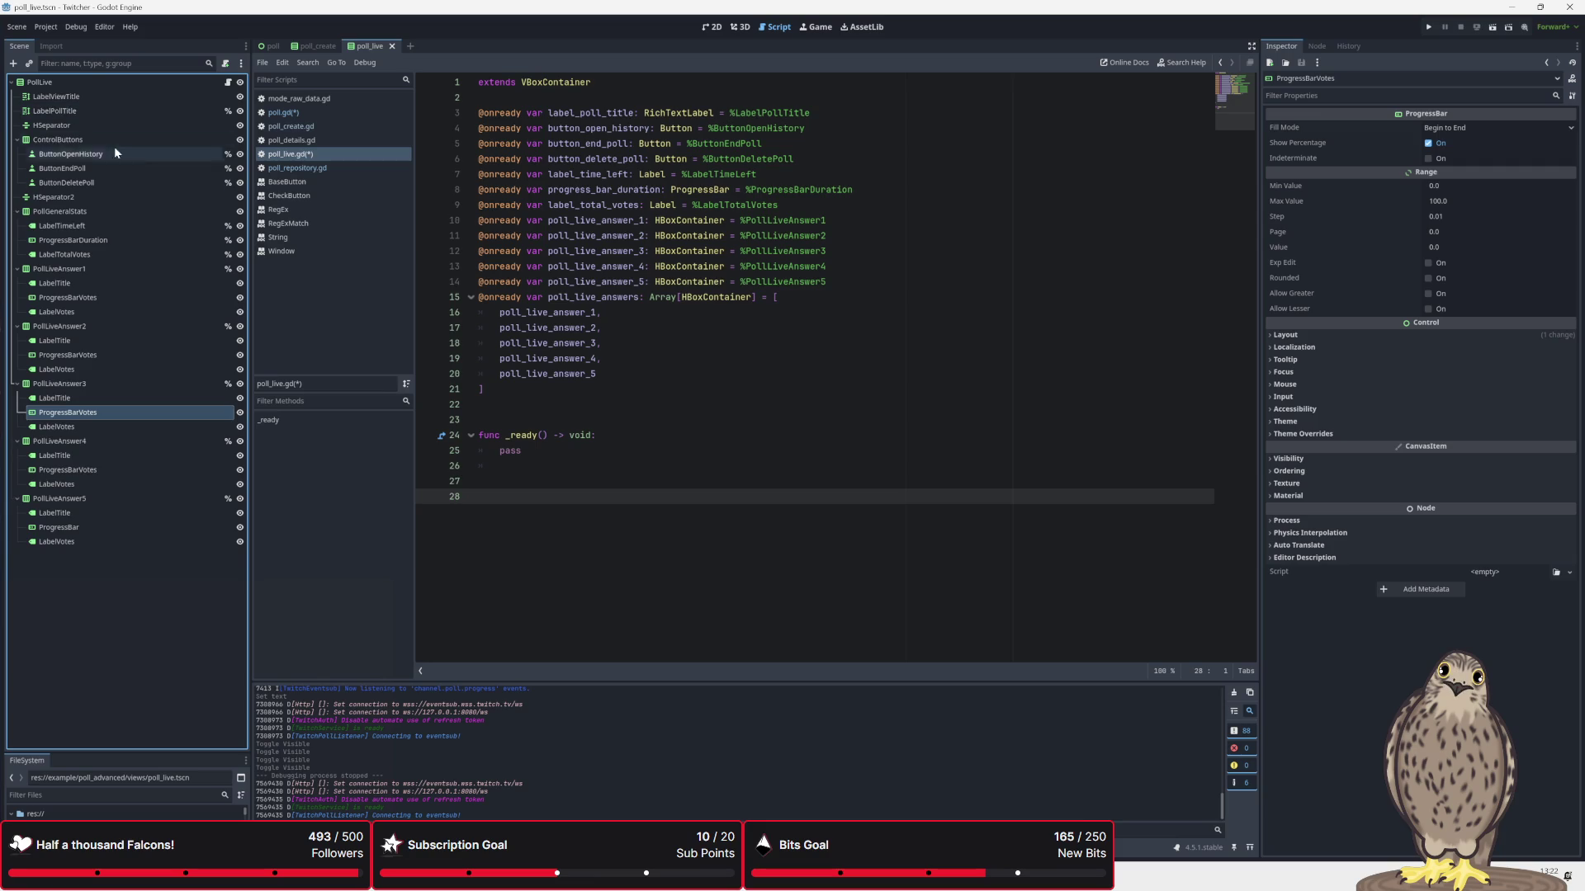
{"action": "left_click", "coordinate": [93, 500]}
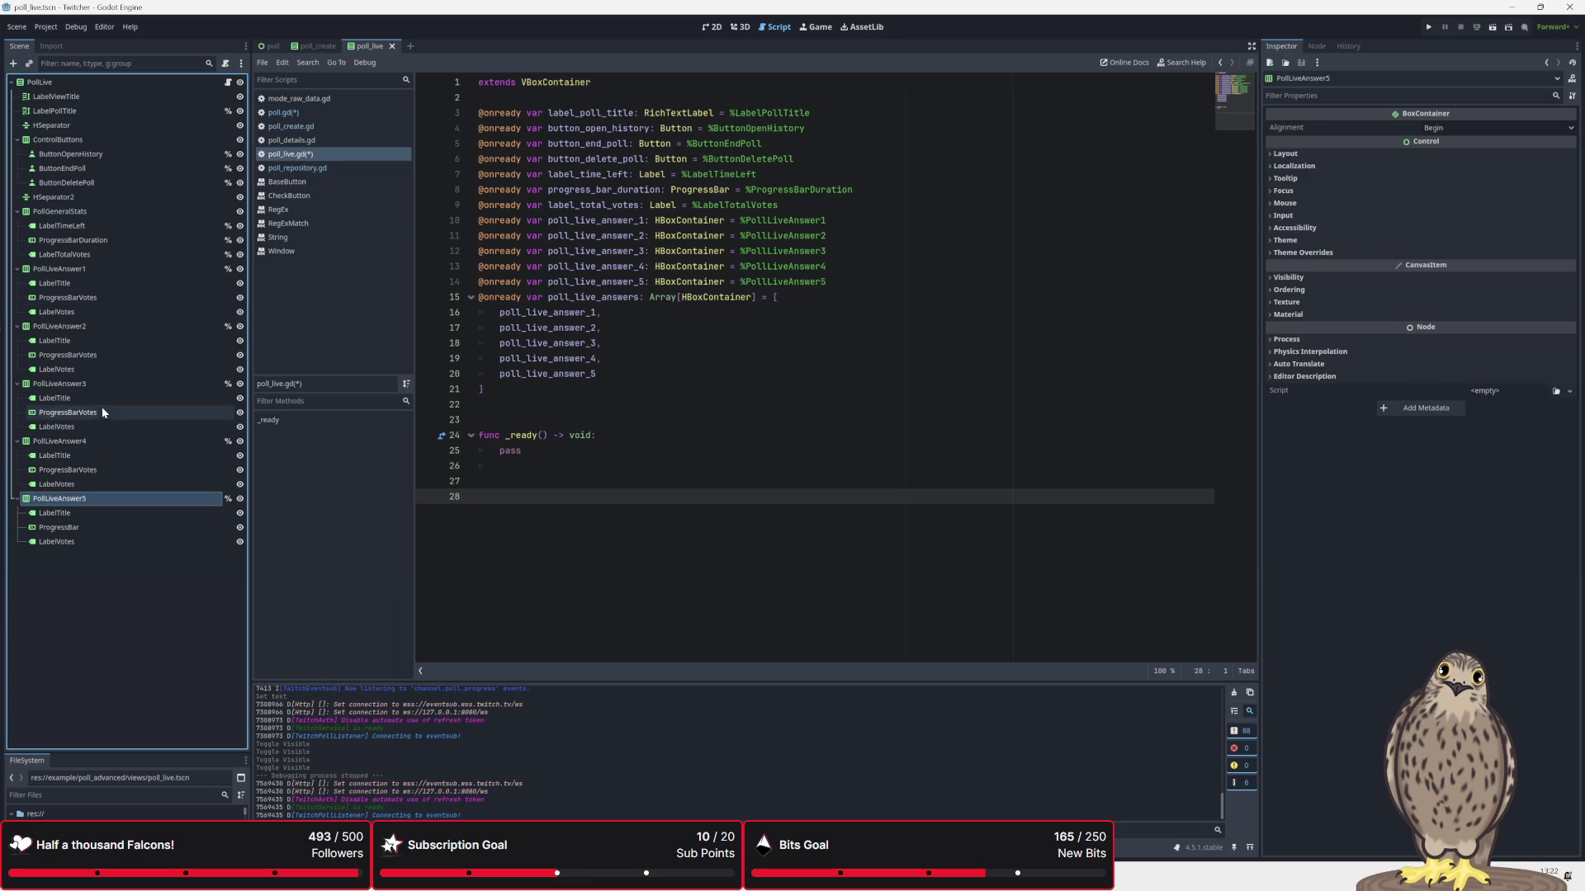
{"action": "left_click", "coordinate": [57, 140]}
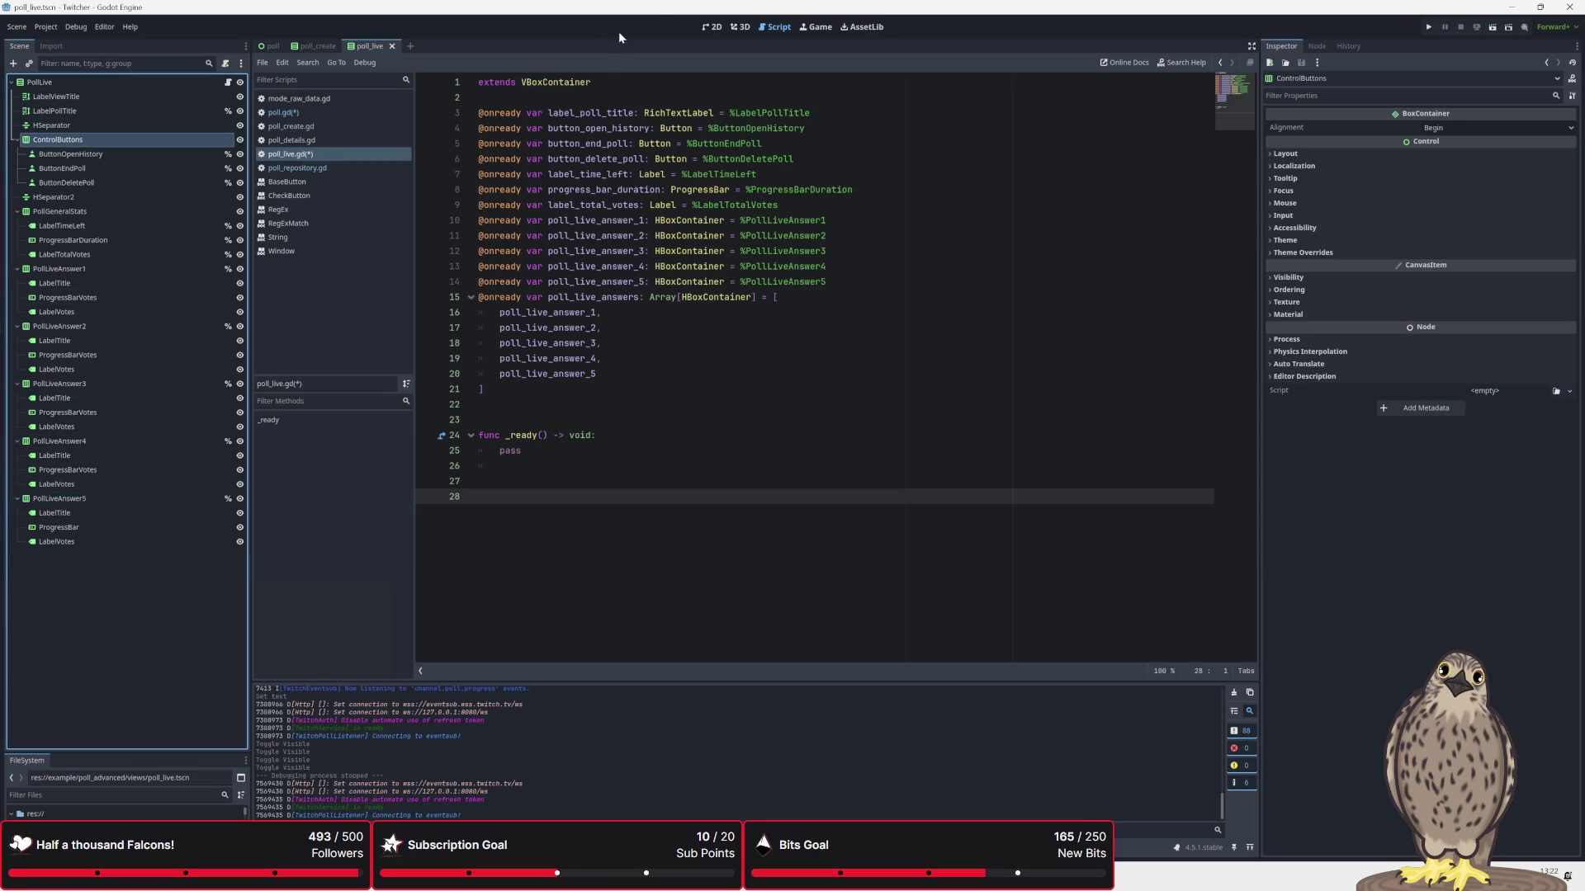
{"action": "left_click", "coordinate": [728, 28]}
{"action": "left_click", "coordinate": [710, 28]}
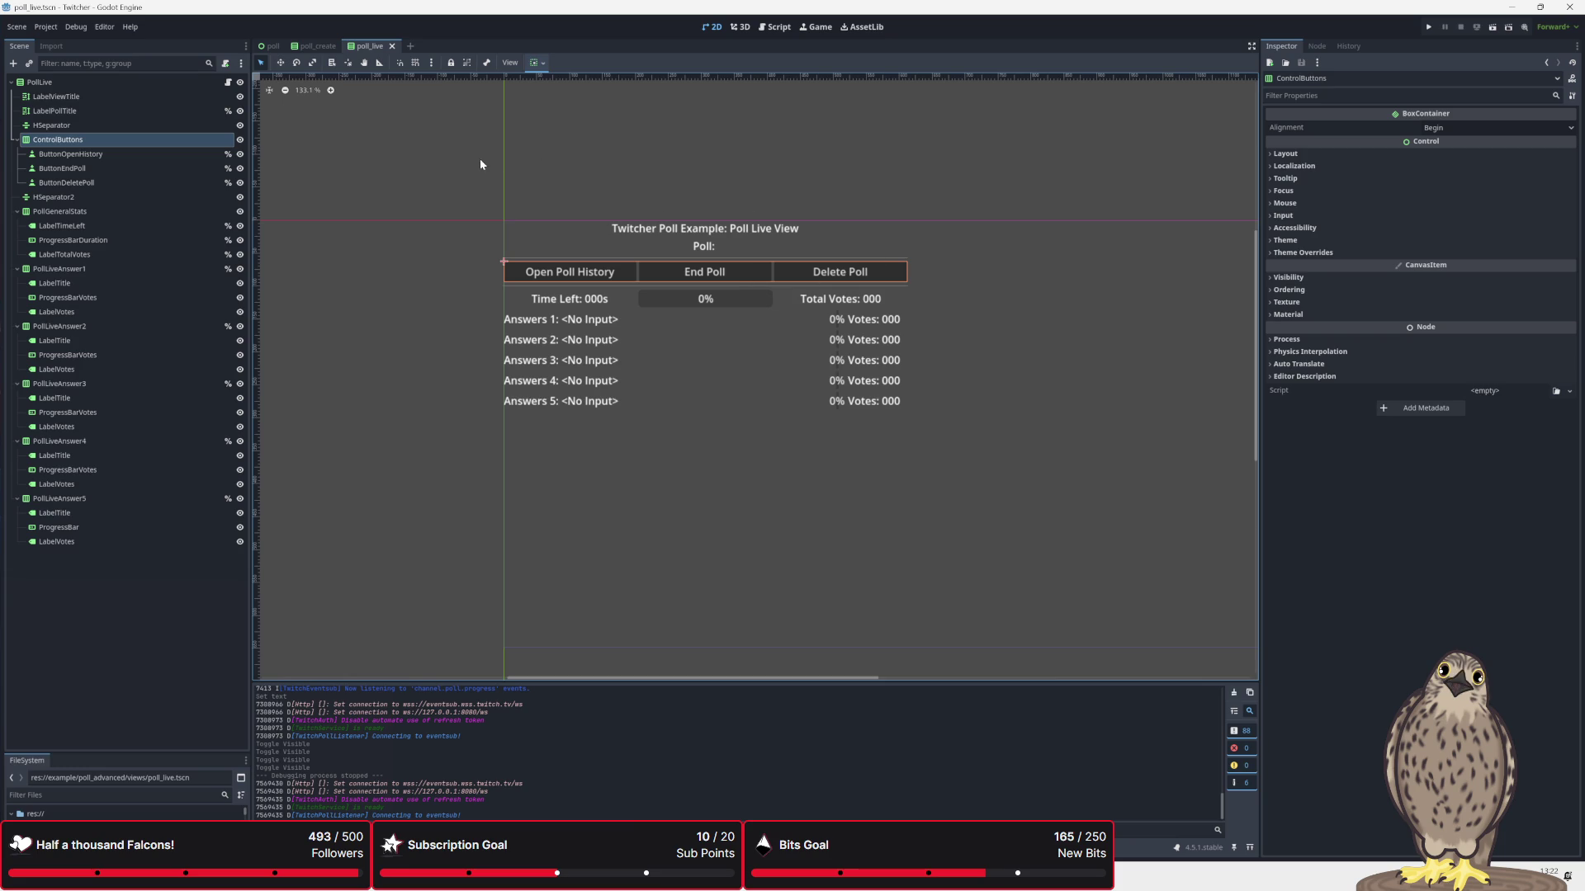
{"action": "left_click", "coordinate": [308, 47]}
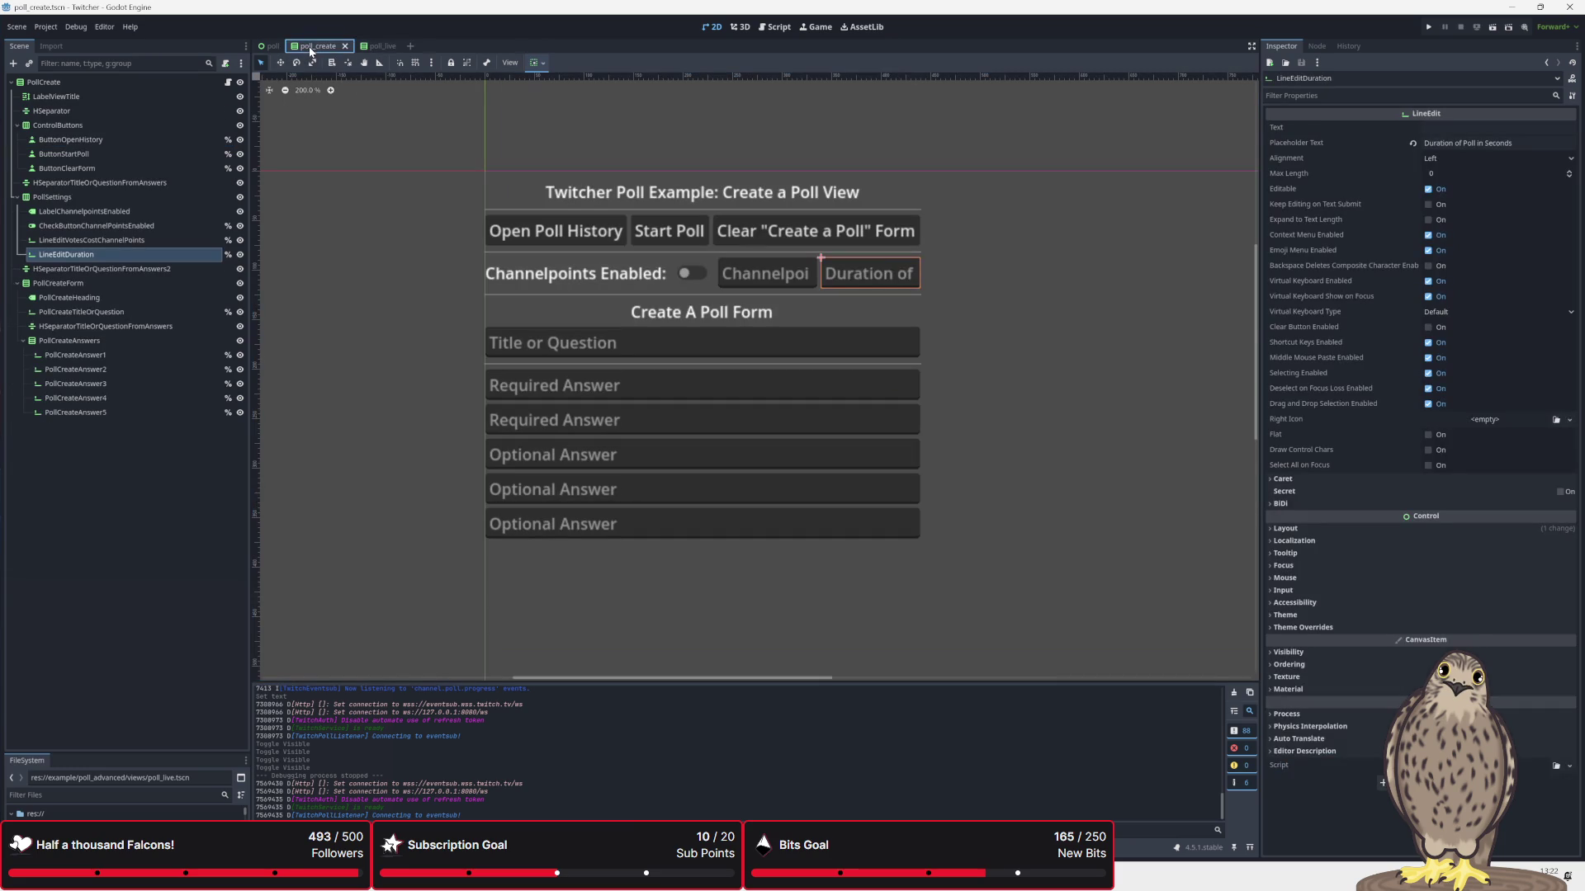
{"action": "left_click", "coordinate": [359, 47]}
Copy poll_live.gd's button_end_poll and button_delete_poll declarations onto line 35 of poll.gd
{"action": "left_click", "coordinate": [774, 26]}
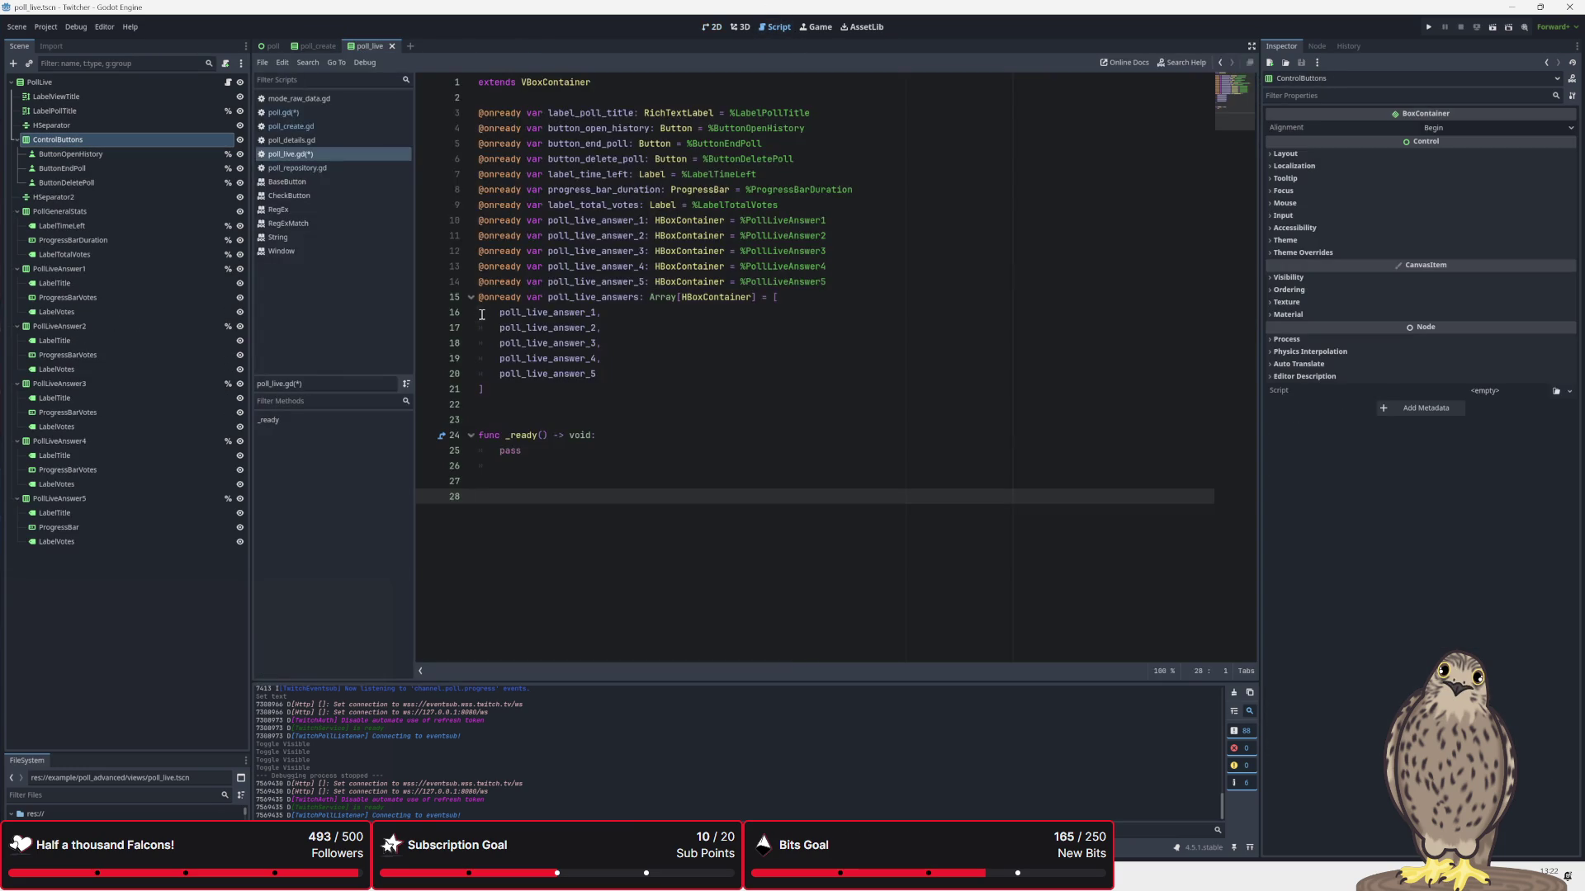
{"action": "left_click_drag", "start_coordinate": [794, 159], "coordinate": [459, 154]}
{"action": "key", "text": "ctrl+c"}
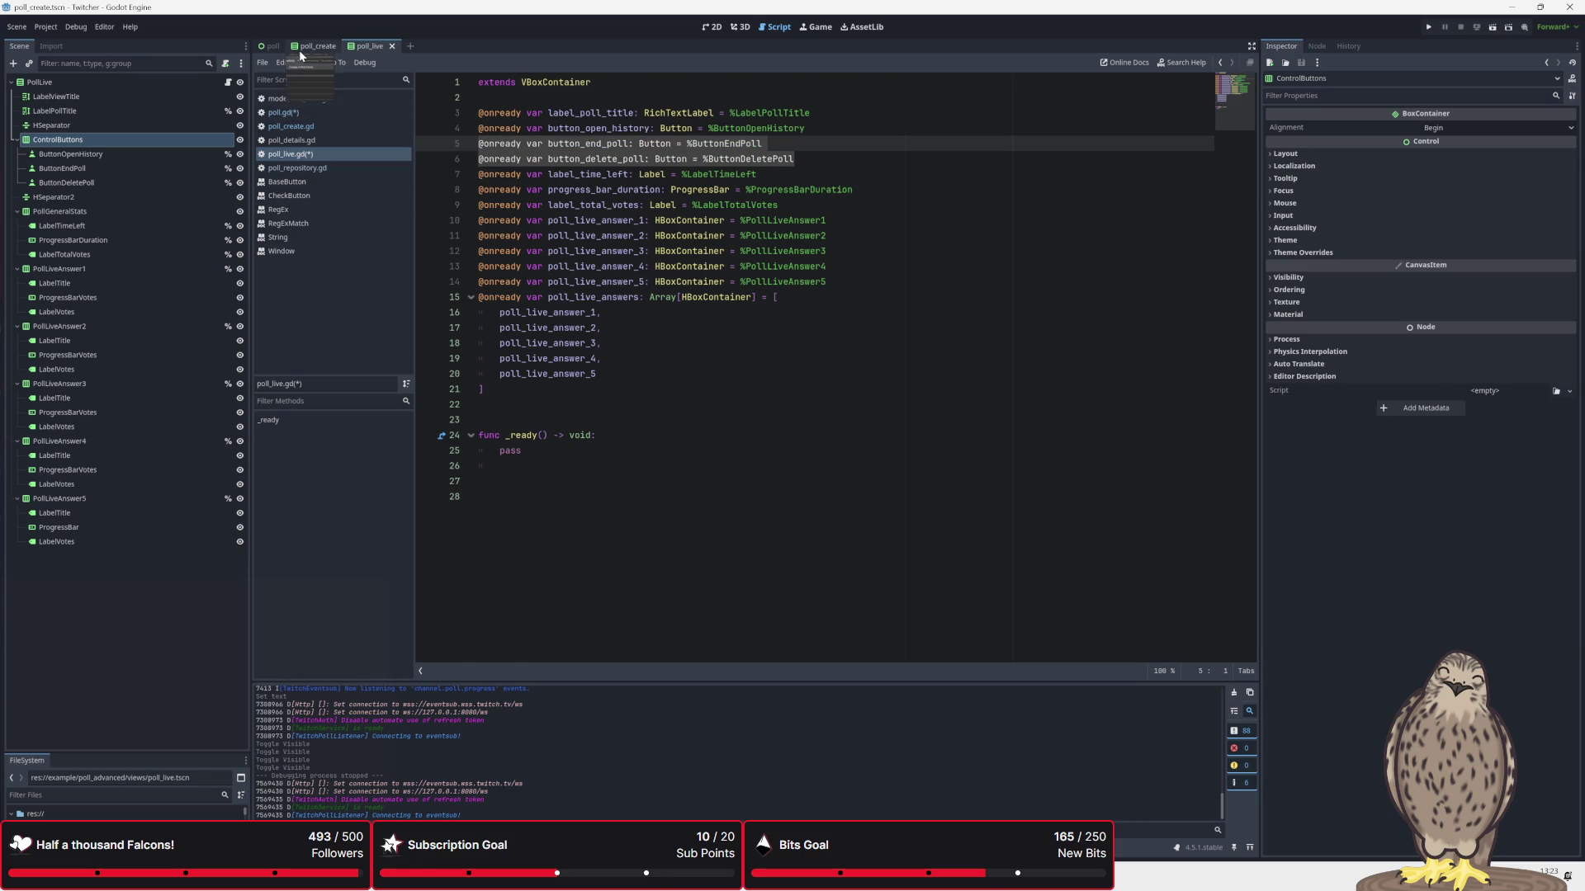
{"action": "left_click", "coordinate": [269, 46]}
{"action": "left_click", "coordinate": [635, 543]}
{"action": "key", "text": "ctrl+v"}
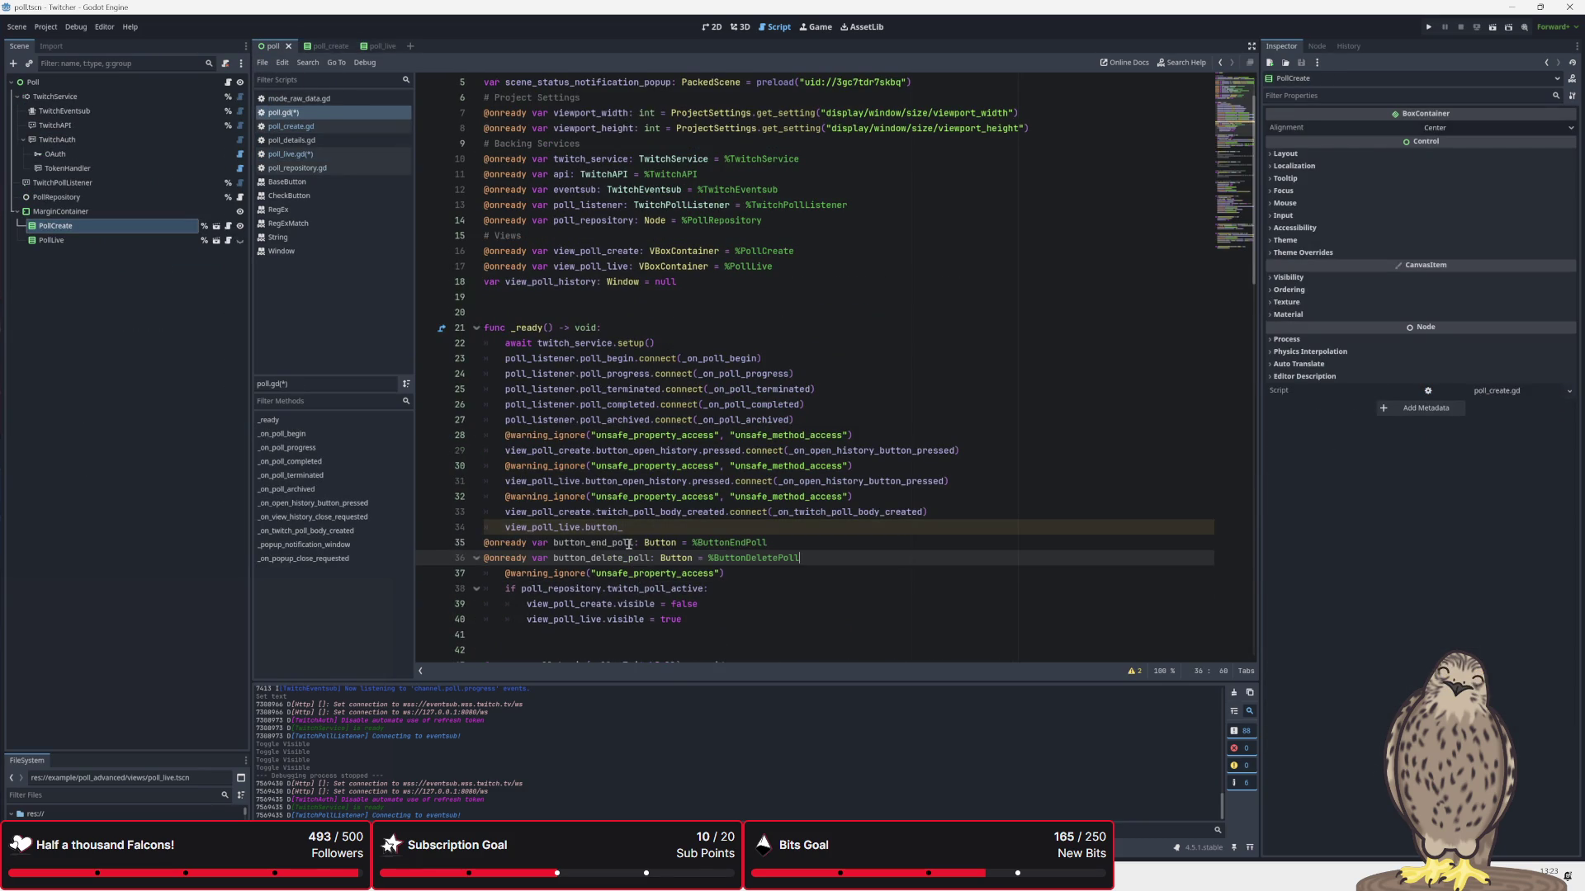
Comment out the two pasted button declarations in poll.gd
{"action": "left_click_drag", "start_coordinate": [800, 558], "coordinate": [442, 546]}
{"action": "key", "text": "ctrl+k"}
{"action": "key", "text": "Up"}
{"action": "key", "text": "End"}
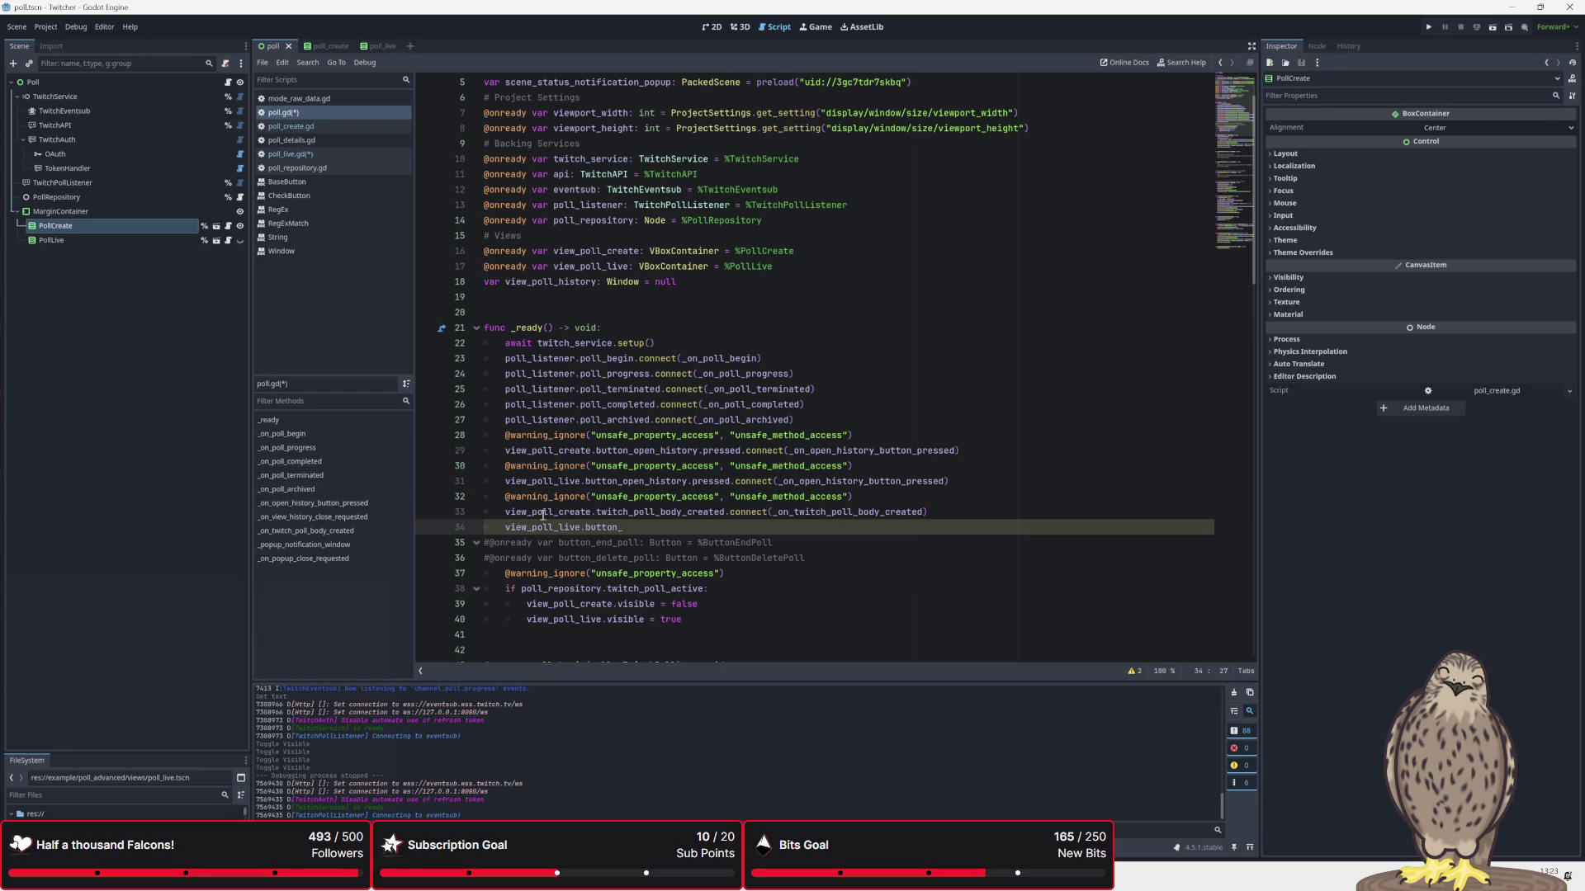
Complete line 34 as view_poll_live.button_end_poll.pressed.connect
{"action": "type", "text": "nd_poll: Bu"}
{"action": "type", "text": "tton = "}
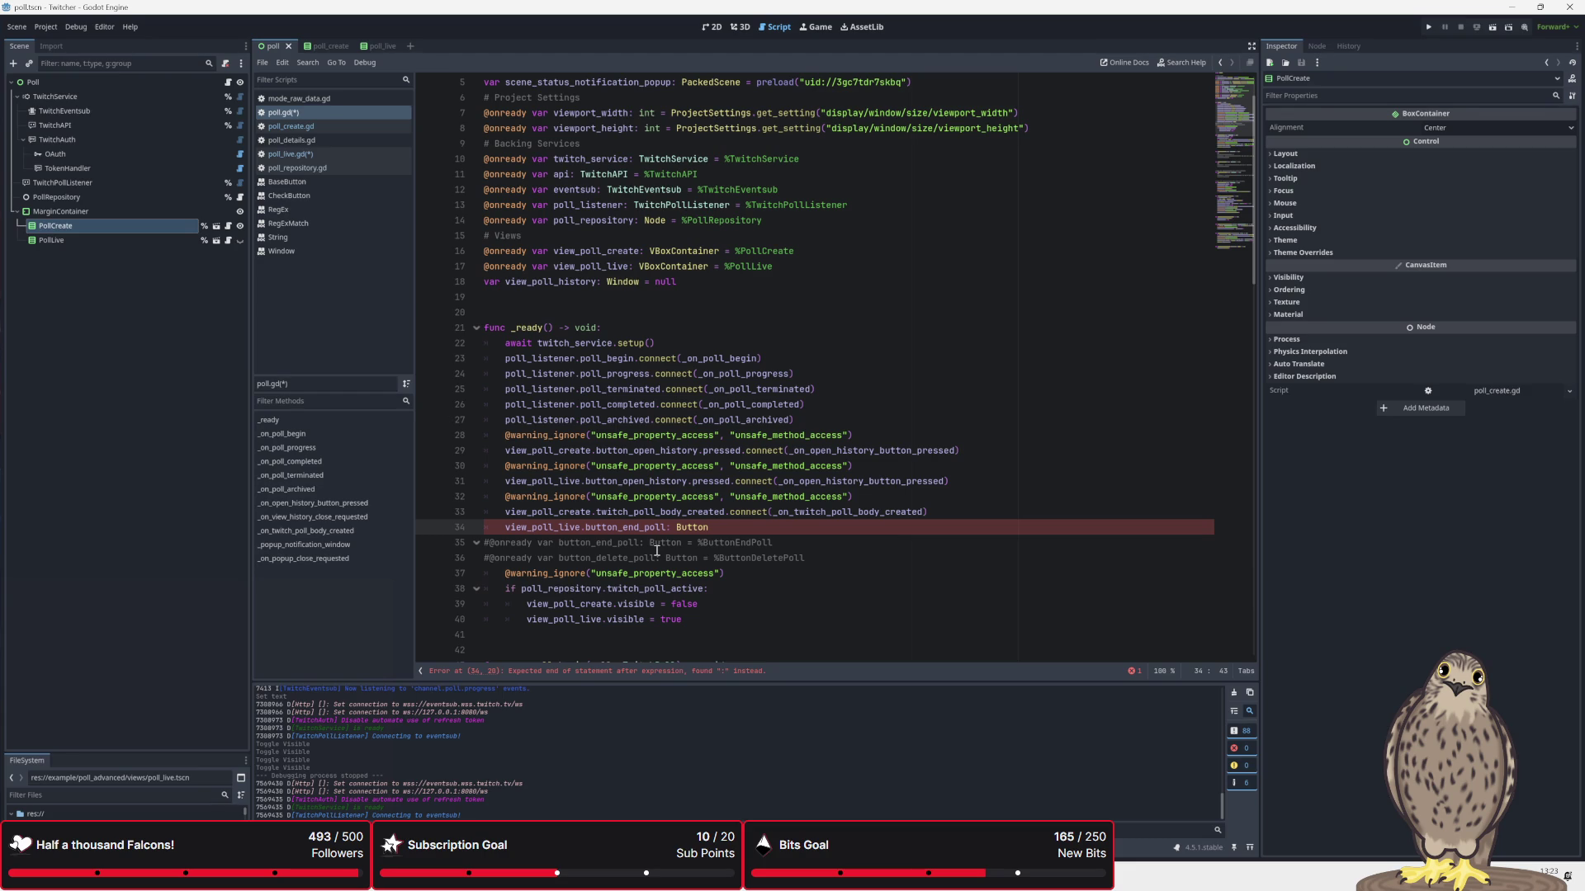
{"action": "type", "text": "%"}
{"action": "key", "text": "BackSpace"}
{"action": "key", "text": "BackSpace"}
{"action": "key", "text": "BackSpace"}
{"action": "key", "text": "BackSpace"}
{"action": "key", "text": "BackSpace"}
{"action": "type", "text": "pressed"}
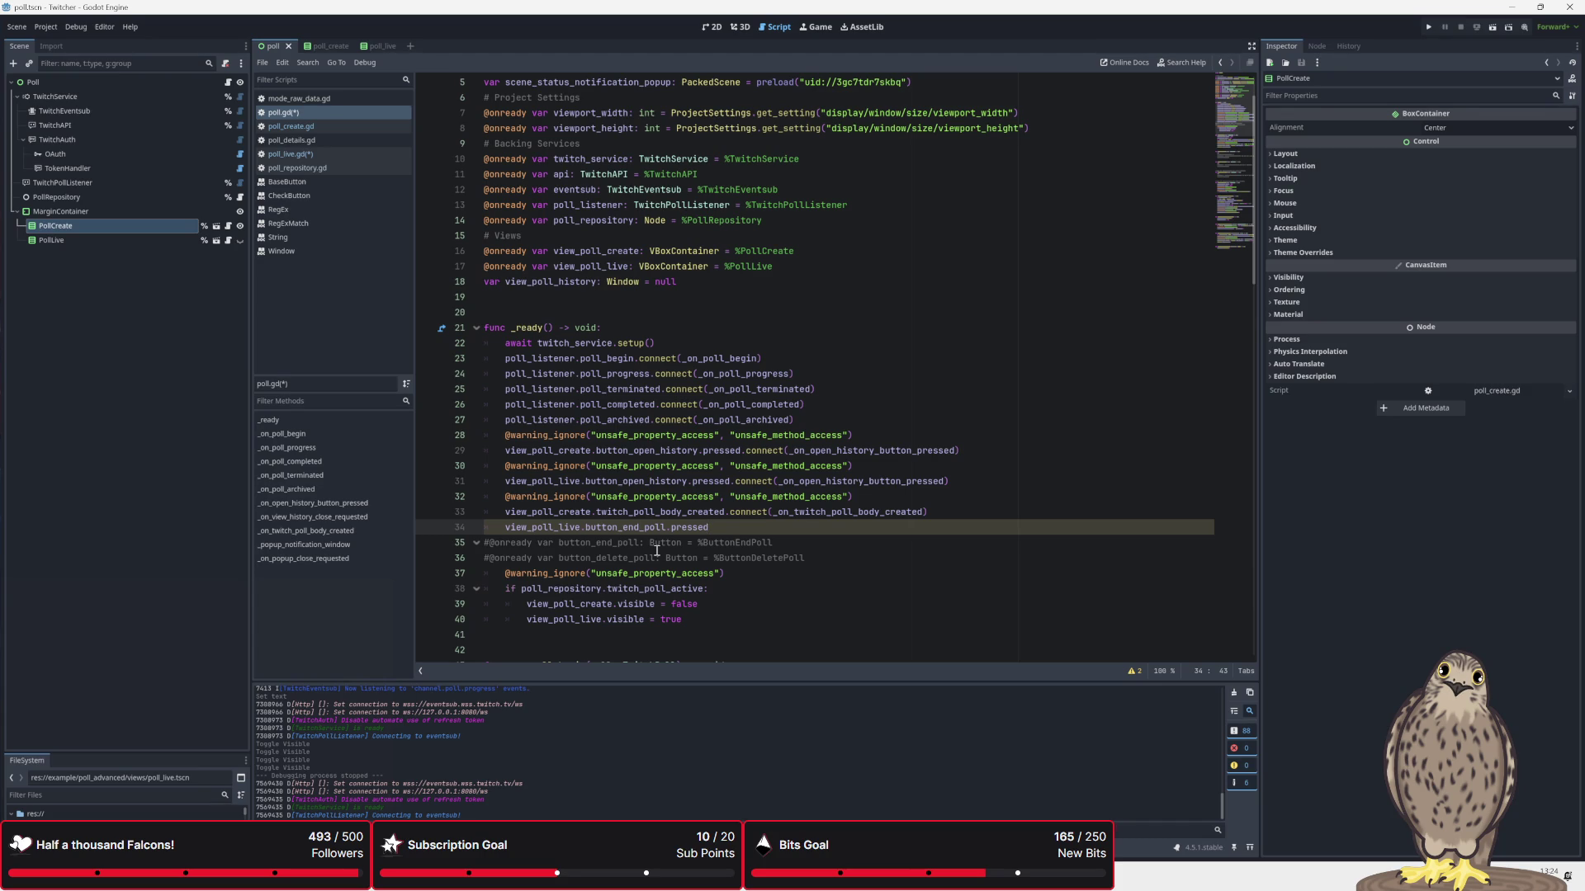
{"action": "key", "text": "Up"}
{"action": "key", "text": "Down"}
{"action": "key", "text": "Down"}
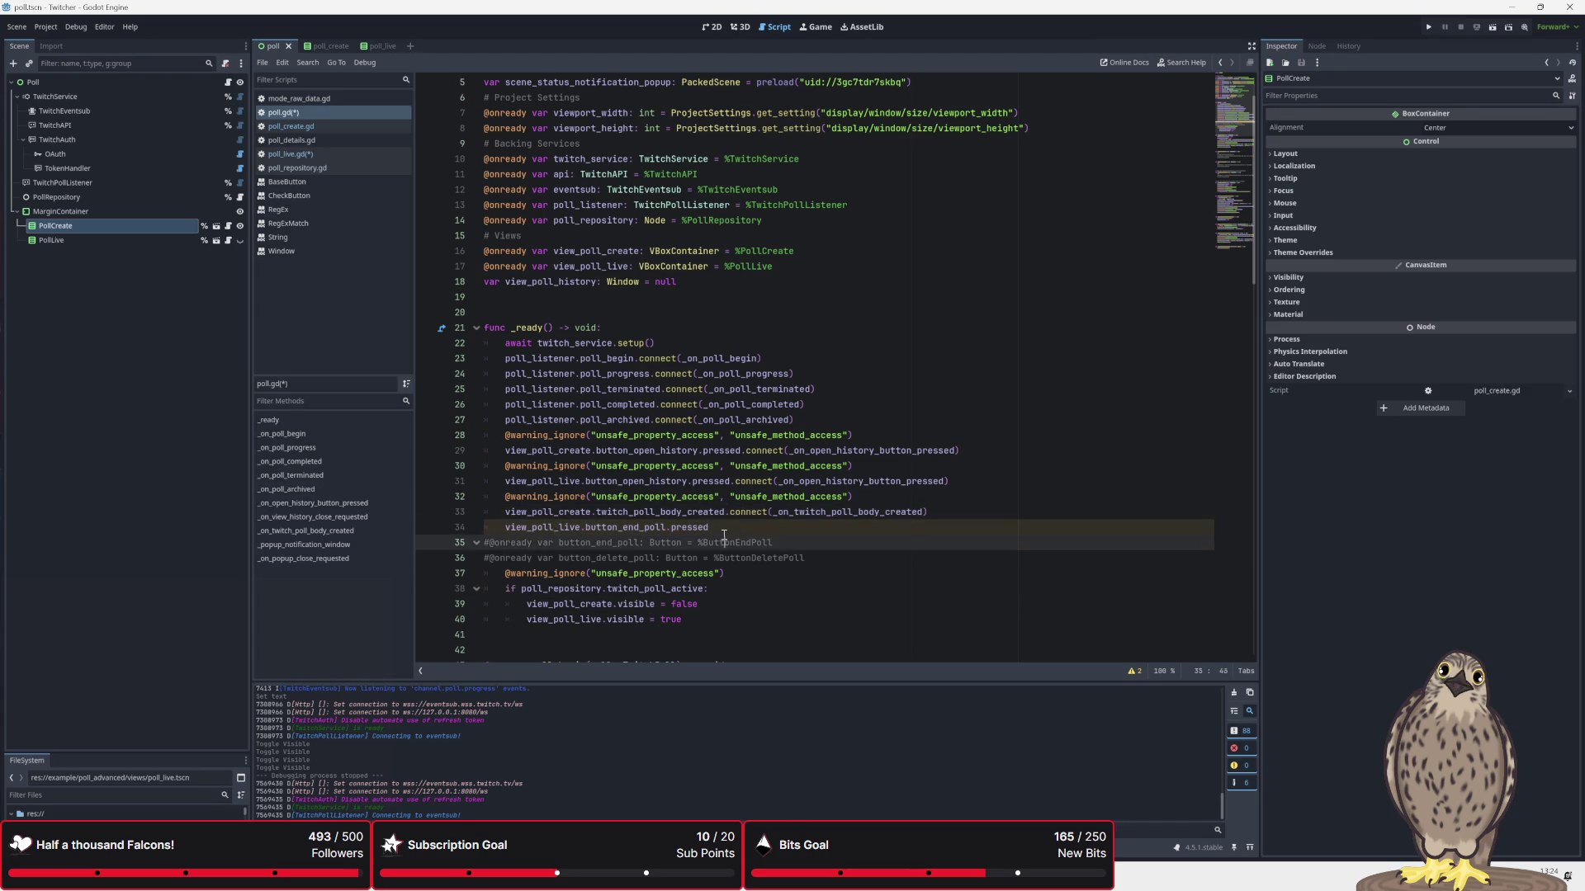
{"action": "key", "text": "Up"}
{"action": "type", "text": ".connect"}
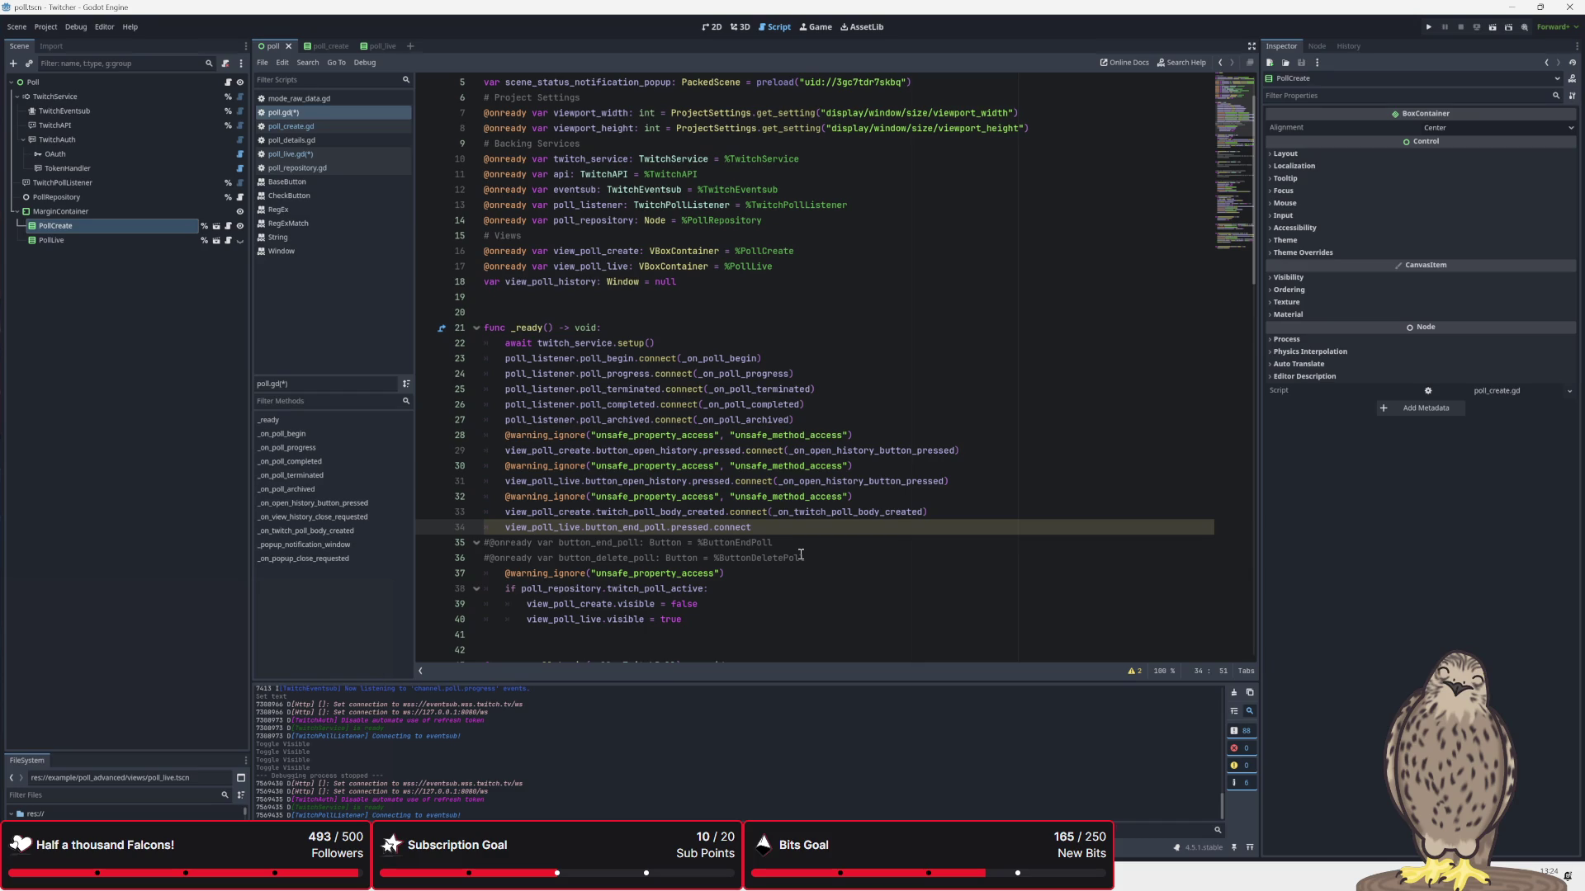
{"action": "scroll", "coordinate": [758, 517], "scroll_direction": "down", "scroll_amount": 2}
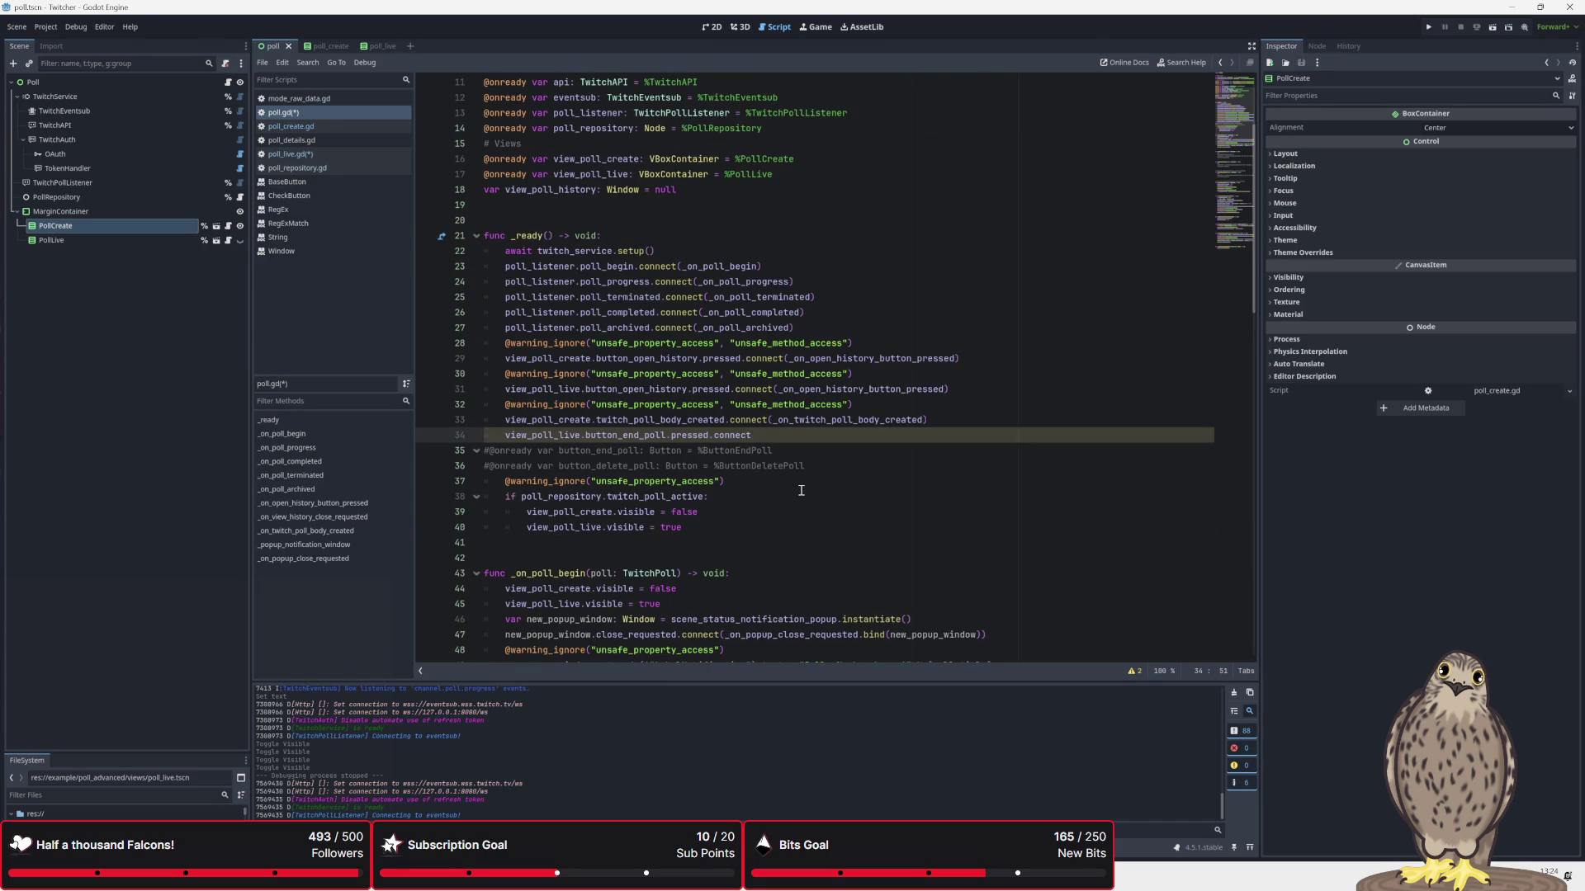
{"action": "scroll", "coordinate": [800, 490], "scroll_direction": "down", "scroll_amount": 4}
{"action": "scroll", "coordinate": [801, 490], "scroll_direction": "up", "scroll_amount": 3}
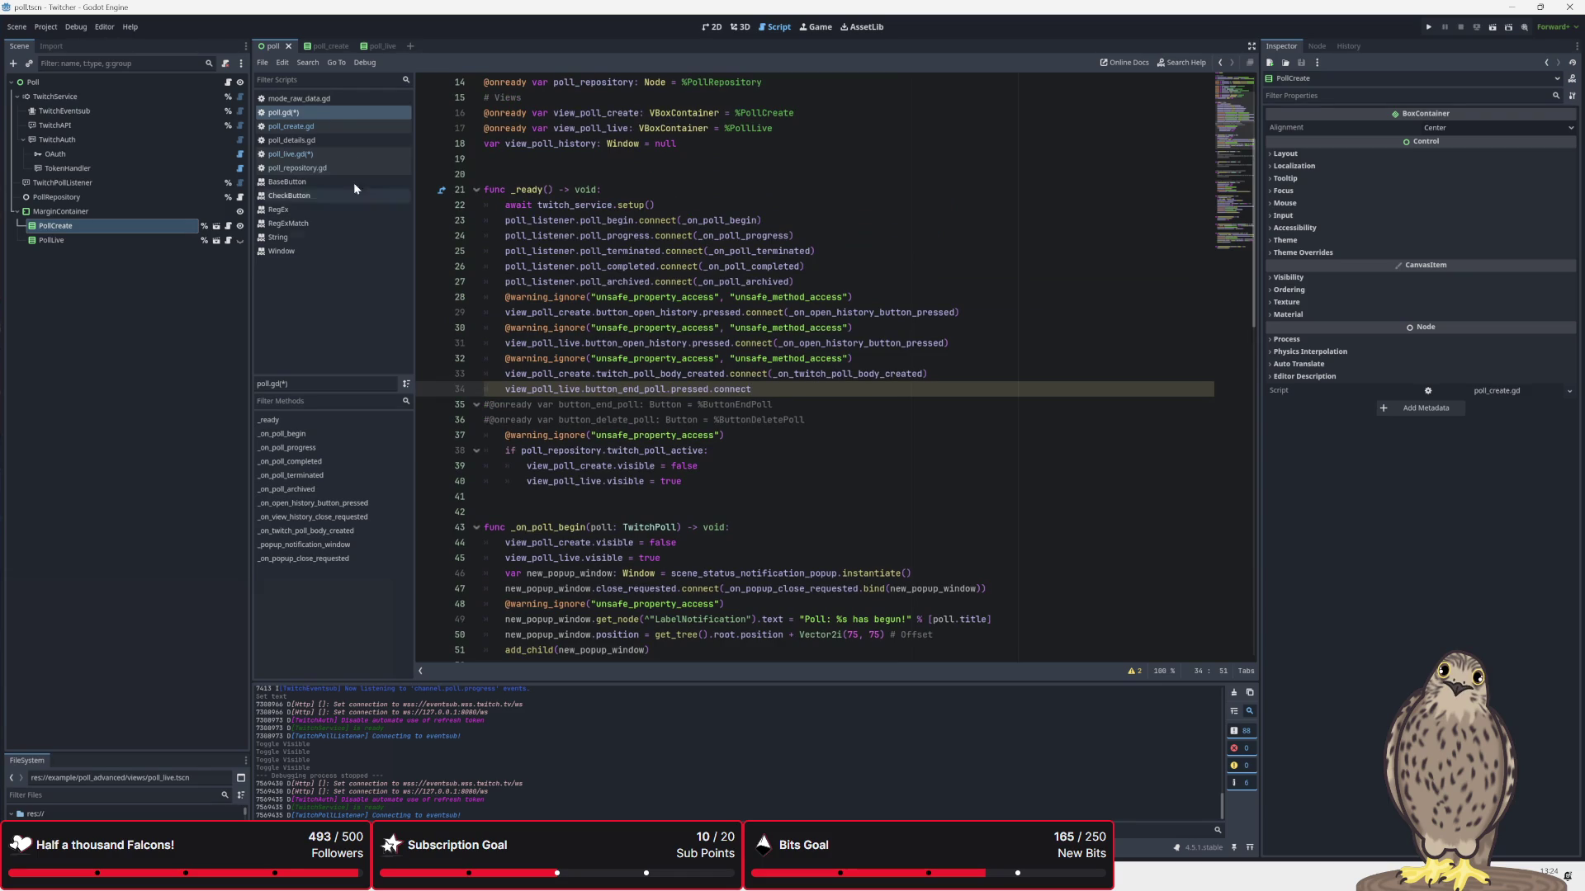
{"action": "left_click", "coordinate": [335, 155]}
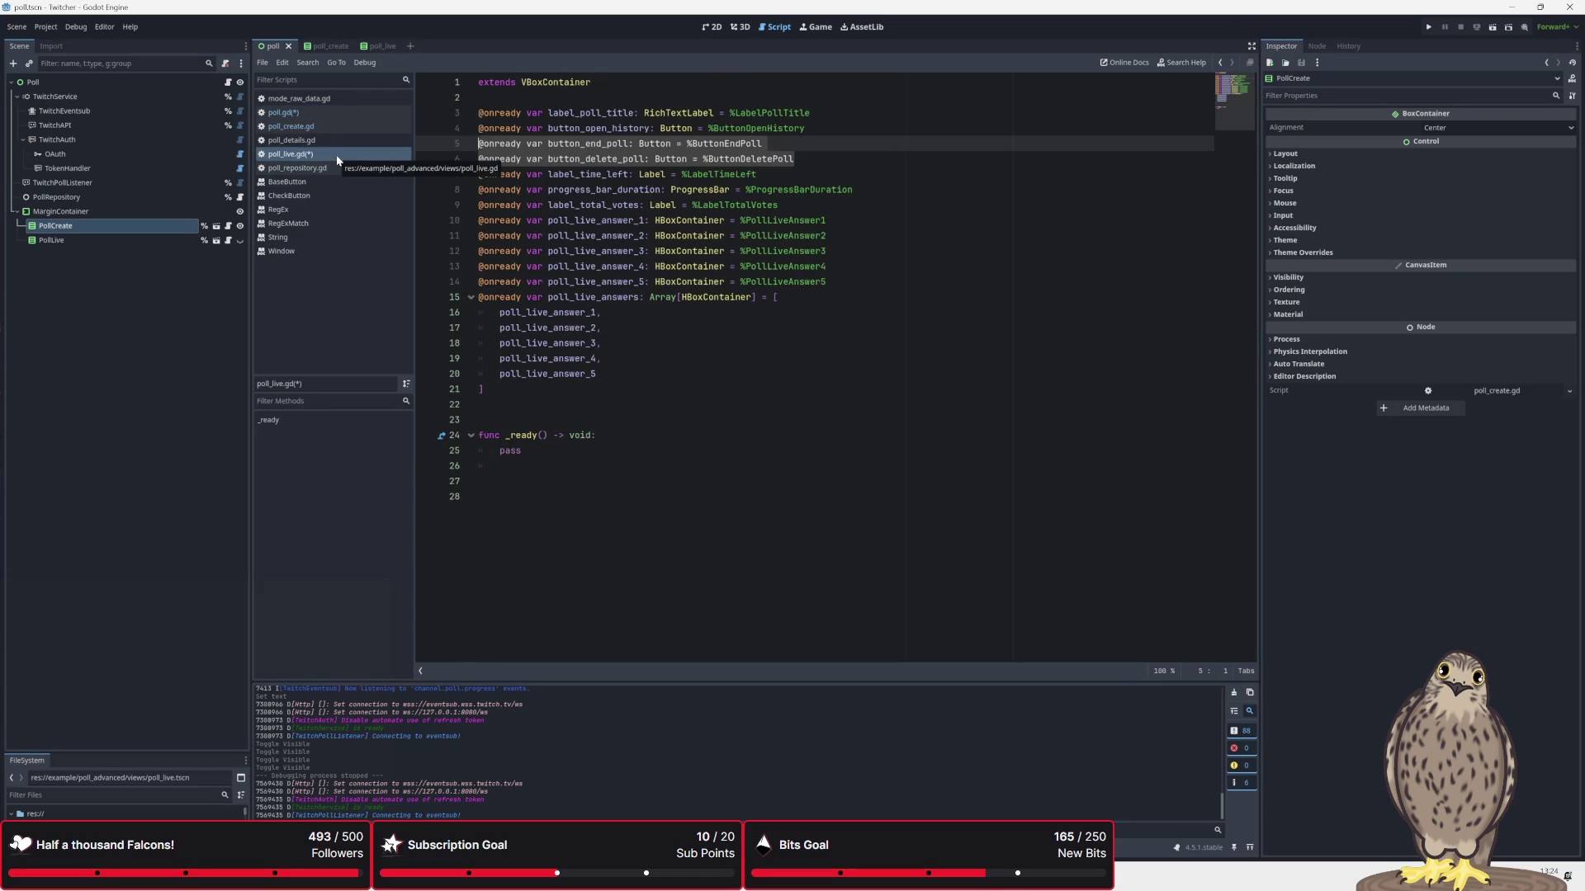
{"action": "left_click", "coordinate": [348, 124]}
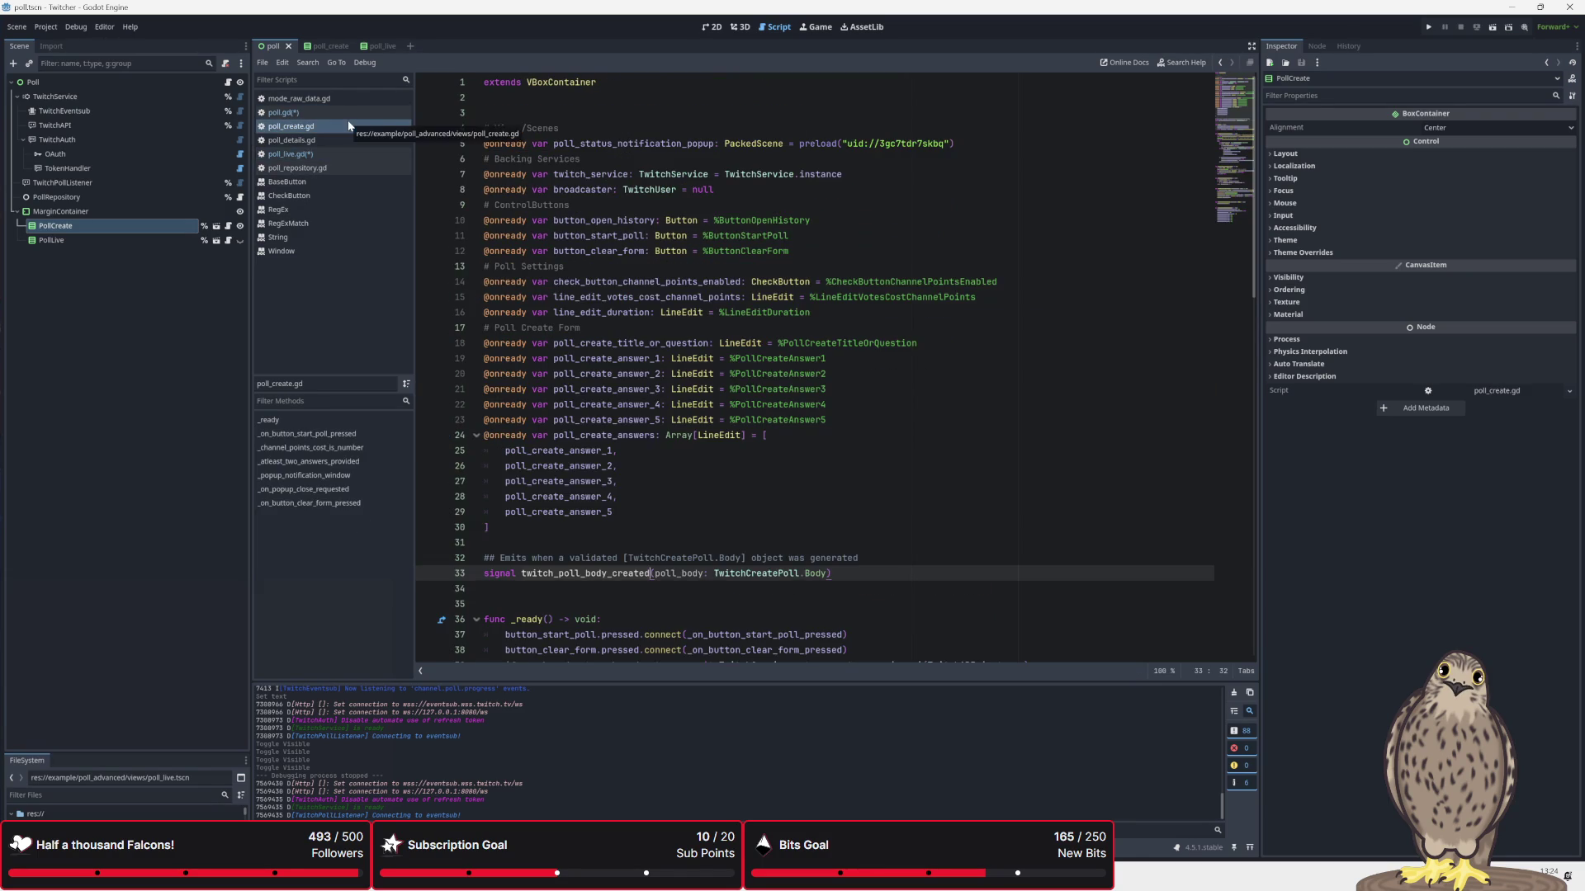
{"action": "scroll", "coordinate": [732, 414], "scroll_direction": "down", "scroll_amount": 7}
{"action": "left_click", "coordinate": [568, 267]}
{"action": "scroll", "coordinate": [566, 273], "scroll_direction": "down", "scroll_amount": 2}
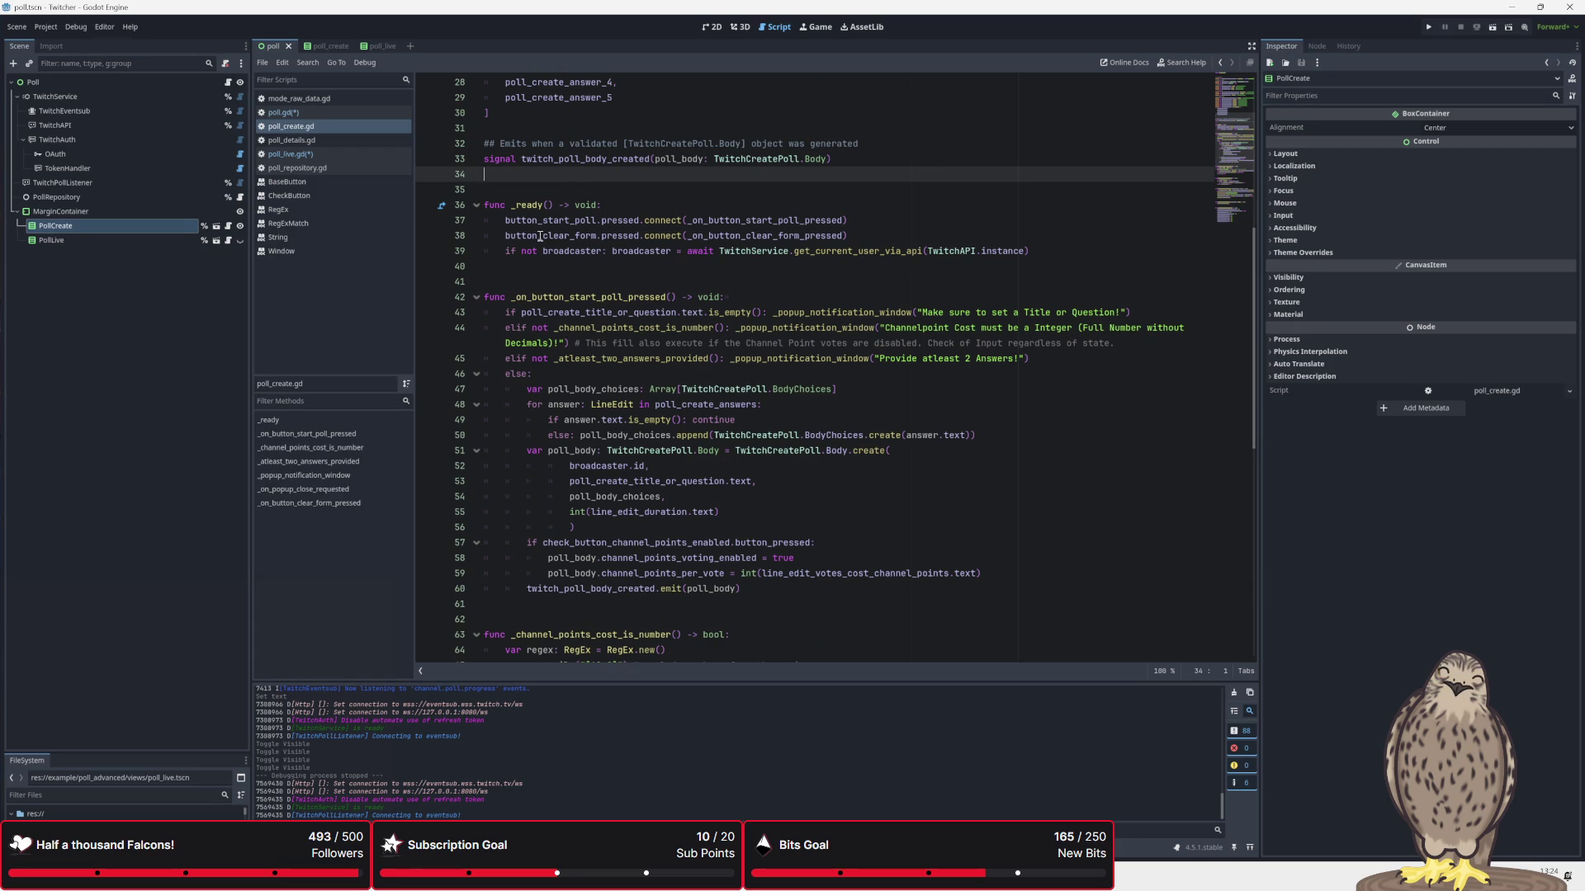
{"action": "mouse_move", "coordinate": [506, 220]}
{"action": "left_mouse_down"}
{"action": "mouse_move", "coordinate": [850, 221]}
{"action": "mouse_move", "coordinate": [866, 237]}
{"action": "left_mouse_up"}
{"action": "left_click", "coordinate": [865, 237]}
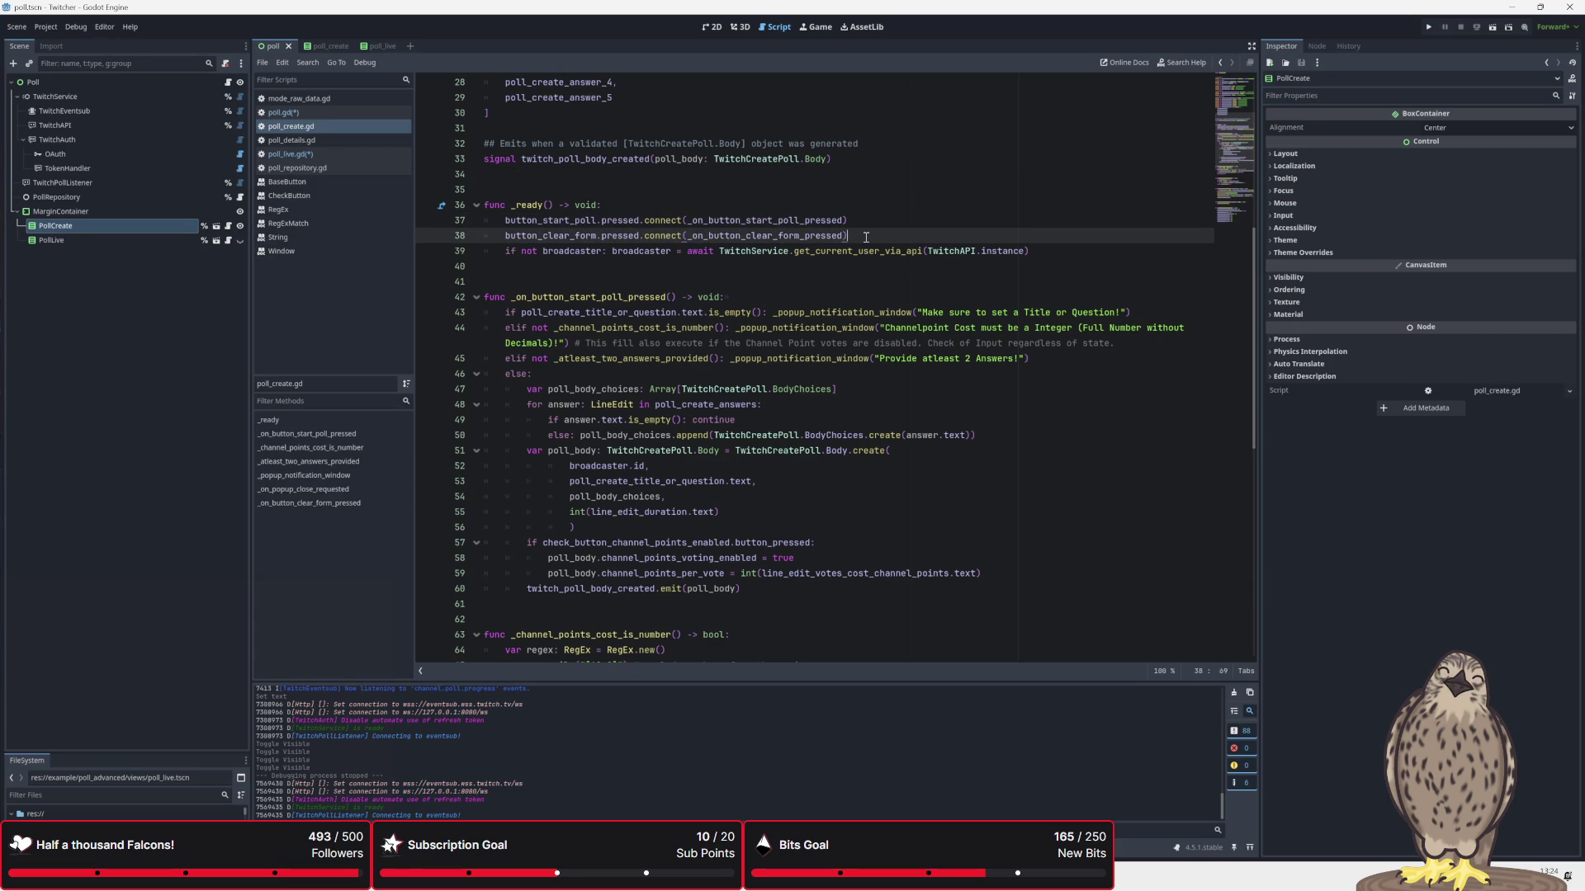
{"action": "scroll", "coordinate": [786, 225], "scroll_direction": "down", "scroll_amount": 2}
{"action": "mouse_move", "coordinate": [512, 205]}
{"action": "left_mouse_down"}
{"action": "mouse_move", "coordinate": [825, 450]}
{"action": "mouse_move", "coordinate": [845, 491]}
{"action": "mouse_move", "coordinate": [743, 466]}
{"action": "mouse_move", "coordinate": [486, 197]}
{"action": "left_mouse_up"}
{"action": "left_click", "coordinate": [486, 192]}
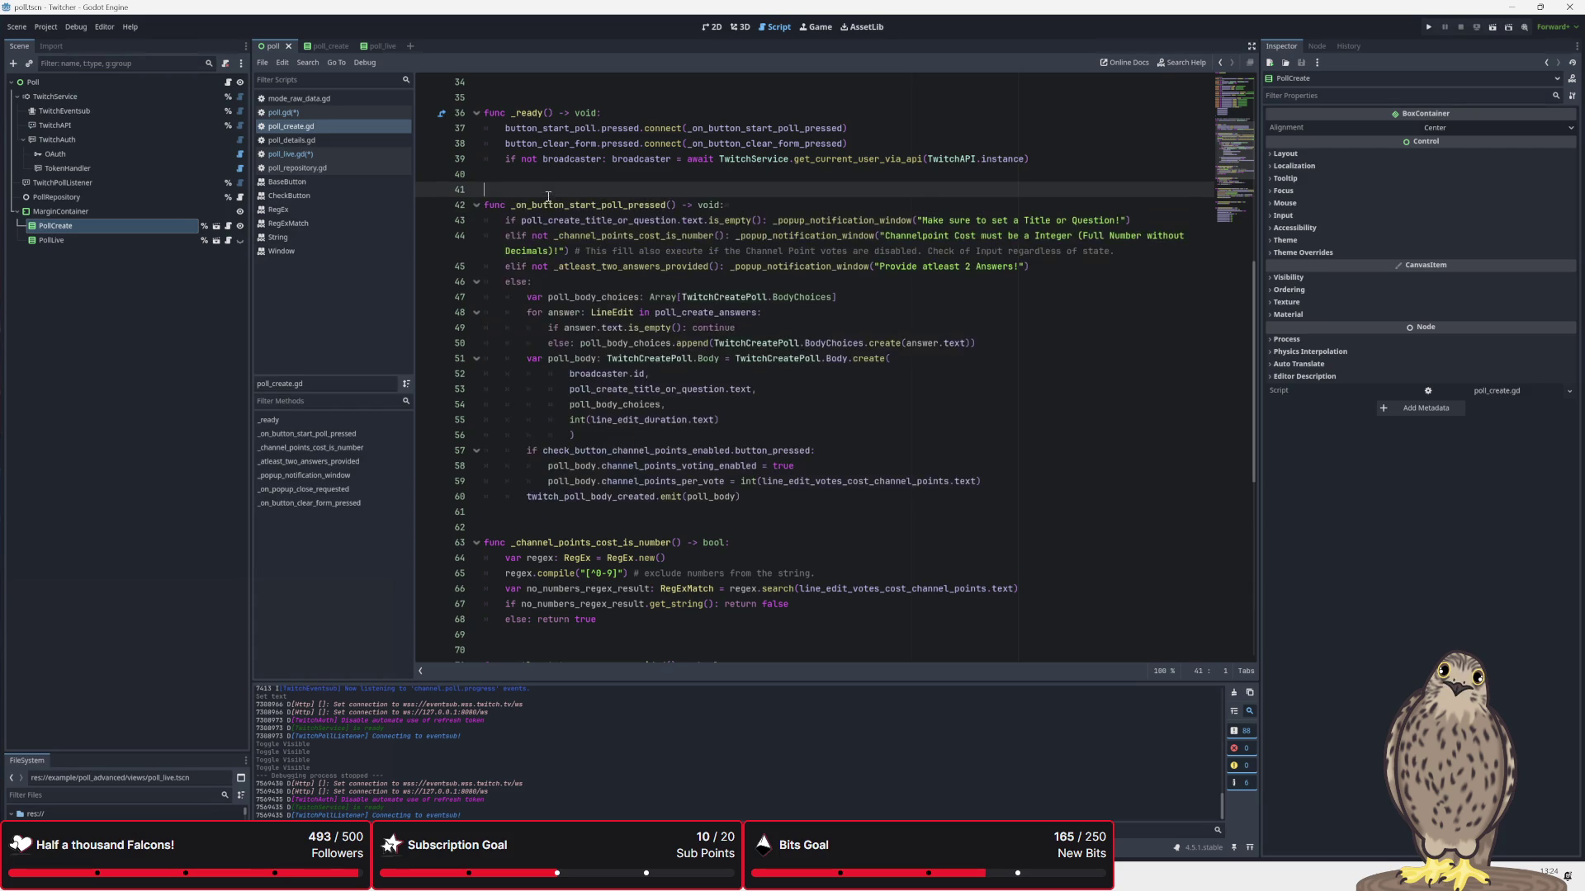
{"action": "scroll", "coordinate": [668, 476], "scroll_direction": "down", "scroll_amount": 1}
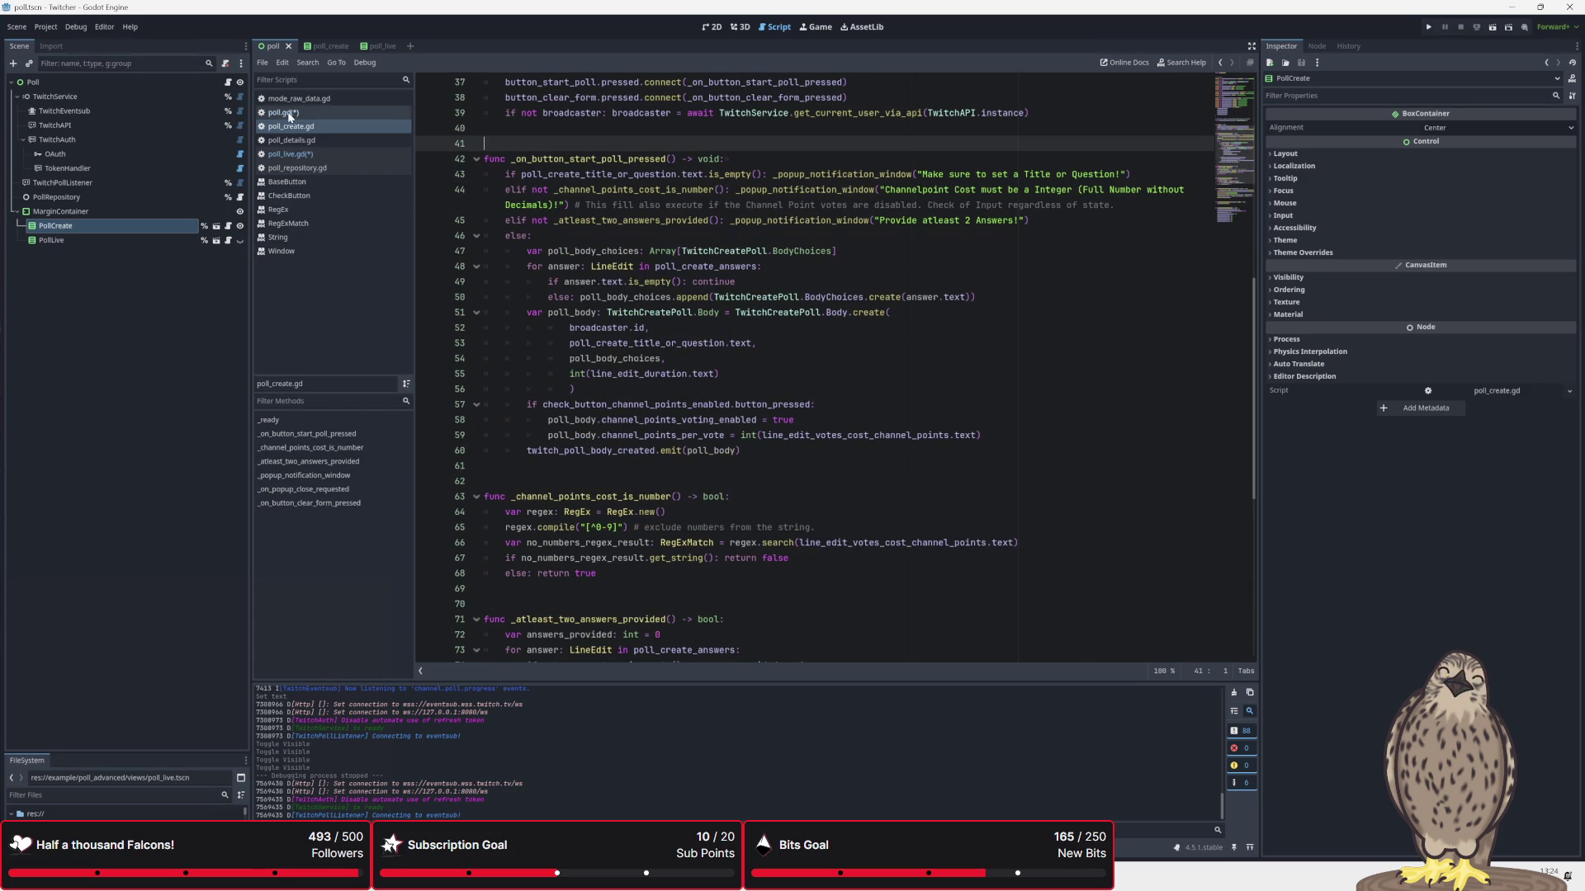
{"action": "left_click", "coordinate": [289, 154]}
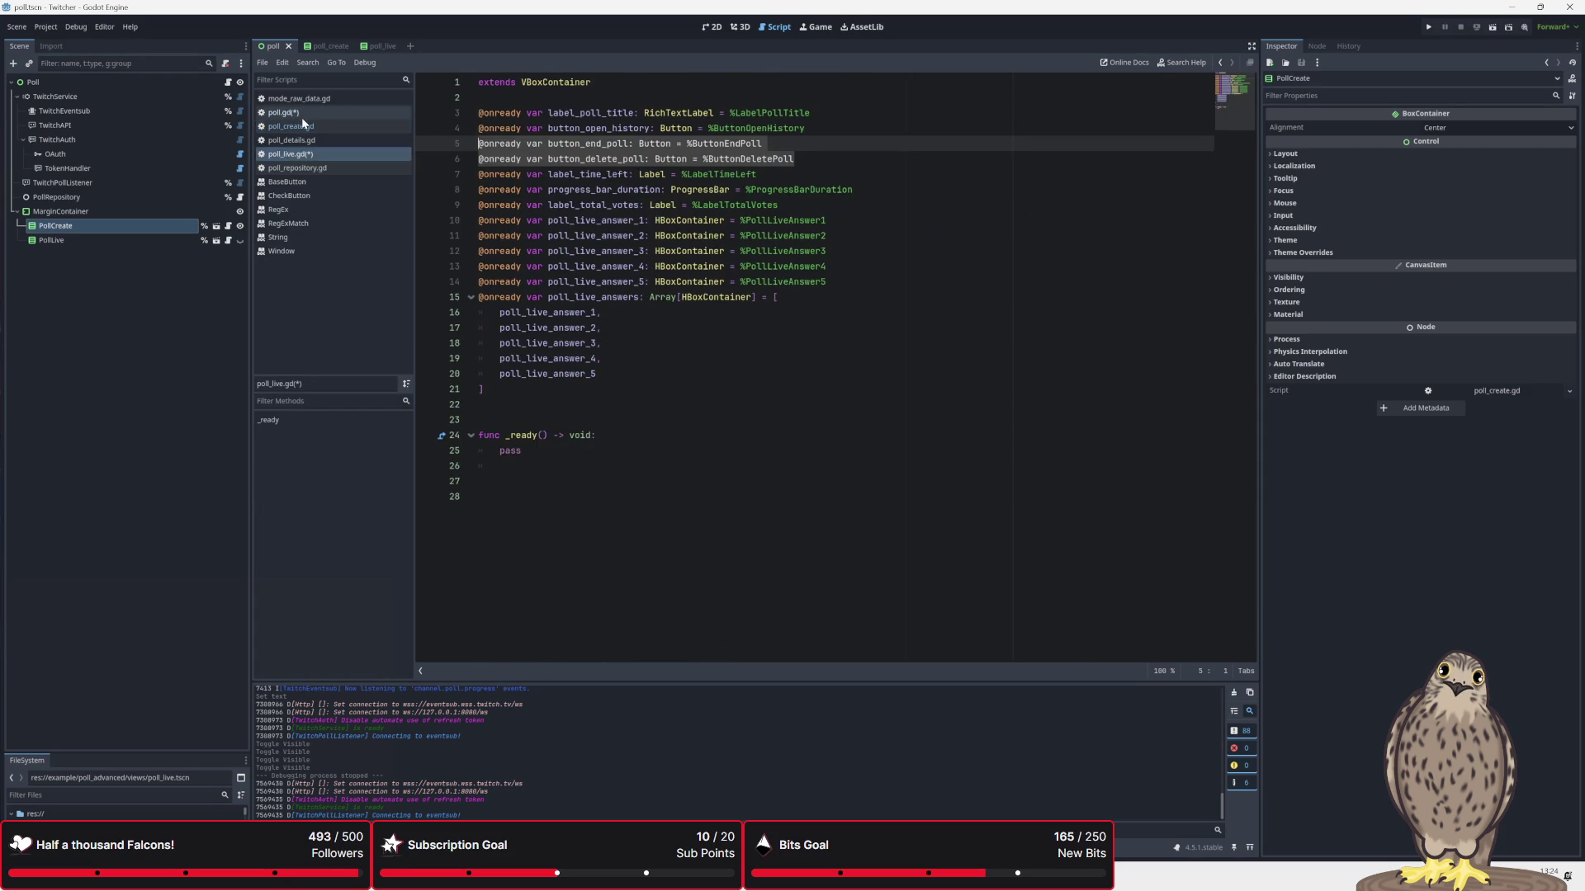
{"action": "left_click", "coordinate": [291, 126]}
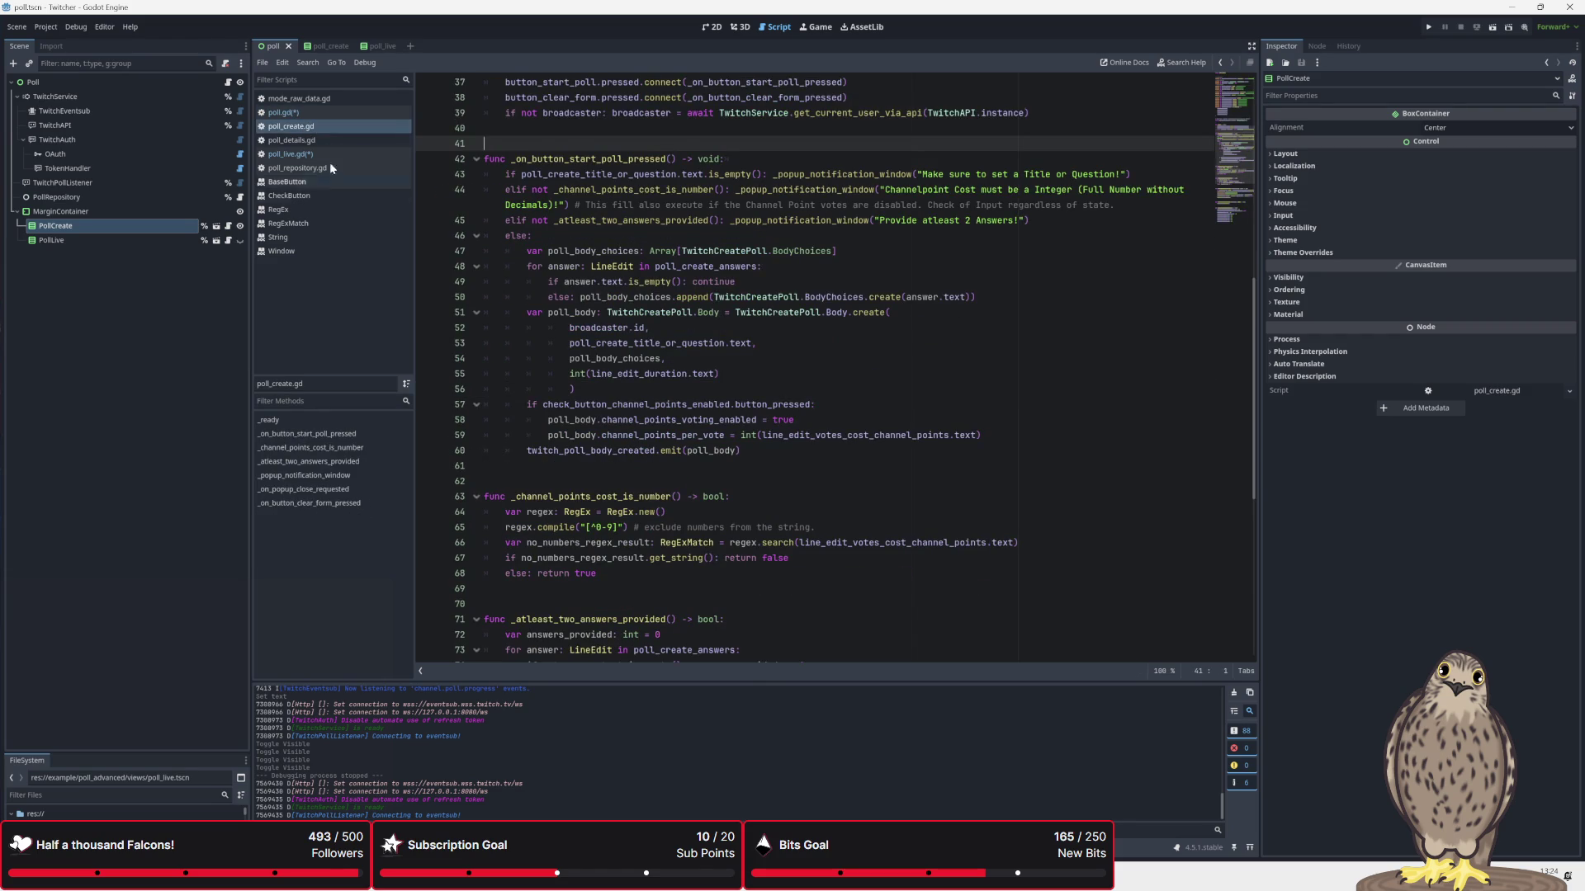
{"action": "left_click", "coordinate": [280, 113]}
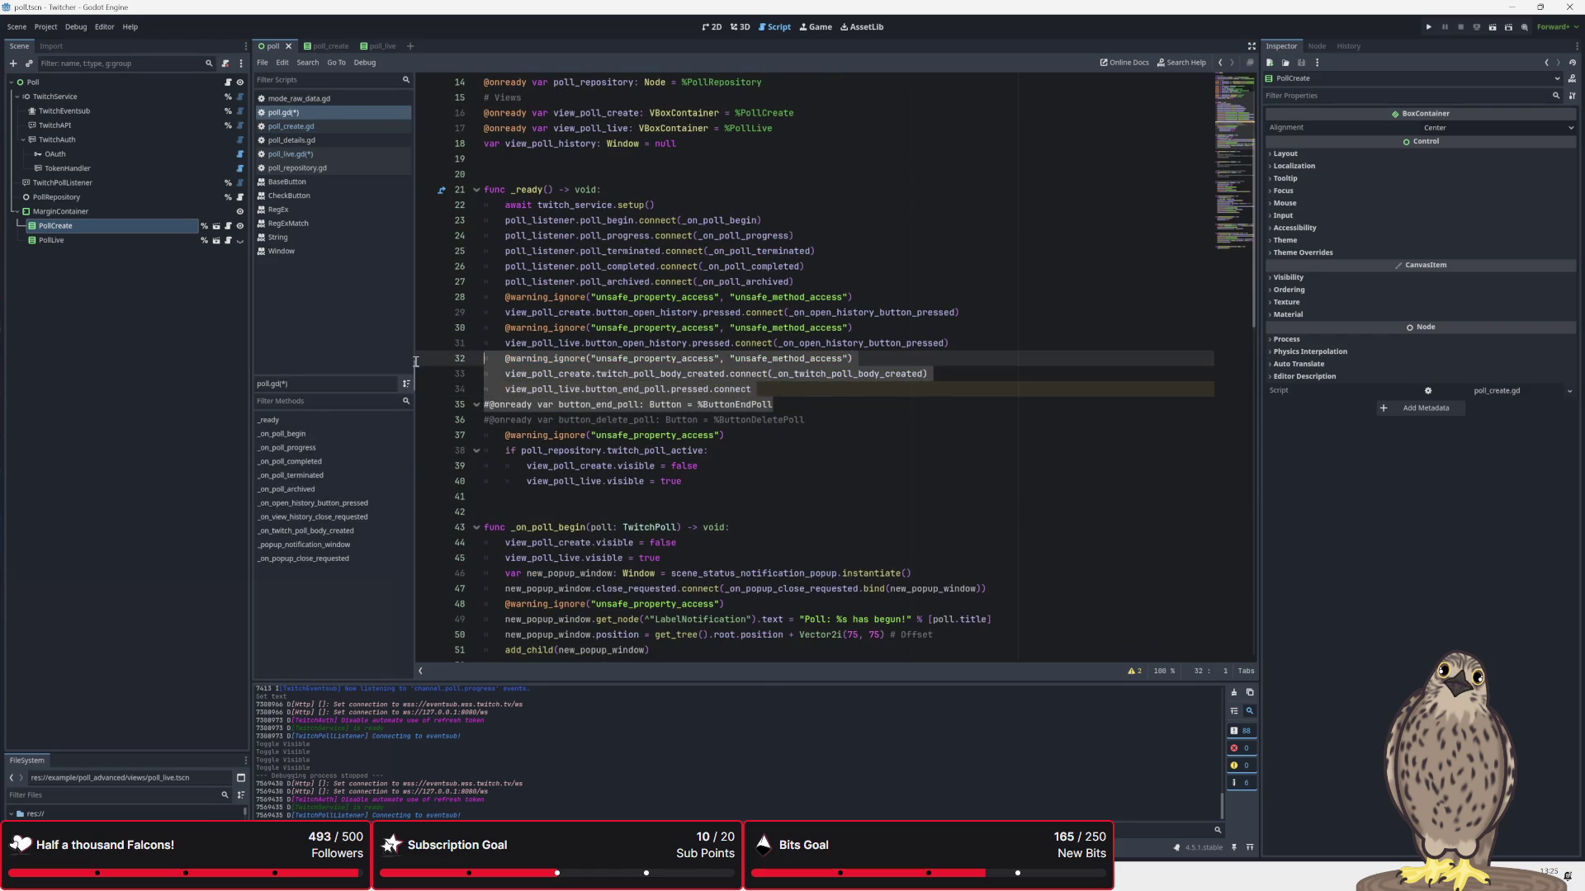
Comment out the end-poll connect line in poll.gd and save the scripts
{"action": "left_click_drag", "start_coordinate": [834, 418], "coordinate": [593, 406]}
{"action": "left_click", "coordinate": [820, 419]}
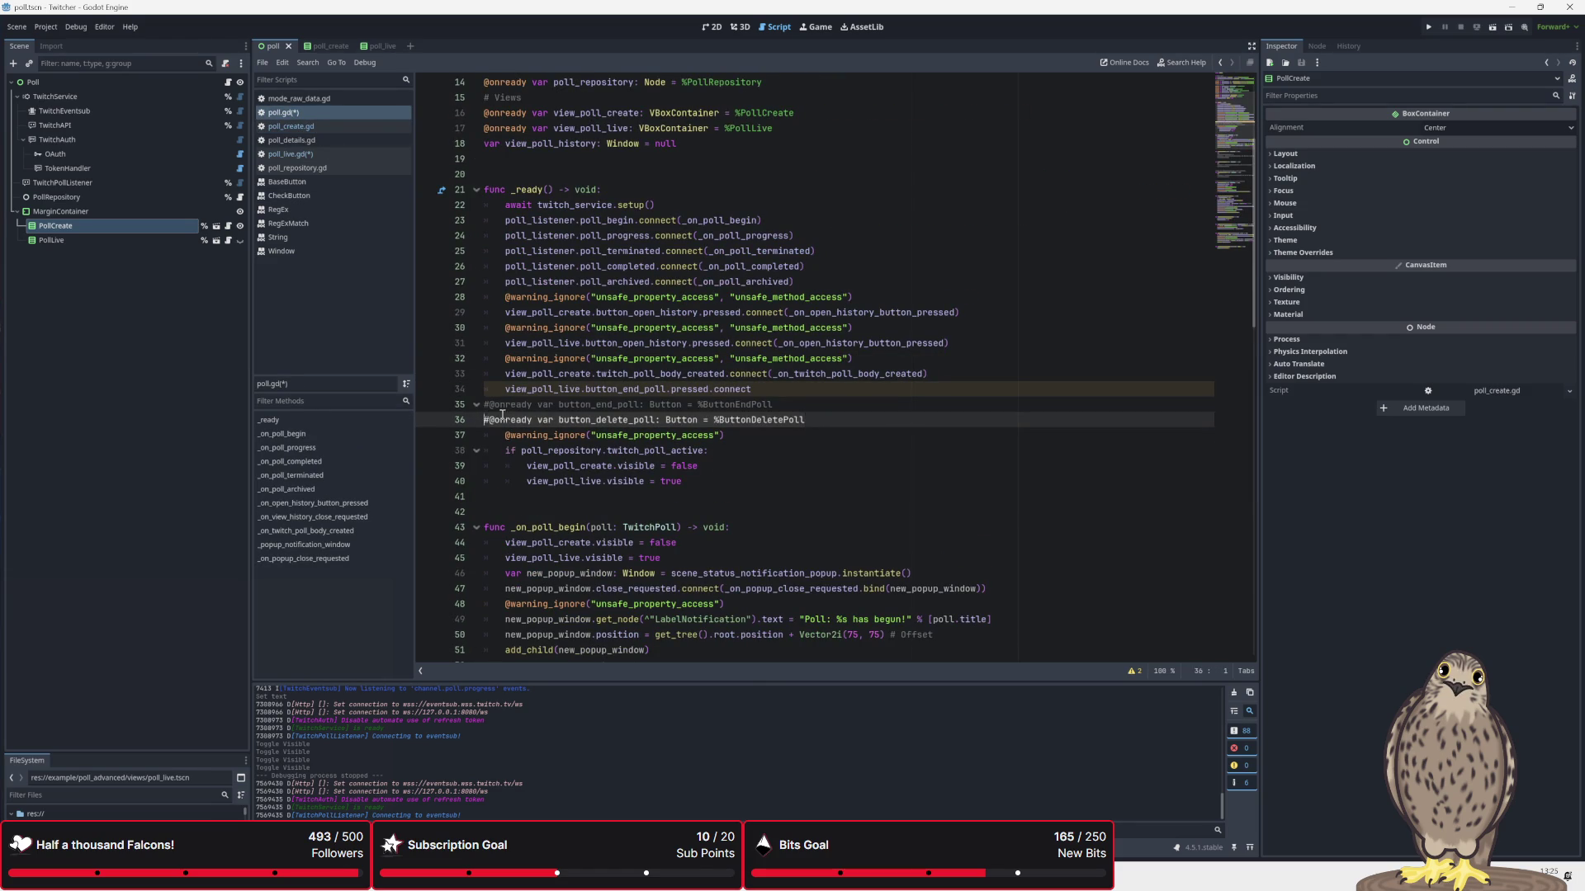
{"action": "left_click", "coordinate": [802, 390]}
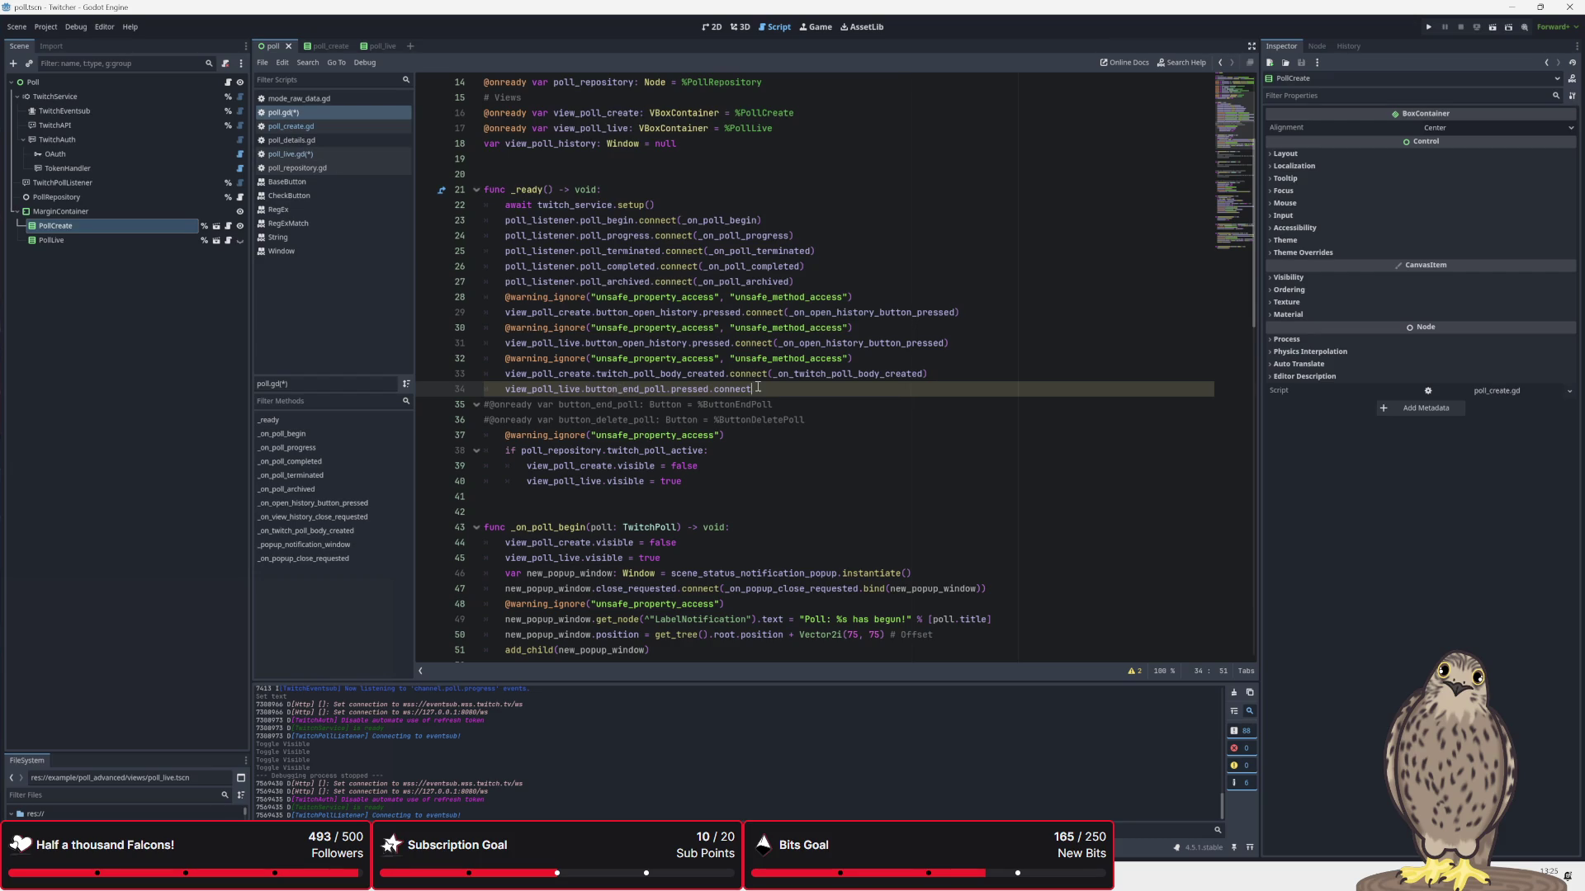
{"action": "key", "text": "ctrl+k"}
{"action": "key", "text": "ctrl+s"}
Begin a signal declaration on a new line above _ready in poll_live.gd
{"action": "left_click", "coordinate": [333, 153]}
{"action": "left_click", "coordinate": [677, 553]}
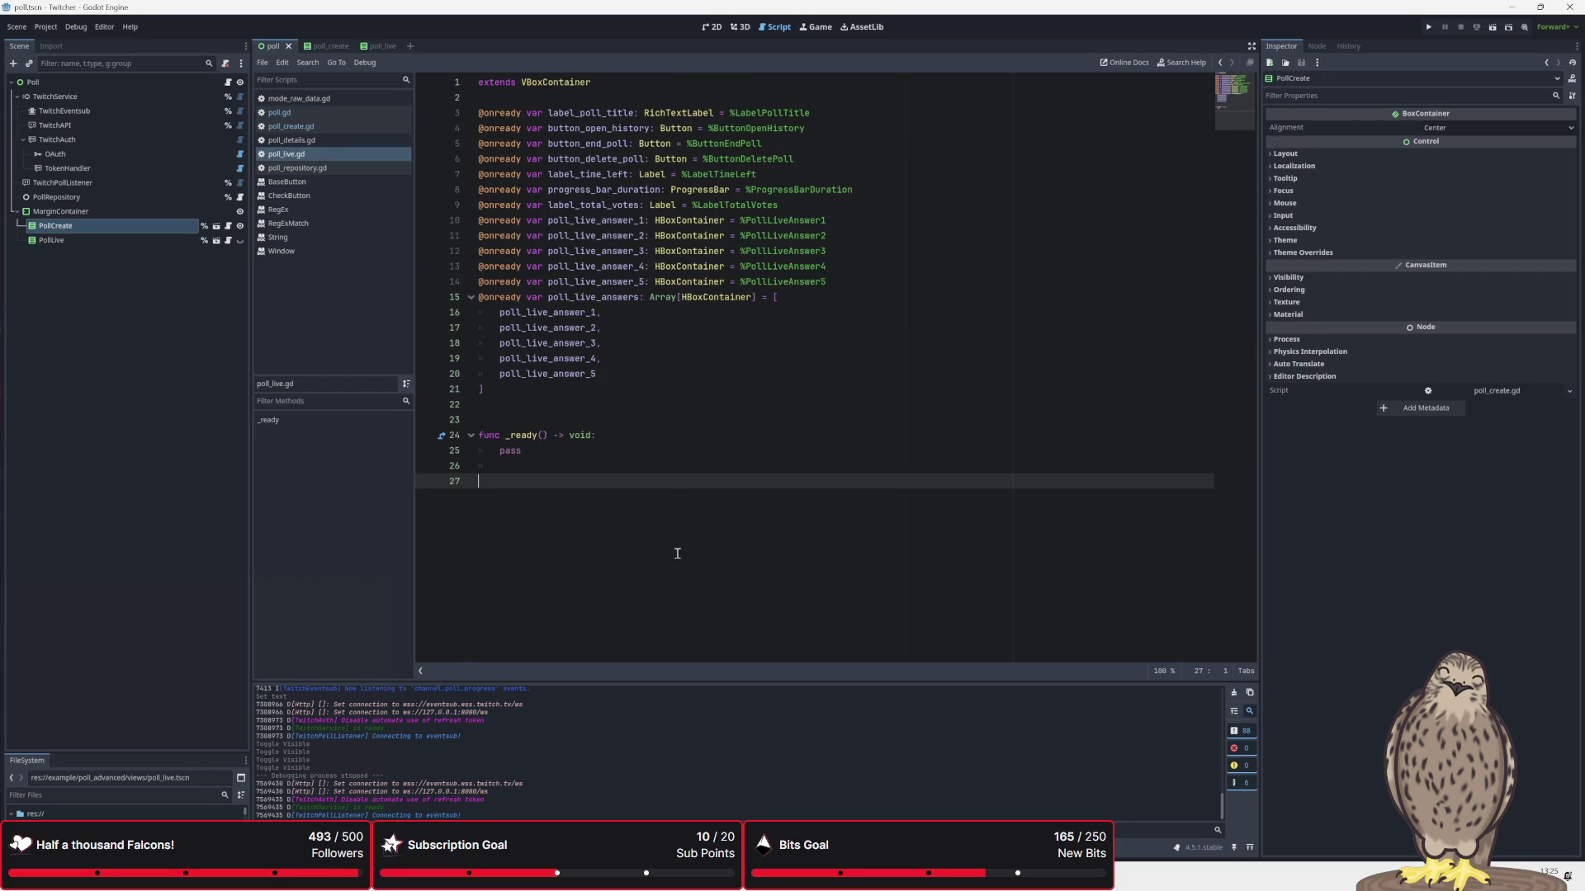
{"action": "key", "text": "Return"}
{"action": "key", "text": "Return"}
{"action": "key", "text": "Up"}
{"action": "key", "text": "Up"}
{"action": "key", "text": "Up"}
{"action": "key", "text": "Return"}
{"action": "type", "text": "al"}
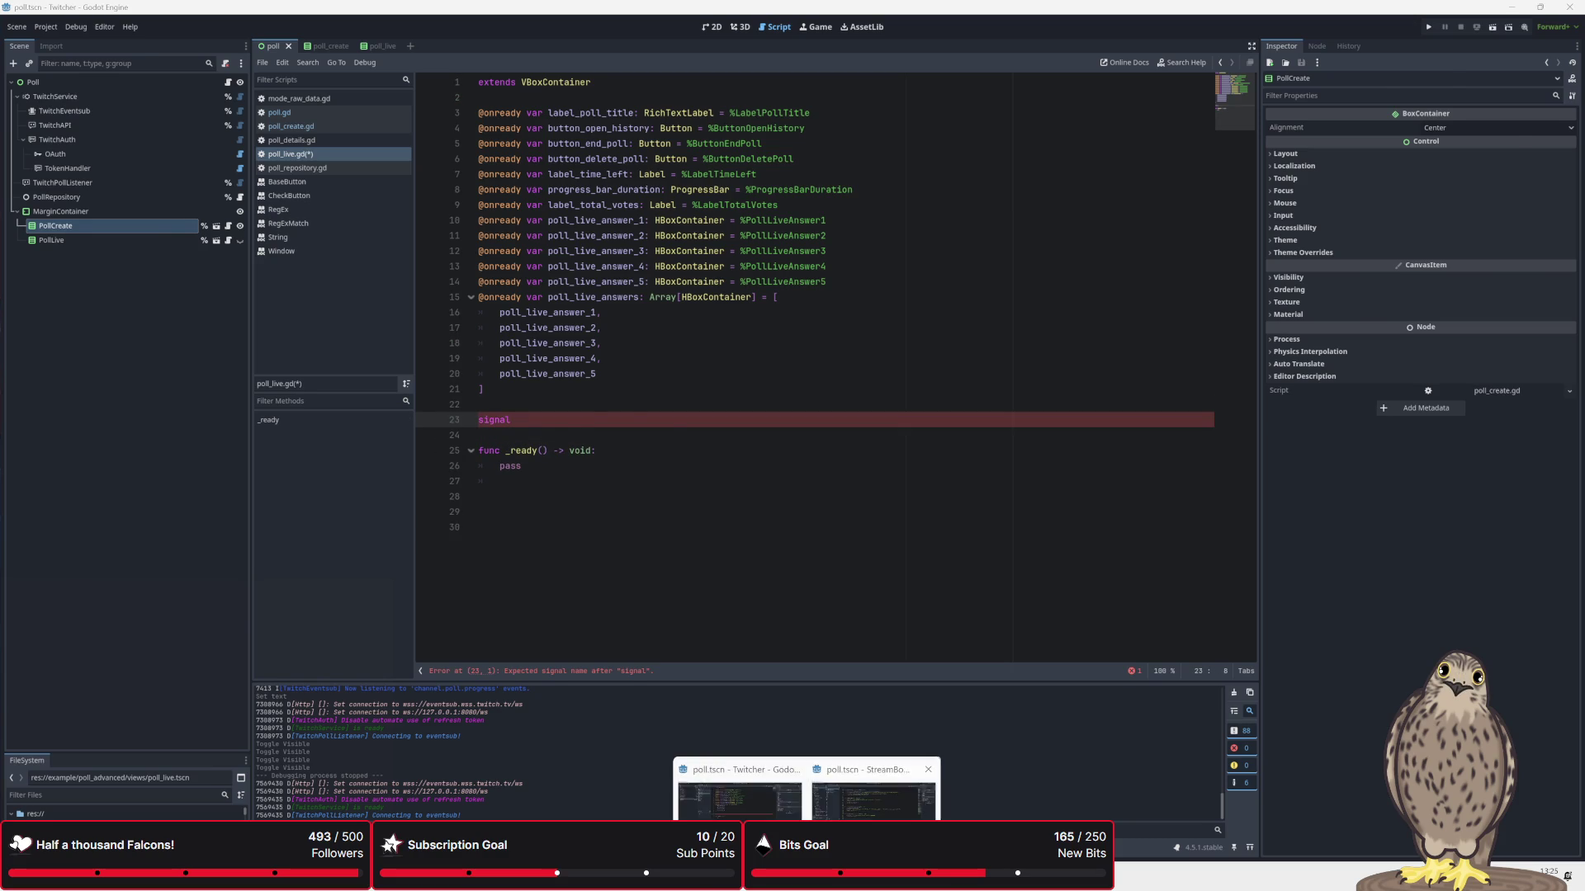
Browse the StreamBot project's example poll.gd to locate its poll handlers
{"action": "left_click", "coordinate": [804, 788]}
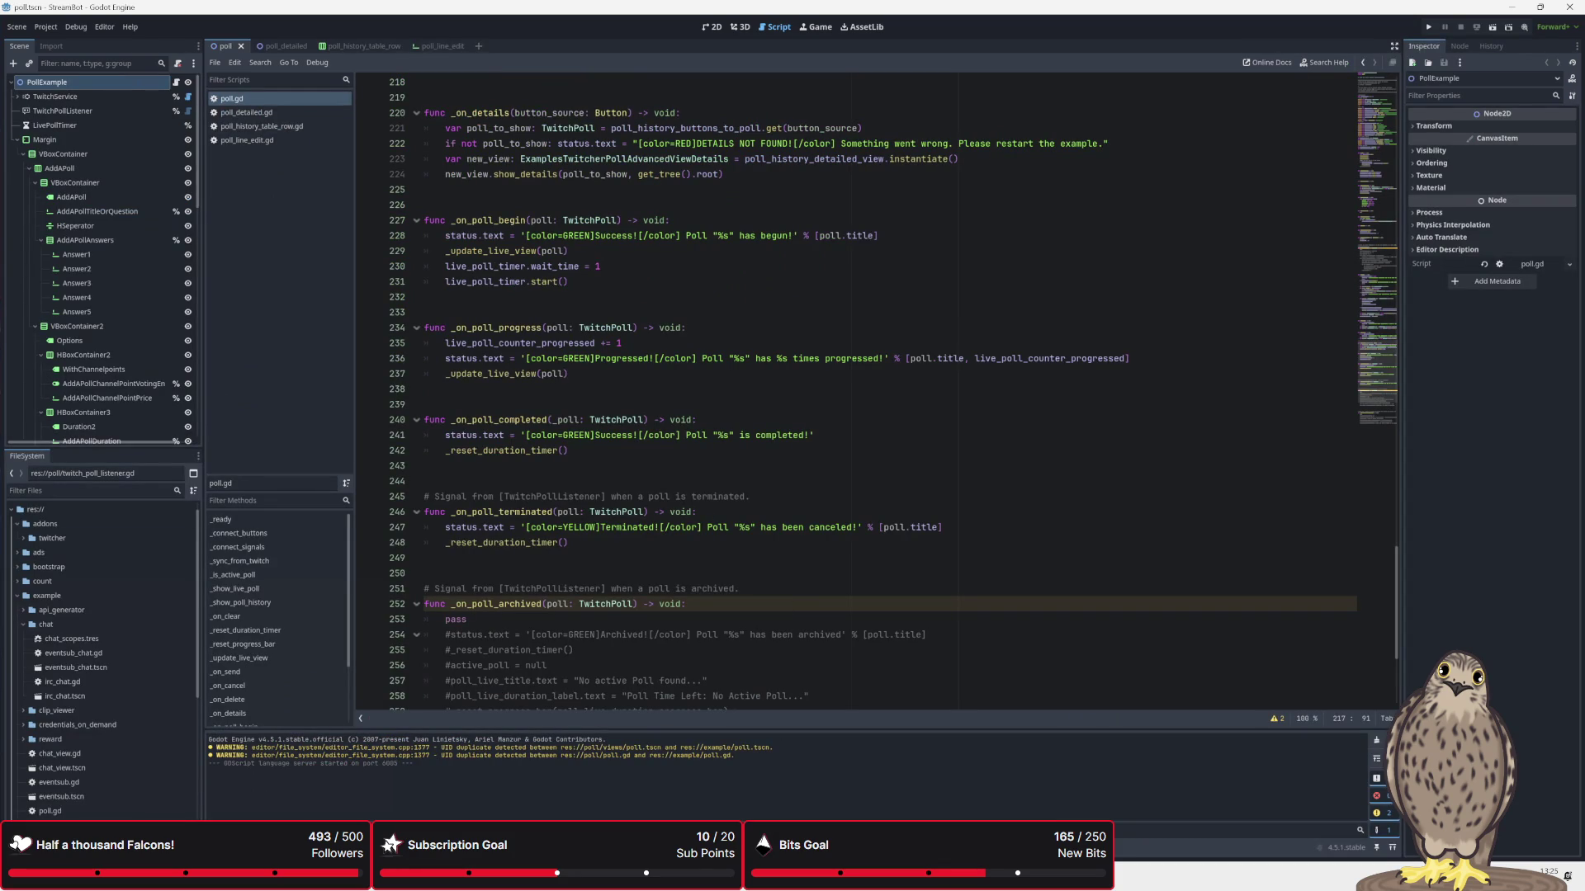
{"action": "mouse_move", "coordinate": [807, 875]}
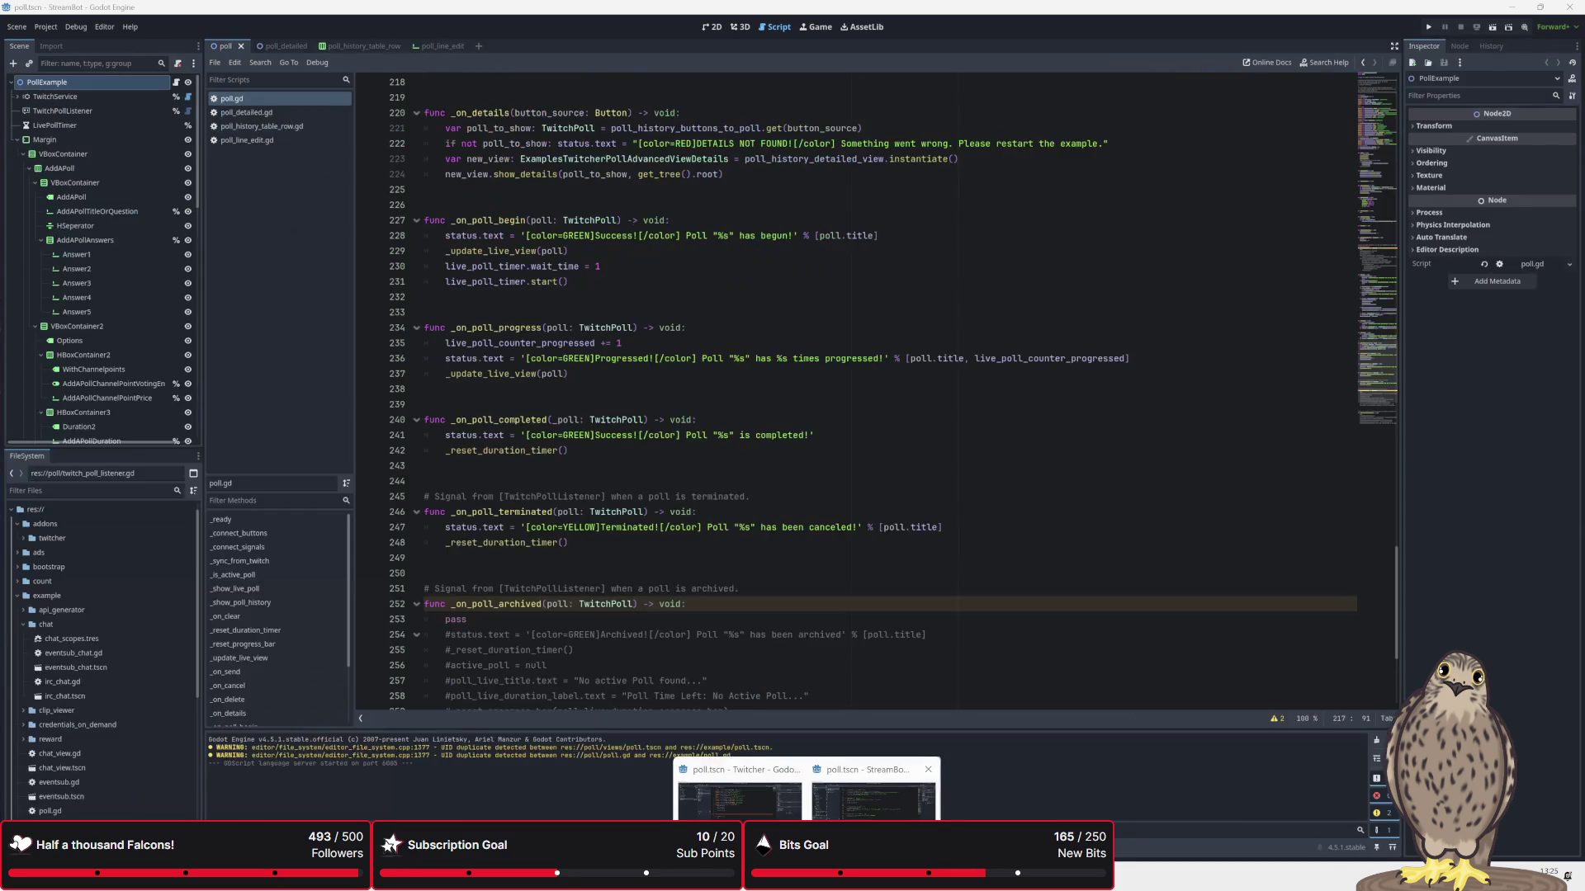
{"action": "left_click", "coordinate": [419, 389]}
{"action": "scroll", "coordinate": [420, 247], "scroll_direction": "down", "scroll_amount": 2}
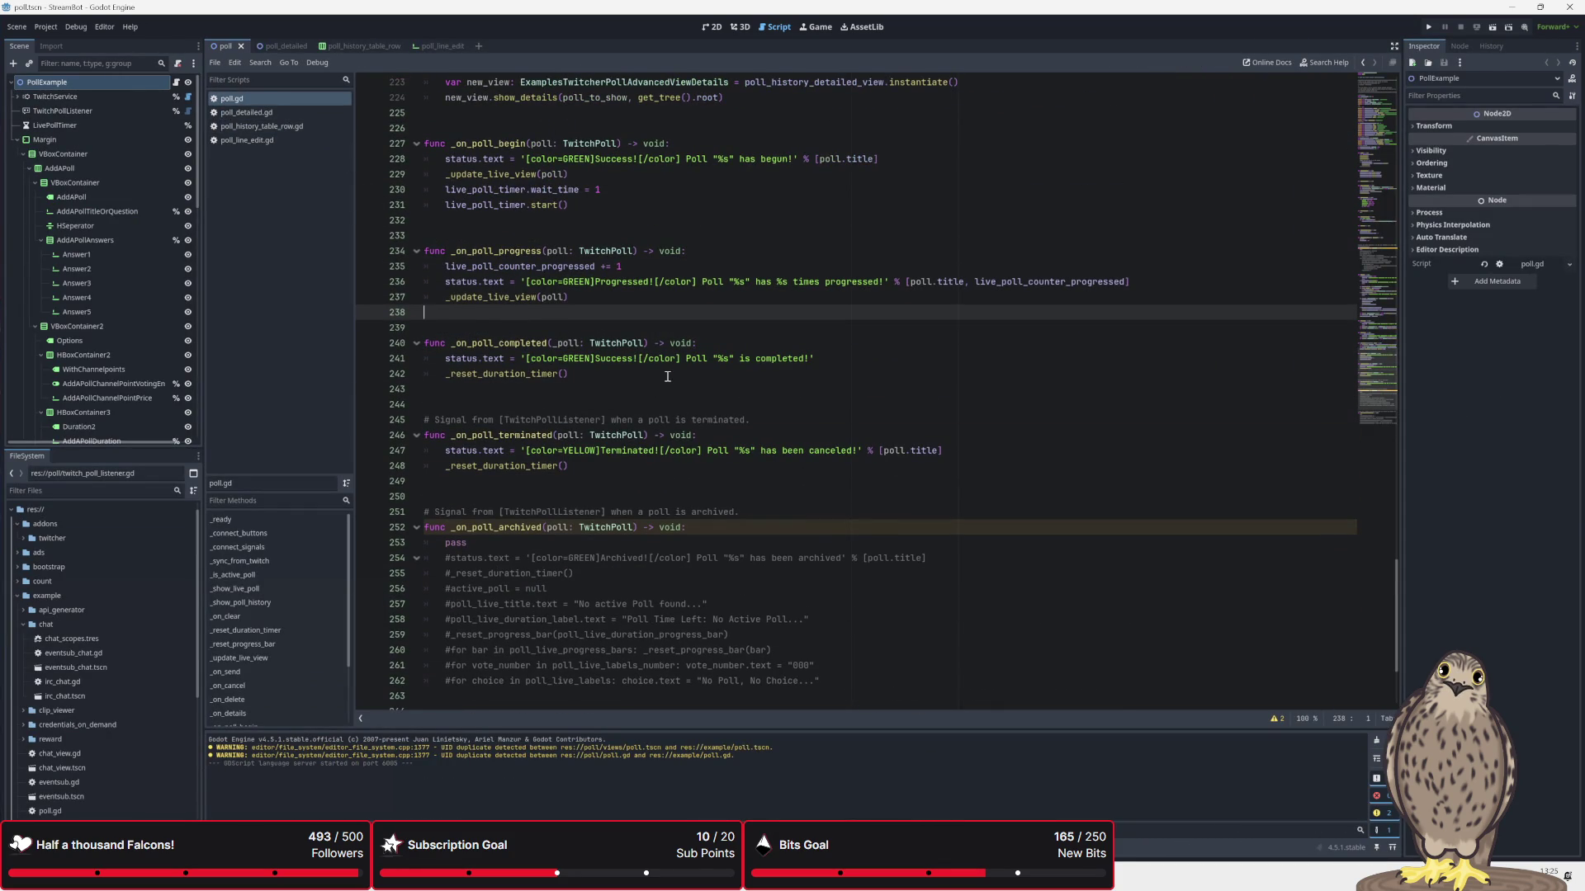
{"action": "scroll", "coordinate": [668, 376], "scroll_direction": "up", "scroll_amount": 4}
{"action": "scroll", "coordinate": [667, 376], "scroll_direction": "up", "scroll_amount": 4}
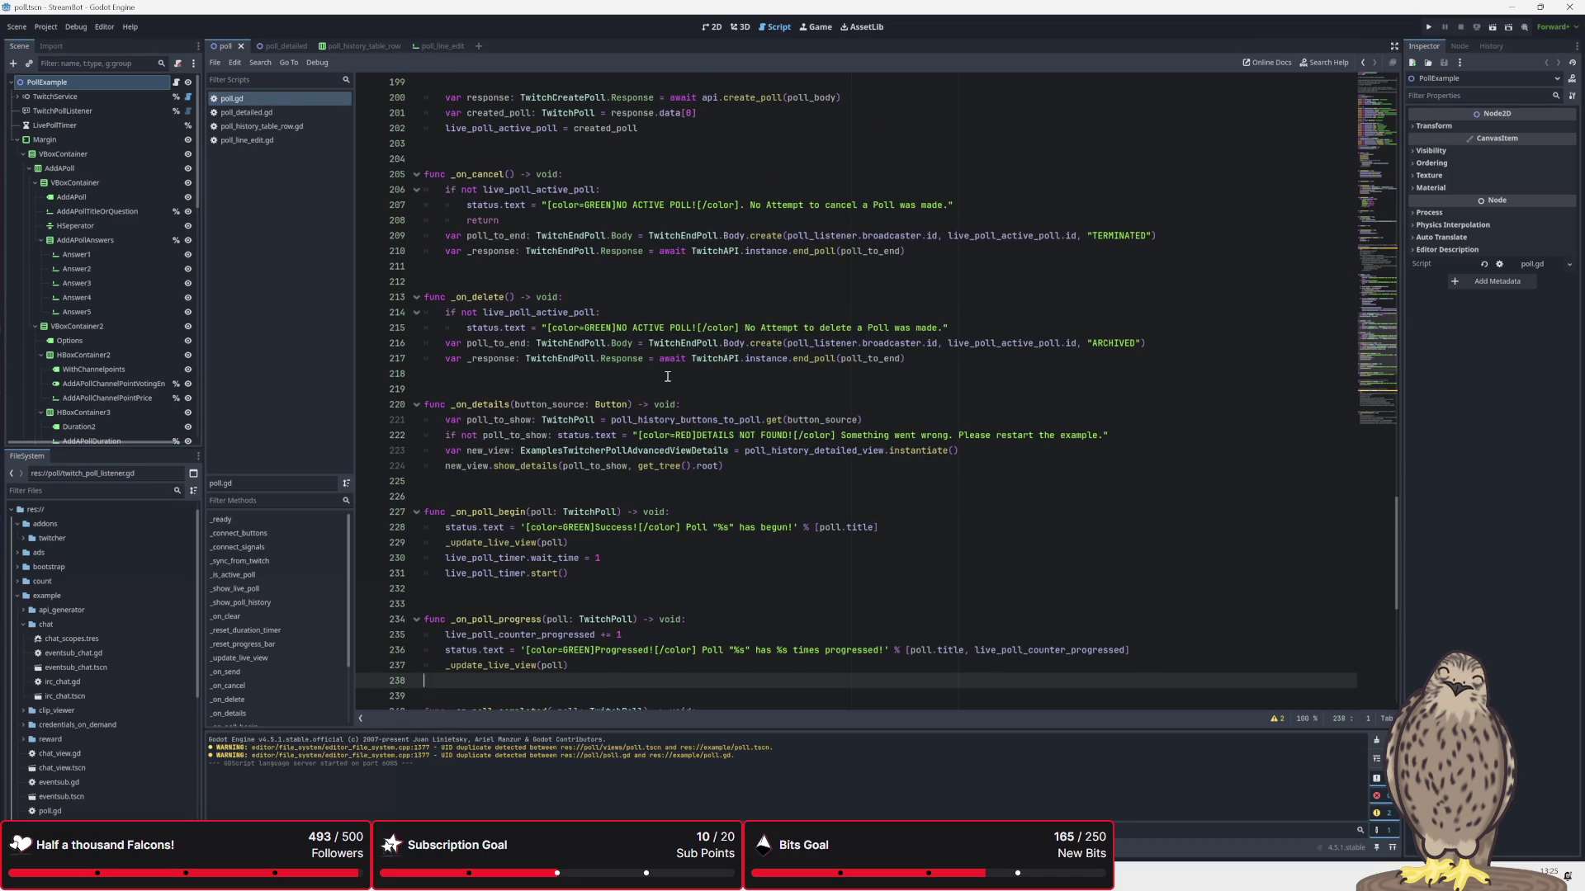
{"action": "scroll", "coordinate": [667, 377], "scroll_direction": "down", "scroll_amount": 12}
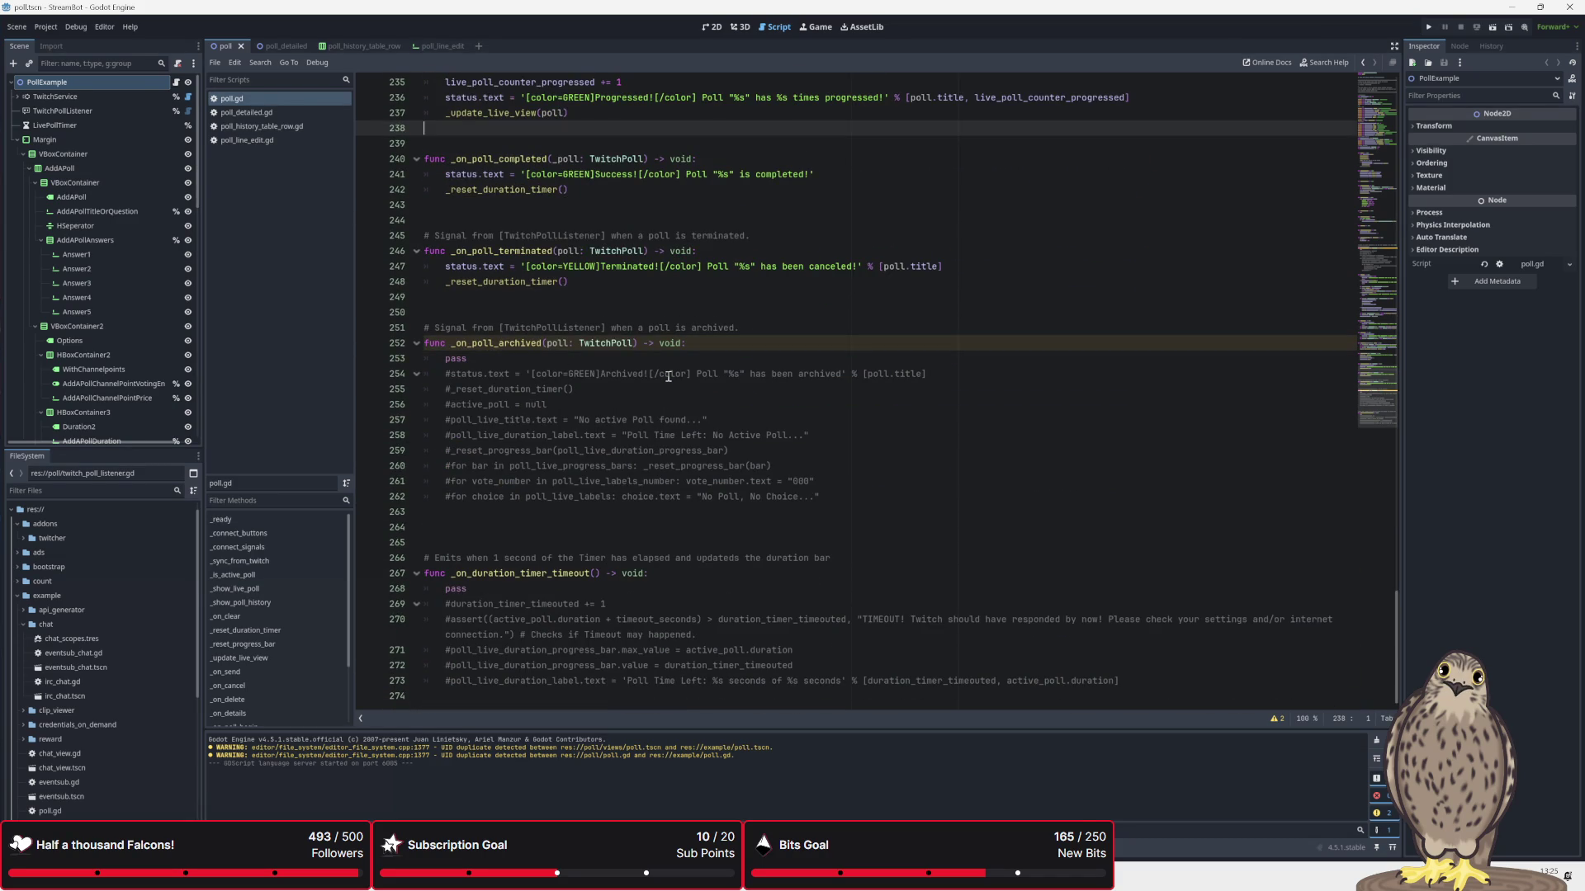
{"action": "scroll", "coordinate": [667, 377], "scroll_direction": "up", "scroll_amount": 20}
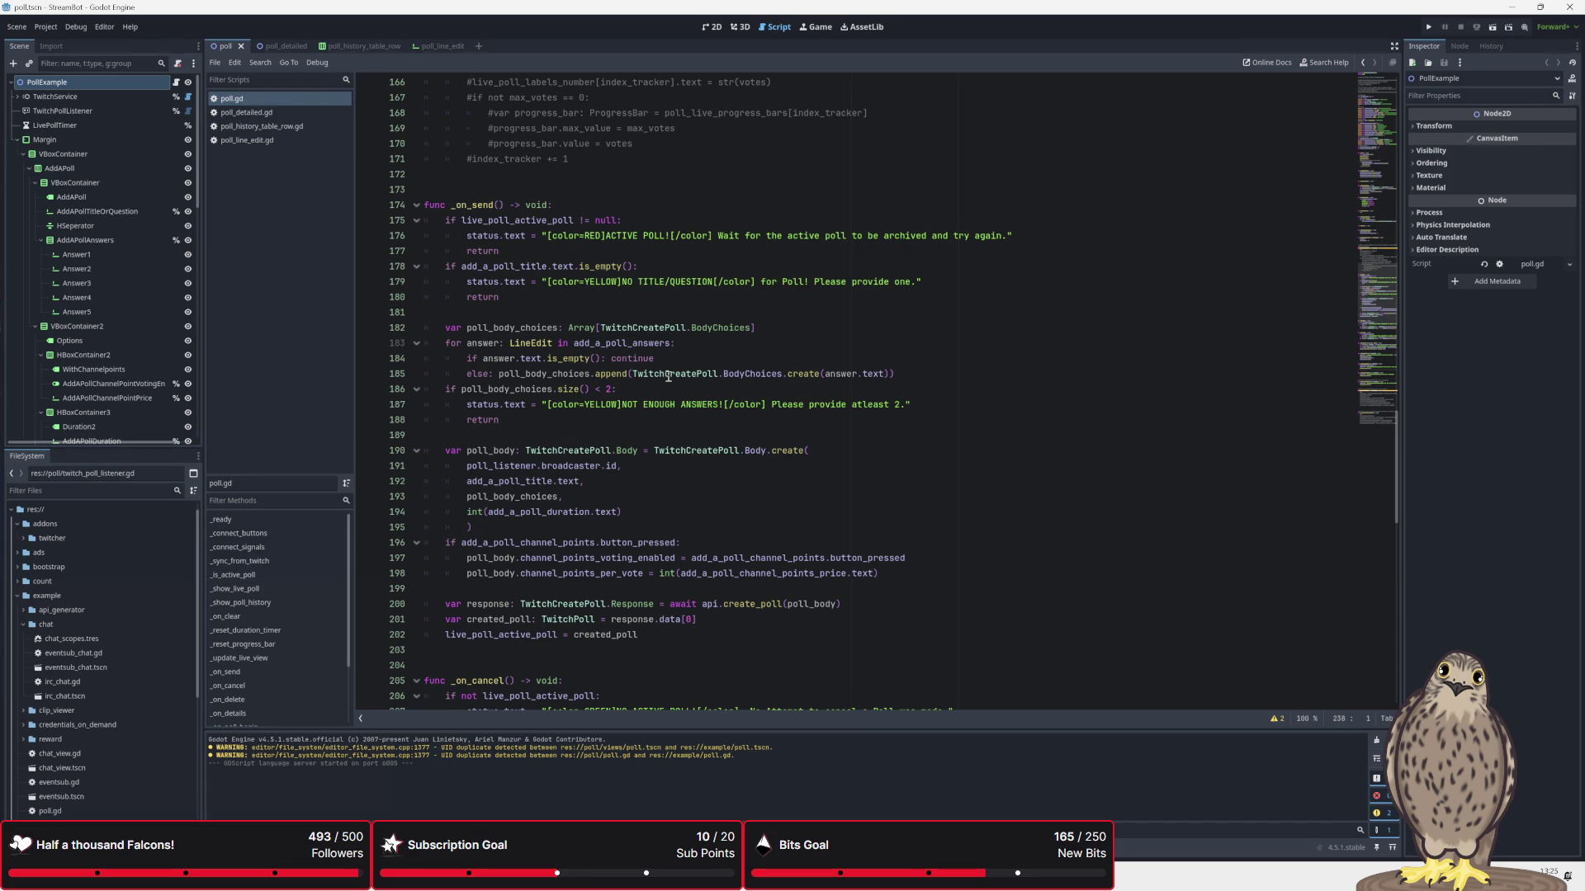
{"action": "scroll", "coordinate": [668, 377], "scroll_direction": "up", "scroll_amount": 12}
{"action": "scroll", "coordinate": [668, 376], "scroll_direction": "up", "scroll_amount": 5}
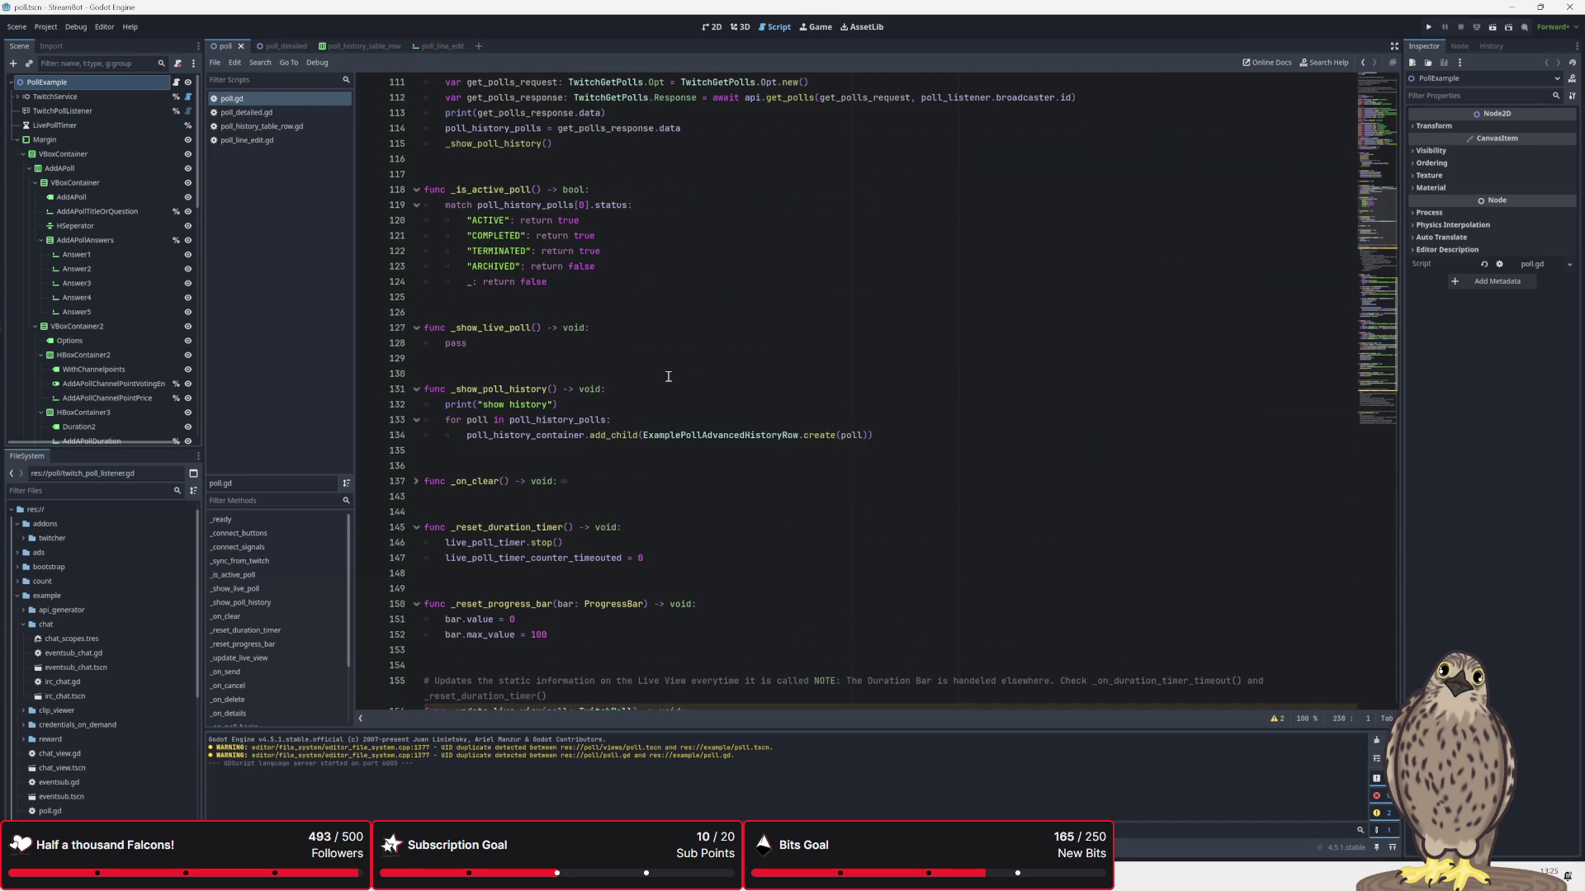
{"action": "scroll", "coordinate": [668, 376], "scroll_direction": "up", "scroll_amount": 4}
{"action": "scroll", "coordinate": [668, 376], "scroll_direction": "up", "scroll_amount": 2}
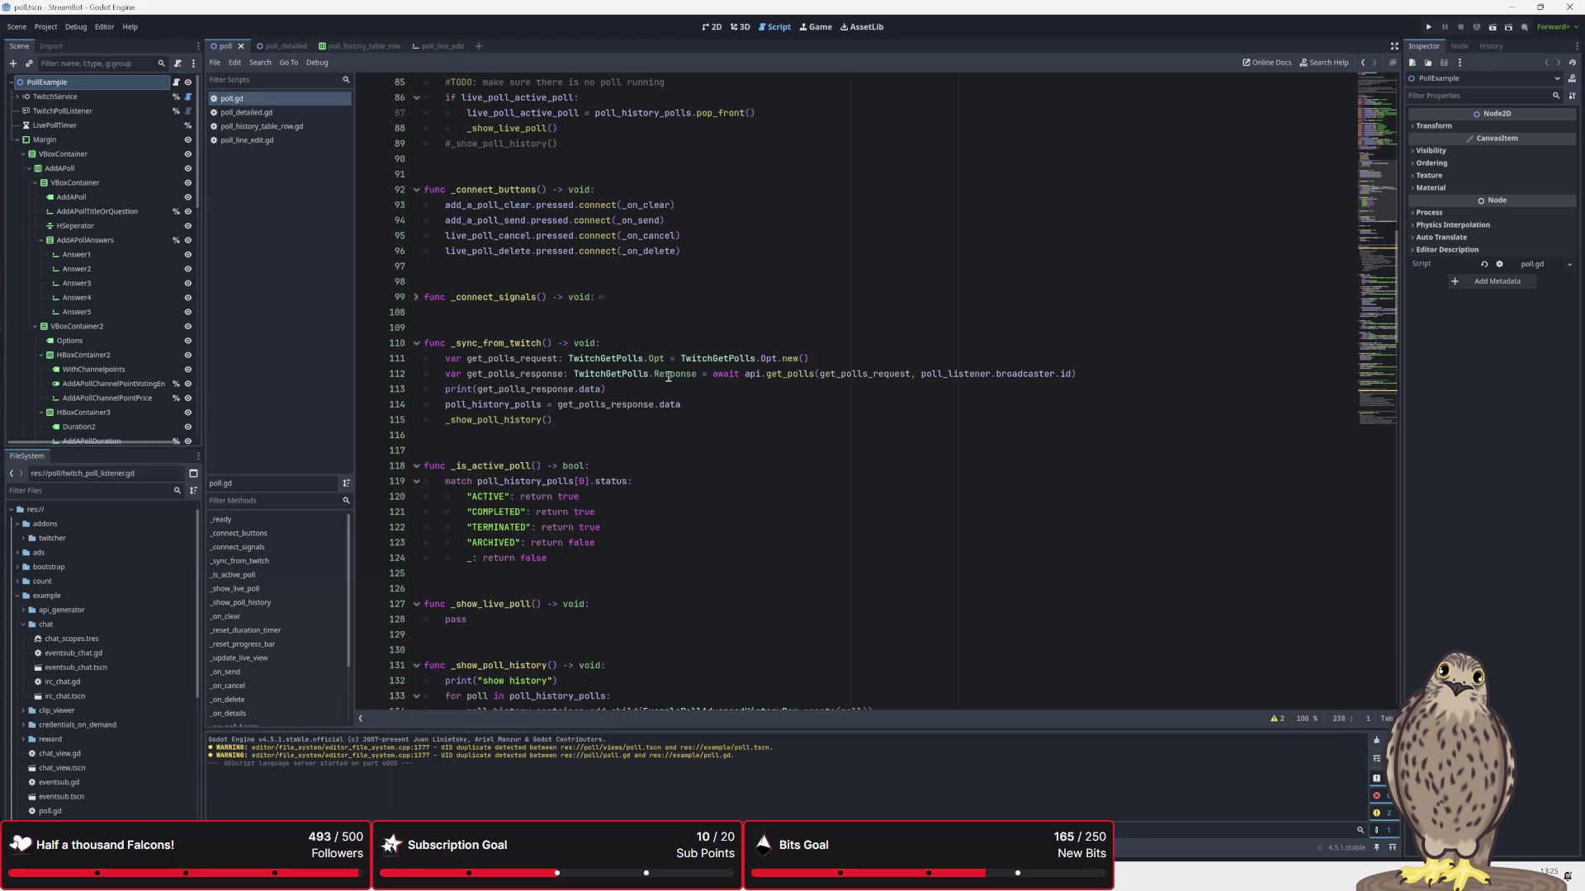
{"action": "scroll", "coordinate": [668, 376], "scroll_direction": "up", "scroll_amount": 6}
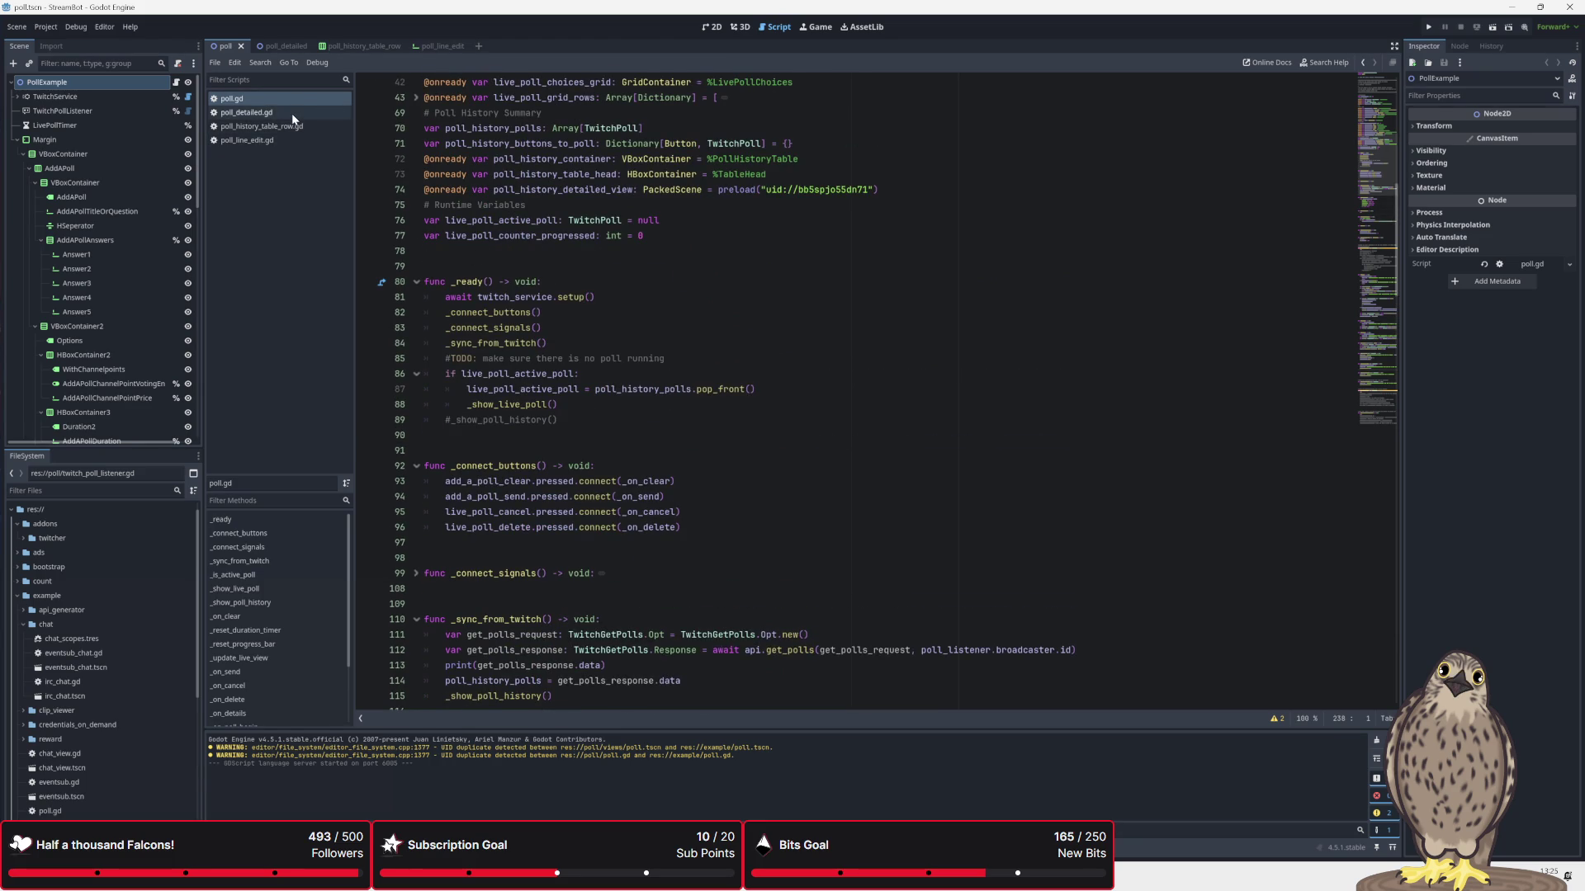
{"action": "scroll", "coordinate": [724, 463], "scroll_direction": "down", "scroll_amount": 6}
Copy the example's _on_cancel and _on_delete functions and paste them below _ready in poll_live.gd
{"action": "left_click", "coordinate": [724, 463]}
{"action": "key", "text": "ctrl+f"}
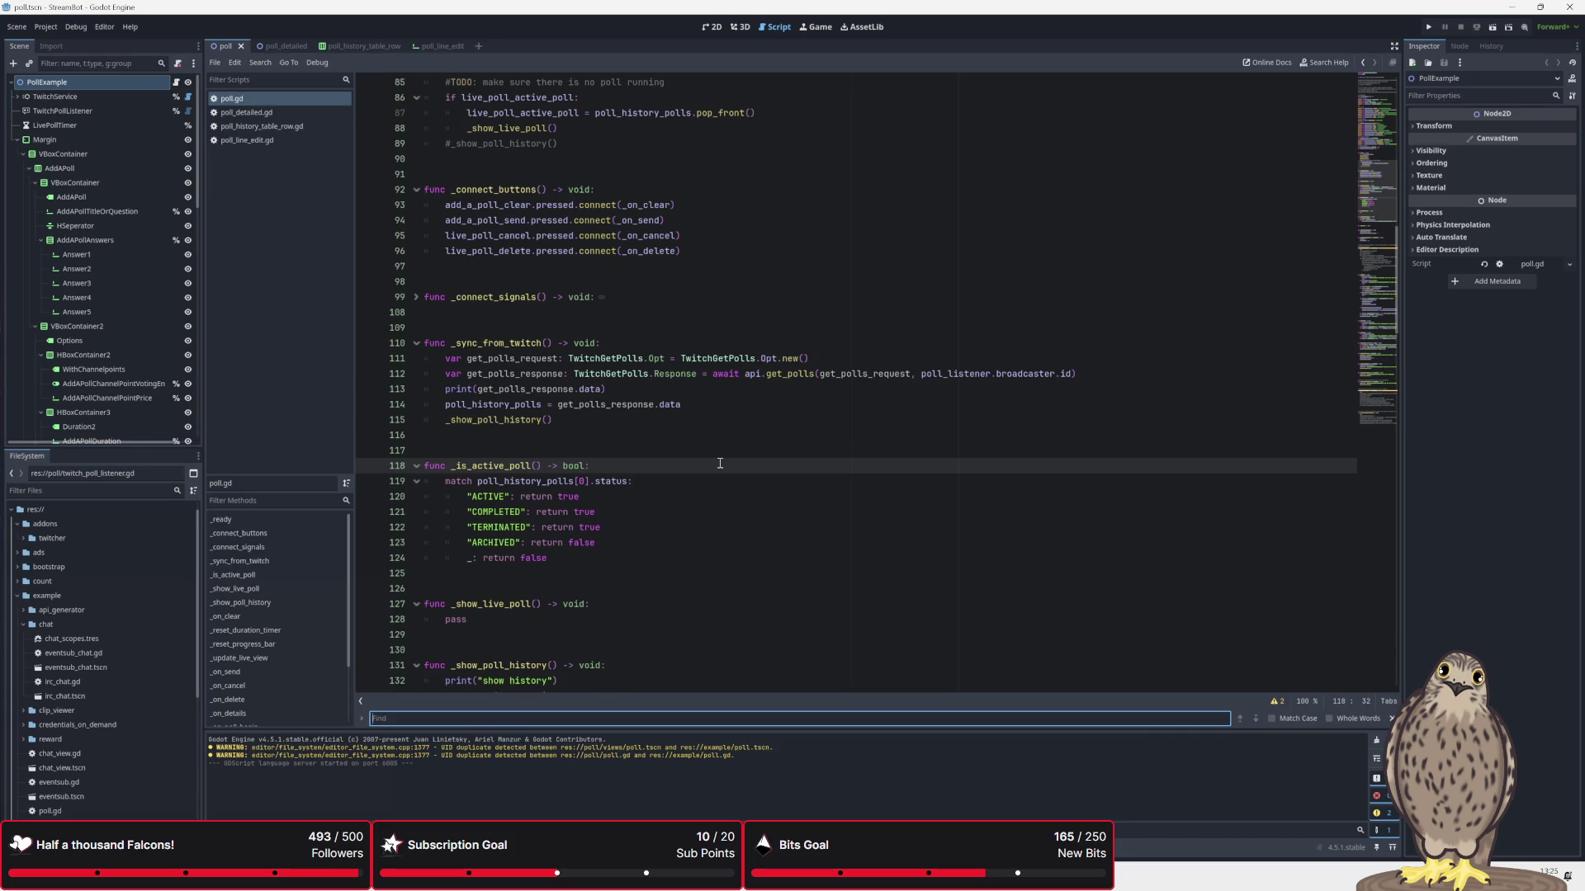
{"action": "type", "text": "Delete"}
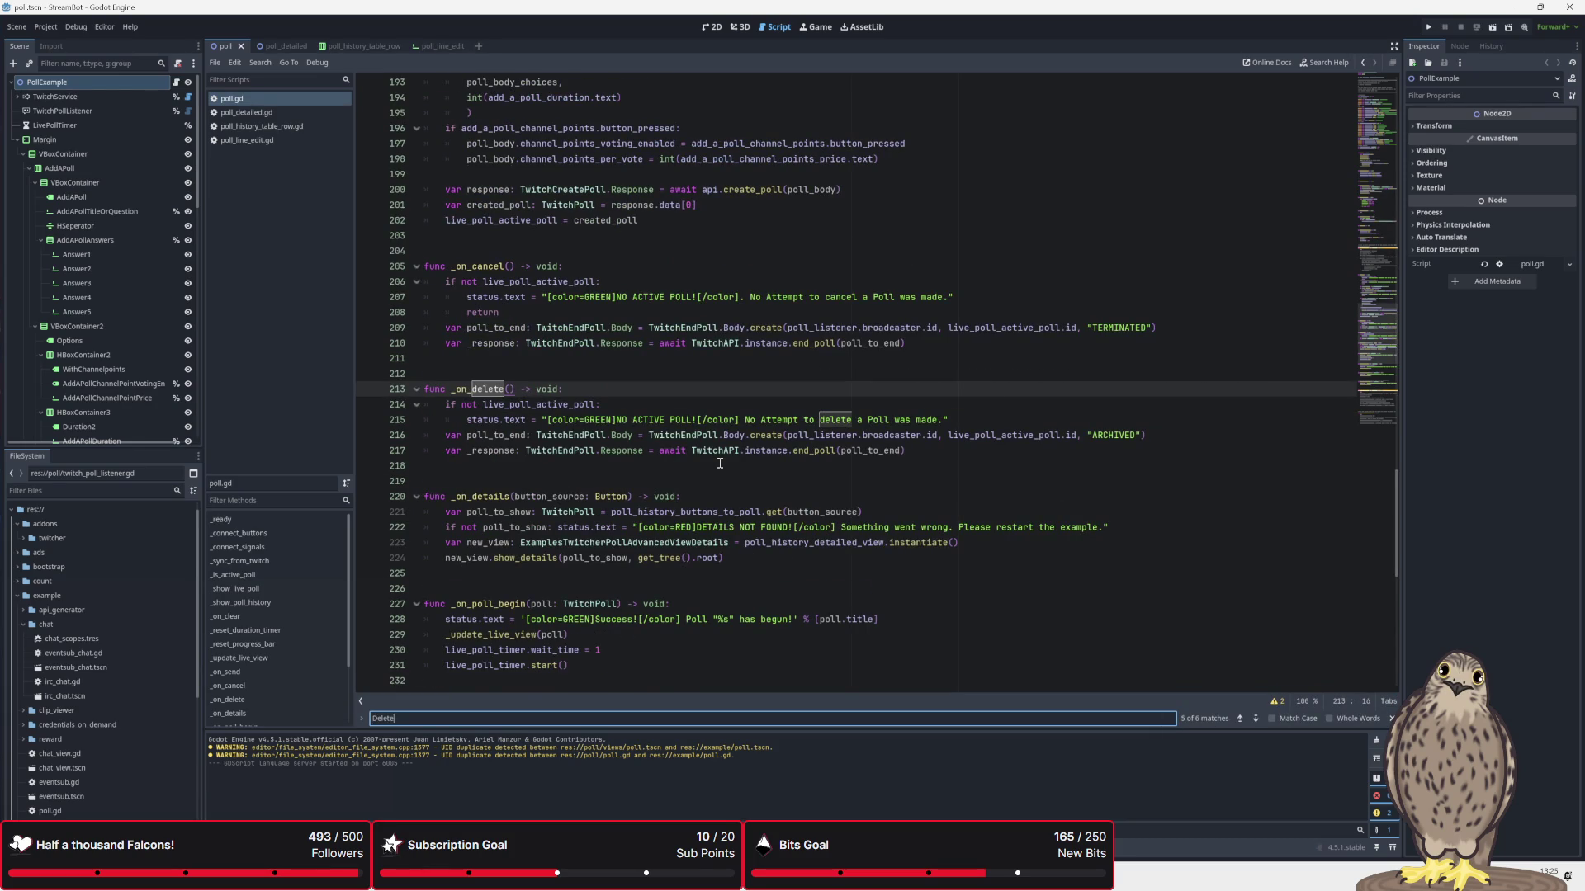
{"action": "key", "text": "Escape"}
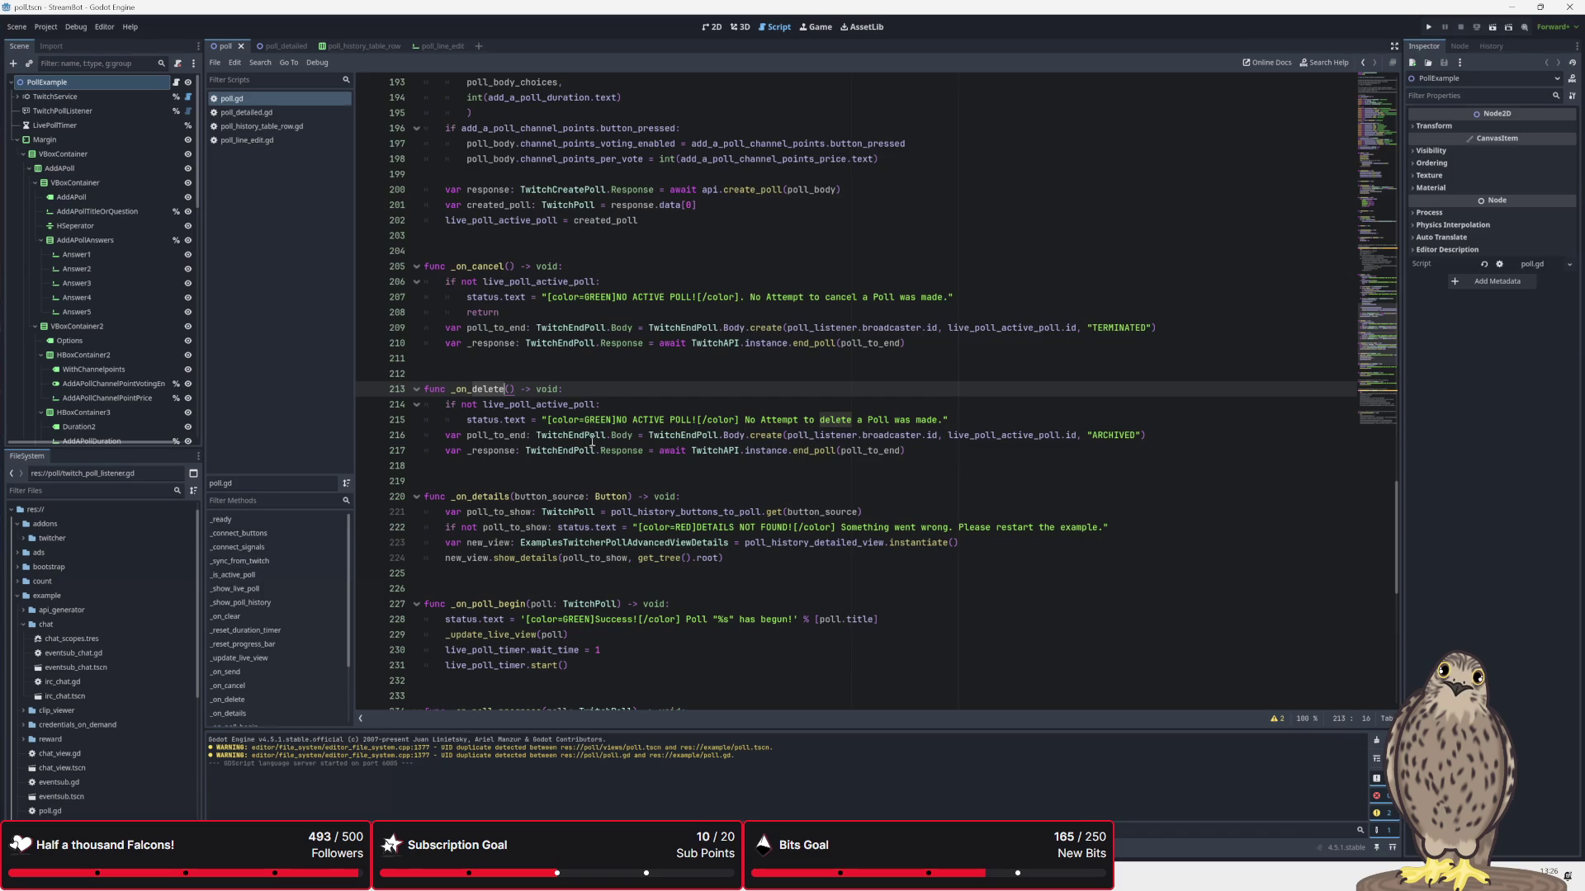
{"action": "left_click", "coordinate": [567, 438]}
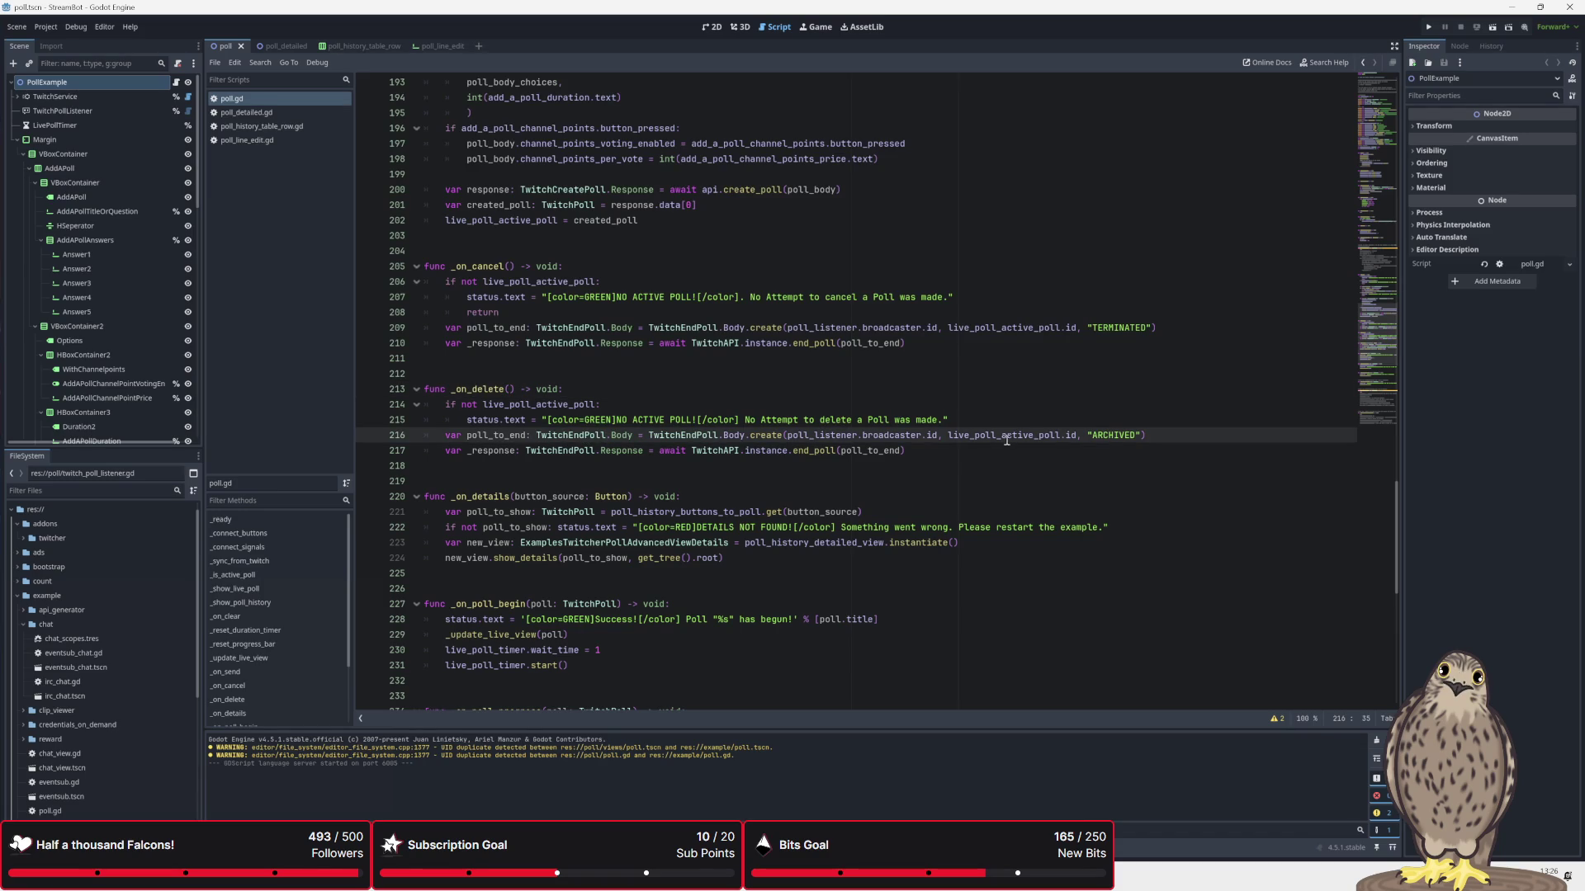
{"action": "left_click", "coordinate": [936, 451]}
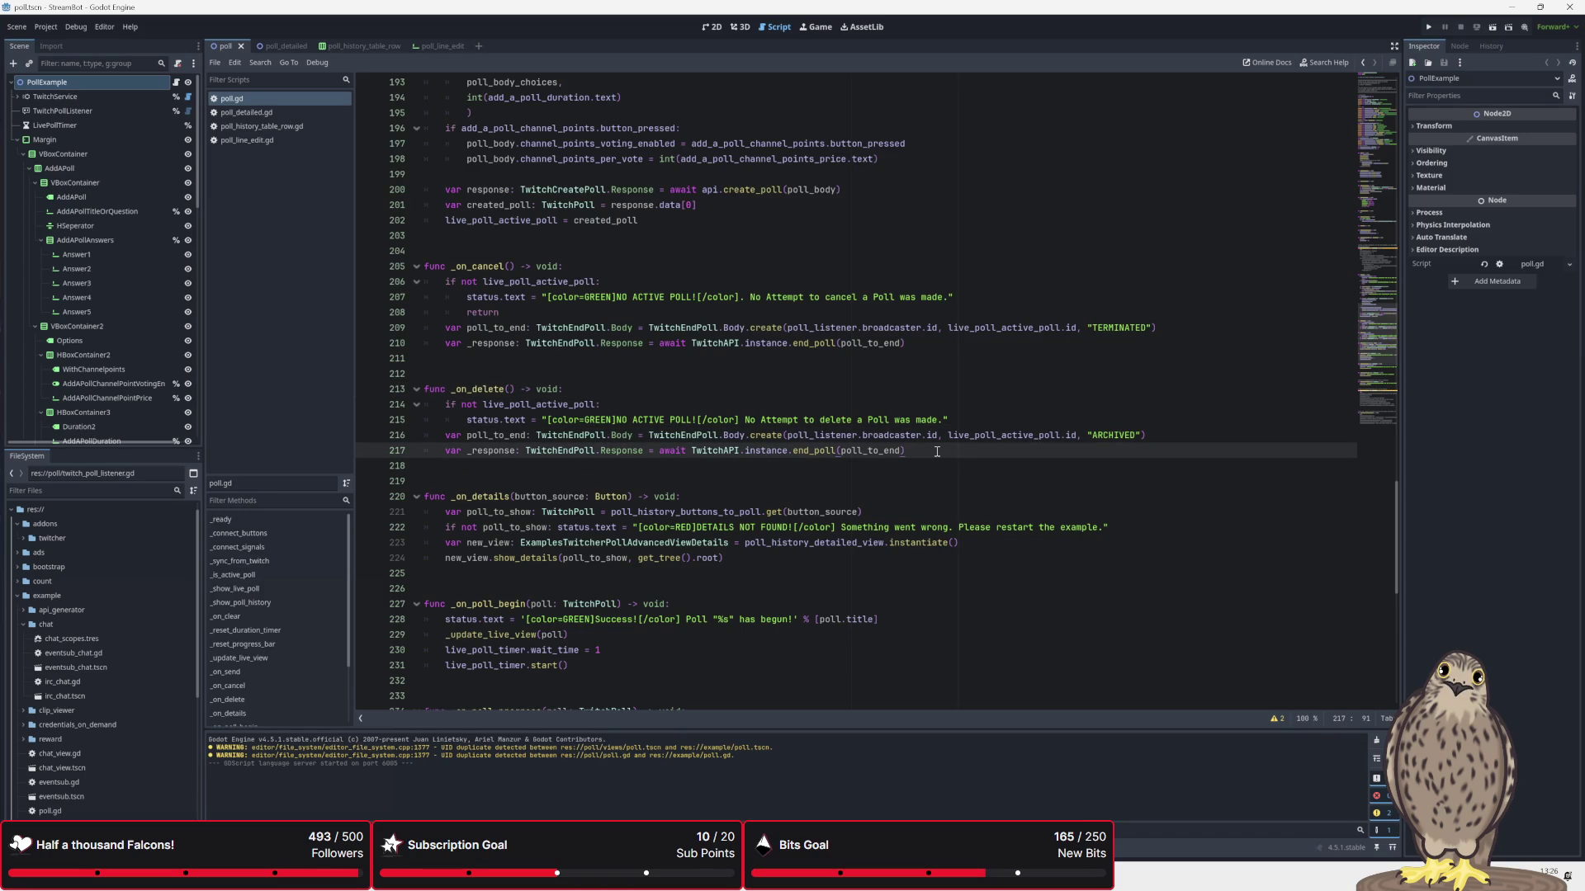
{"action": "mouse_move", "coordinate": [955, 451]}
{"action": "left_mouse_down"}
{"action": "mouse_move", "coordinate": [371, 247]}
{"action": "mouse_move", "coordinate": [368, 261]}
{"action": "left_mouse_up"}
{"action": "key", "text": "ctrl+c"}
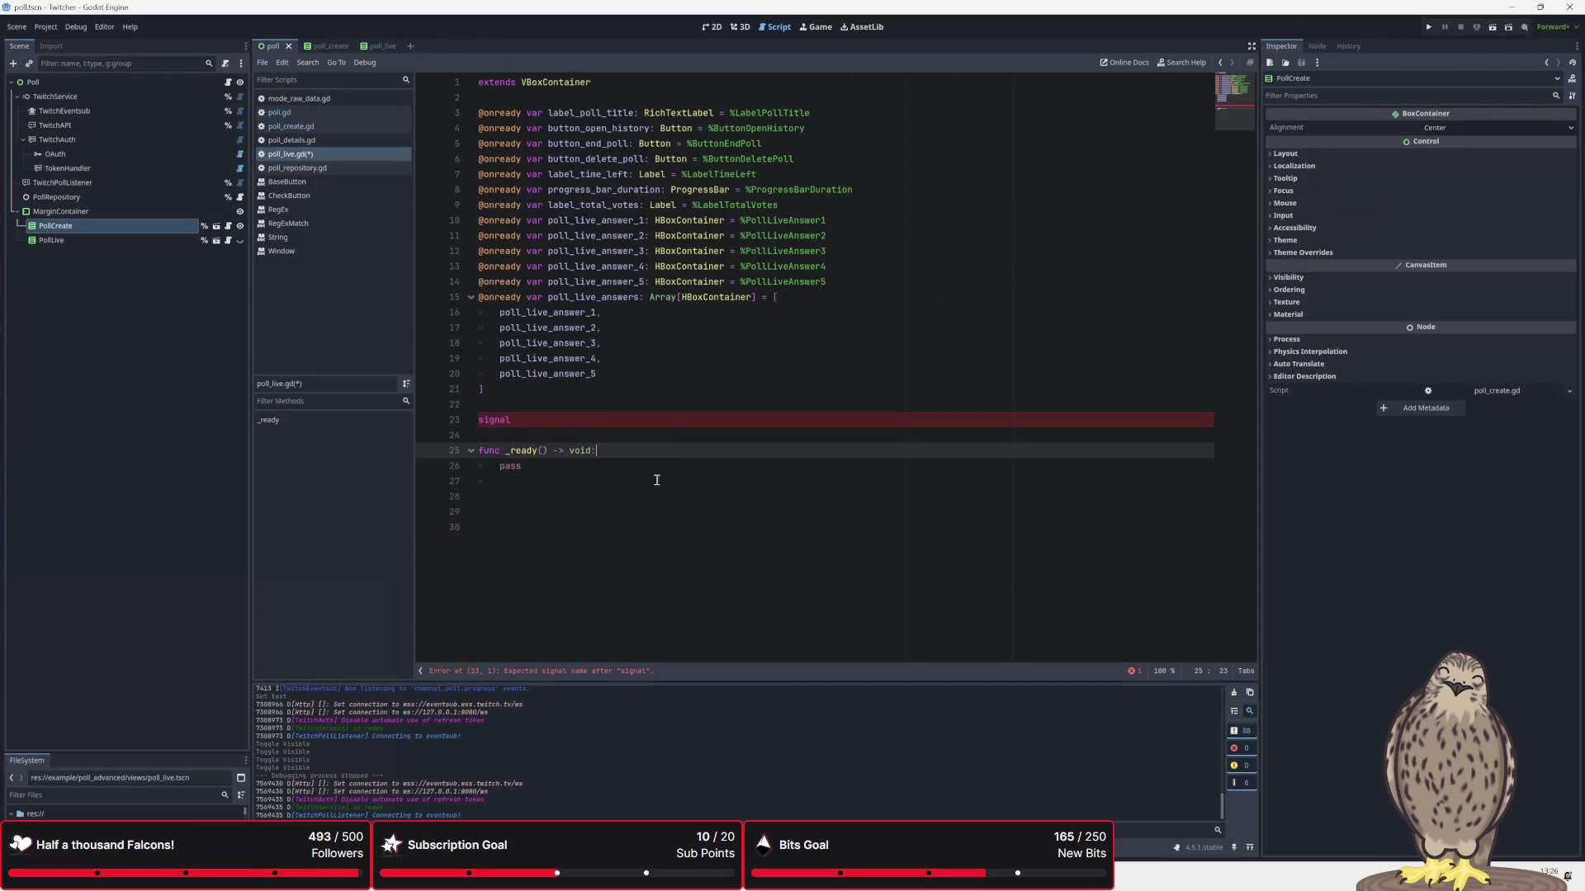
{"action": "left_click", "coordinate": [520, 511]}
{"action": "key", "text": "ctrl+v"}
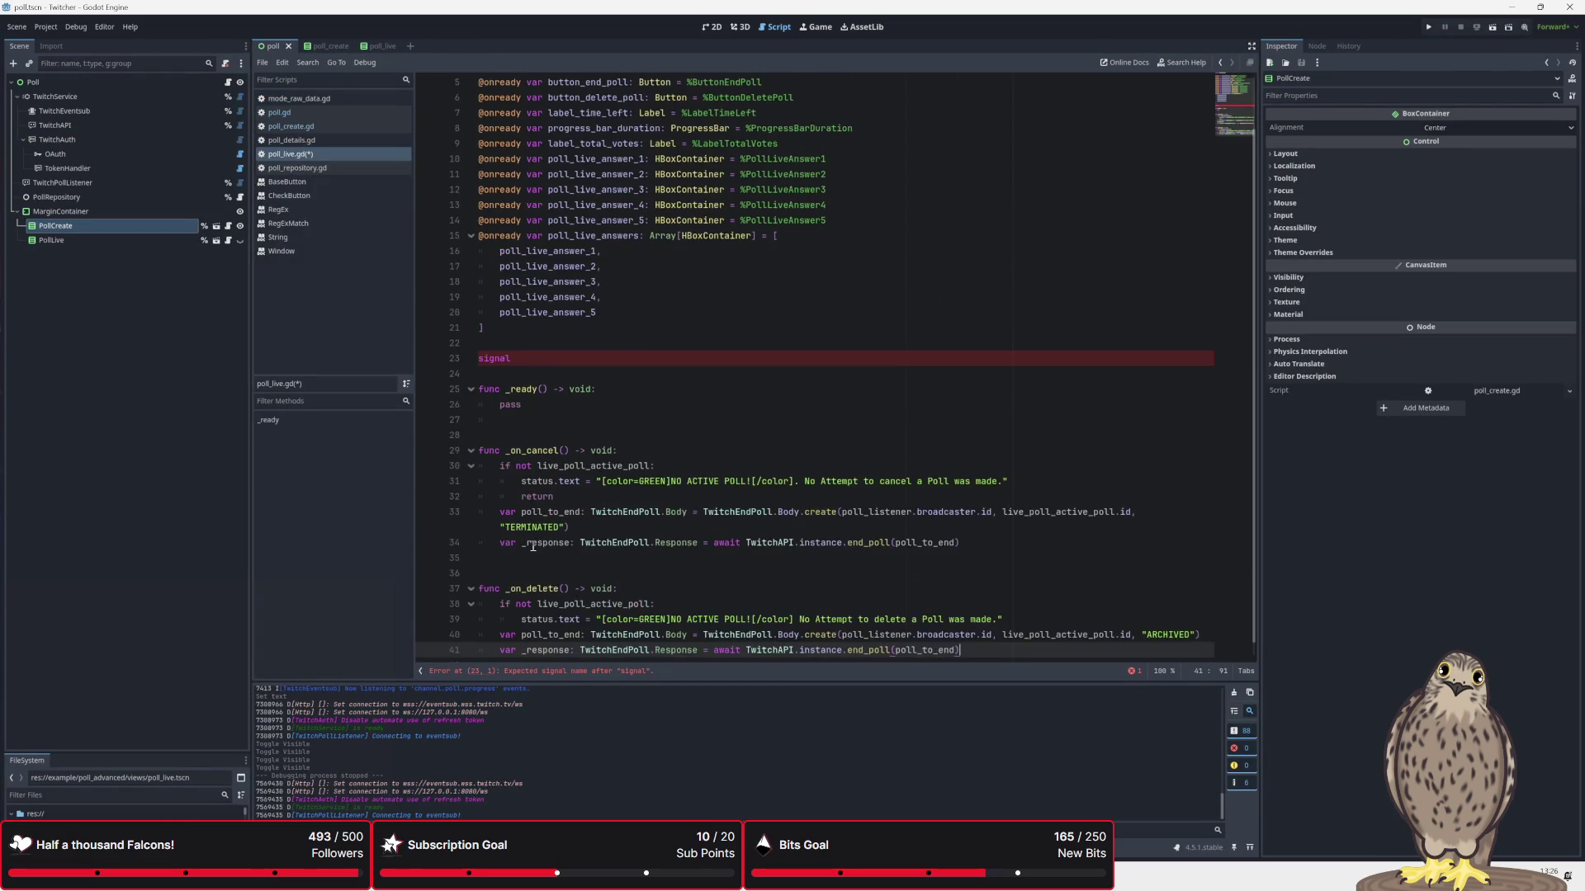
Insert two blank lines after line 33 of poll.gd
{"action": "left_click", "coordinate": [534, 360]}
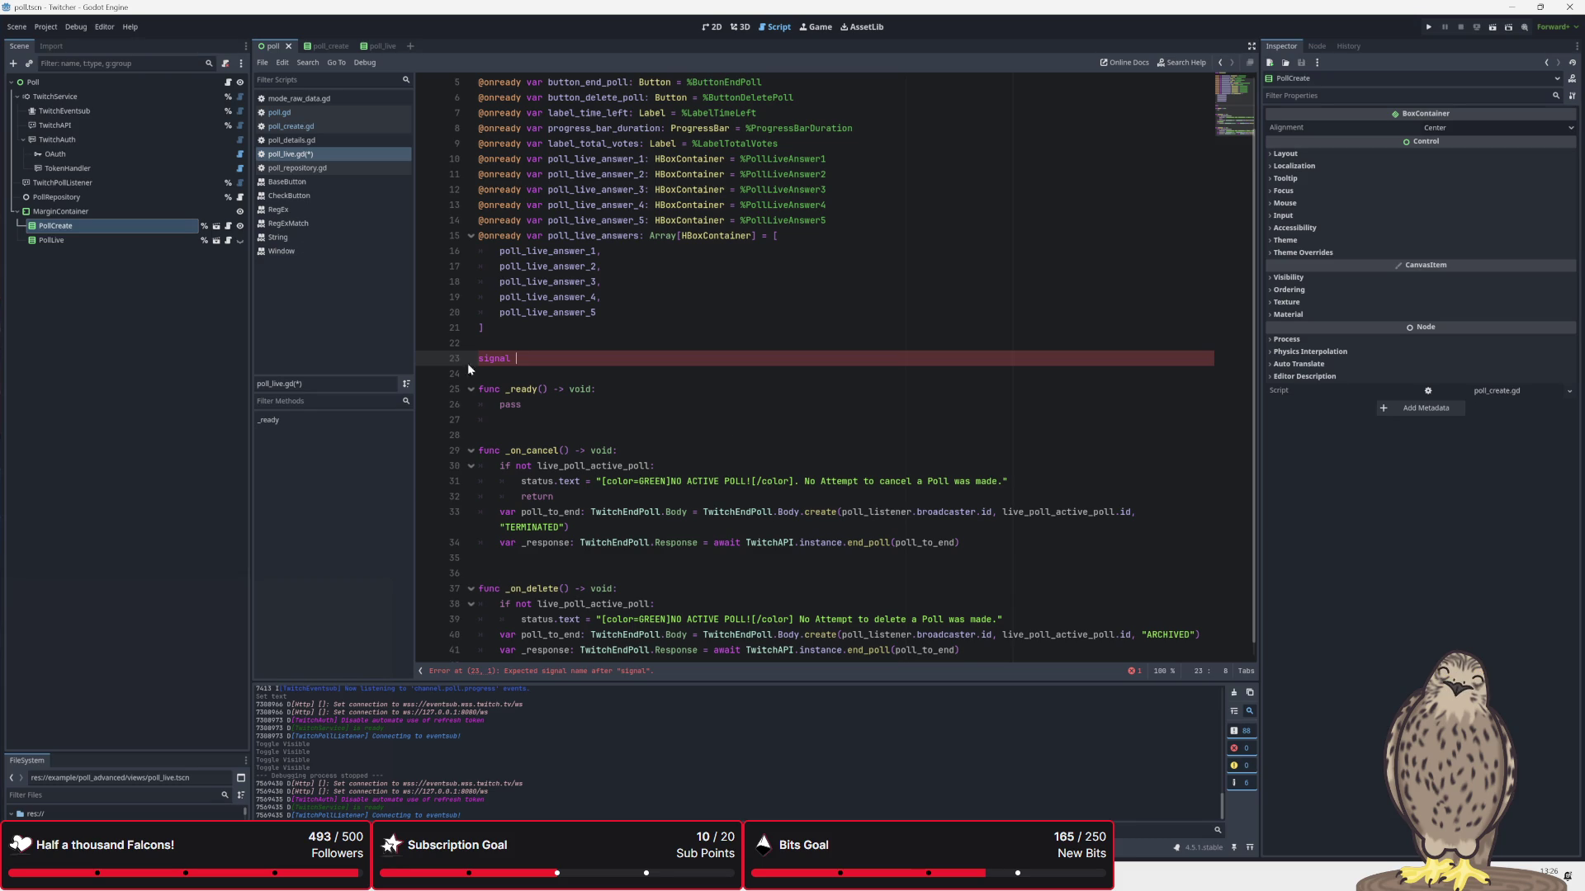
{"action": "left_click", "coordinate": [272, 113]}
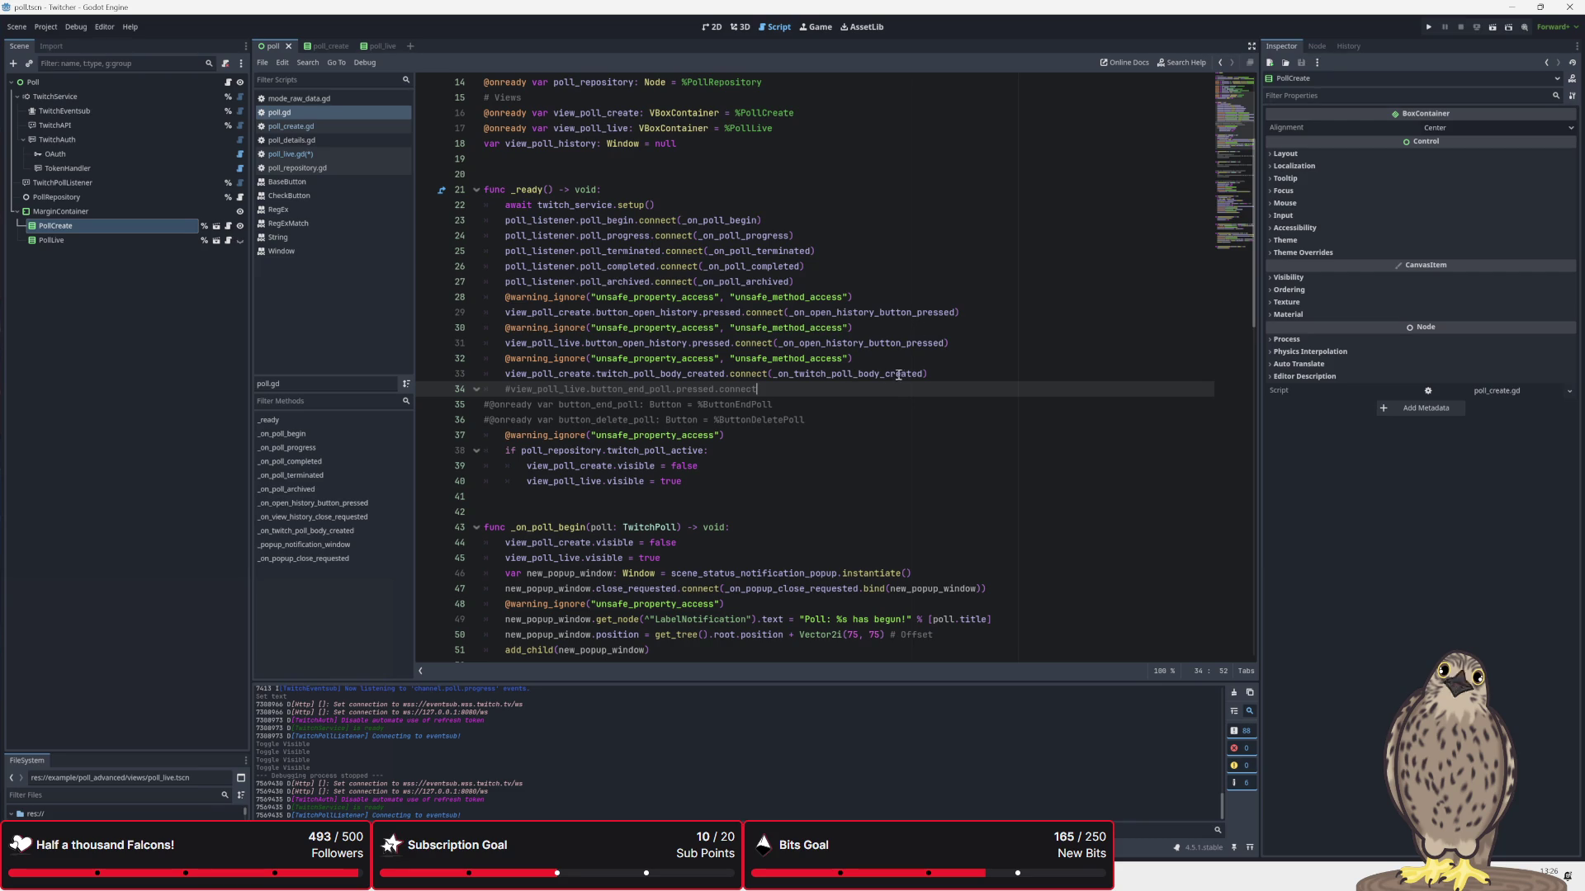
{"action": "left_click", "coordinate": [925, 374]}
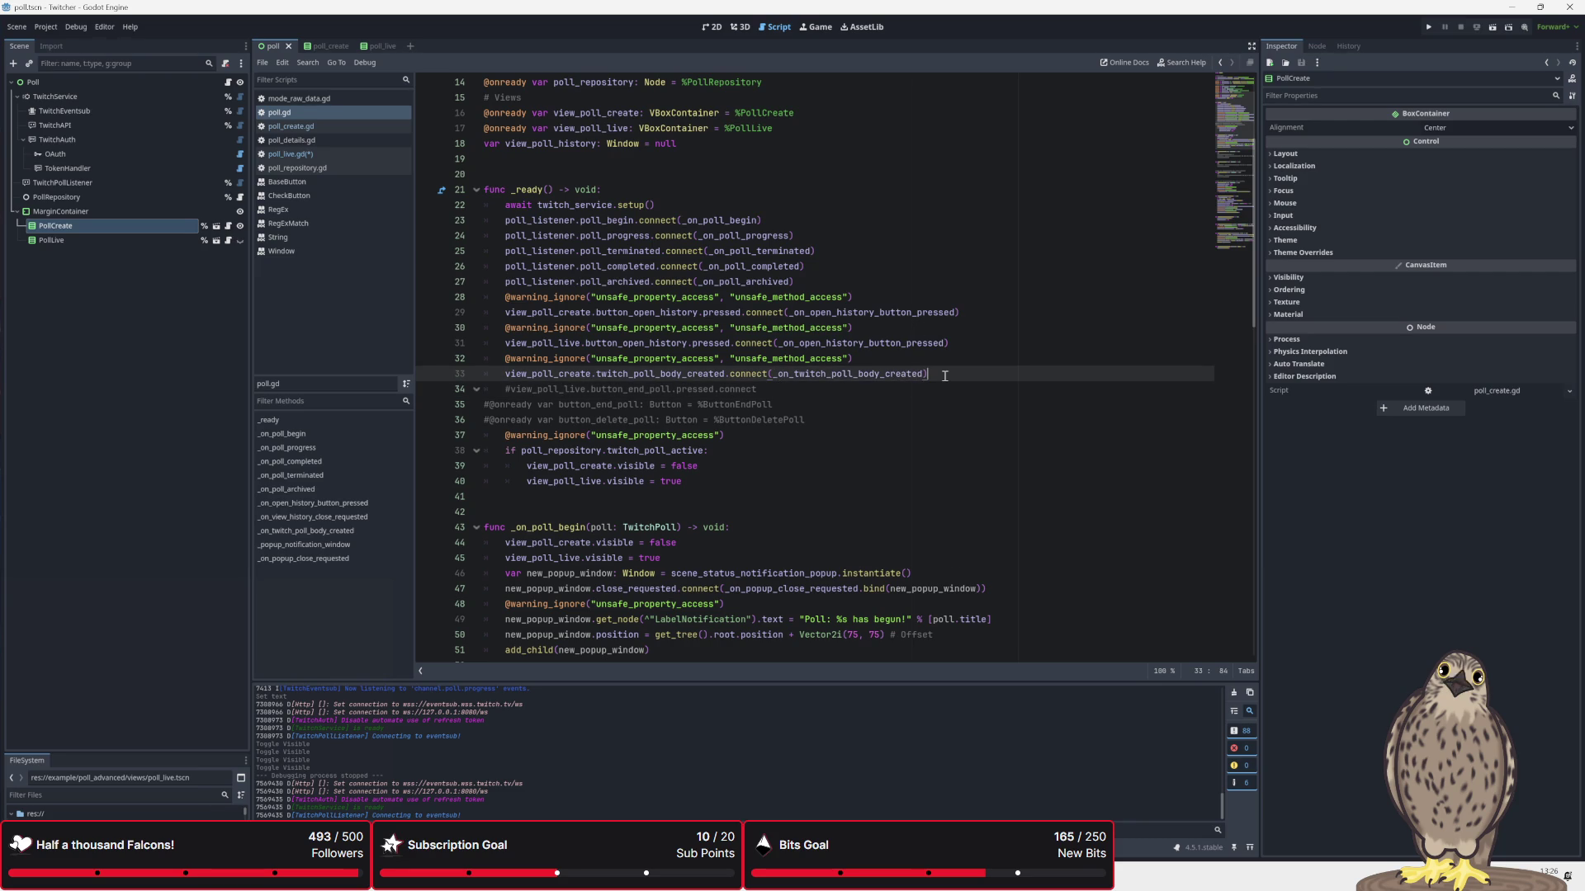
{"action": "key", "text": "Return"}
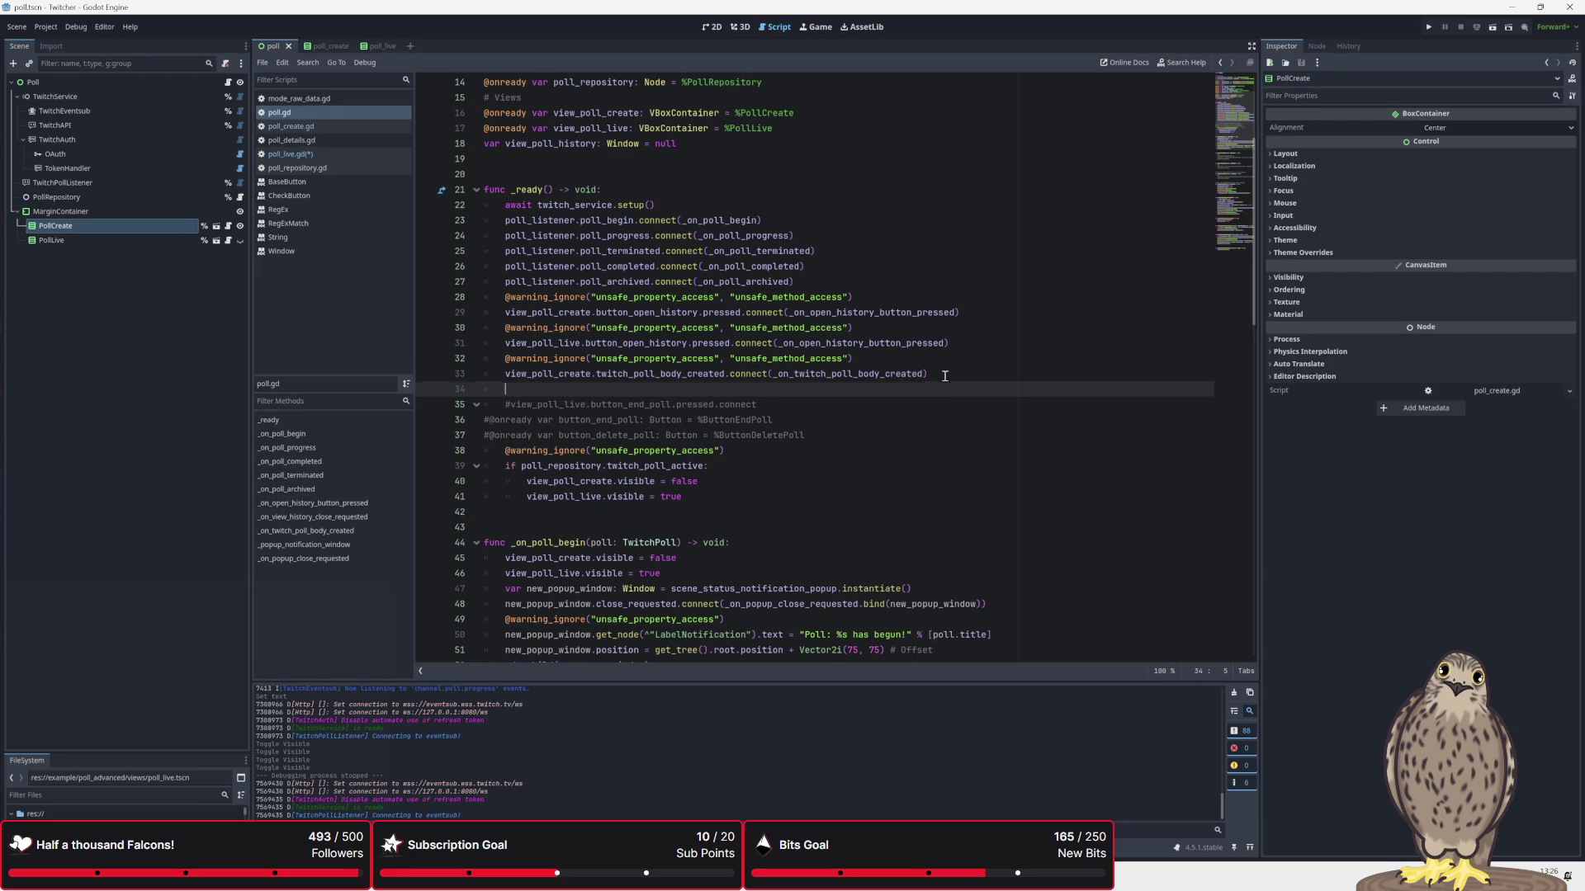
{"action": "key", "text": "Return"}
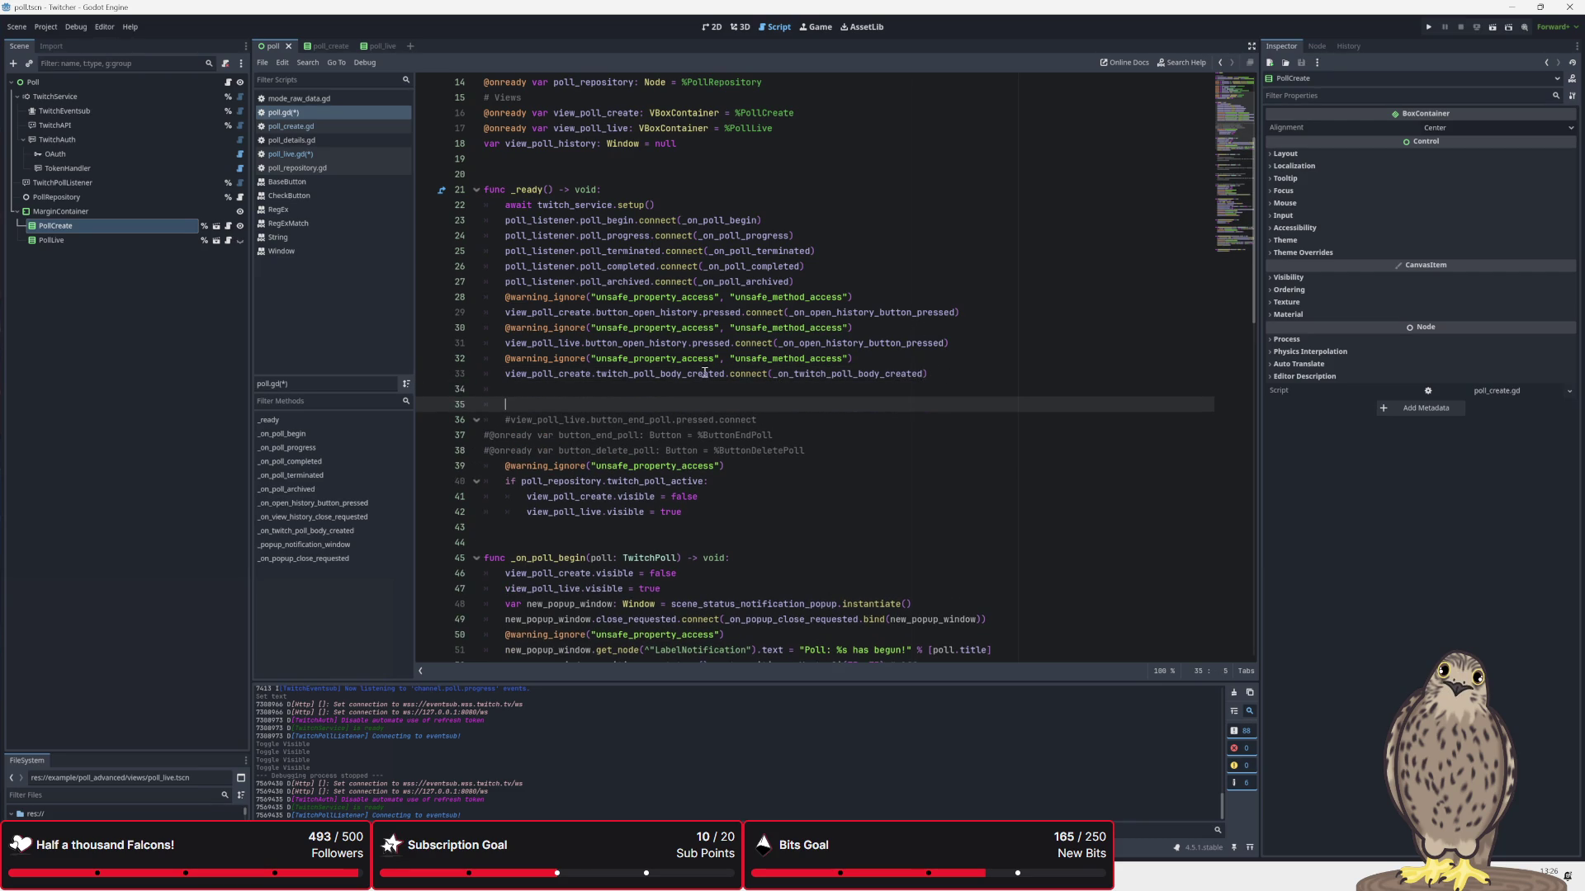
Copy the twitch_poll_body_created name after 'signal' on line 23 of poll_live.gd
{"action": "left_click_drag", "start_coordinate": [596, 374], "coordinate": [731, 378]}
{"action": "key", "text": "ctrl+c"}
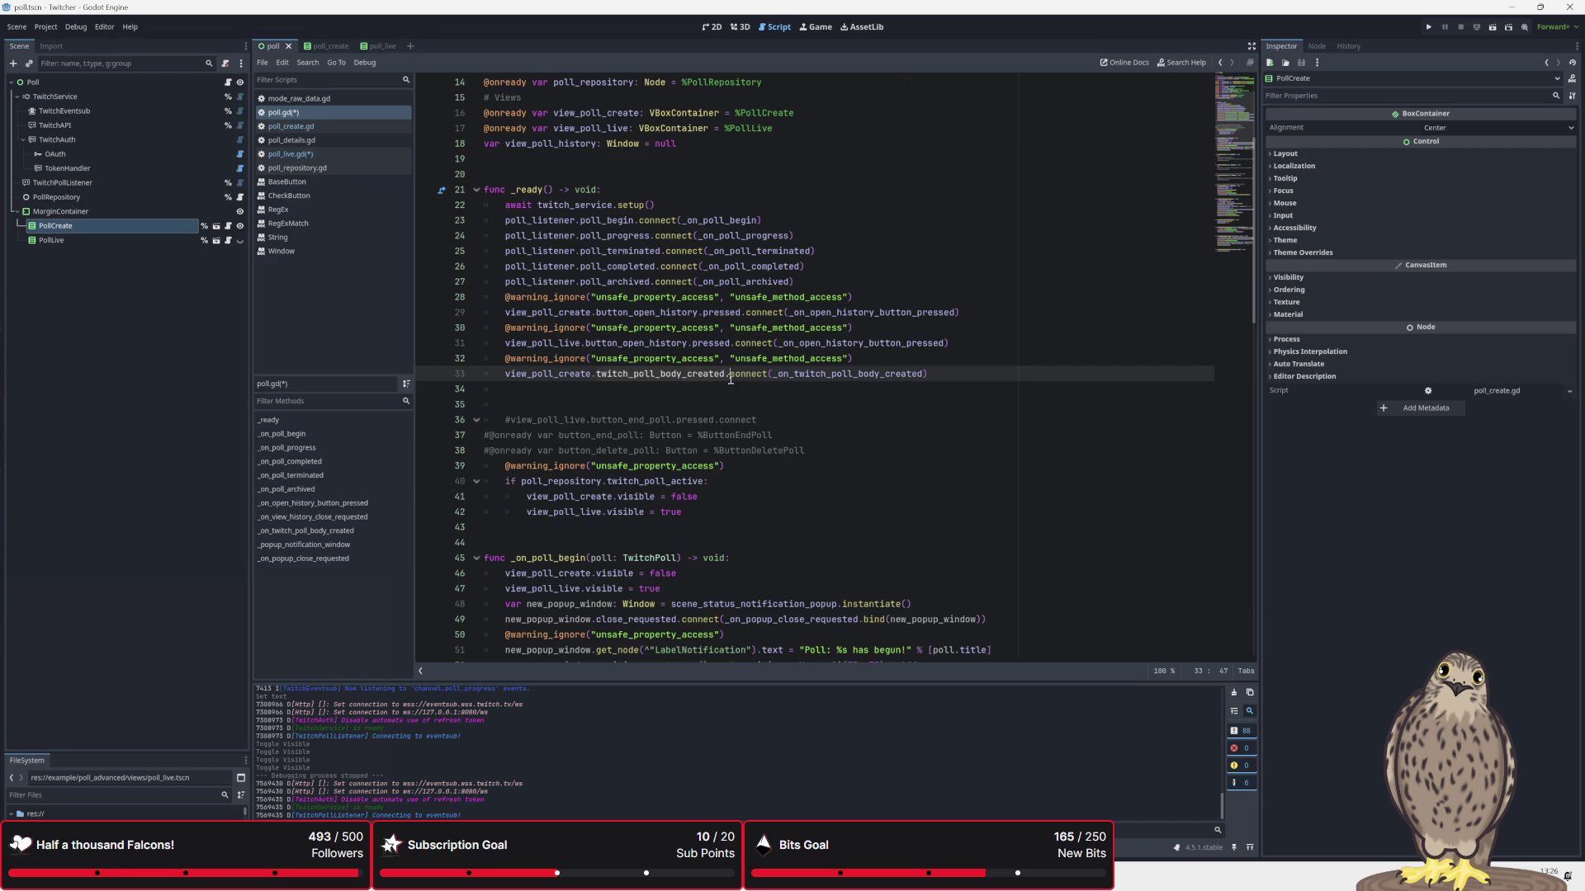
{"action": "left_click", "coordinate": [335, 151]}
{"action": "key", "text": "ctrl+v"}
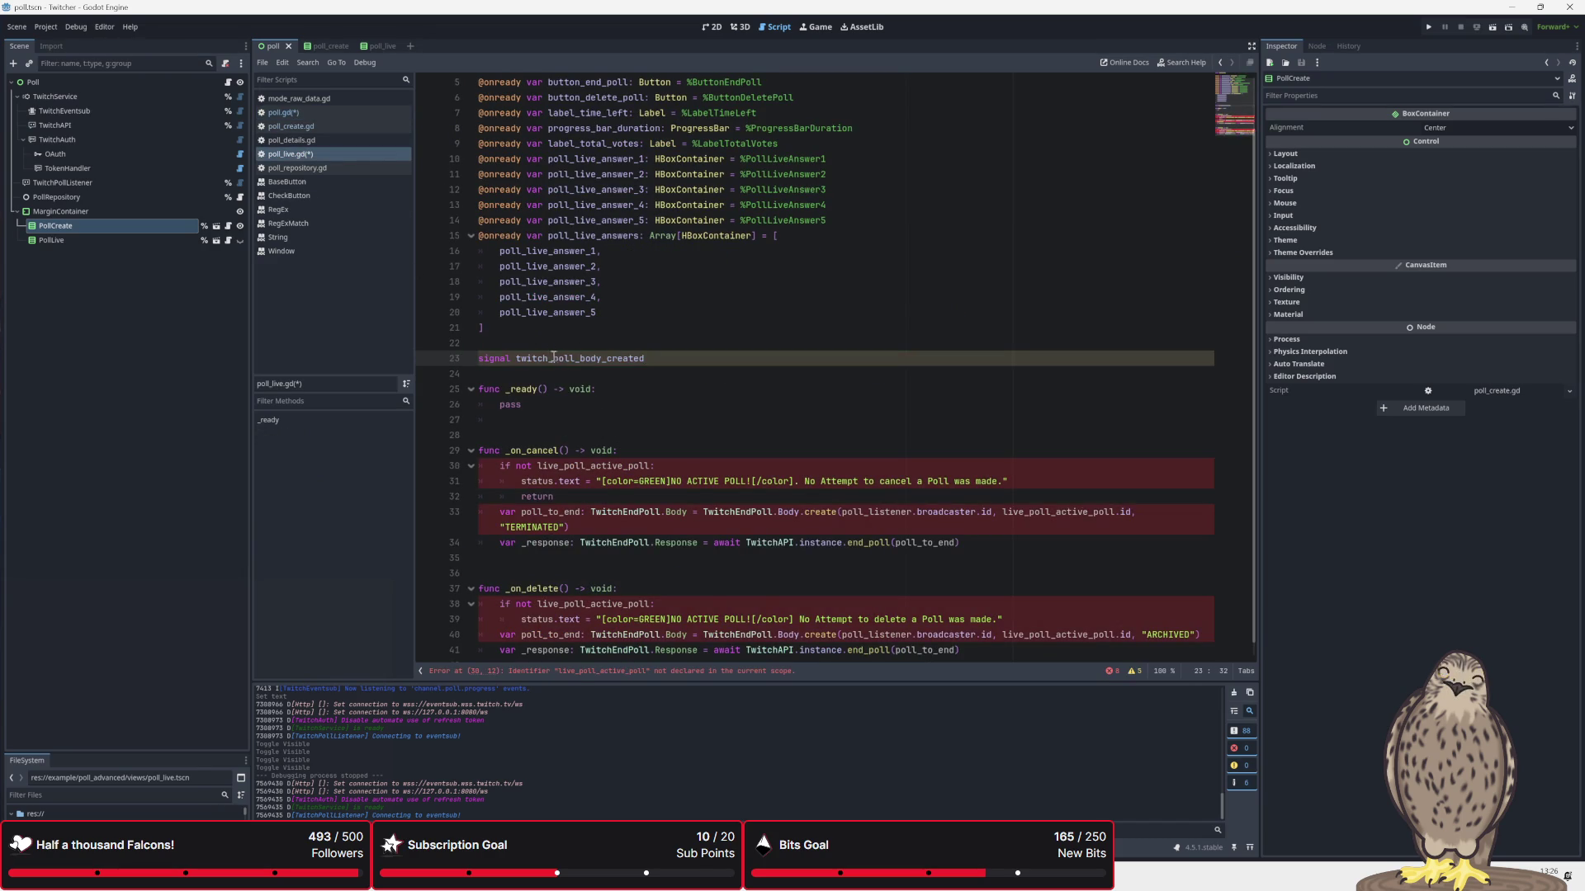
Rename the signal to twitch_poll_end_cancel_body_created, discarding an extra archived signal line
{"action": "left_click", "coordinate": [583, 358]}
{"action": "type", "text": "cancel_b"}
{"action": "type", "text": "ody"}
{"action": "key", "text": "Down"}
{"action": "key", "text": "Return"}
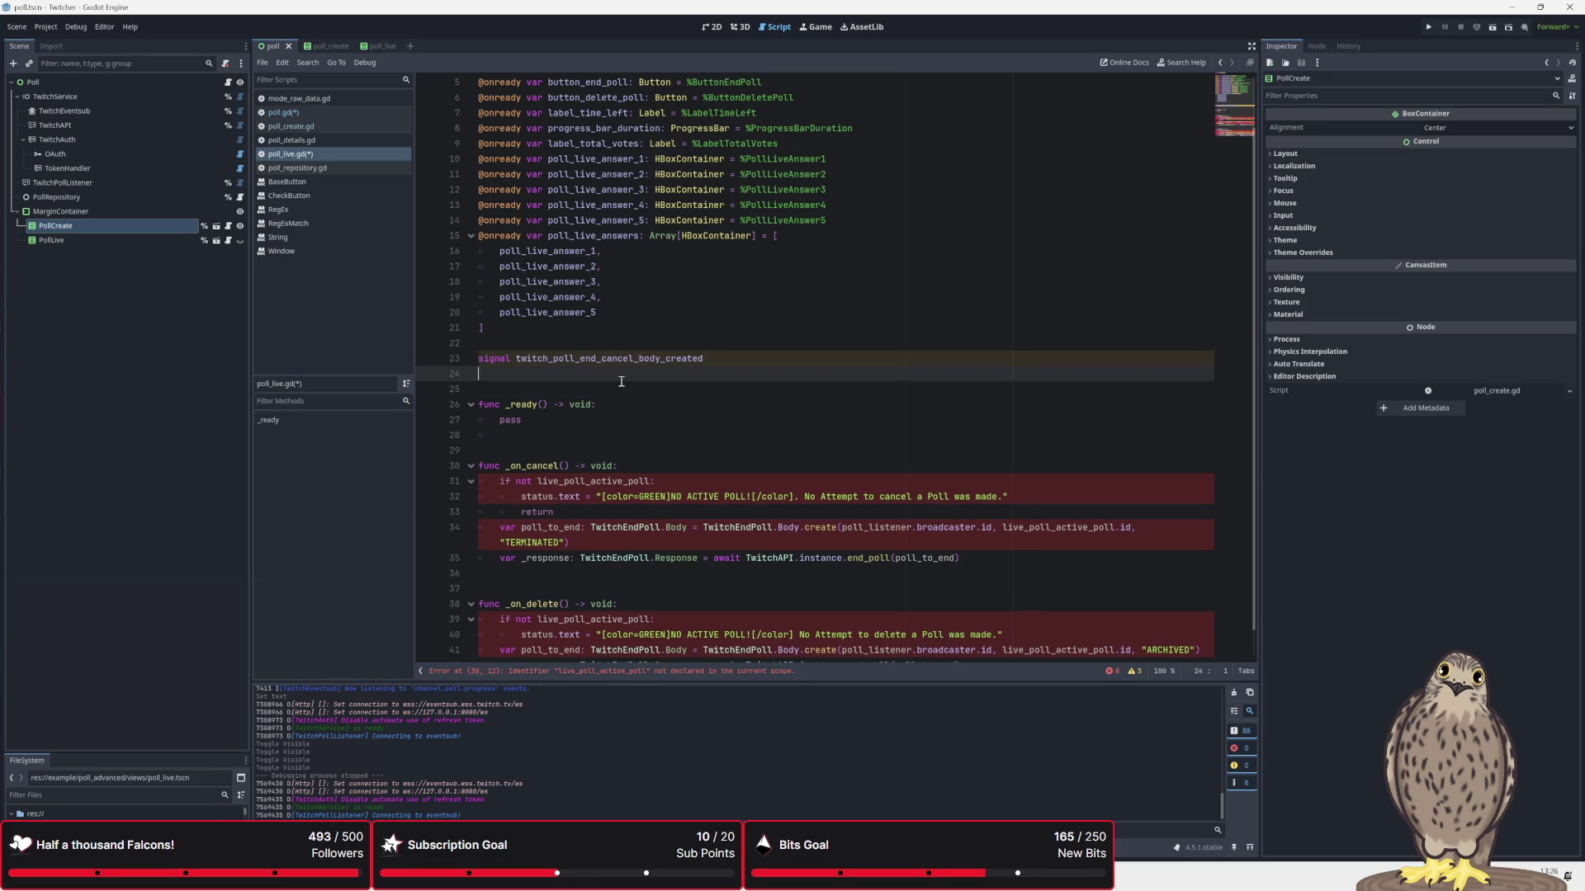
{"action": "type", "text": "witch_po"}
{"action": "type", "text": "ll_end_"}
{"action": "type", "text": "archived_"}
{"action": "type", "text": "body_creat"}
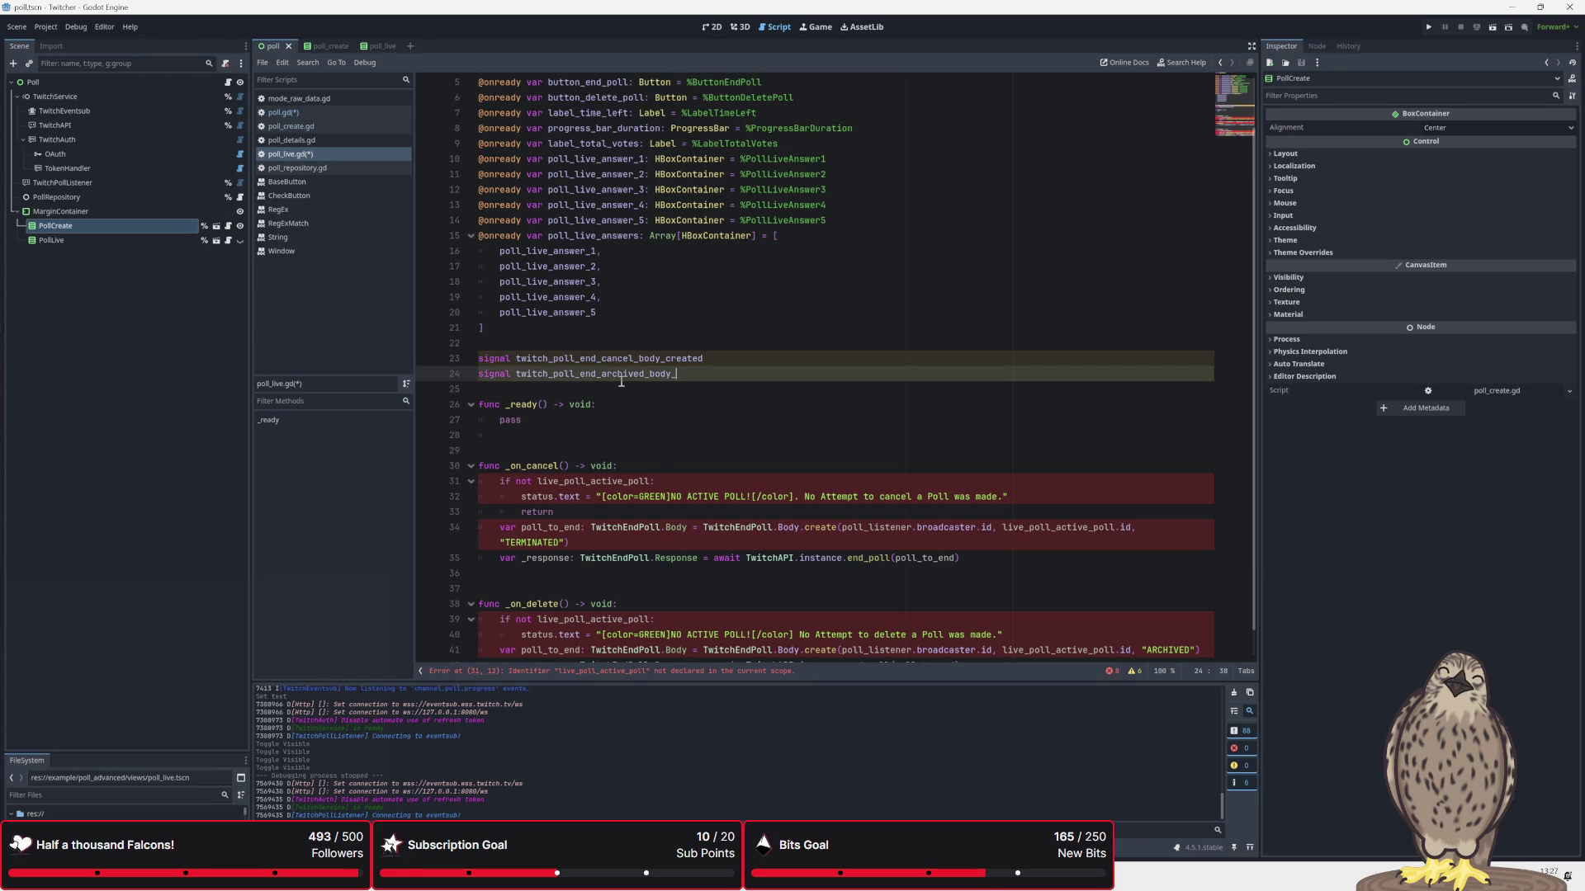
{"action": "key", "text": "Up"}
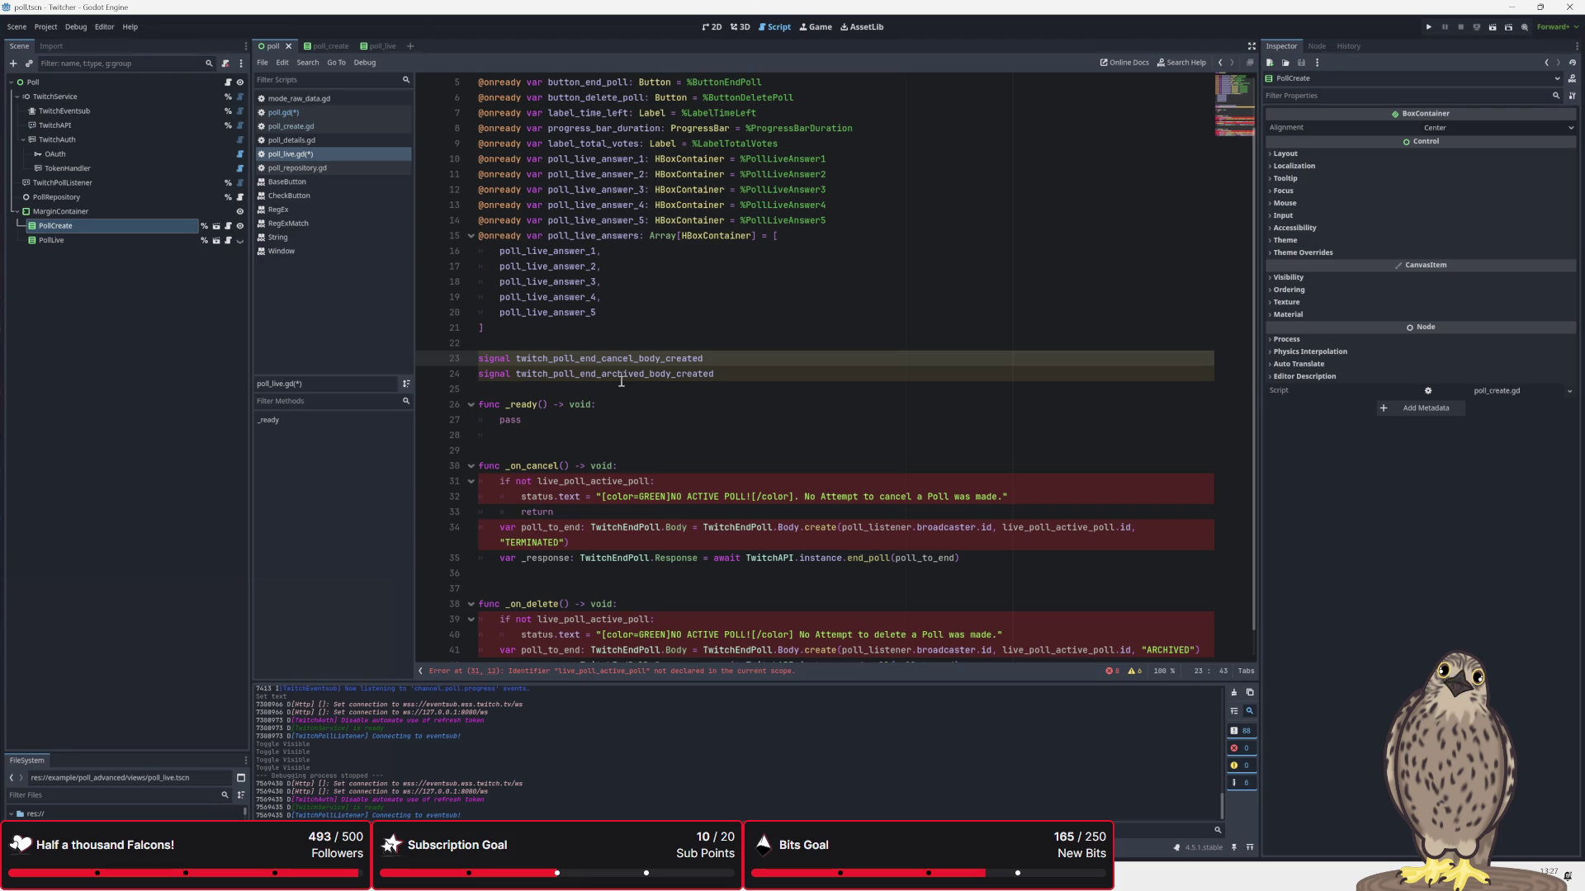
{"action": "key", "text": "shift+Down"}
{"action": "key", "text": "shift+End"}
{"action": "key", "text": "Delete"}
{"action": "key", "text": "Left"}
{"action": "key", "text": "Left"}
{"action": "key", "text": "Left"}
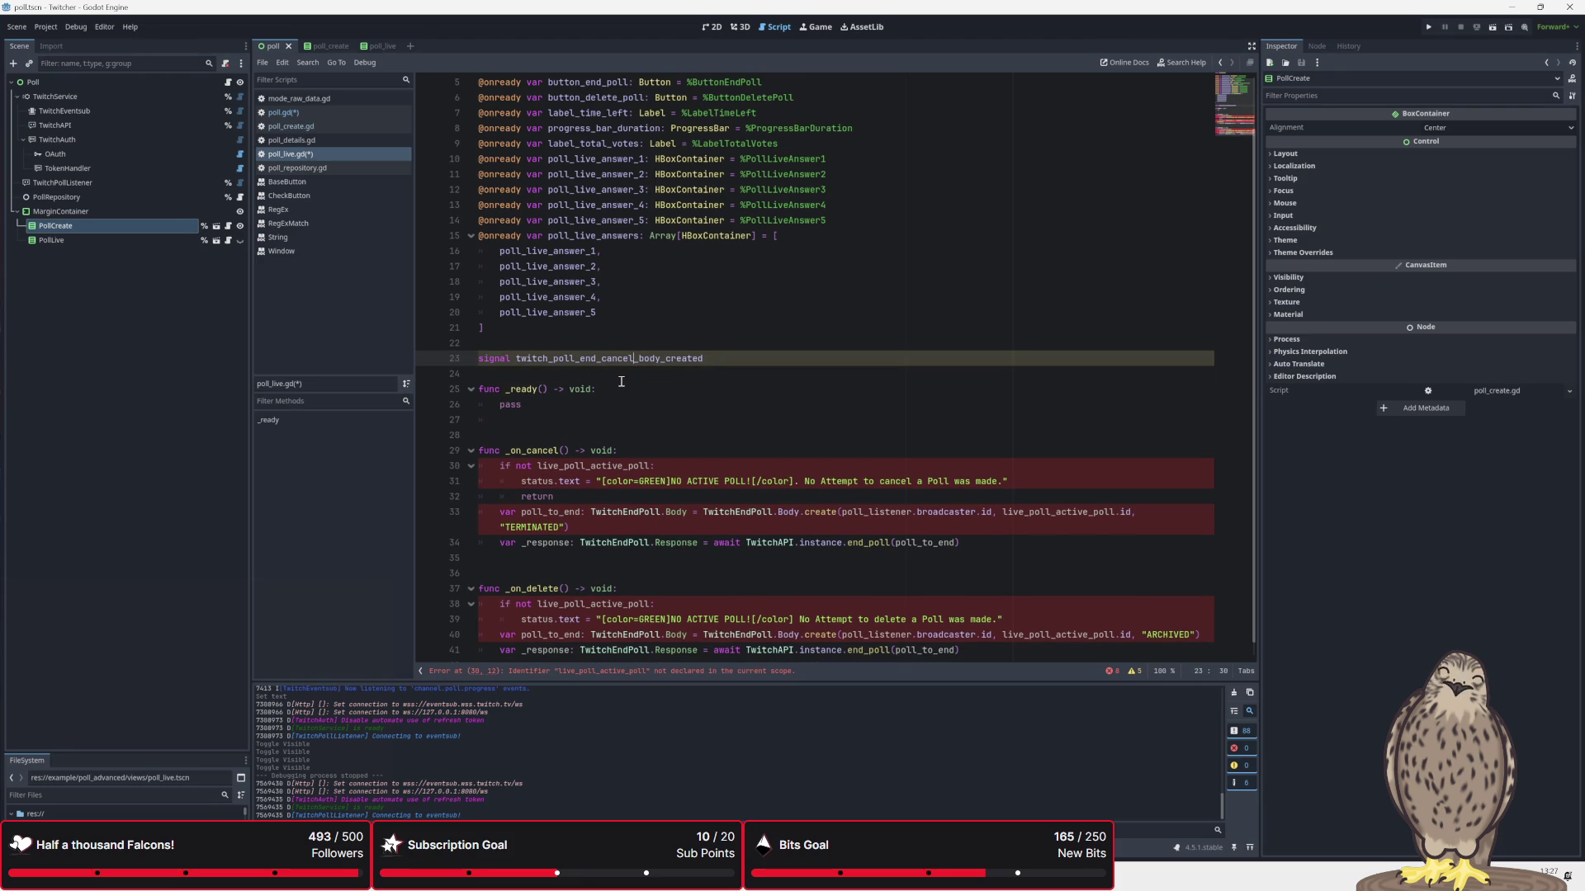
Drop '_cancel' so the signal reads twitch_poll_end_body_created(), then return to poll.gd
{"action": "scroll", "coordinate": [634, 383], "scroll_direction": "down", "scroll_amount": 1}
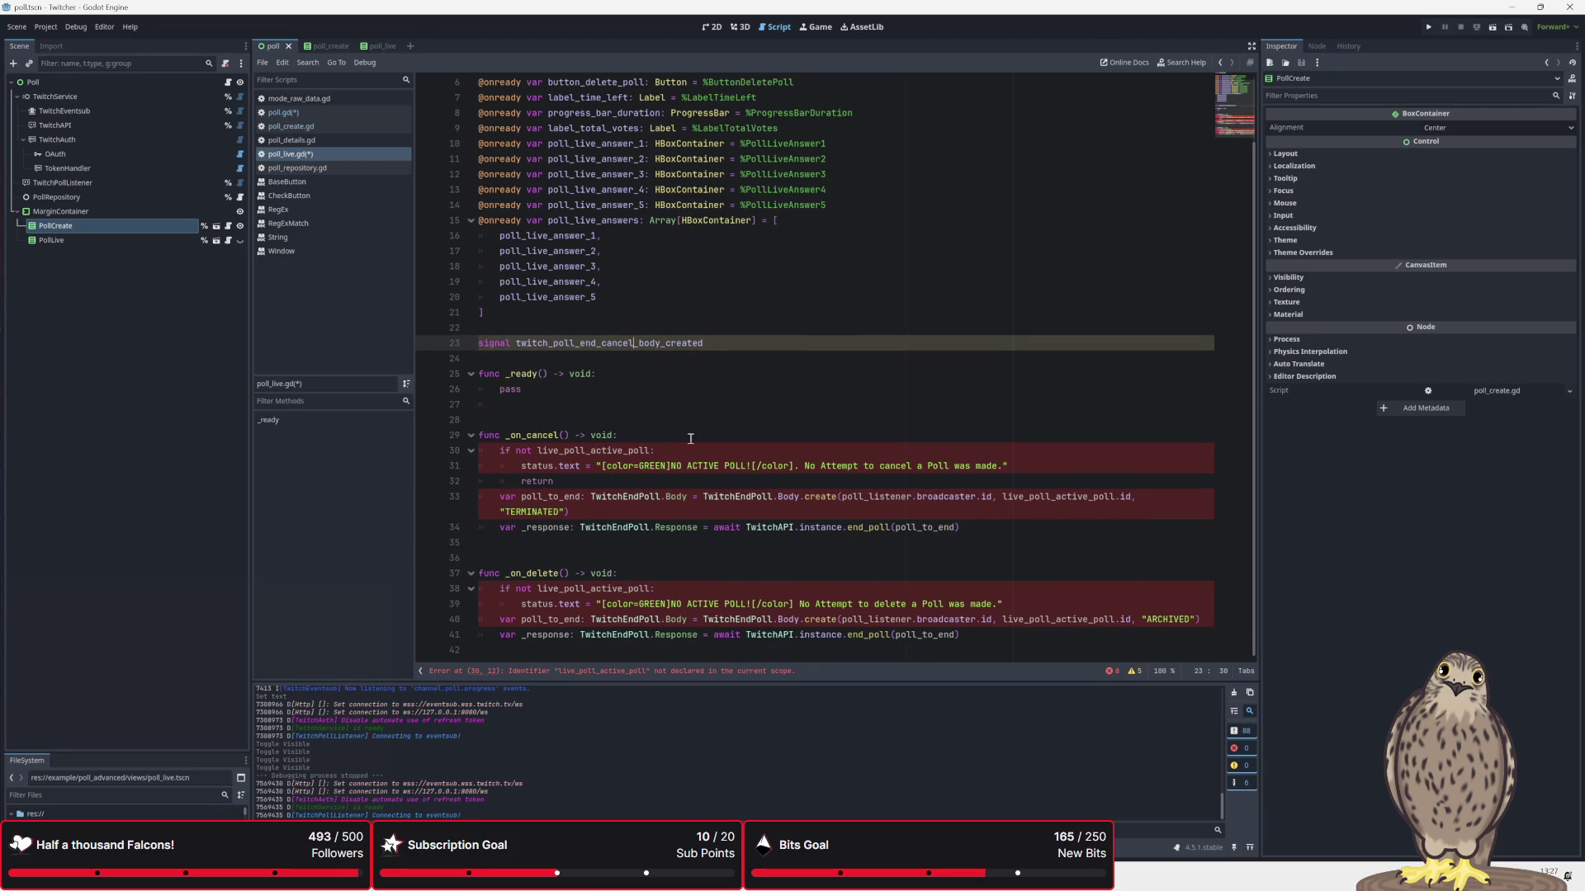
{"action": "left_click", "coordinate": [987, 633]}
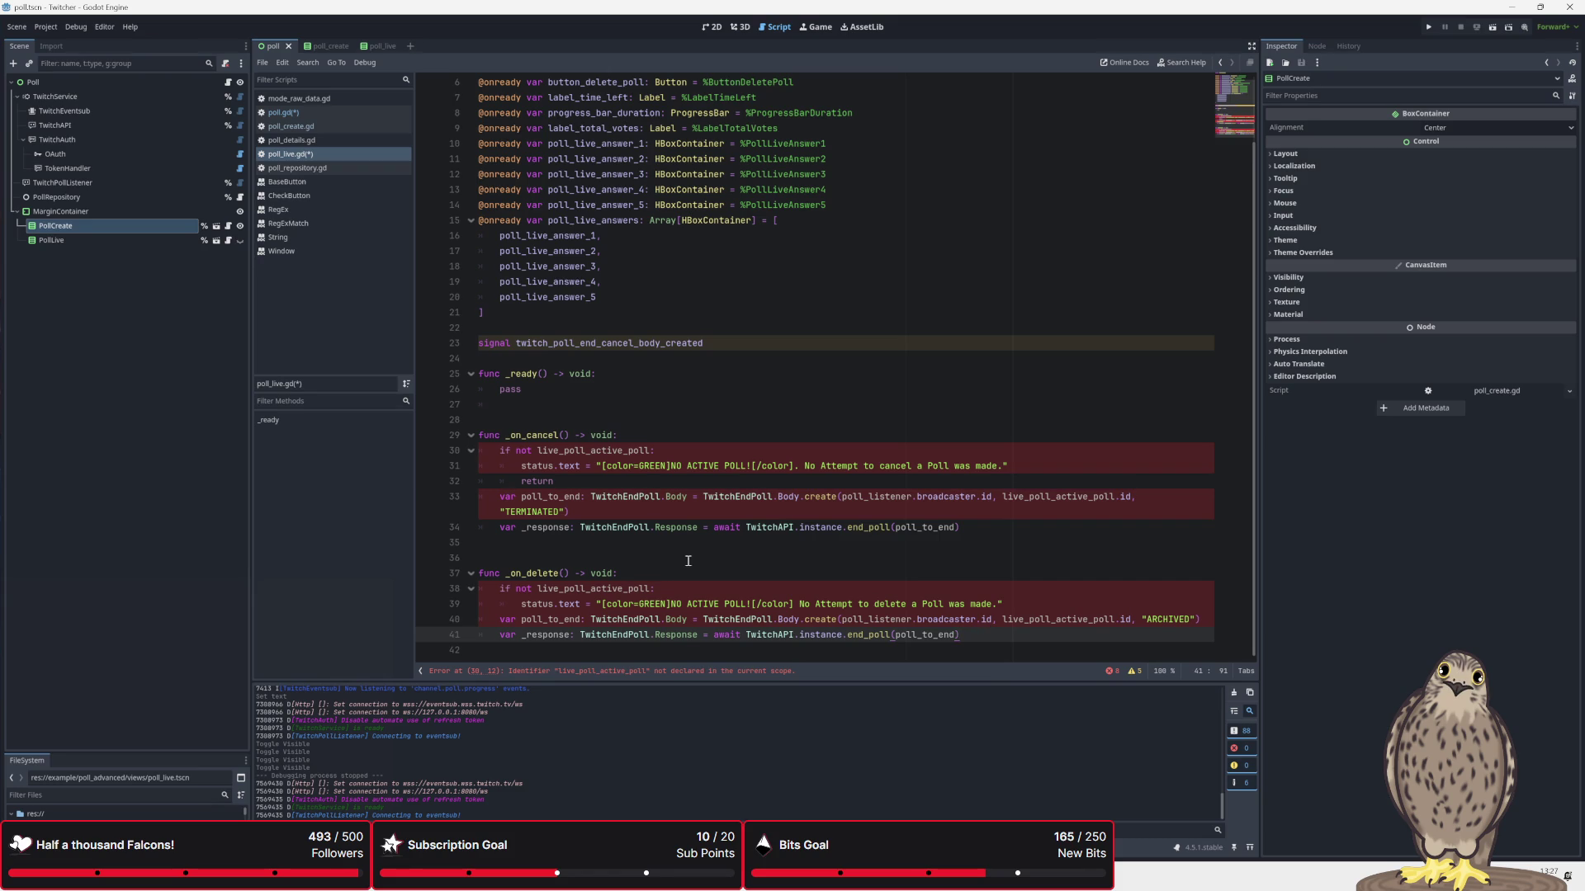
{"action": "left_click", "coordinate": [701, 504]}
{"action": "left_click", "coordinate": [701, 573]}
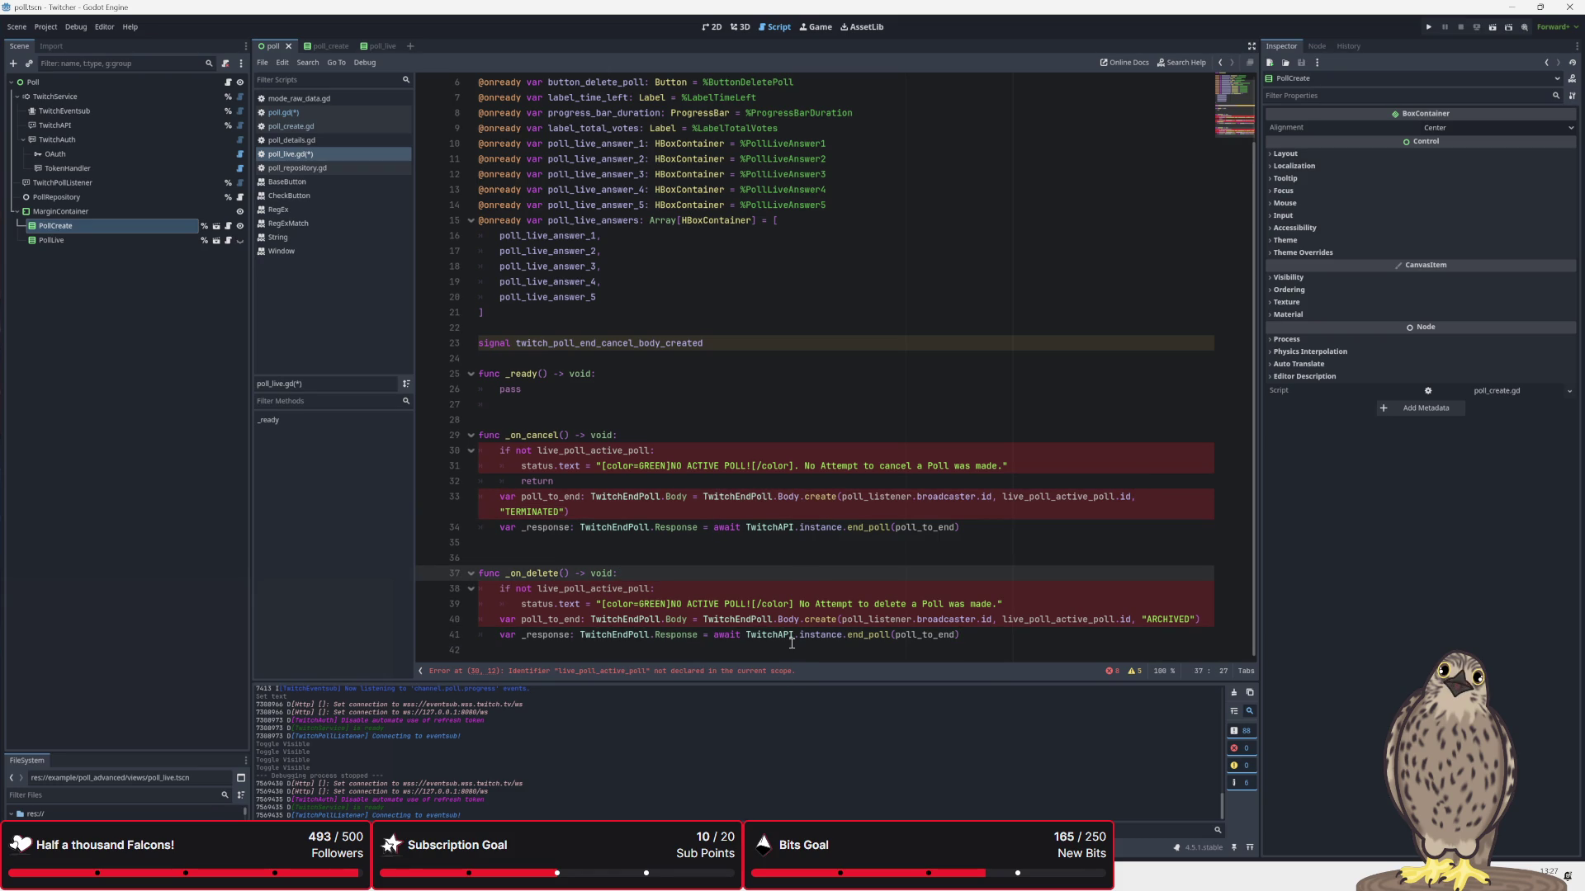
{"action": "left_click", "coordinate": [1186, 619]}
{"action": "left_click", "coordinate": [652, 297]}
{"action": "left_click", "coordinate": [636, 357]}
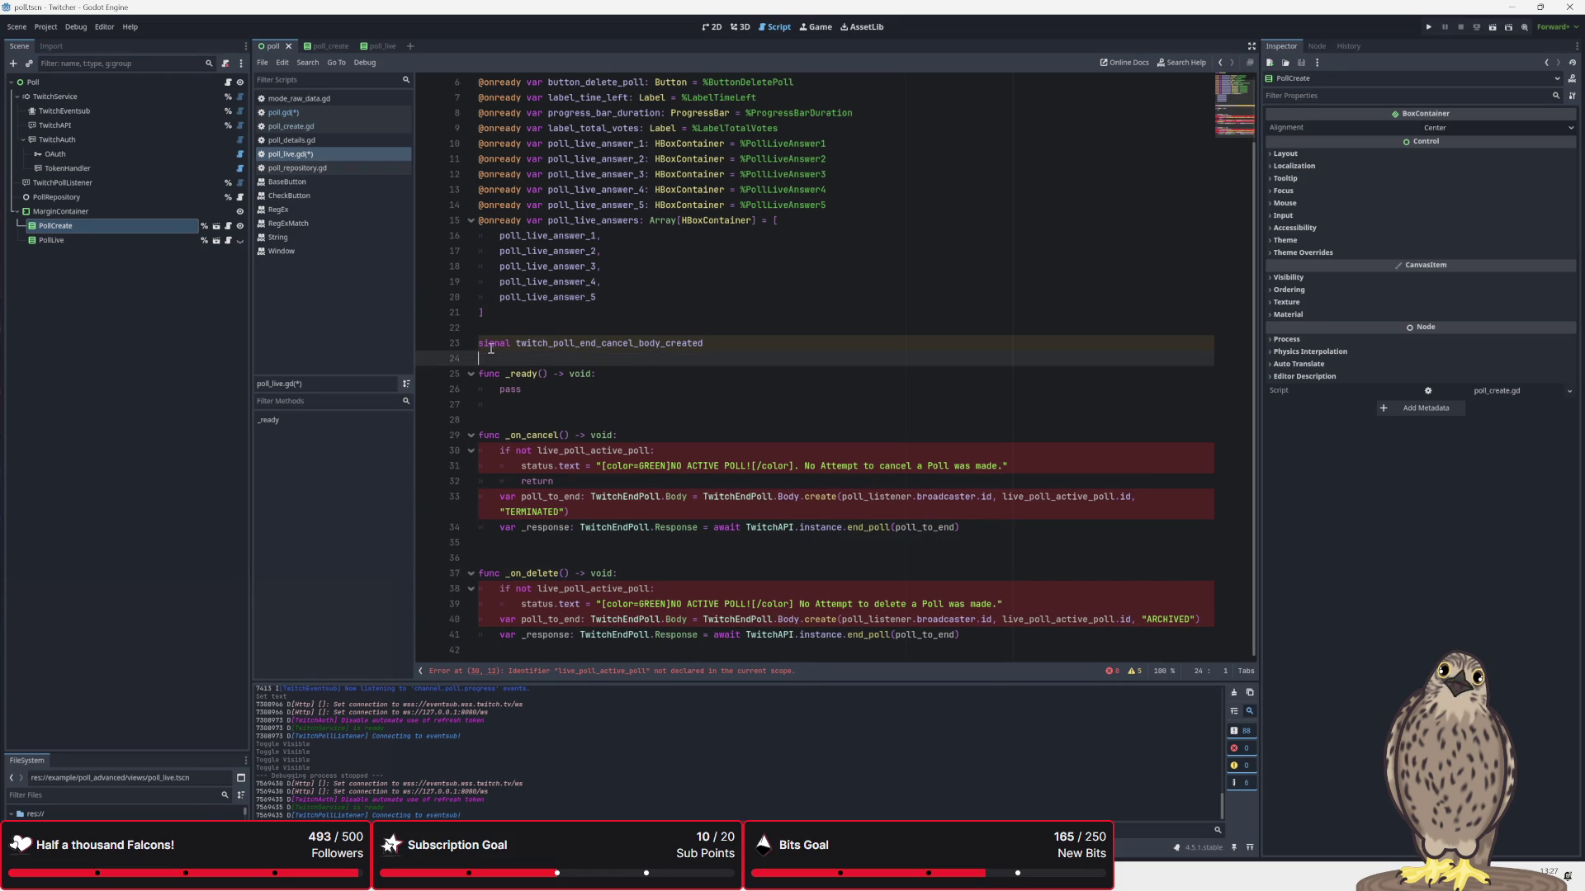
{"action": "left_click", "coordinate": [635, 343]}
{"action": "key", "text": "BackSpace"}
{"action": "key", "text": "BackSpace"}
{"action": "key", "text": "BackSpace"}
{"action": "left_click", "coordinate": [699, 331]}
{"action": "left_click", "coordinate": [699, 337]}
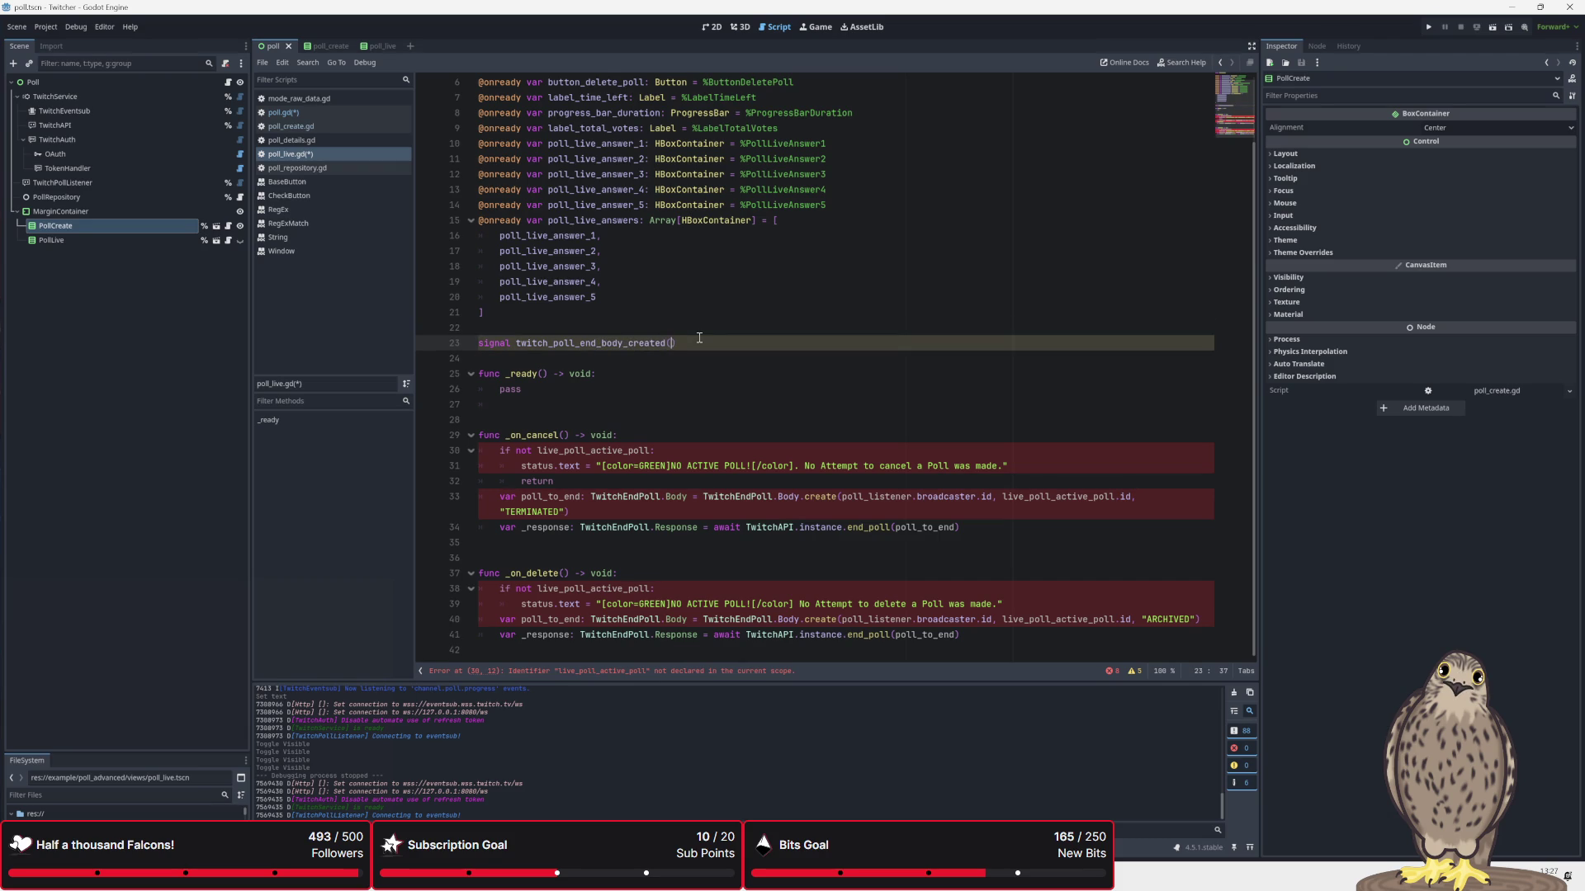
{"action": "left_click", "coordinate": [283, 113]}
{"action": "scroll", "coordinate": [631, 346], "scroll_direction": "up", "scroll_amount": 4}
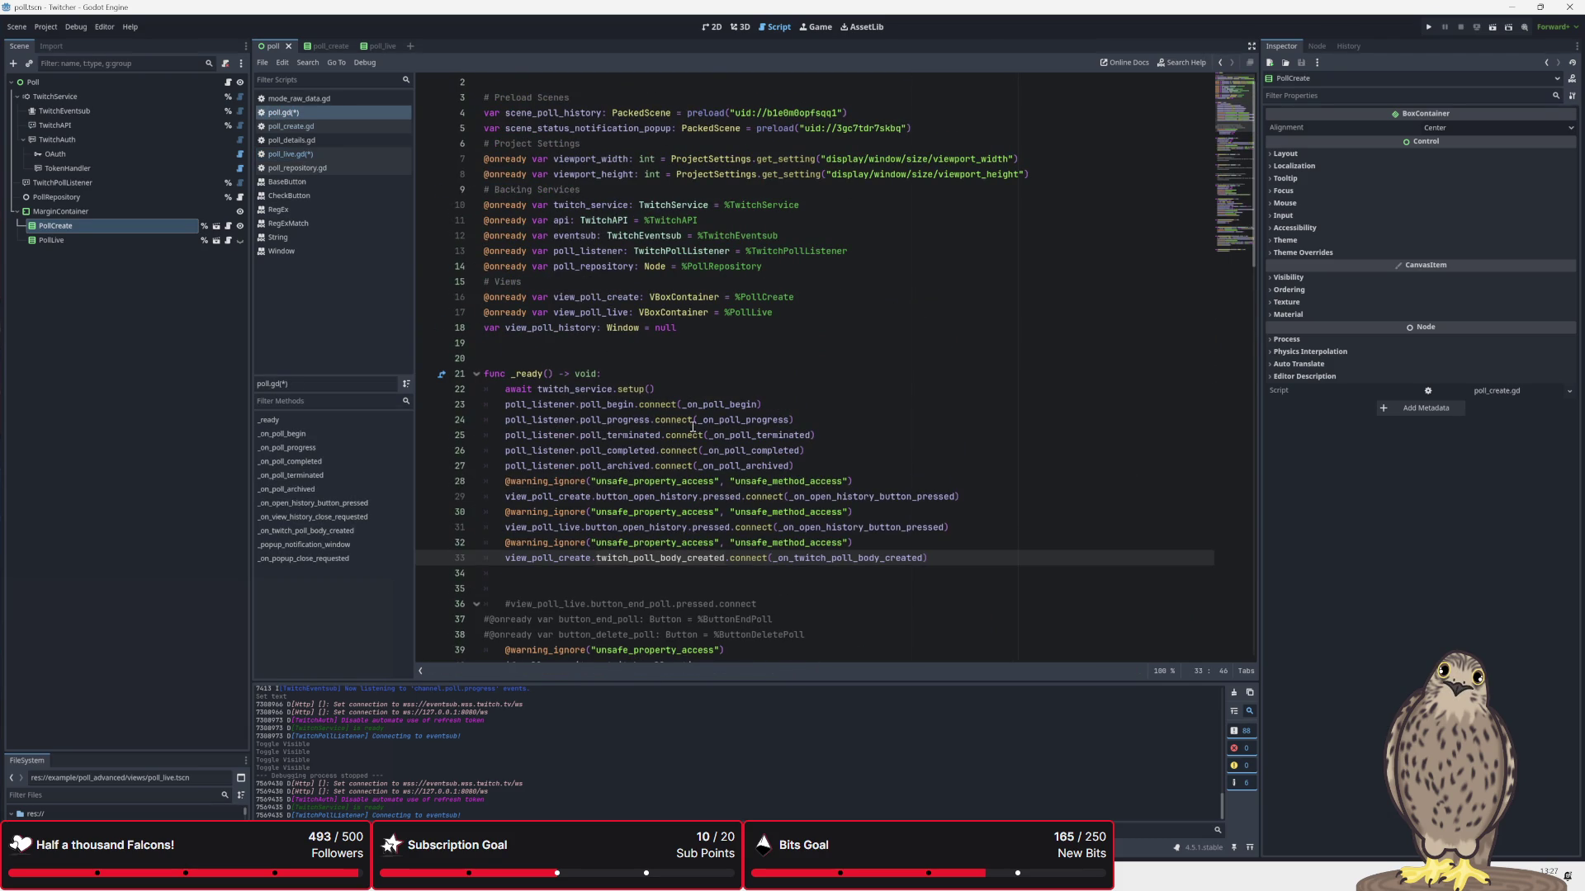
Compare with poll_create.gd, then add the poll_body: TwitchEndPoll.Body parameter to the signal
{"action": "left_click", "coordinate": [340, 129]}
{"action": "scroll", "coordinate": [704, 363], "scroll_direction": "up", "scroll_amount": 3}
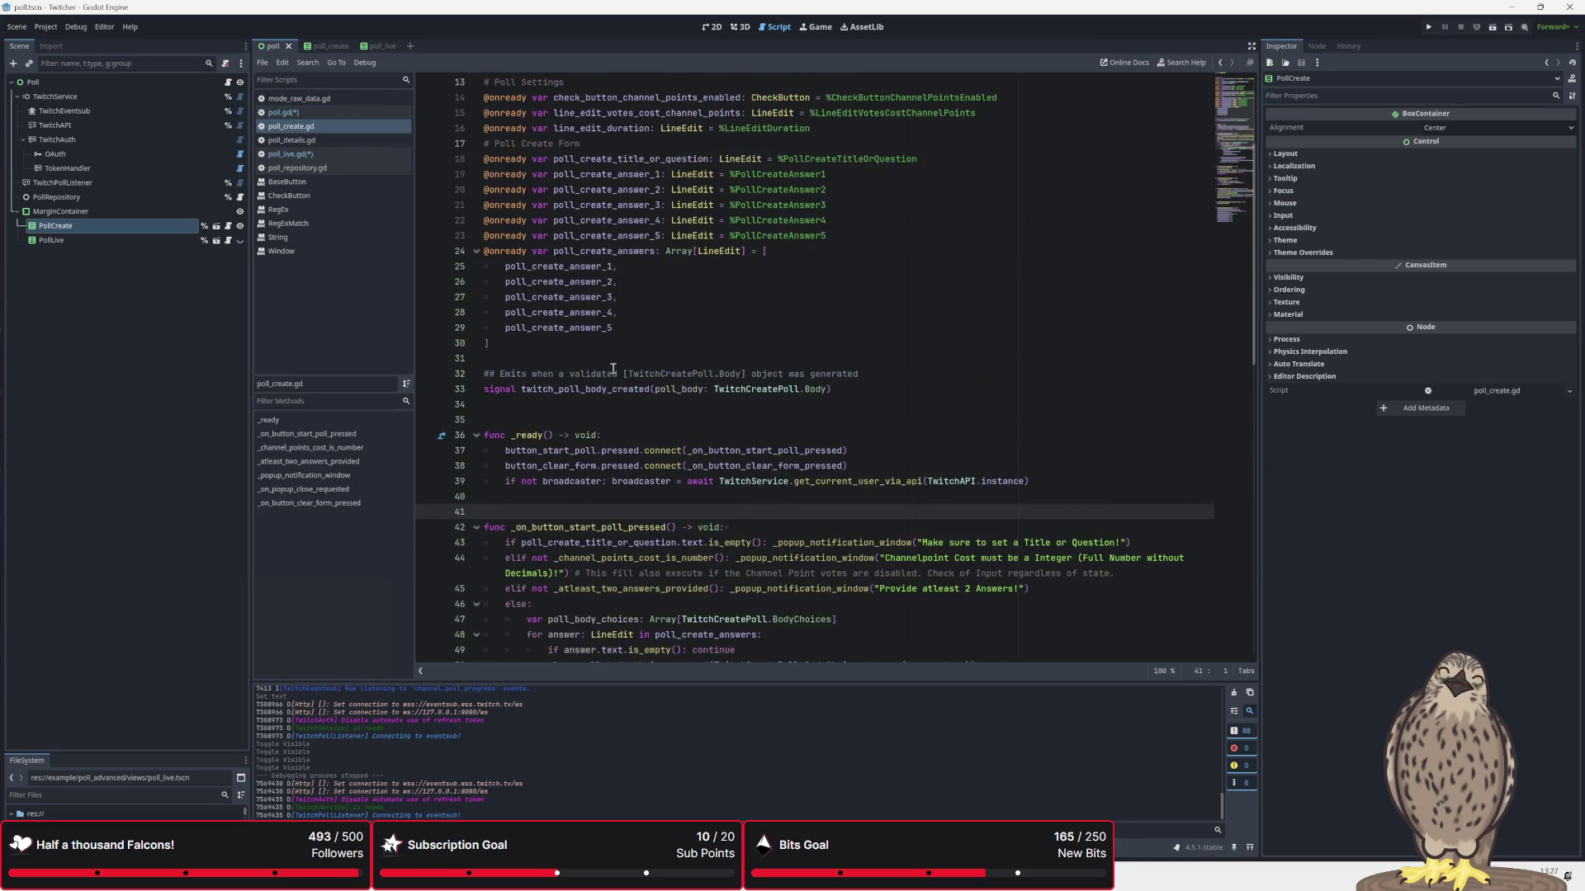
{"action": "left_click", "coordinate": [330, 111]}
{"action": "left_click", "coordinate": [364, 167]}
{"action": "left_click", "coordinate": [330, 154]}
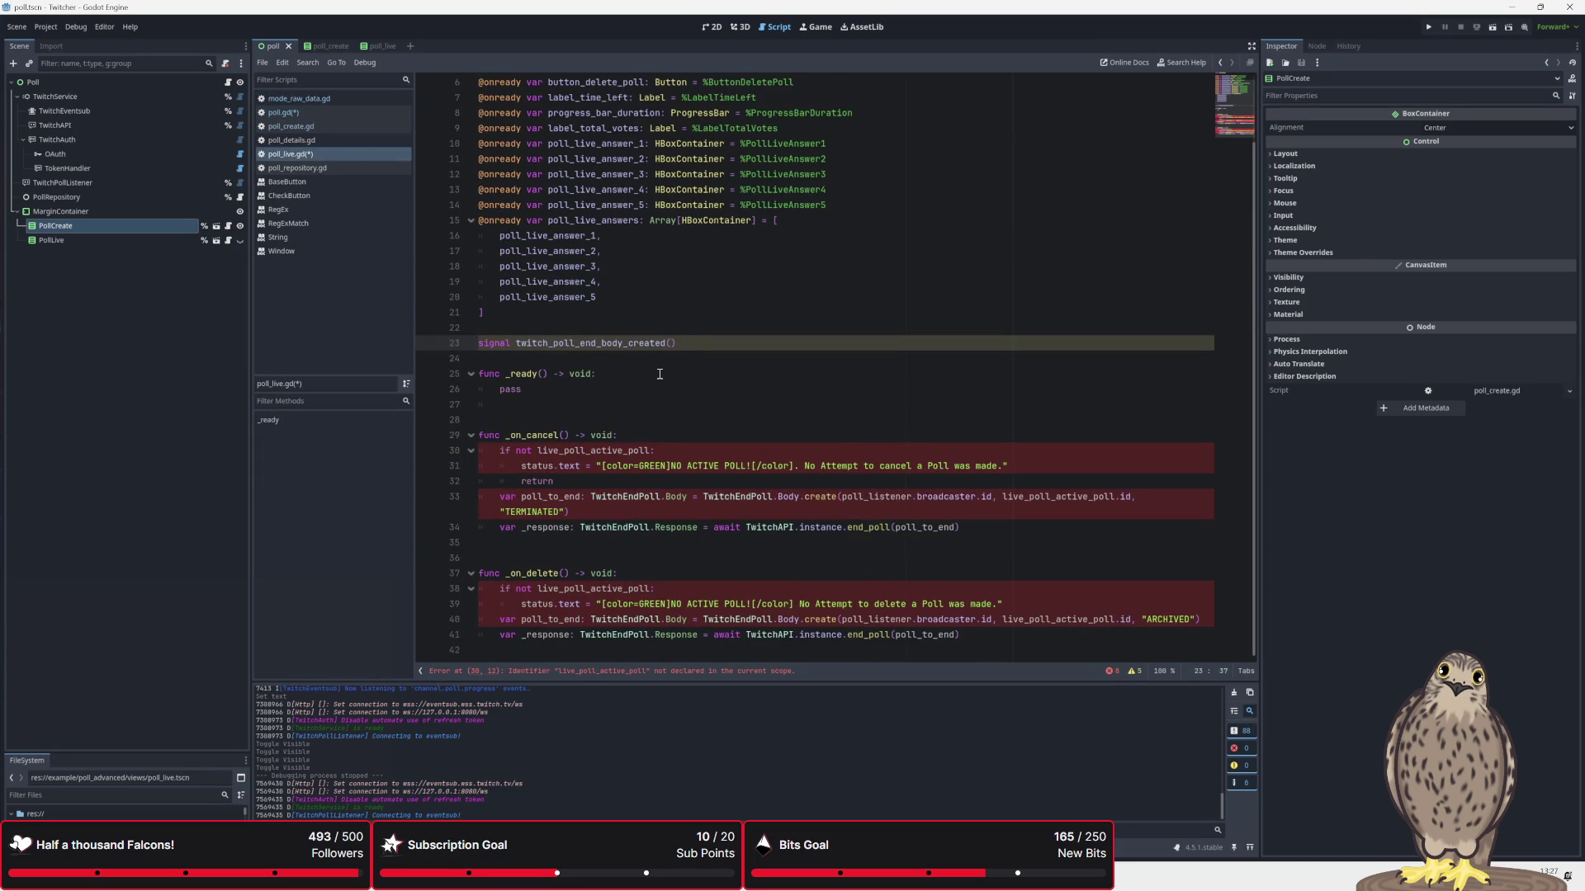
{"action": "type", "text": "body:"}
{"action": "key", "text": "BackSpace"}
{"action": "key", "text": "BackSpace"}
{"action": "key", "text": "BackSpace"}
{"action": "type", "text": "dPoll."}
{"action": "type", "text": "Body"}
Review poll.gd and poll_create.gd, then return below _ready in poll_live.gd
{"action": "left_click", "coordinate": [660, 374]}
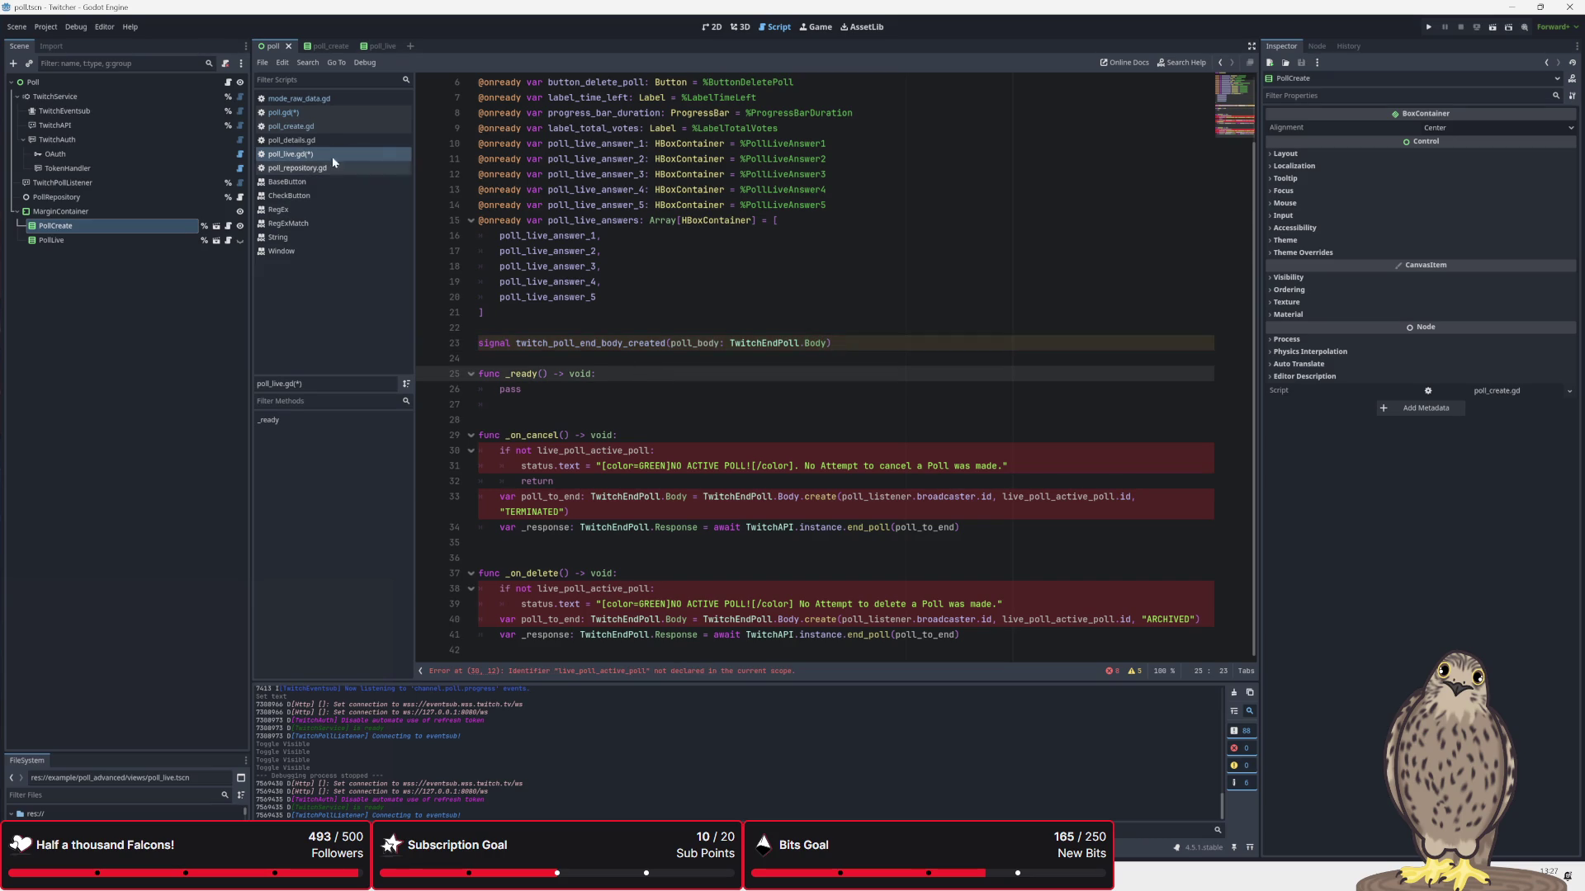
{"action": "left_click", "coordinate": [325, 113]}
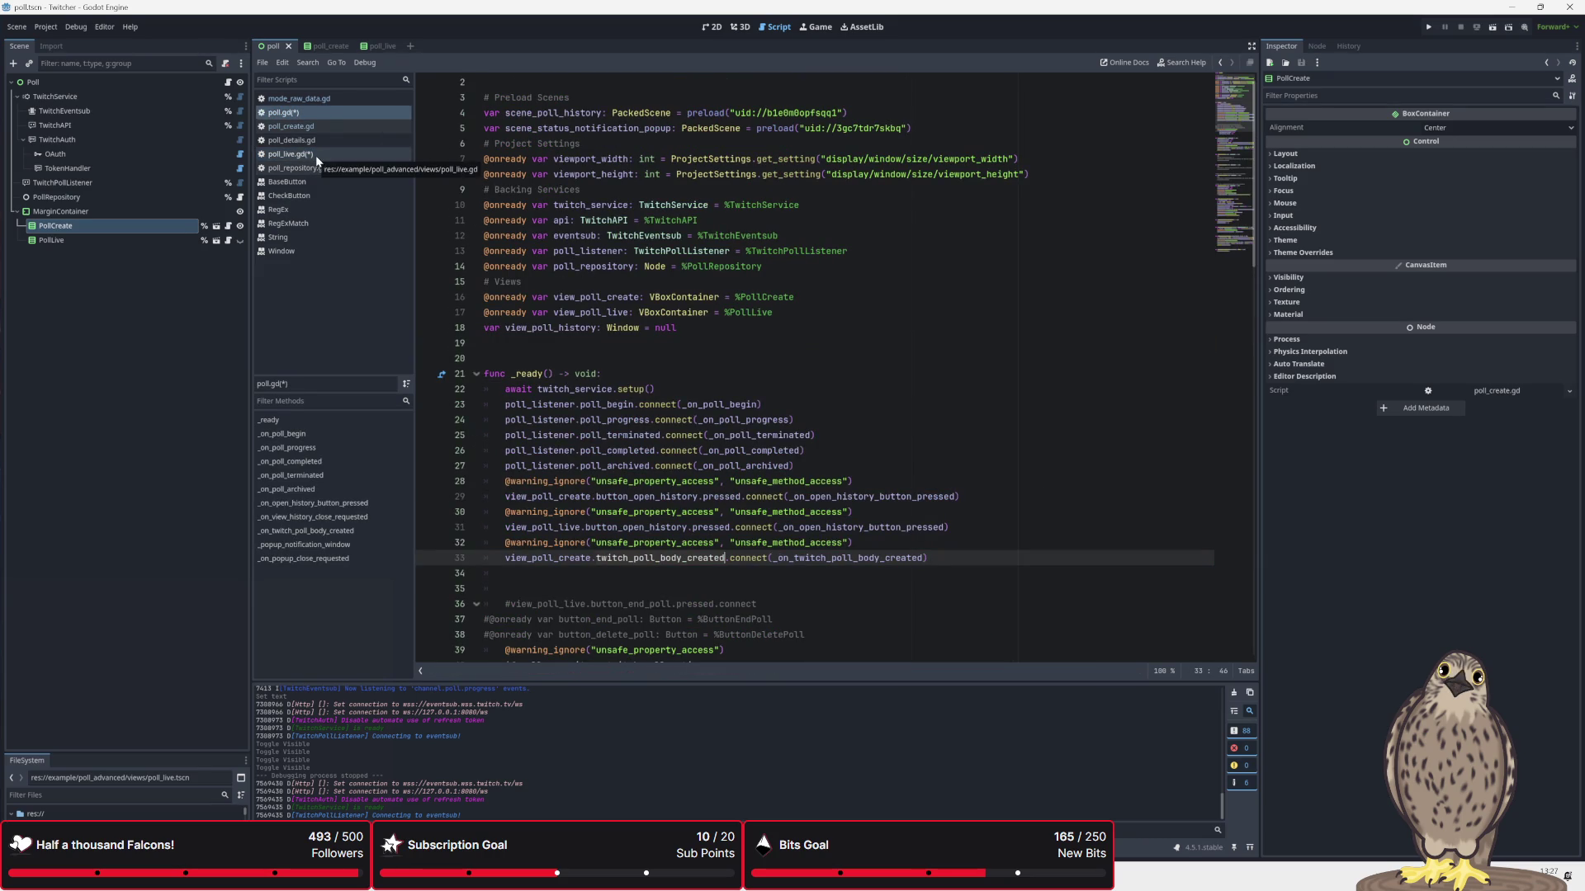
{"action": "left_click", "coordinate": [317, 127]}
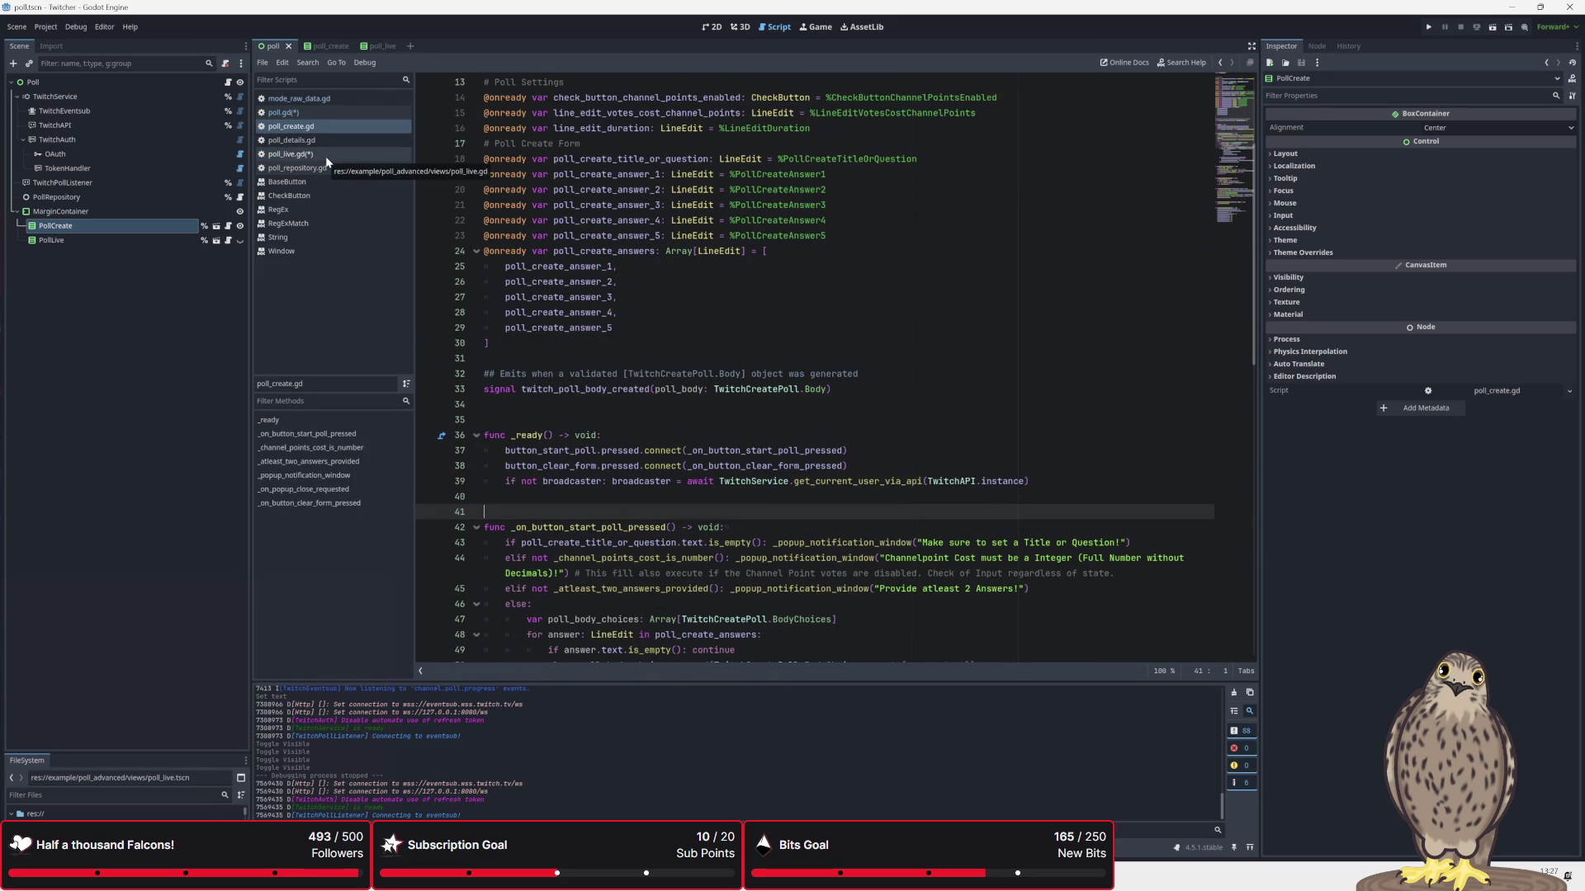
{"action": "left_click", "coordinate": [327, 154]}
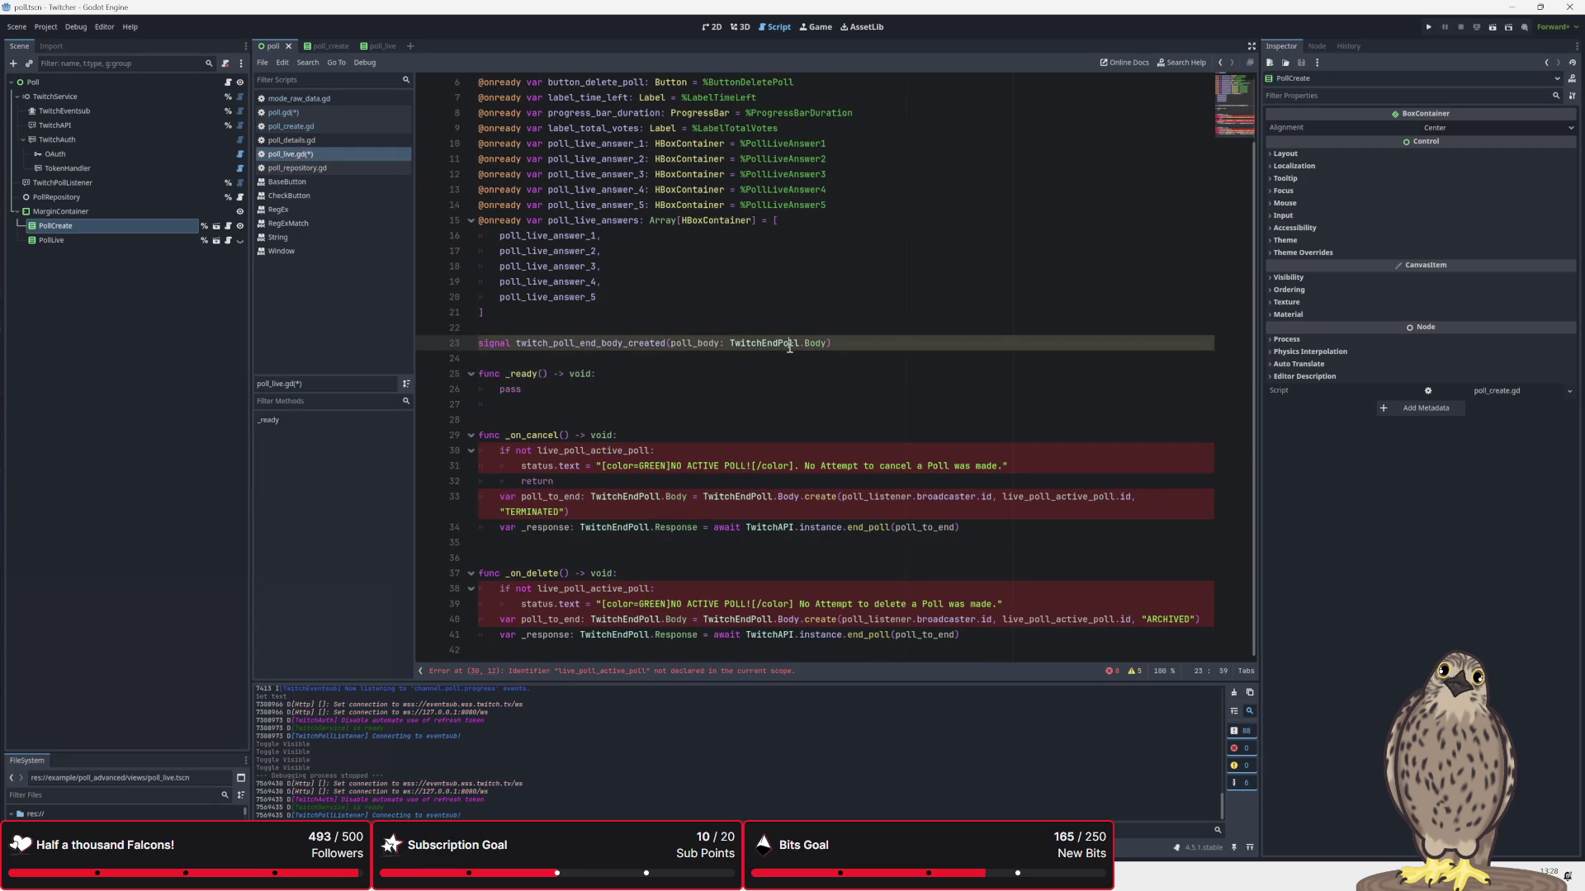
{"action": "key", "text": "Down"}
{"action": "key", "text": "Down"}
{"action": "key", "text": "Down"}
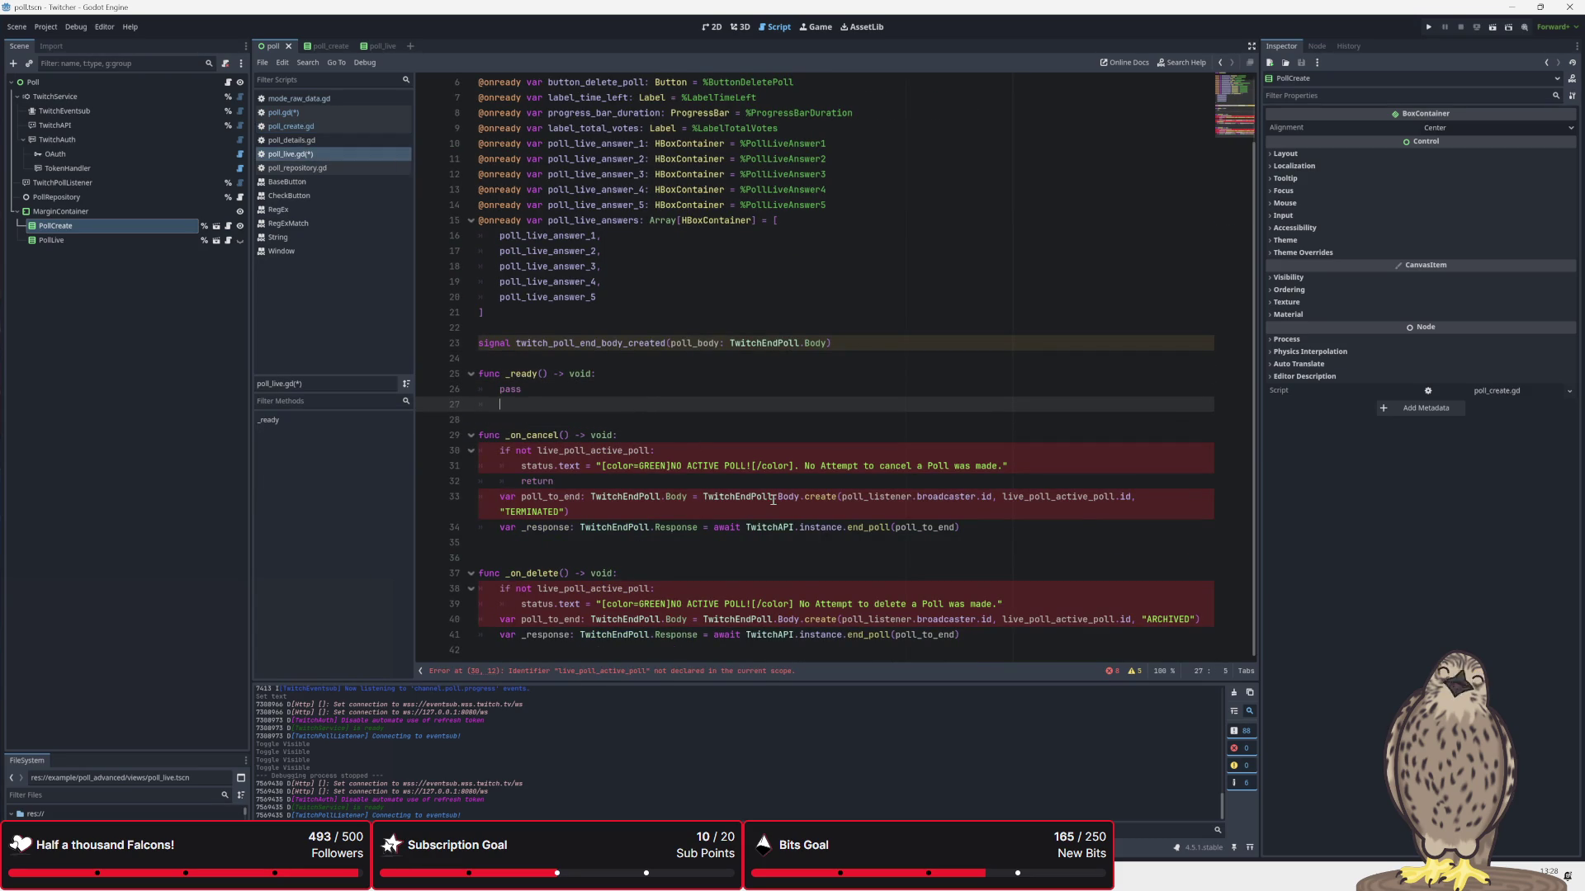
Replace pass in _ready with button_end_poll.pressed.connect(_on_button_end_poll_pressed)
{"action": "key", "text": "Up"}
{"action": "key", "text": "Tab"}
{"action": "scroll", "coordinate": [743, 460], "scroll_direction": "up", "scroll_amount": 1}
{"action": "left_click", "coordinate": [727, 436]}
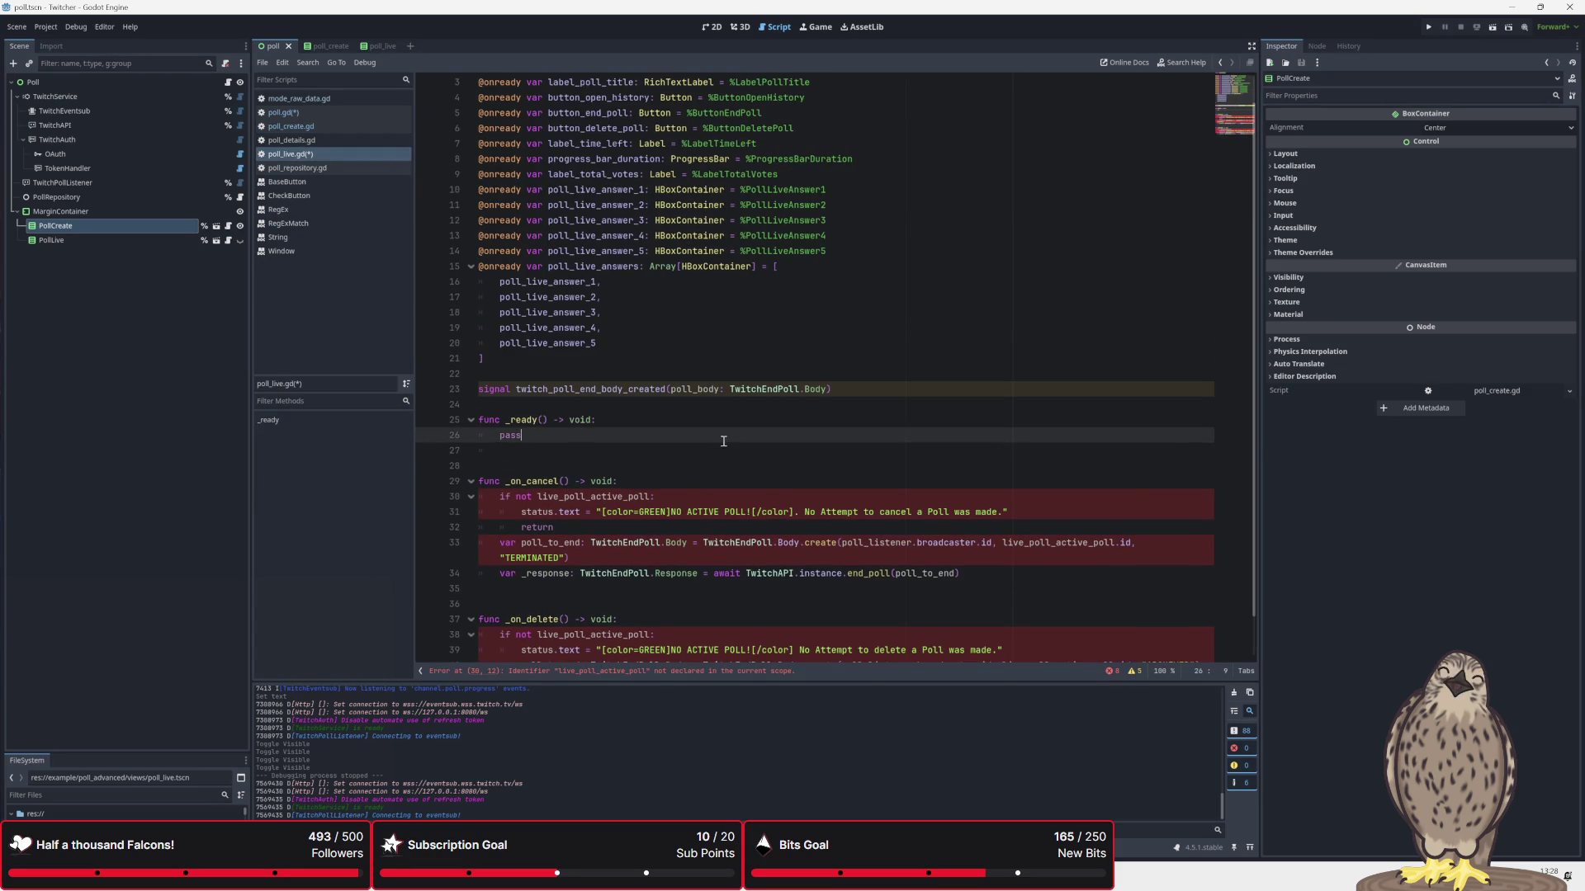
{"action": "scroll", "coordinate": [734, 449], "scroll_direction": "up", "scroll_amount": 1}
{"action": "key", "text": "BackSpace"}
{"action": "key", "text": "BackSpace"}
{"action": "key", "text": "BackSpace"}
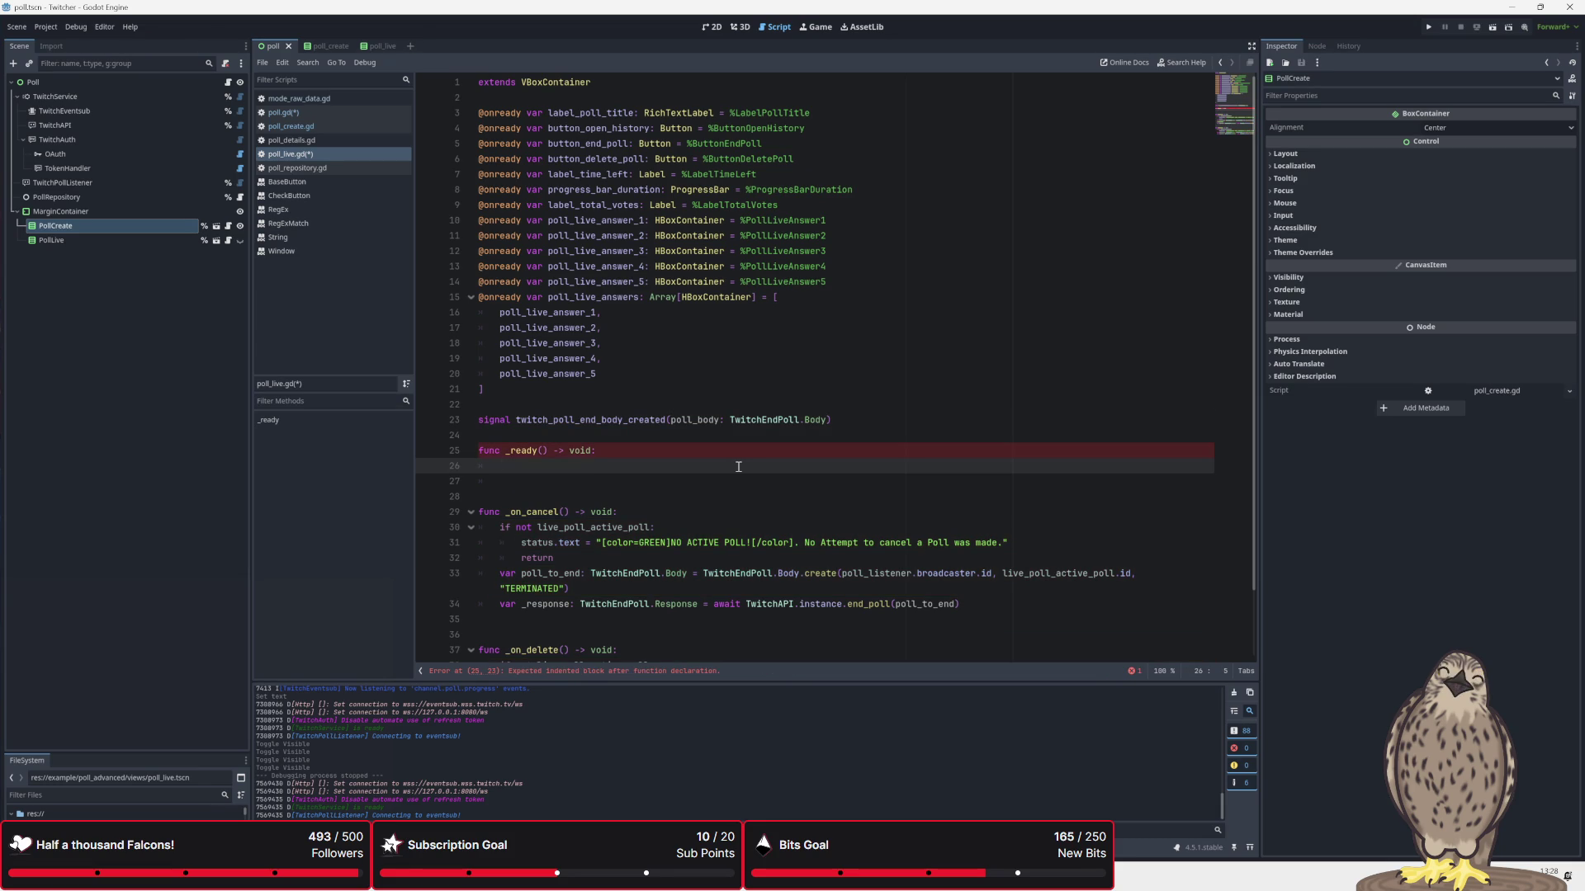
{"action": "type", "text": "button_end_"}
{"action": "type", "text": "poll.pr"}
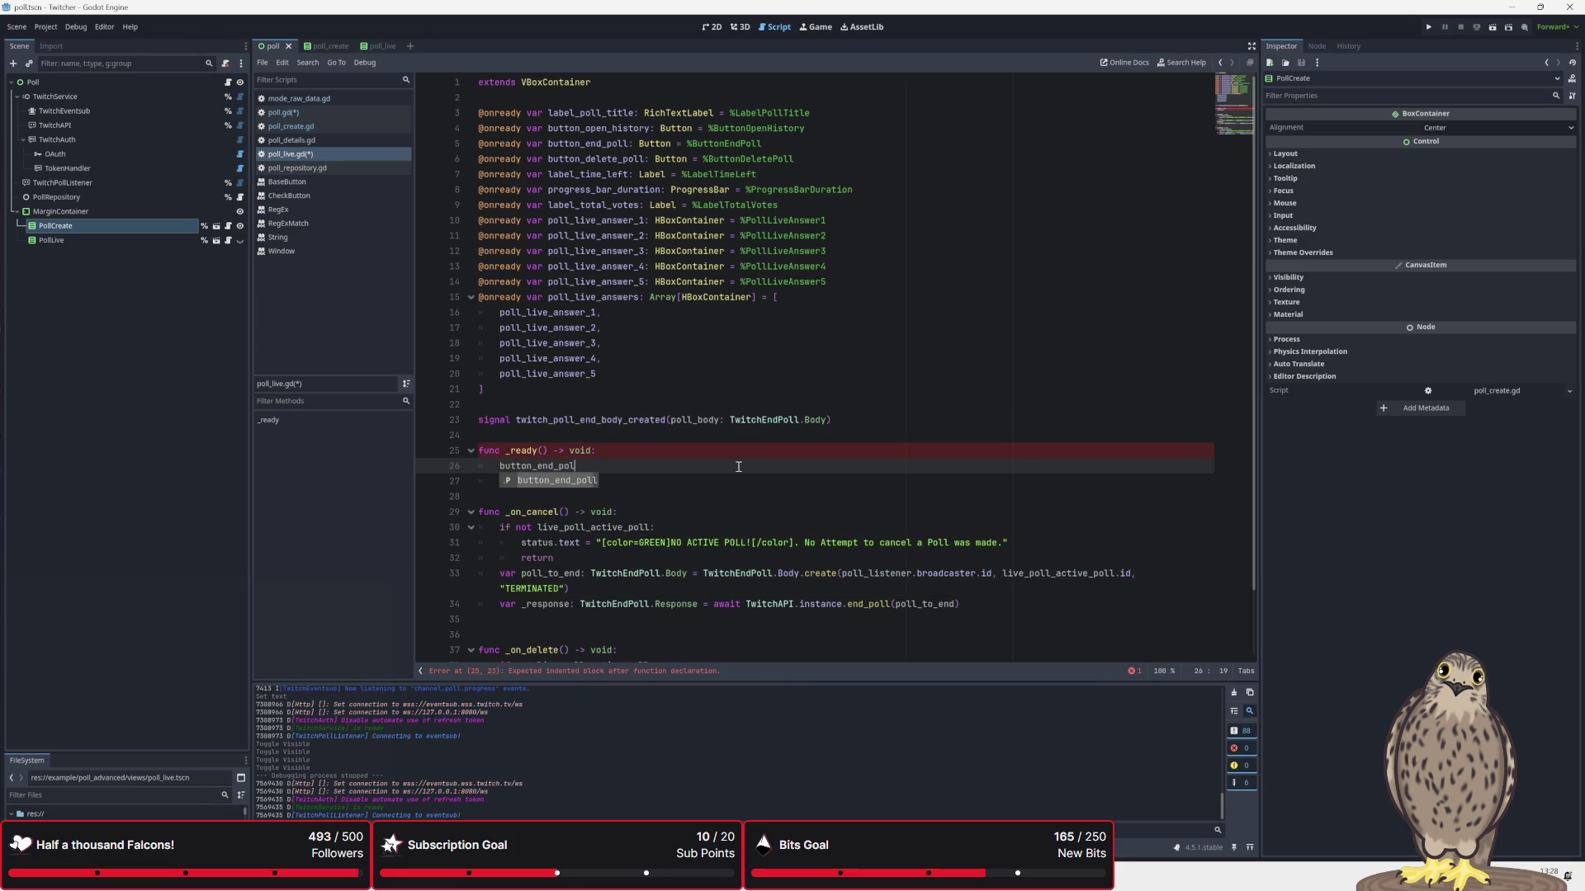
{"action": "key", "text": "Return"}
{"action": "type", "text": ".conn"}
{"action": "key", "text": "Return"}
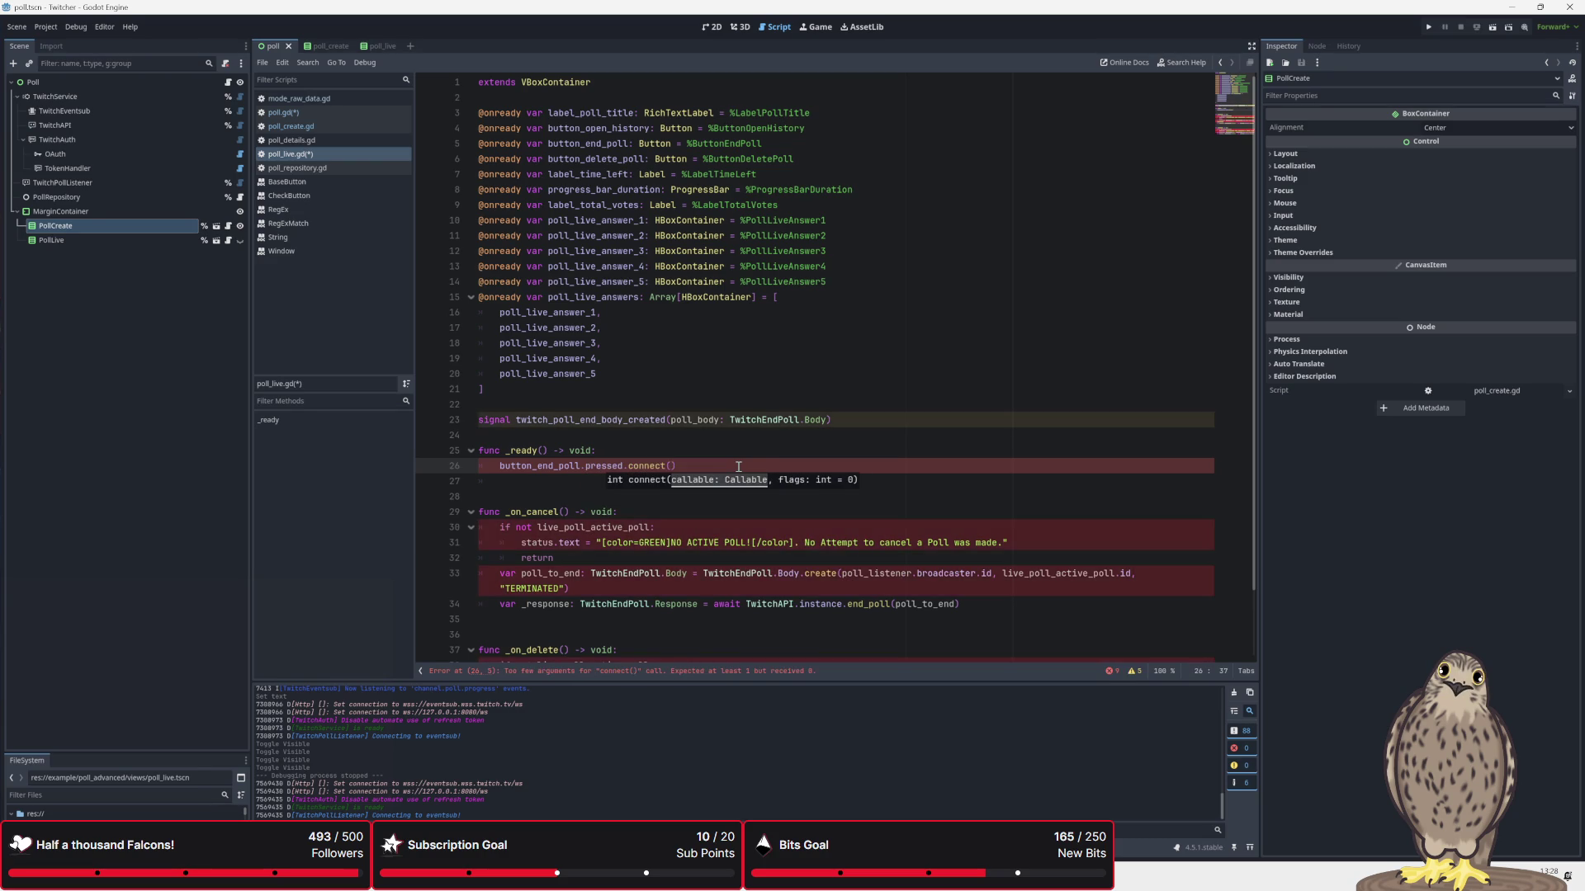
{"action": "type", "text": "_on_button_end_popl"}
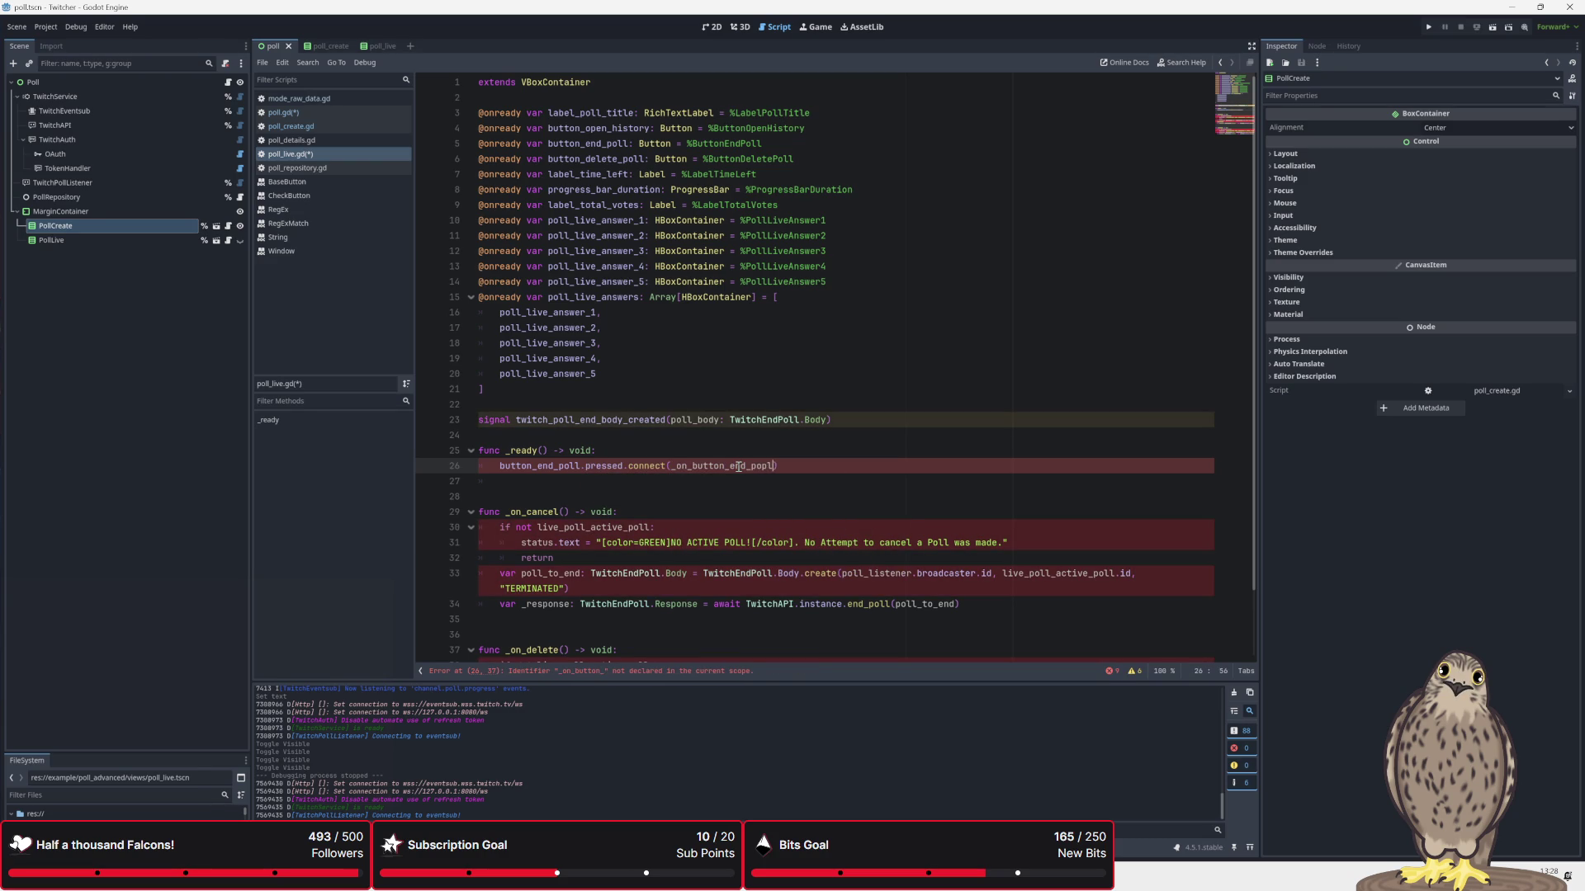
{"action": "key", "text": "BackSpace"}
{"action": "key", "text": "BackSpace"}
{"action": "type", "text": "sed"}
Add button_delete_poll.pressed.connect(_on_button_delete_poll_pressed) on the next line of _ready
{"action": "key", "text": "Return"}
{"action": "type", "text": "button_end_poll_pressed"}
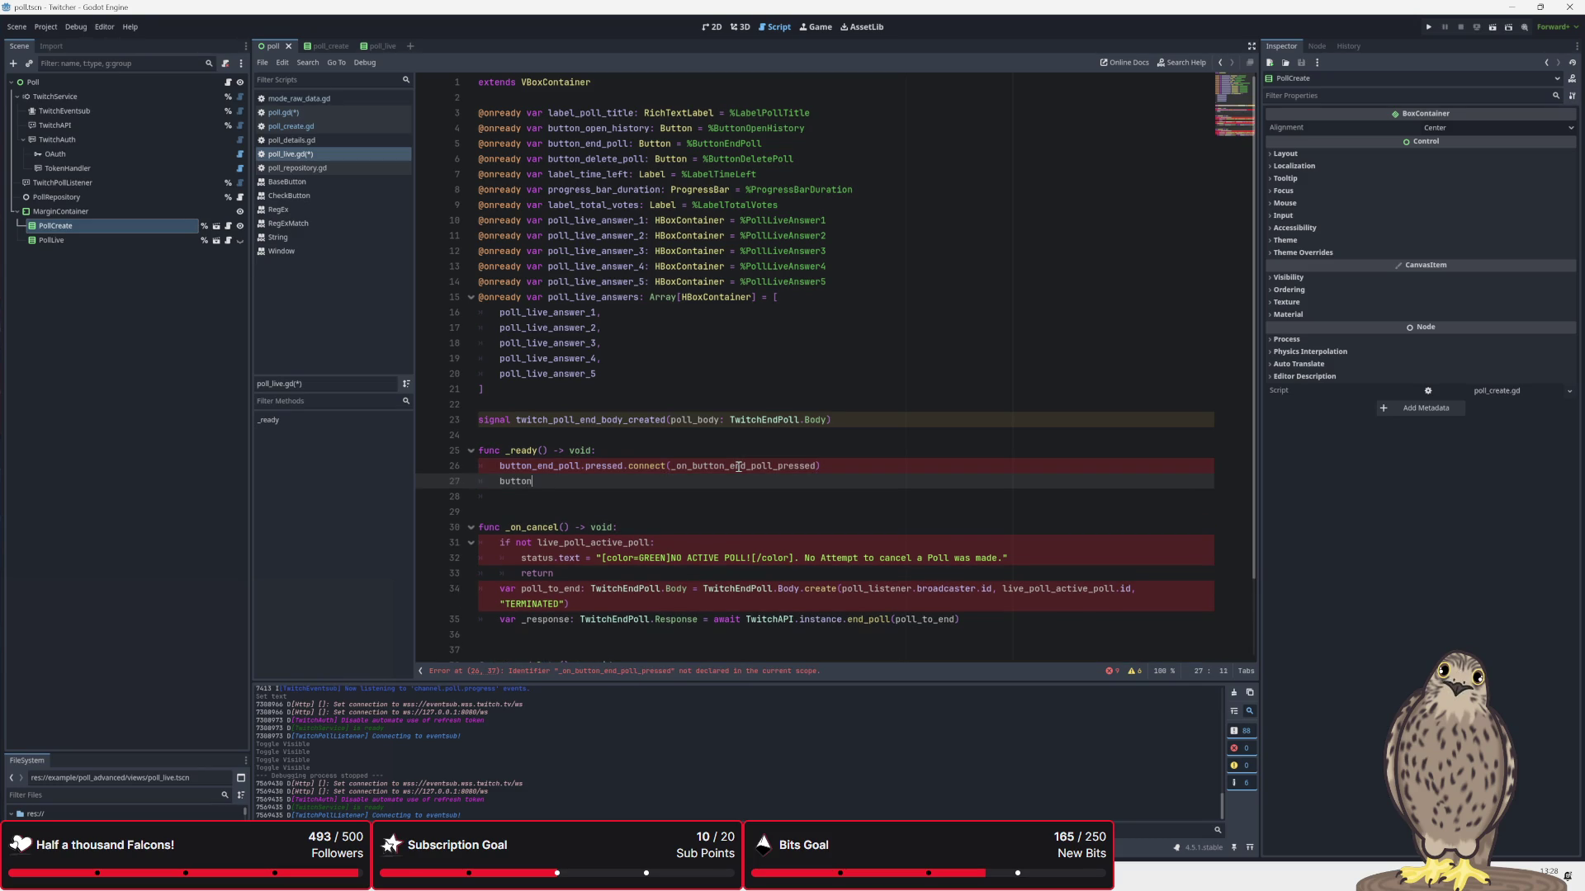
{"action": "key", "text": "BackSpace"}
{"action": "type", "text": "delete_p"}
{"action": "key", "text": "Return"}
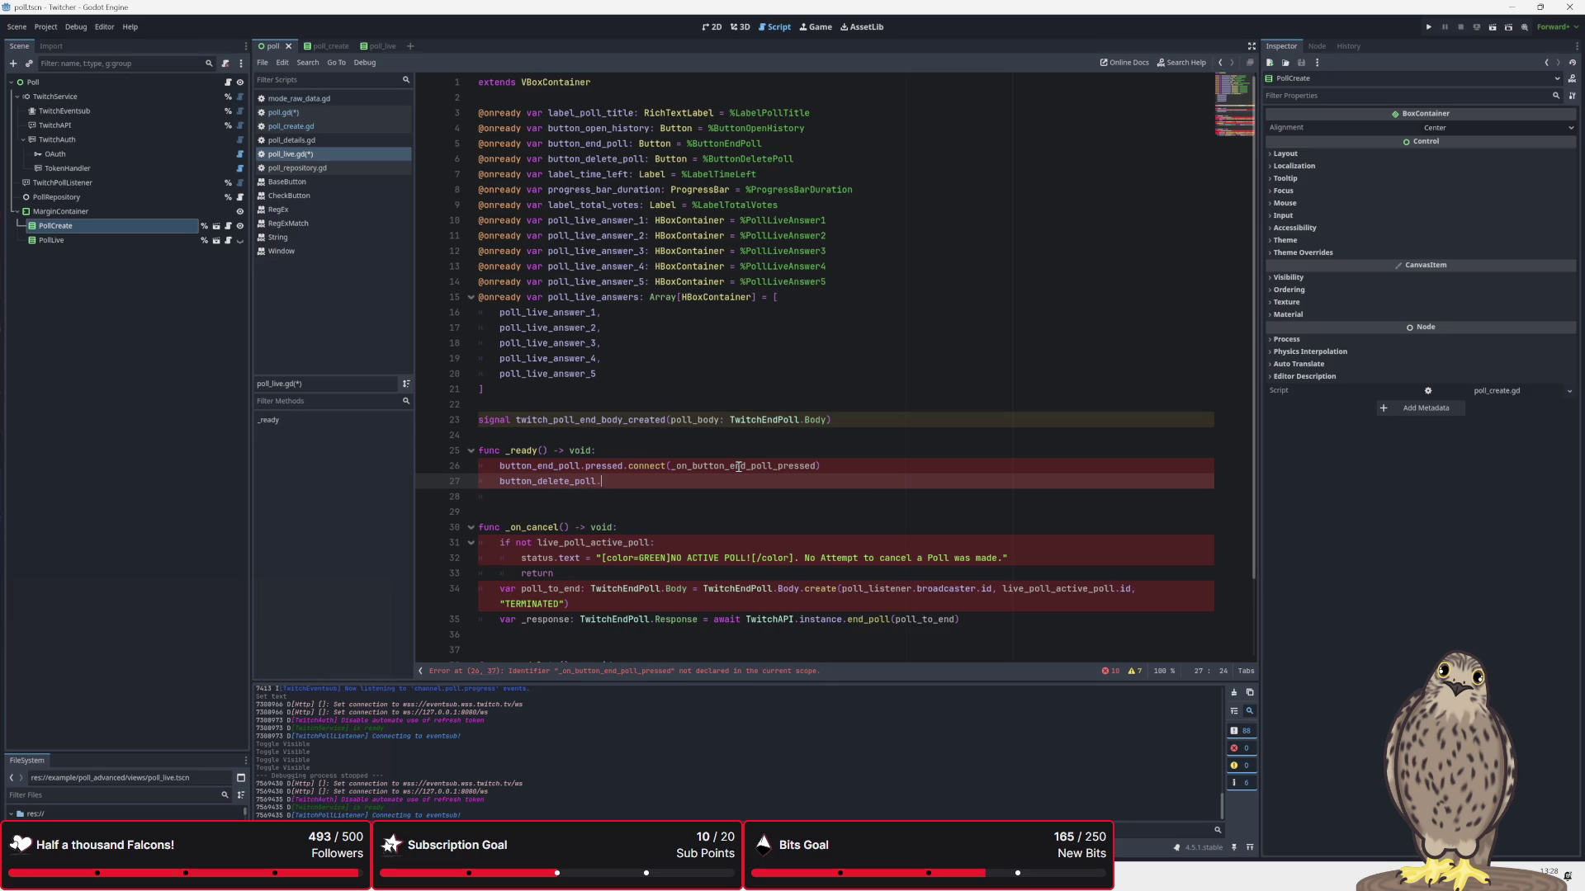
{"action": "type", "text": ".pressed.conn"}
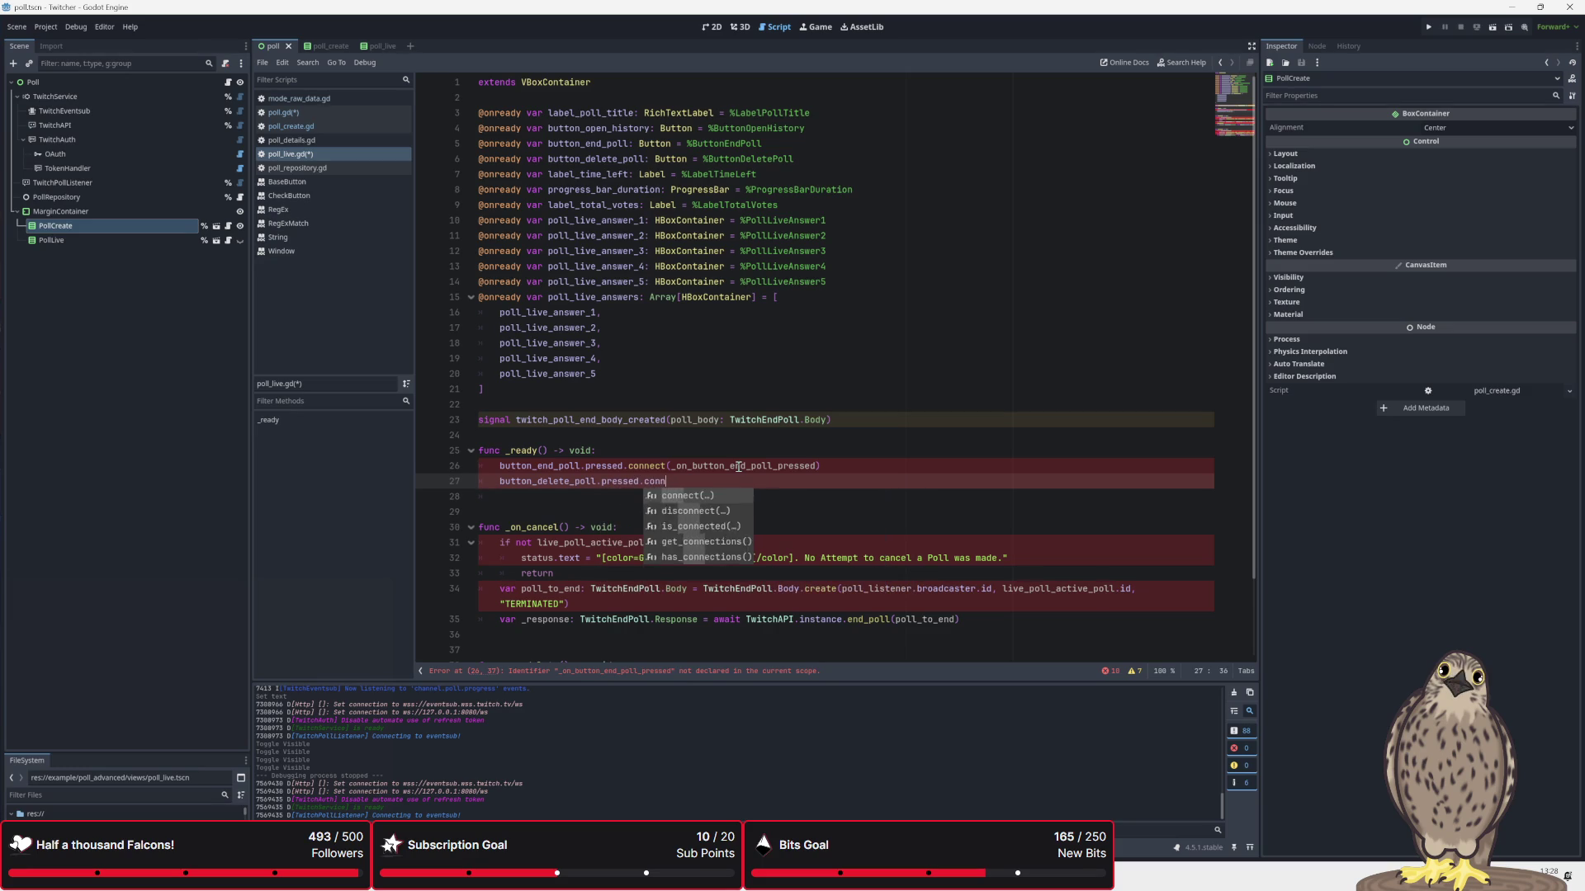
{"action": "key", "text": "Return"}
{"action": "type", "text": "on_bt"}
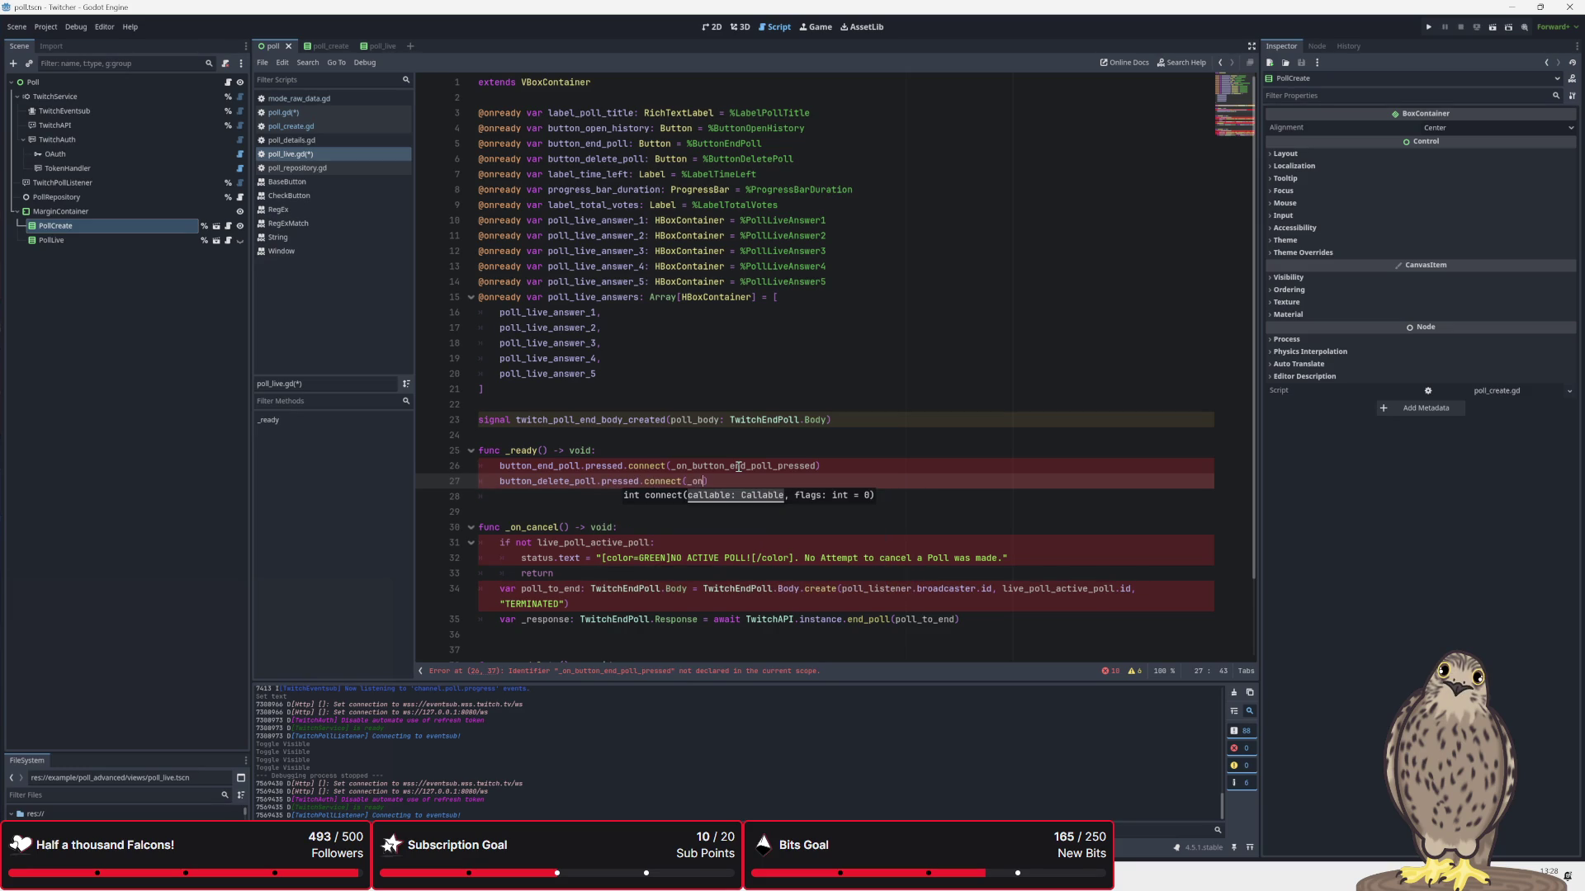
{"action": "key", "text": "BackSpace"}
{"action": "key", "text": "BackSpace"}
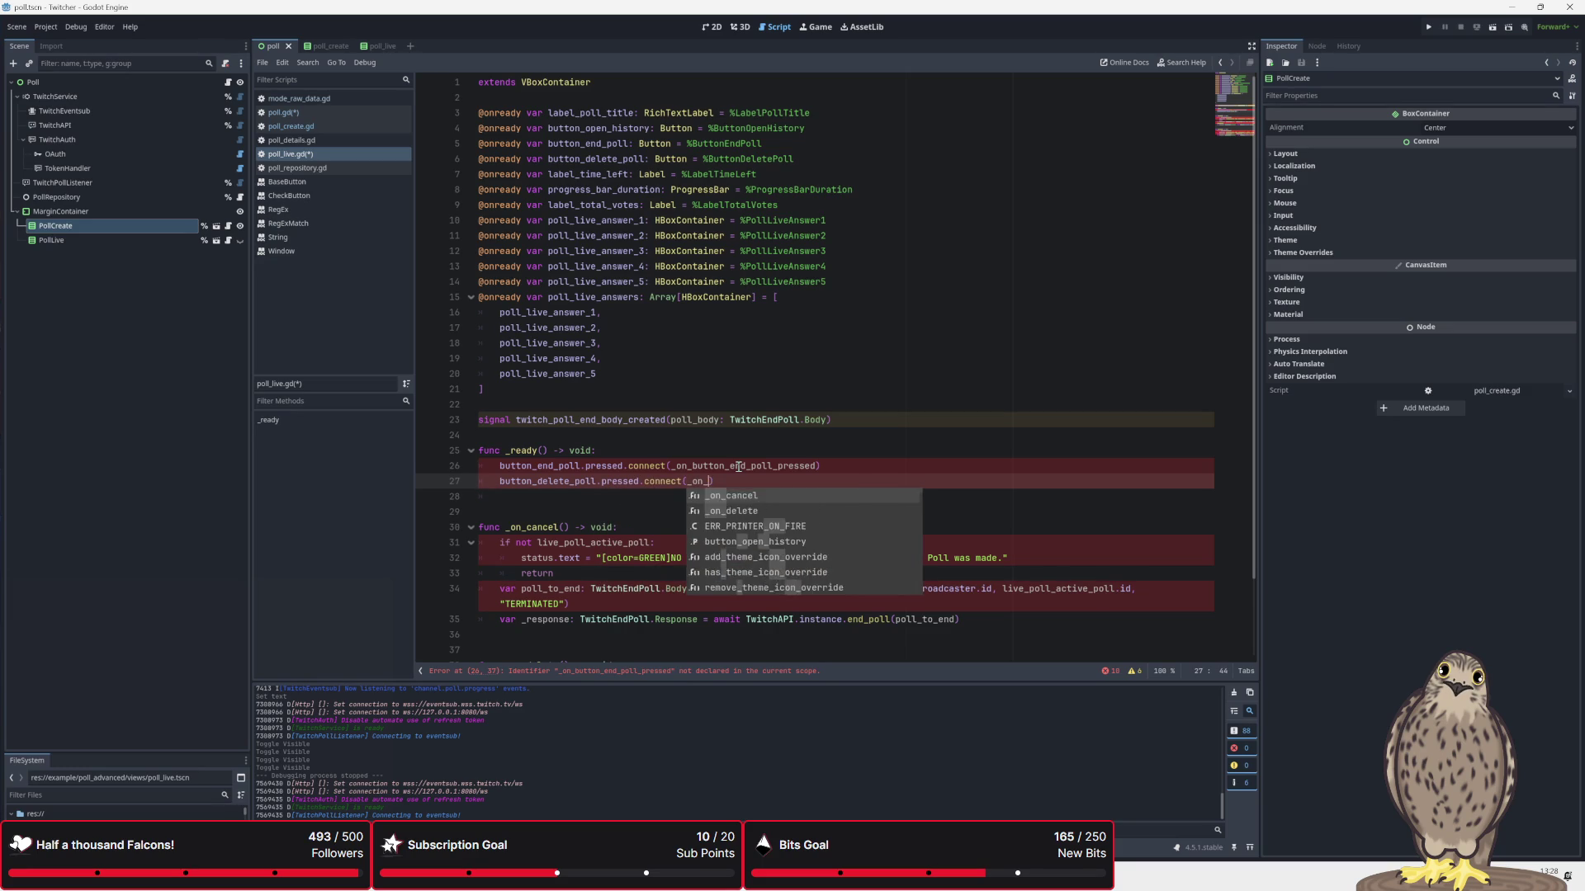
{"action": "type", "text": "ut"}
{"action": "key", "text": "BackSpace"}
{"action": "key", "text": "BackSpace"}
{"action": "type", "text": "button"}
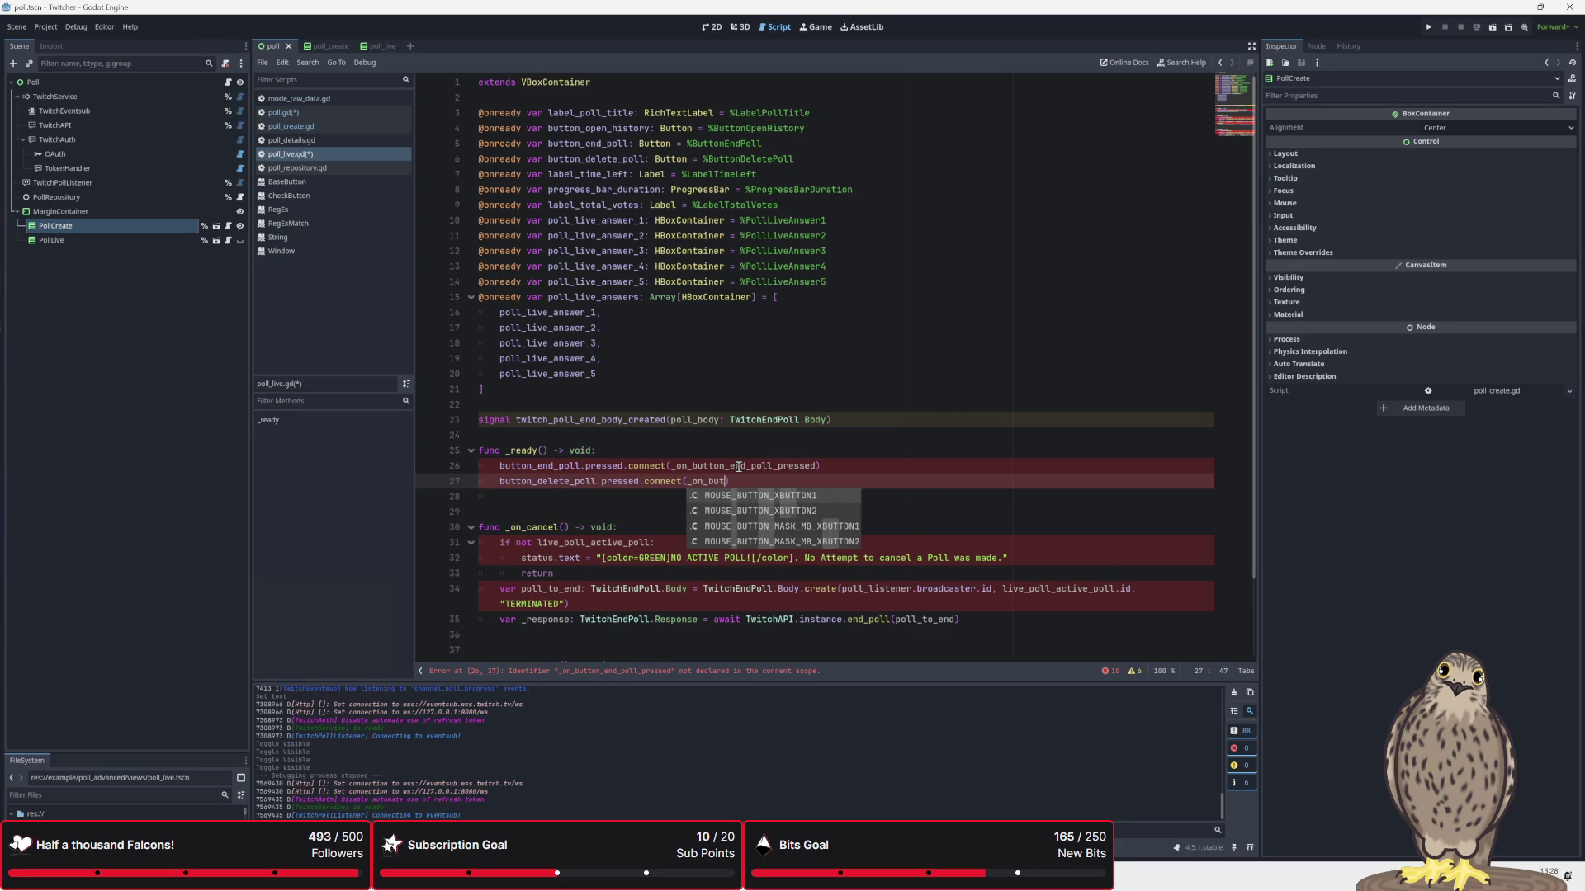
{"action": "type", "text": "_"}
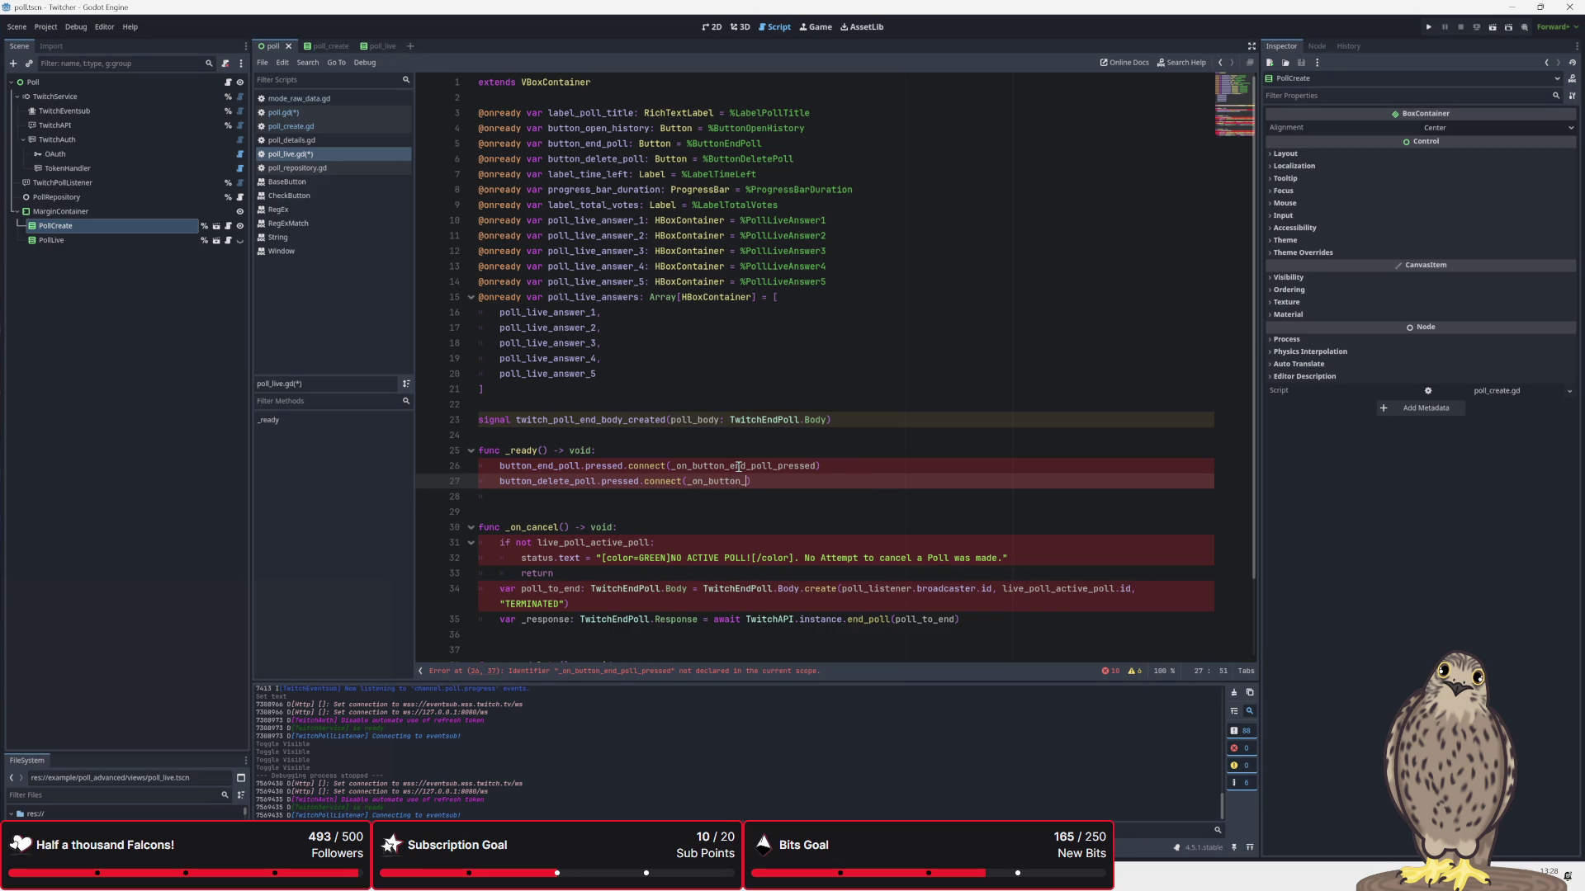
{"action": "type", "text": "delete_p"}
{"action": "type", "text": "oll"}
{"action": "type", "text": "_poresse"}
{"action": "key", "text": "Left"}
{"action": "key", "text": "BackSpace"}
{"action": "type", "text": "d"}
{"action": "key", "text": "Down"}
{"action": "left_click", "coordinate": [716, 560]}
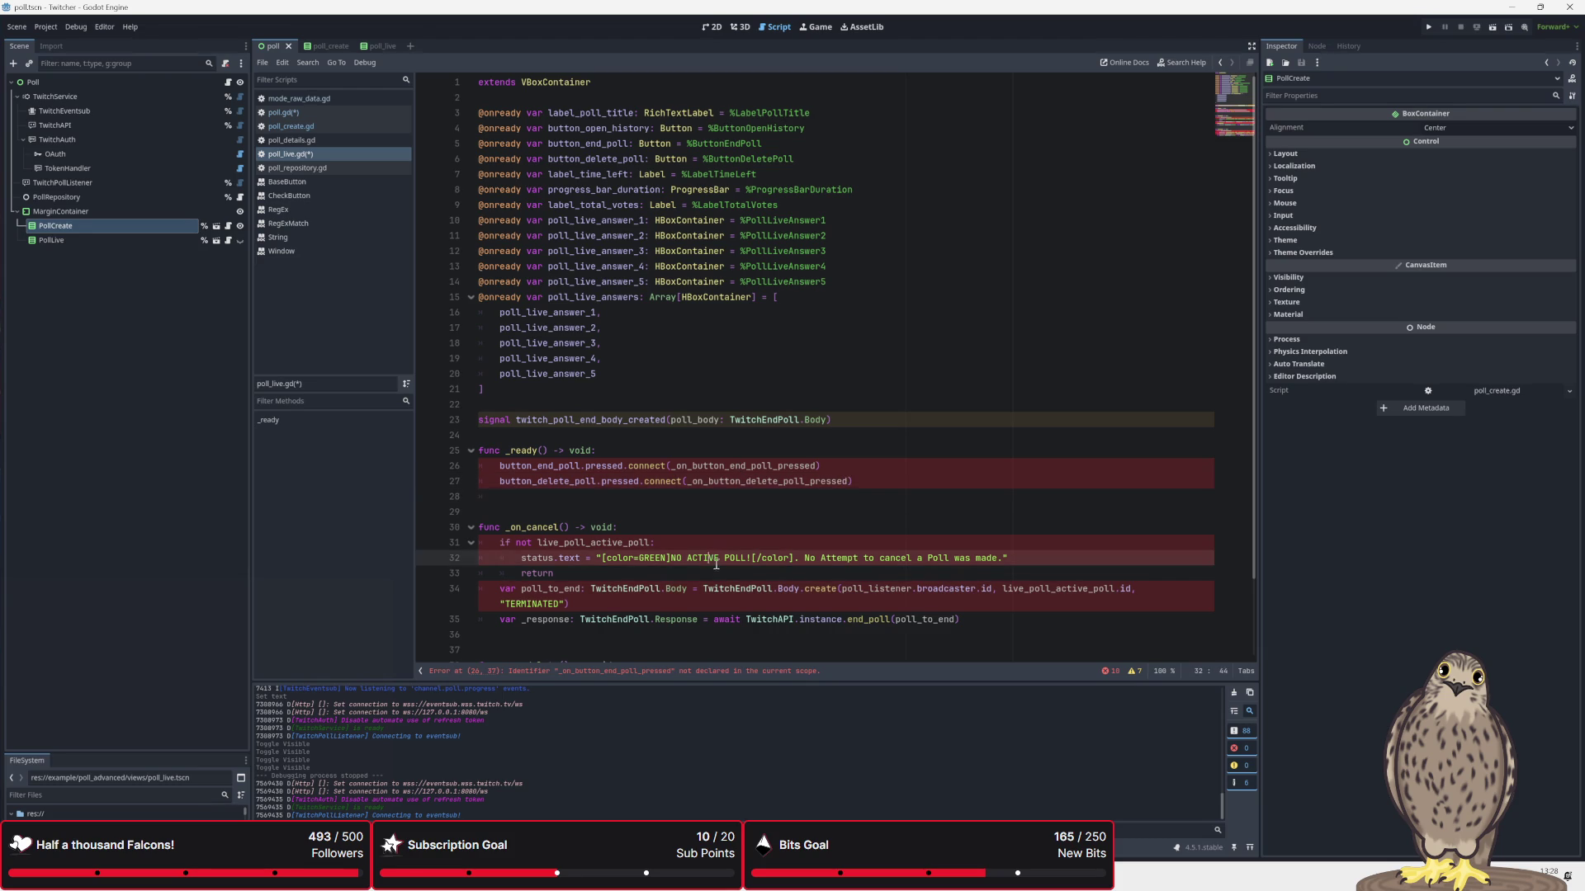
{"action": "left_click", "coordinate": [684, 516]}
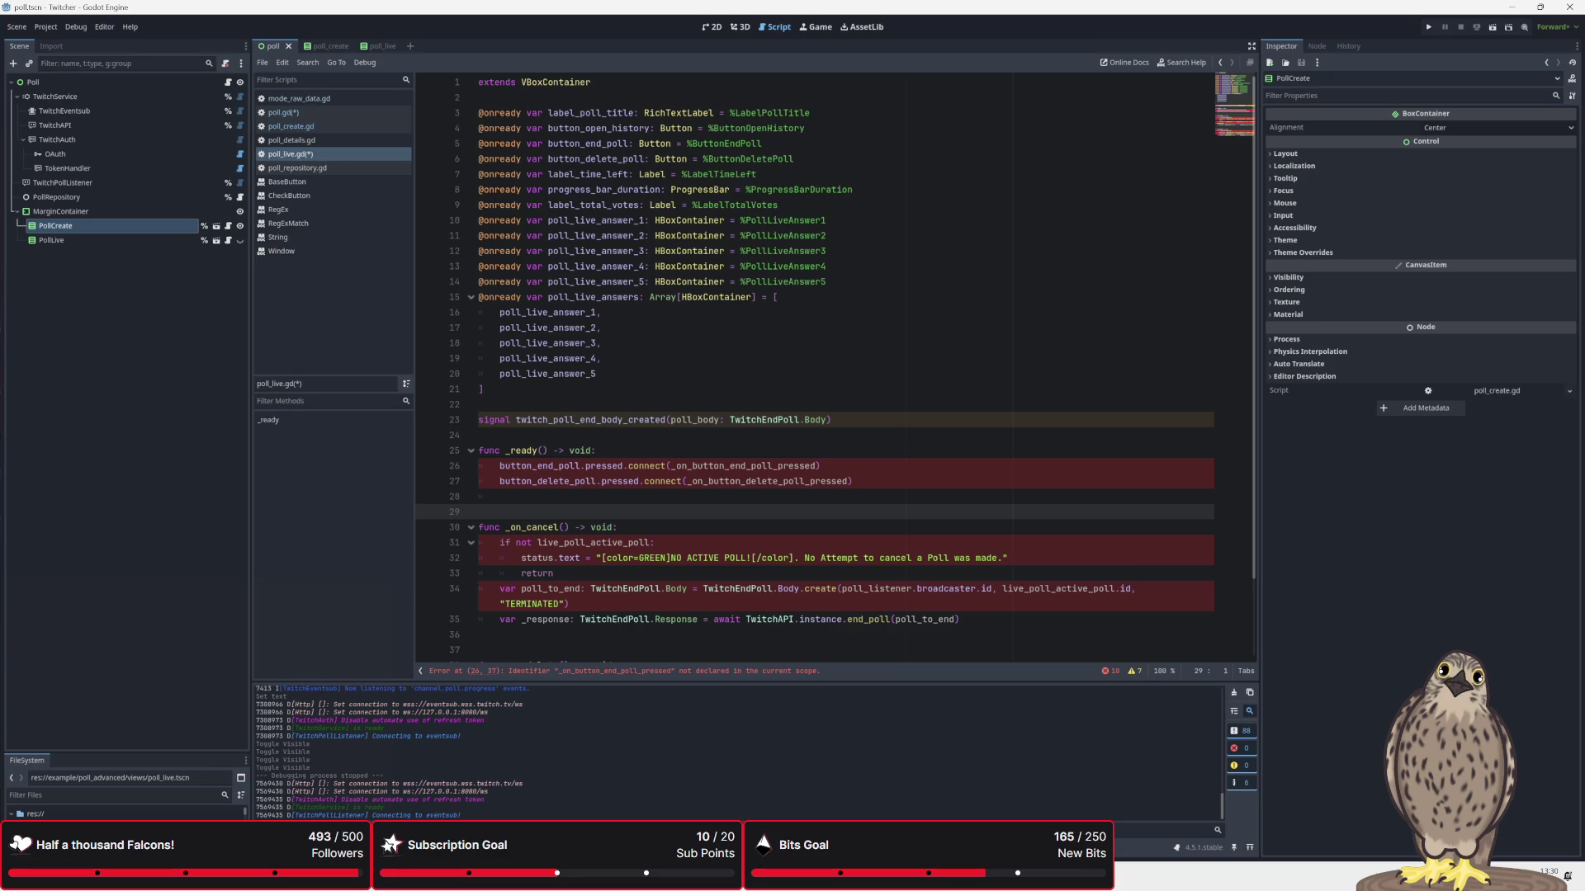
Delete the if-not active-poll guard lines from _on_button_end_poll_pressed
{"action": "key", "text": "Up"}
{"action": "key", "text": "Up"}
{"action": "key", "text": "Up"}
{"action": "key", "text": "Down"}
{"action": "key", "text": "Down"}
{"action": "key", "text": "Down"}
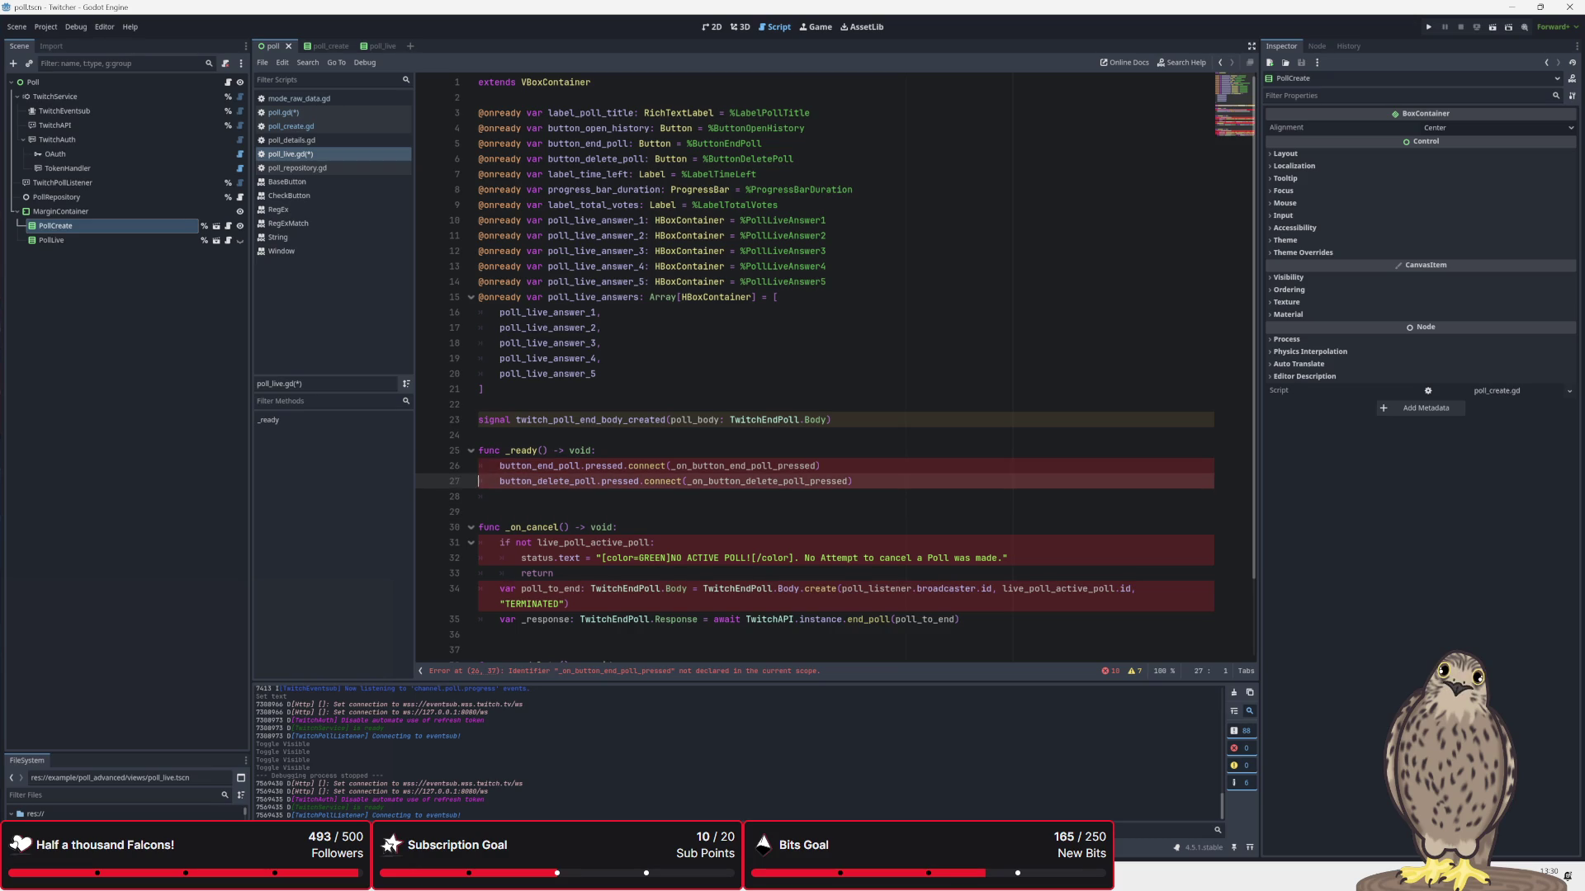
{"action": "left_click", "coordinate": [500, 497]}
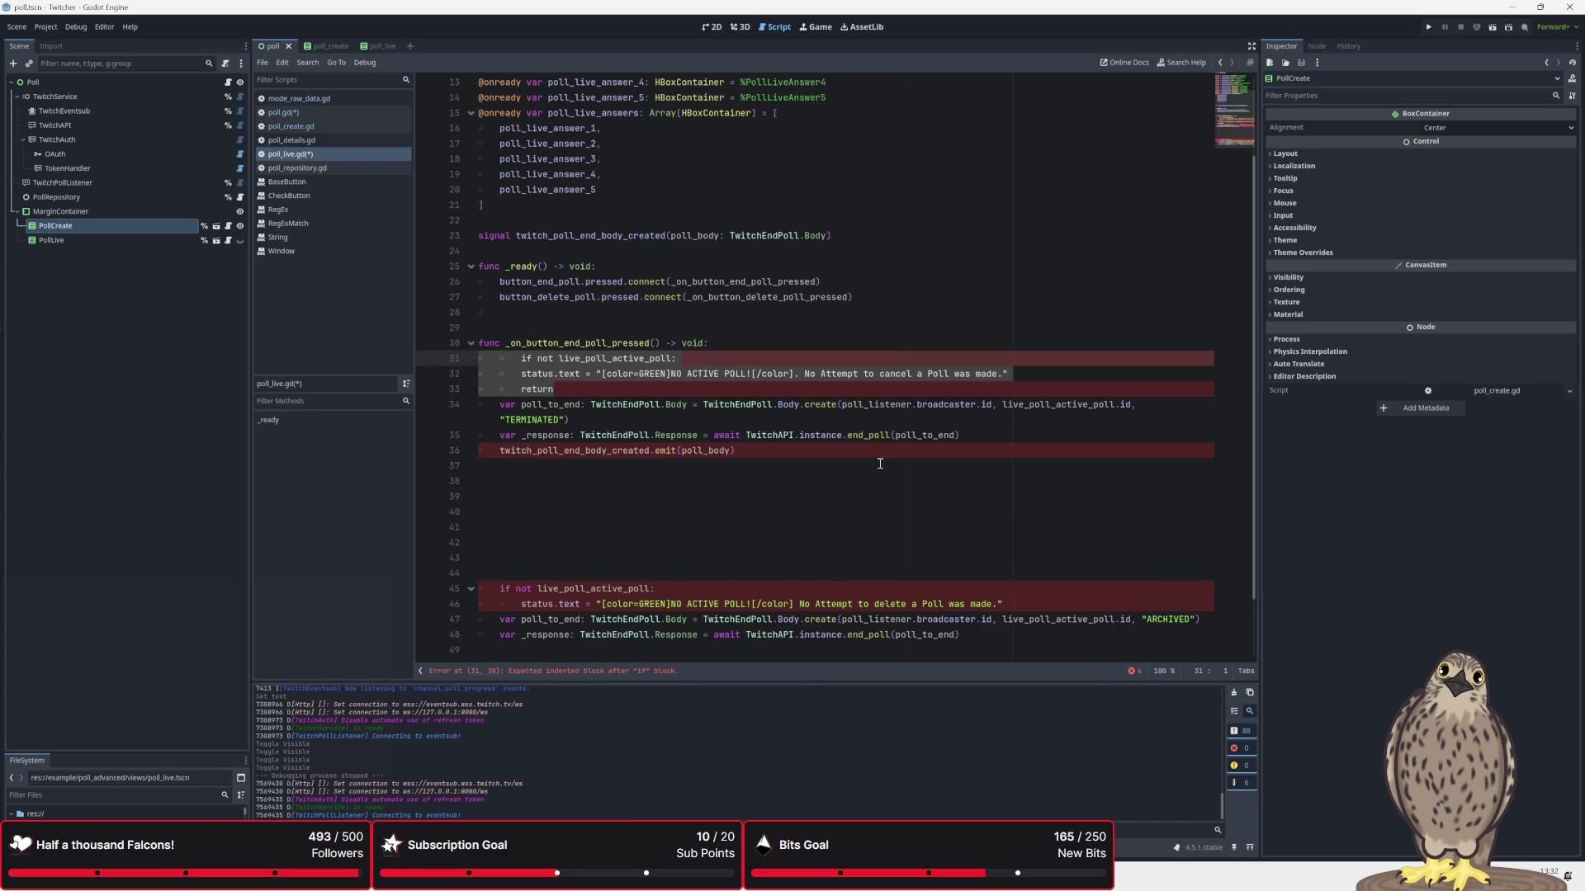
{"action": "key", "text": "Delete"}
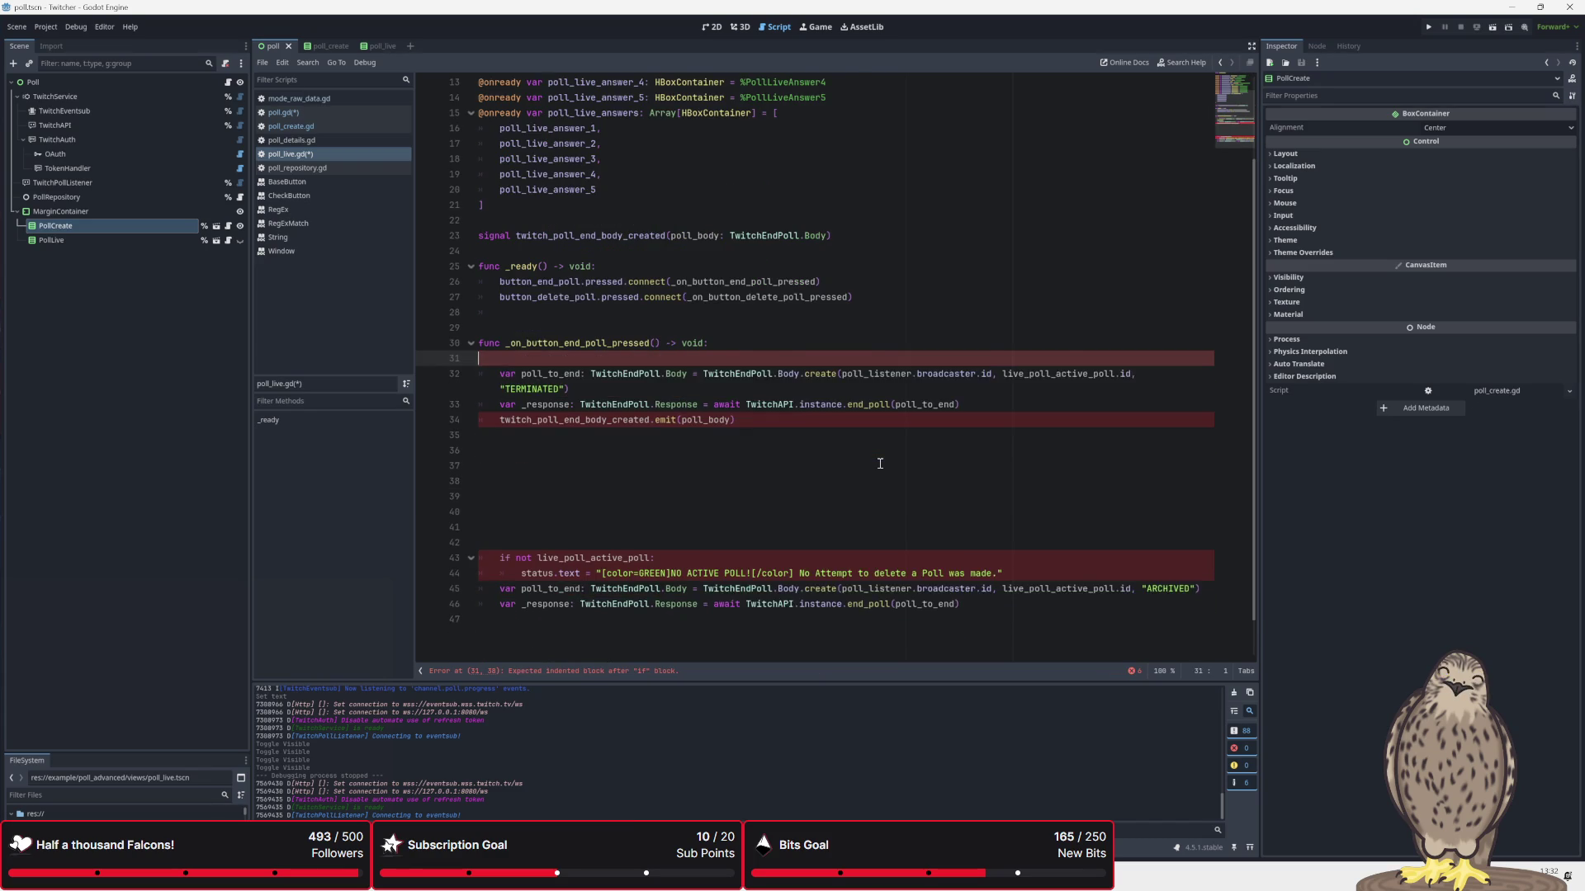
Remove the blank lines so the delete-poll code sits directly under the end-poll handler
{"action": "left_click_drag", "start_coordinate": [961, 589], "coordinate": [478, 542]}
{"action": "key", "text": "ctrl+x"}
{"action": "left_click", "coordinate": [581, 435]}
{"action": "key", "text": "ctrl+v"}
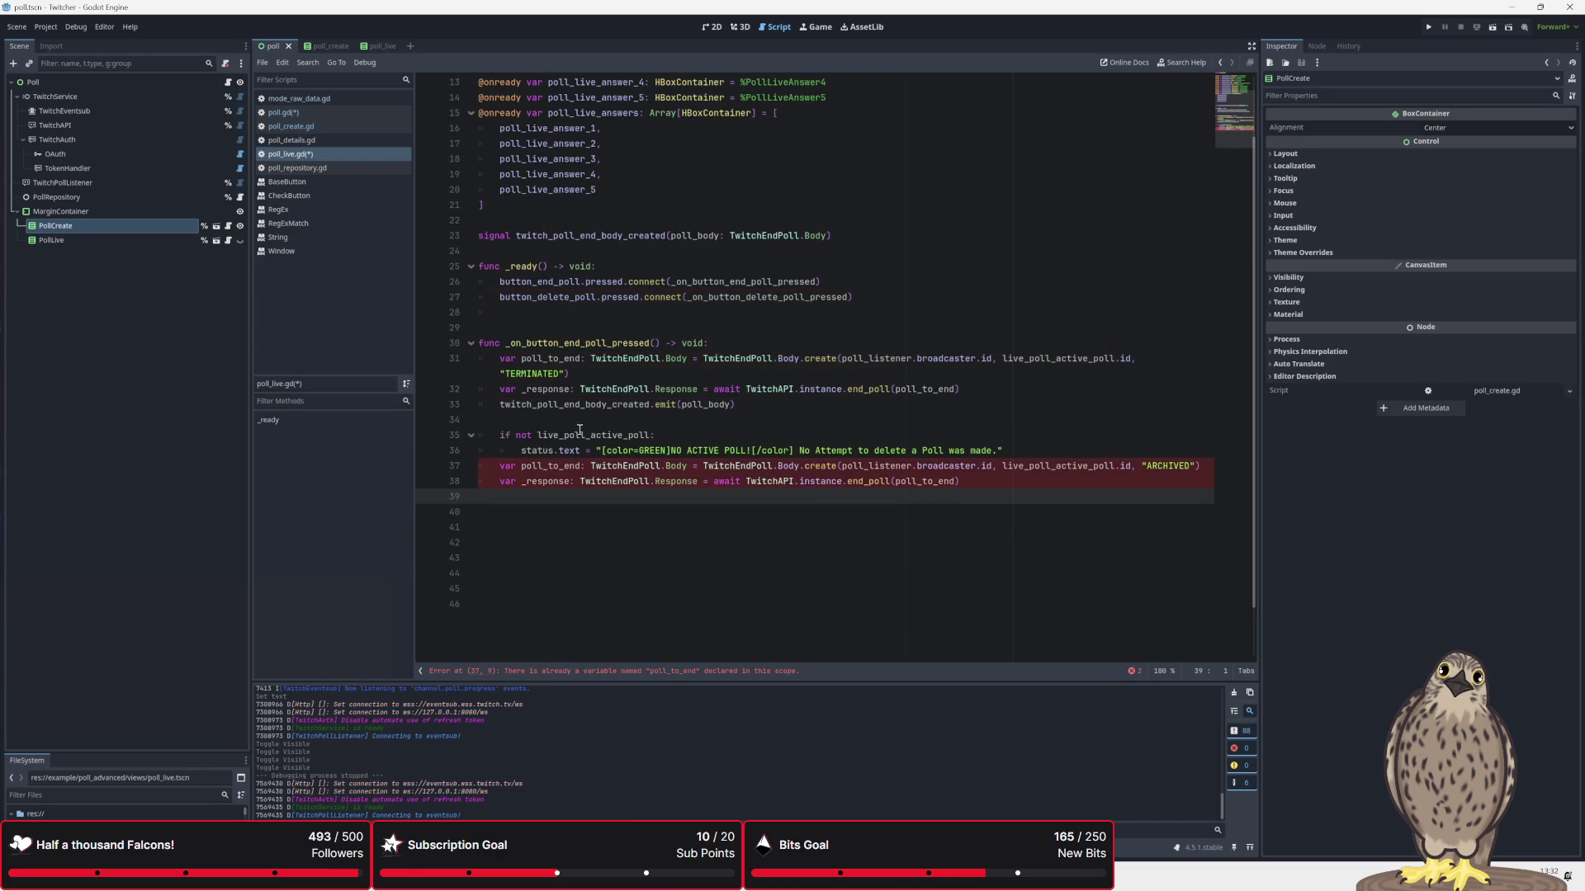
{"action": "left_click", "coordinate": [582, 429]}
Begin a new handler declaration, 'func _on_butt', on a fresh line after line 34
{"action": "left_click", "coordinate": [596, 422]}
{"action": "key", "text": "Return"}
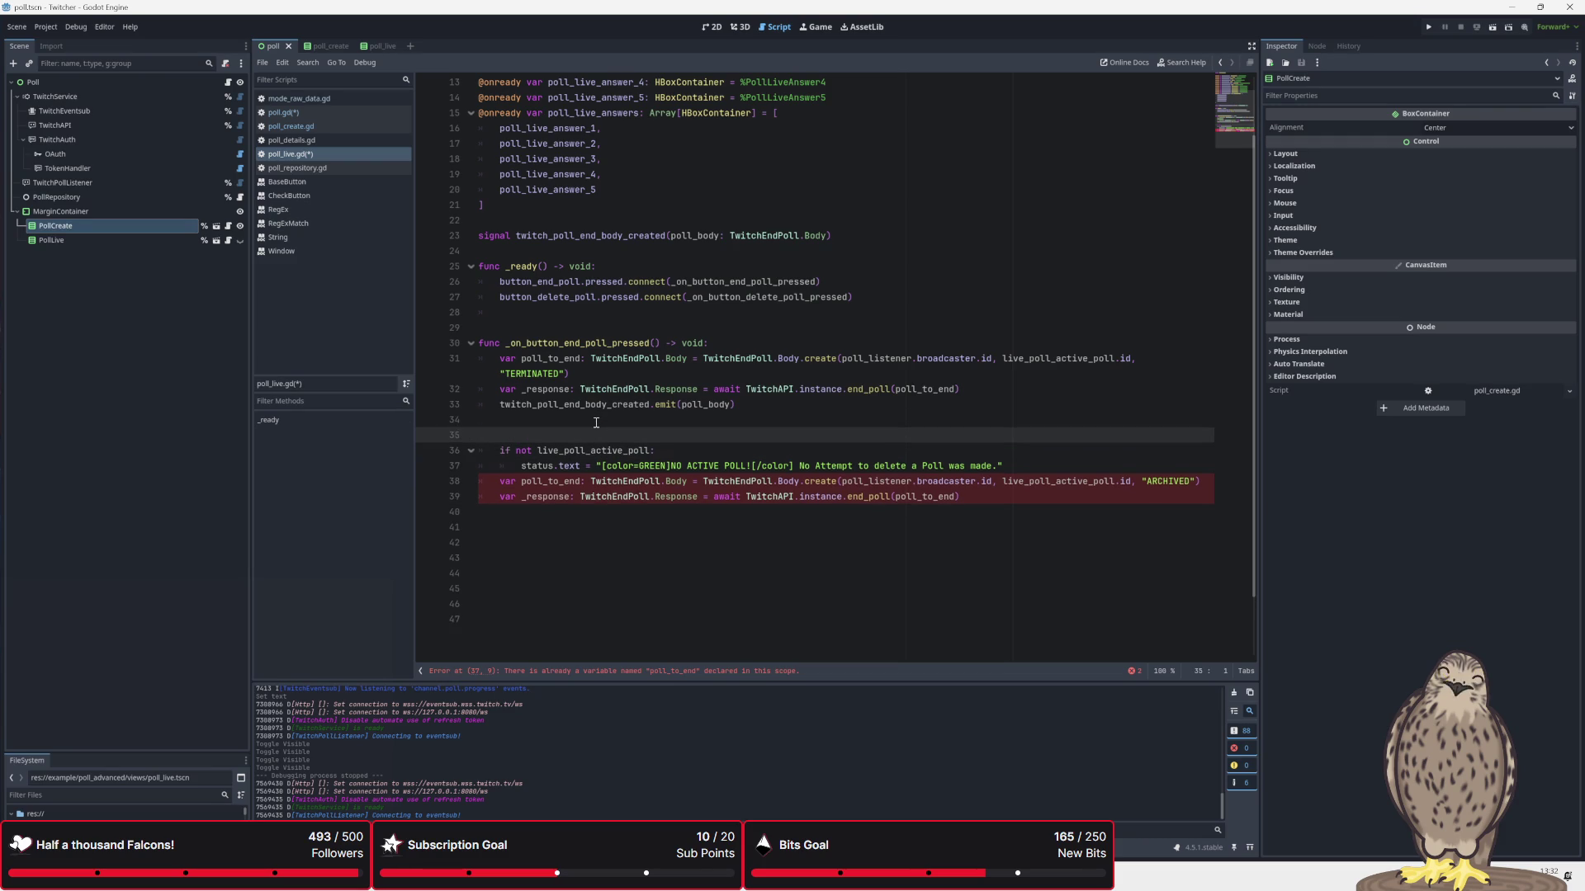
{"action": "type", "text": "func "}
{"action": "type", "text": "_on_butt"}
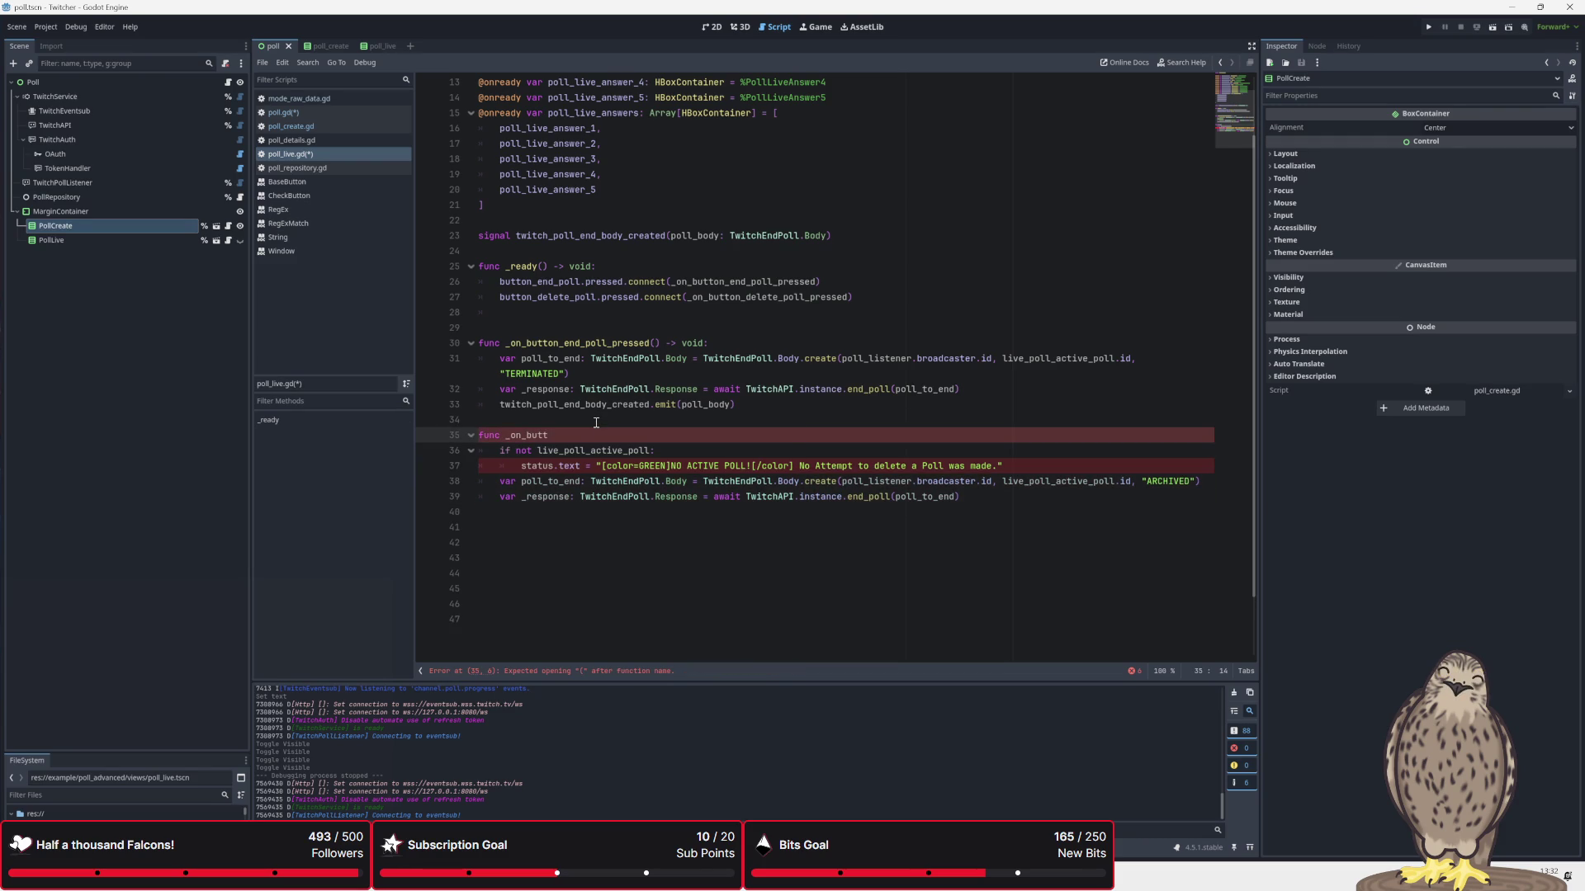
{"action": "key", "text": "BackSpace"}
{"action": "key", "text": "BackSpace"}
{"action": "key", "text": "BackSpace"}
Complete the declaration as _on_button_delete_poll_pressed() -> void and write its ARCHIVED end-poll request body
{"action": "type", "text": "button"}
{"action": "type", "text": "_delete_poll_pressed() -> void:"}
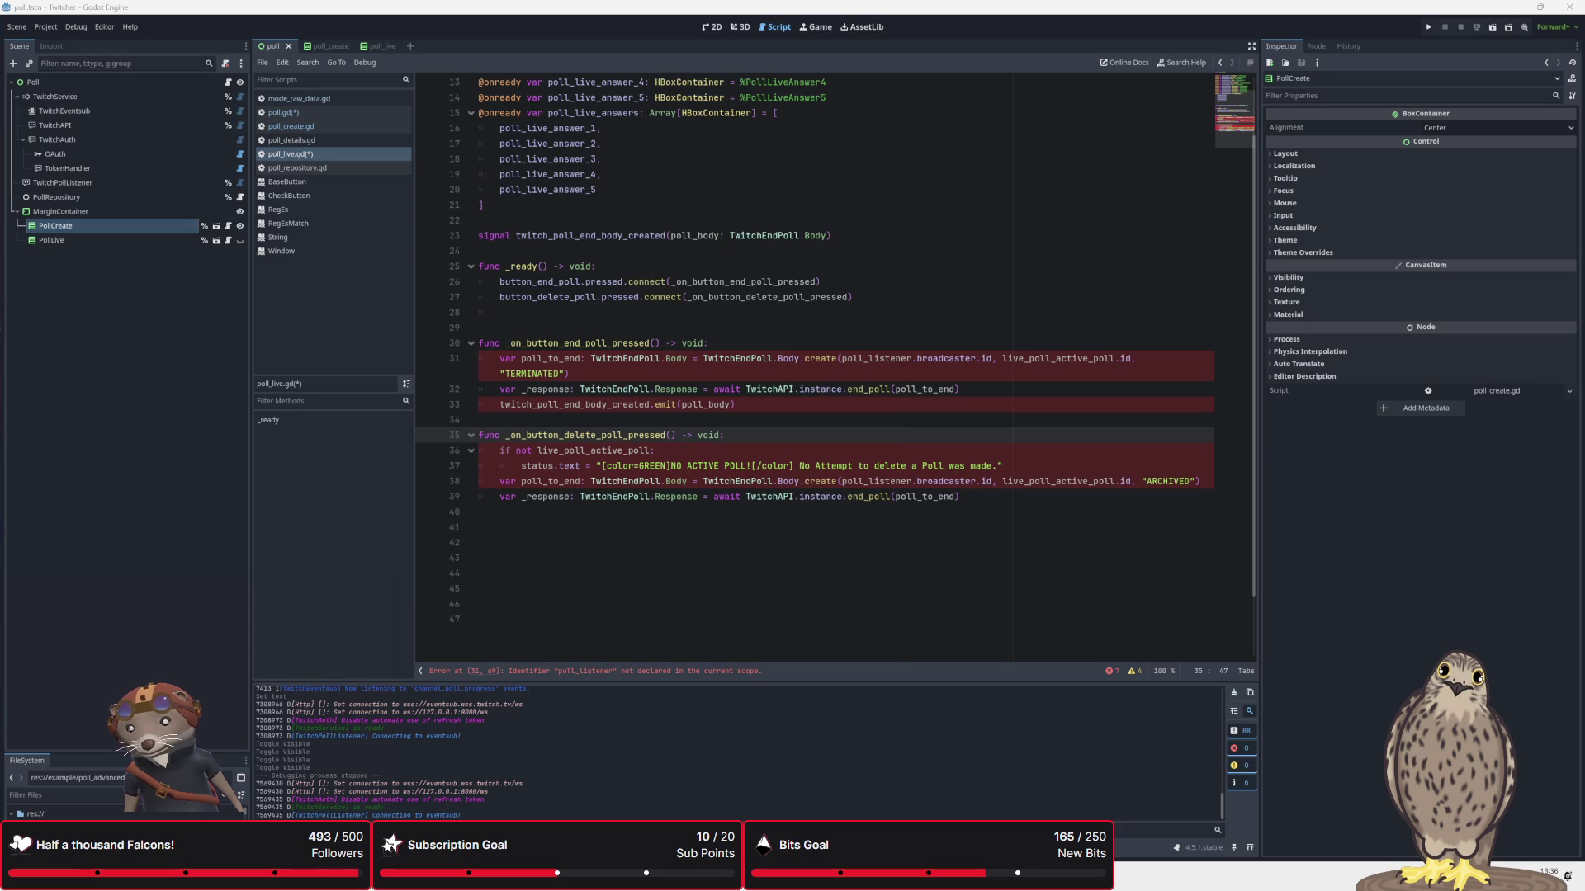
{"action": "left_click", "coordinate": [548, 573]}
{"action": "left_click", "coordinate": [548, 542]}
{"action": "scroll", "coordinate": [595, 520], "scroll_direction": "up", "scroll_amount": 4}
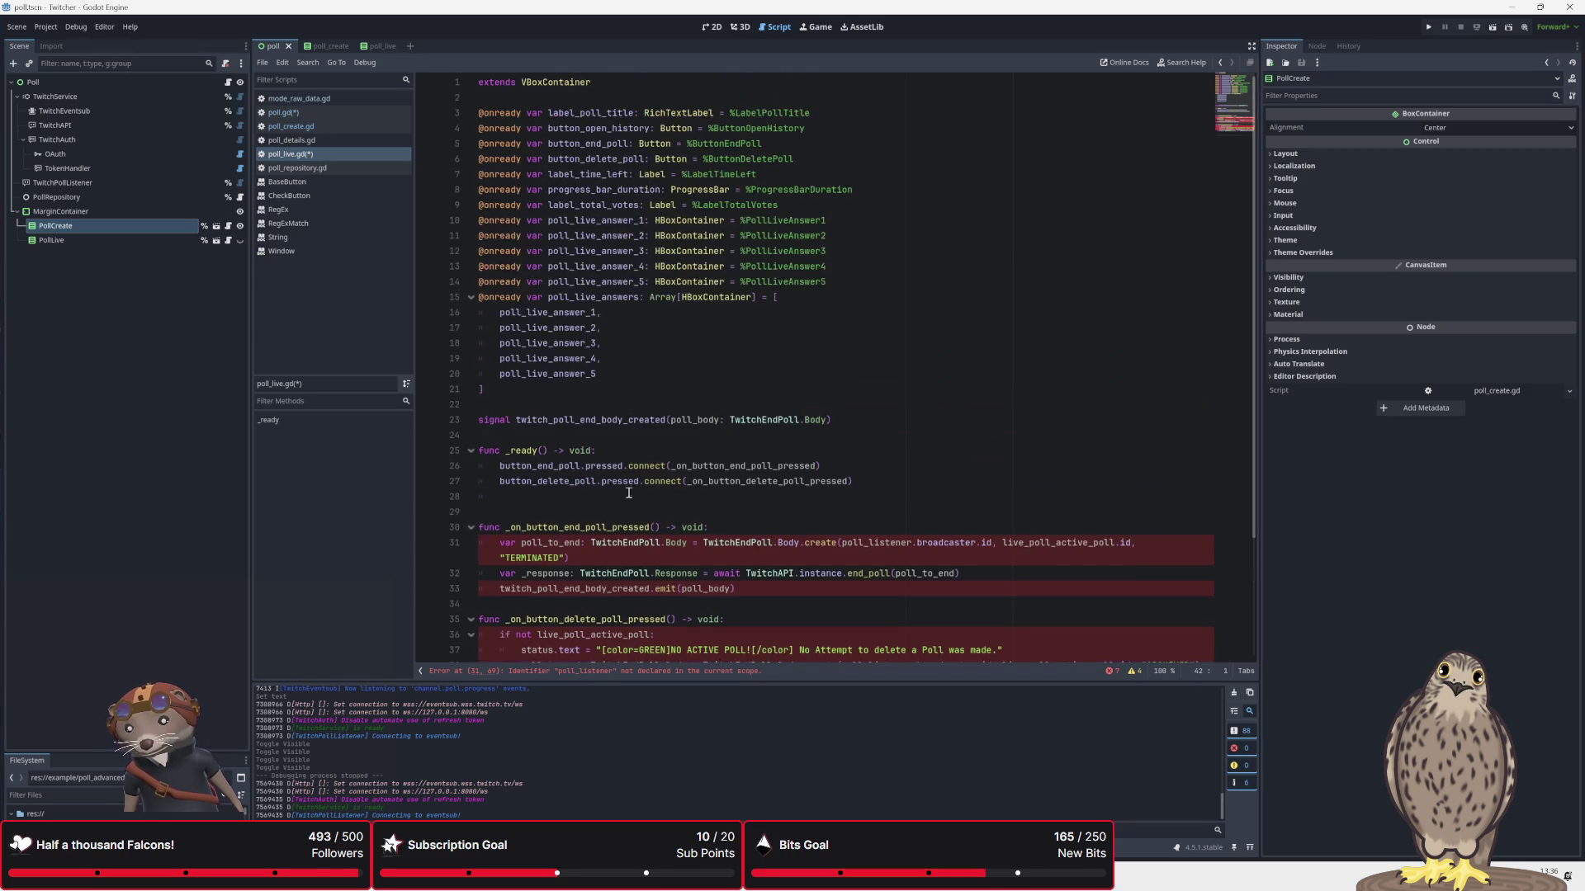
{"action": "left_click", "coordinate": [611, 530]}
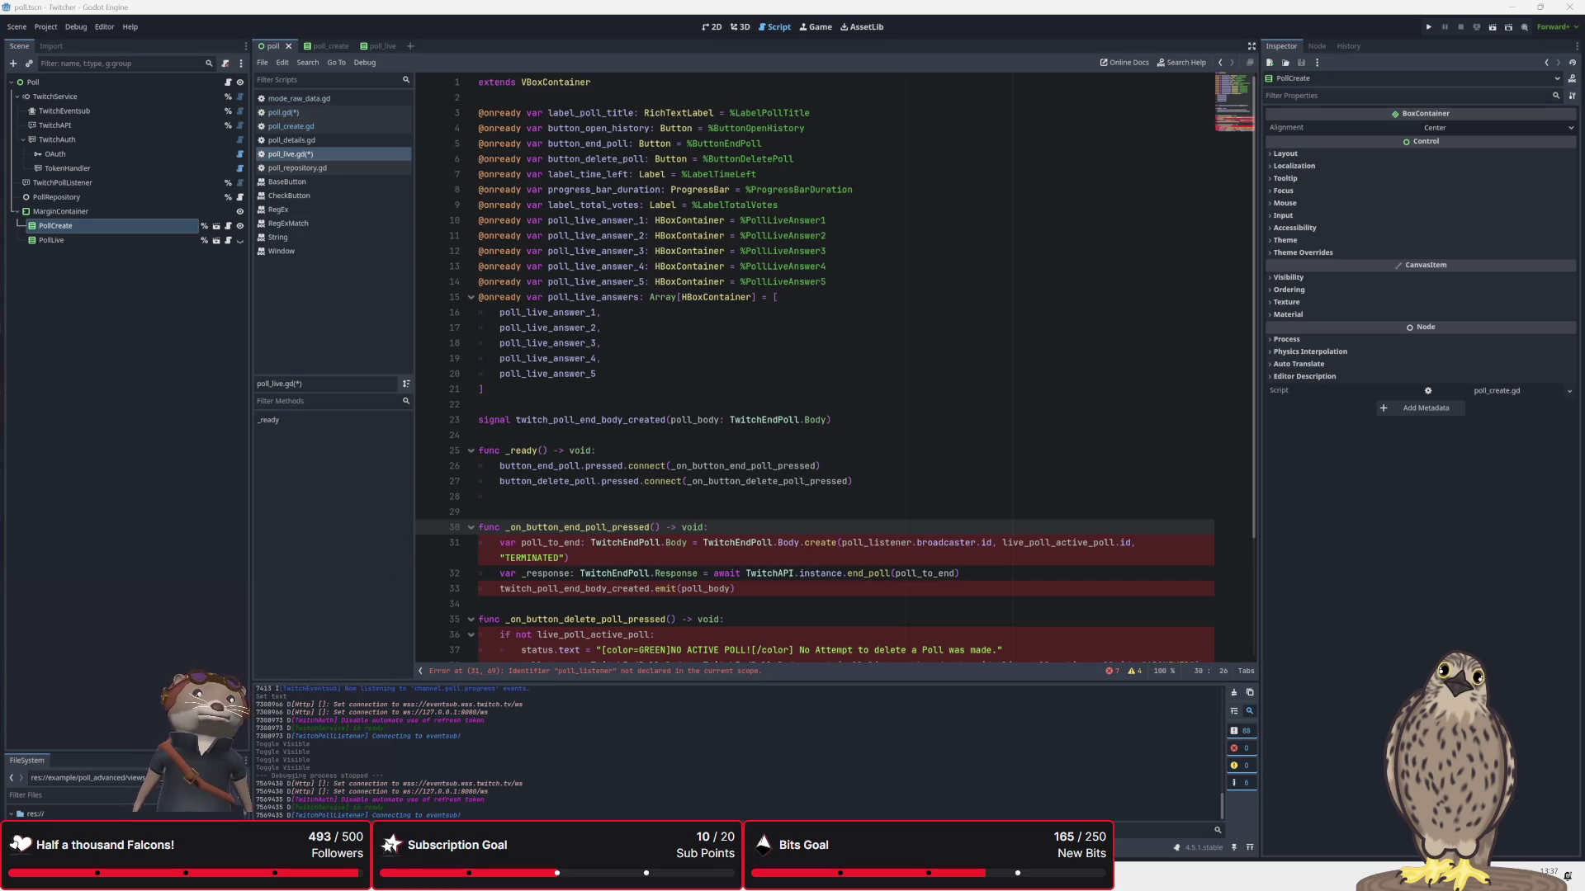
{"action": "left_click", "coordinate": [643, 544]}
{"action": "scroll", "coordinate": [642, 548], "scroll_direction": "down", "scroll_amount": 3}
{"action": "left_click", "coordinate": [604, 374]}
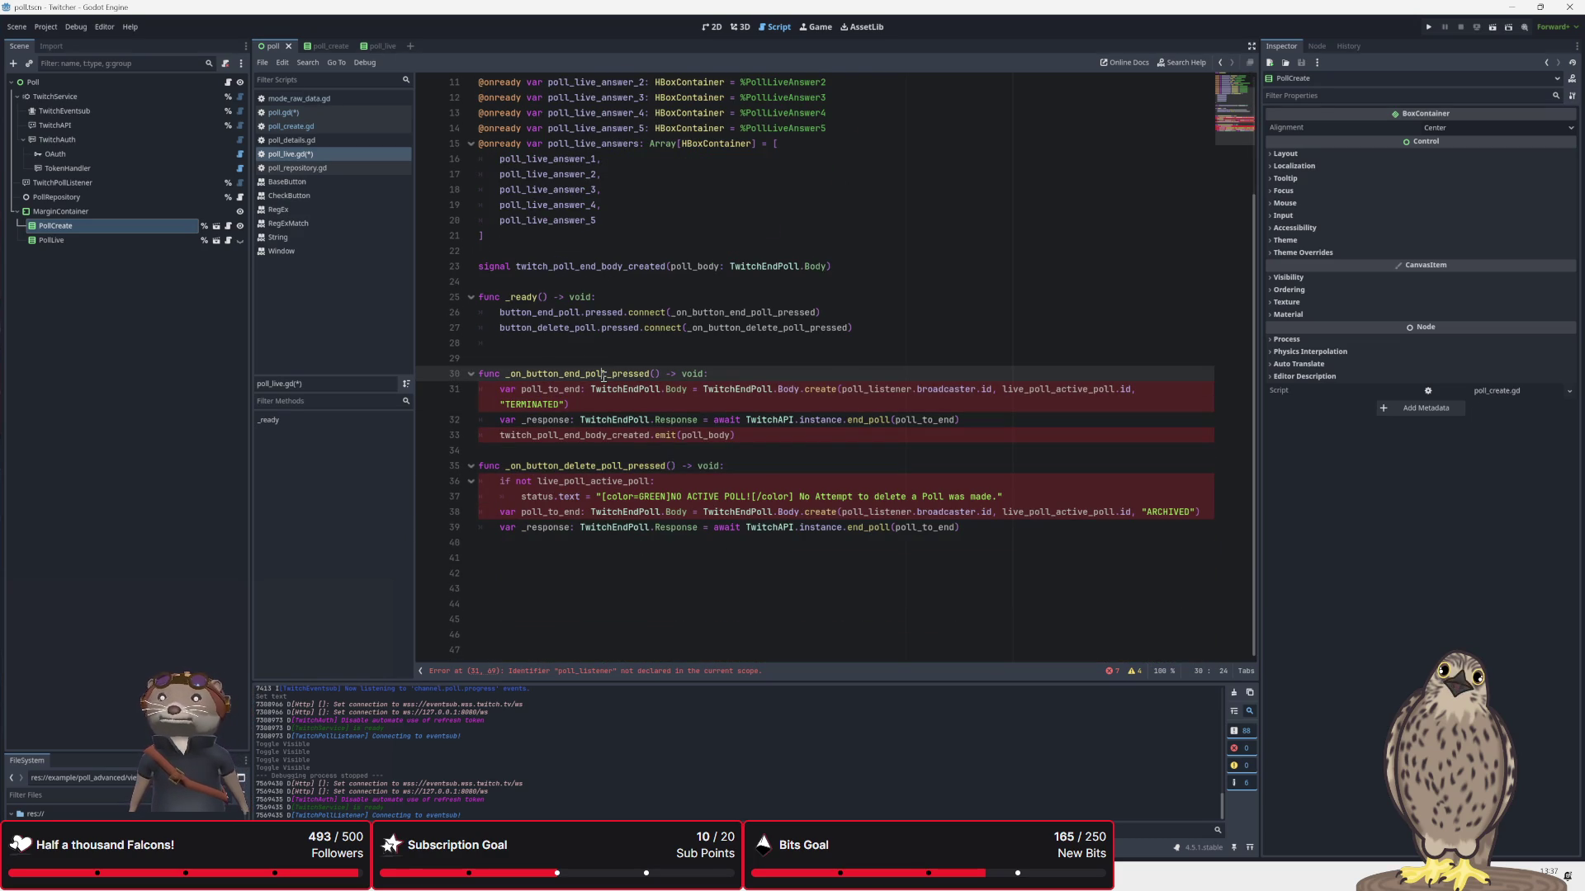
{"action": "left_click", "coordinate": [631, 404]}
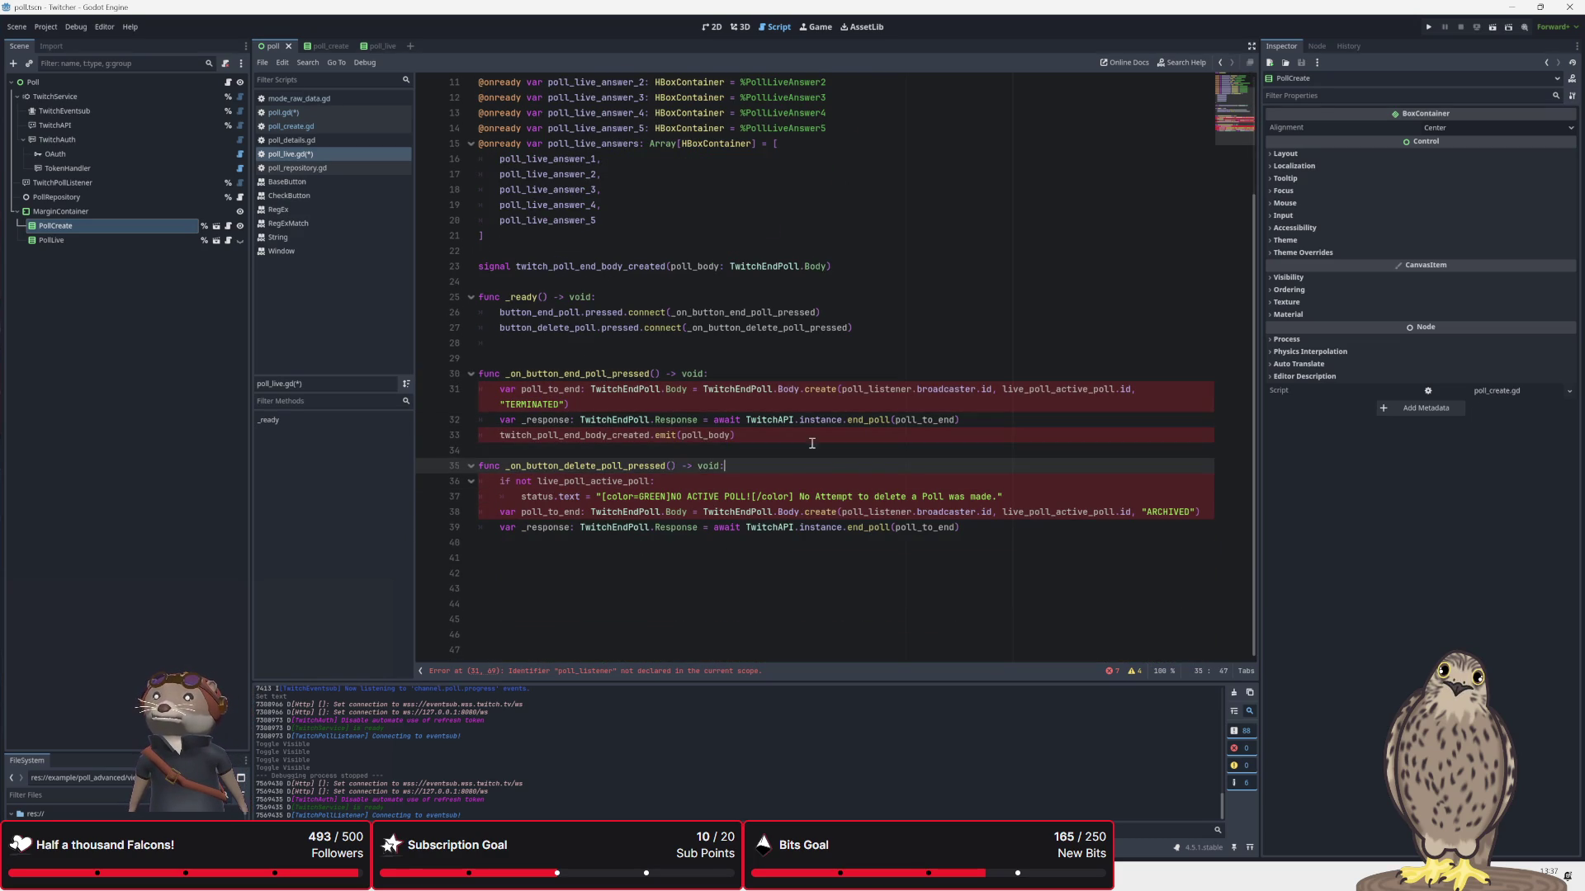
{"action": "scroll", "coordinate": [754, 429], "scroll_direction": "up", "scroll_amount": 1}
{"action": "scroll", "coordinate": [754, 430], "scroll_direction": "down", "scroll_amount": 1}
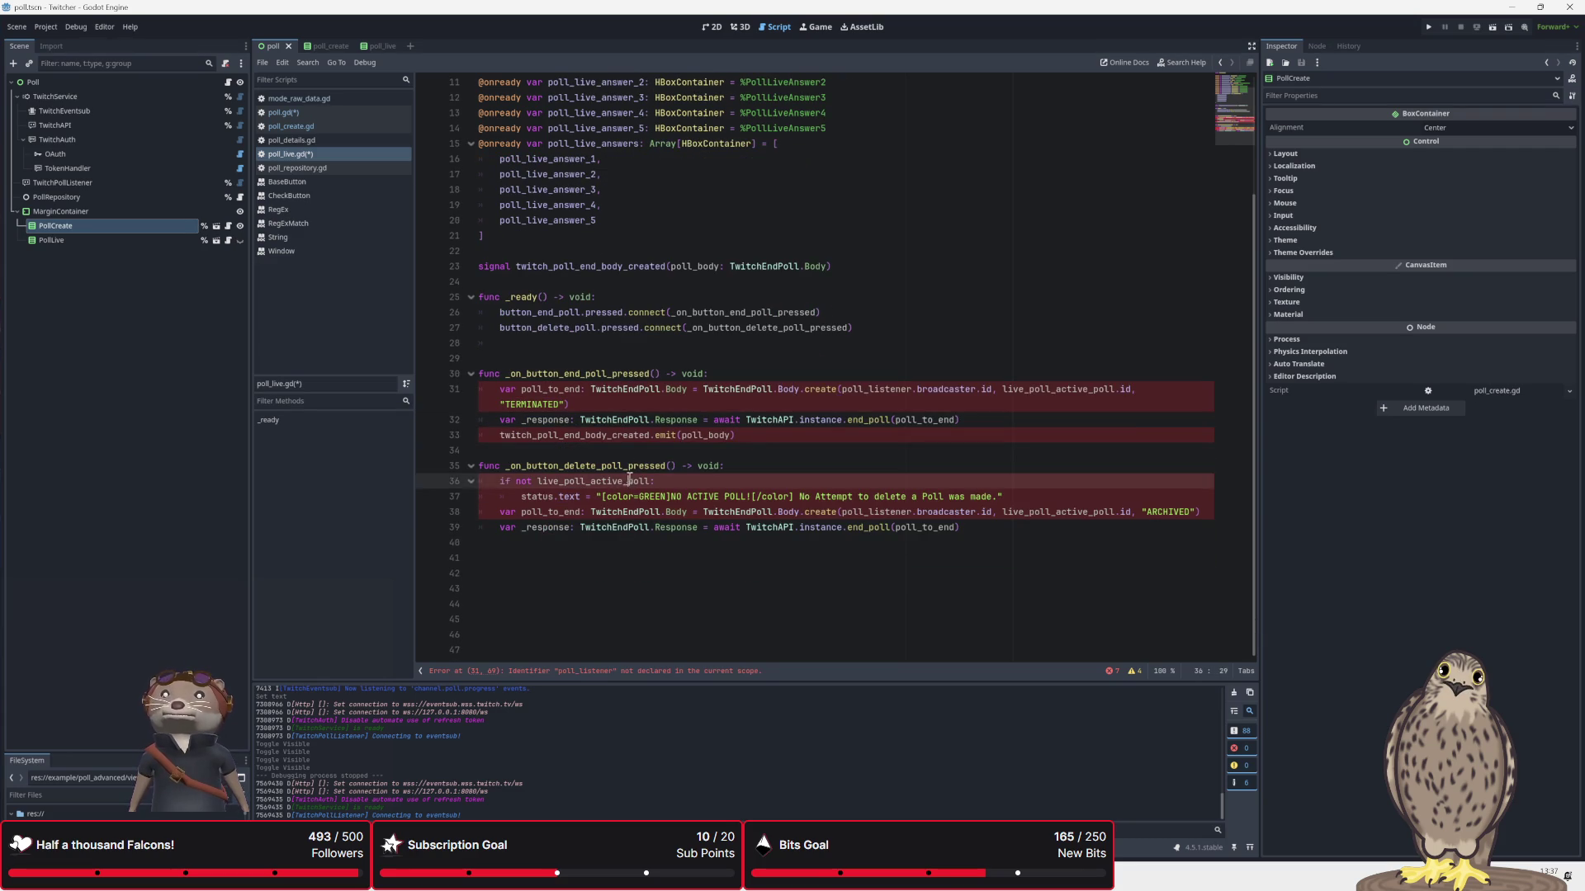
{"action": "left_click", "coordinate": [751, 512]}
{"action": "left_click", "coordinate": [697, 406]}
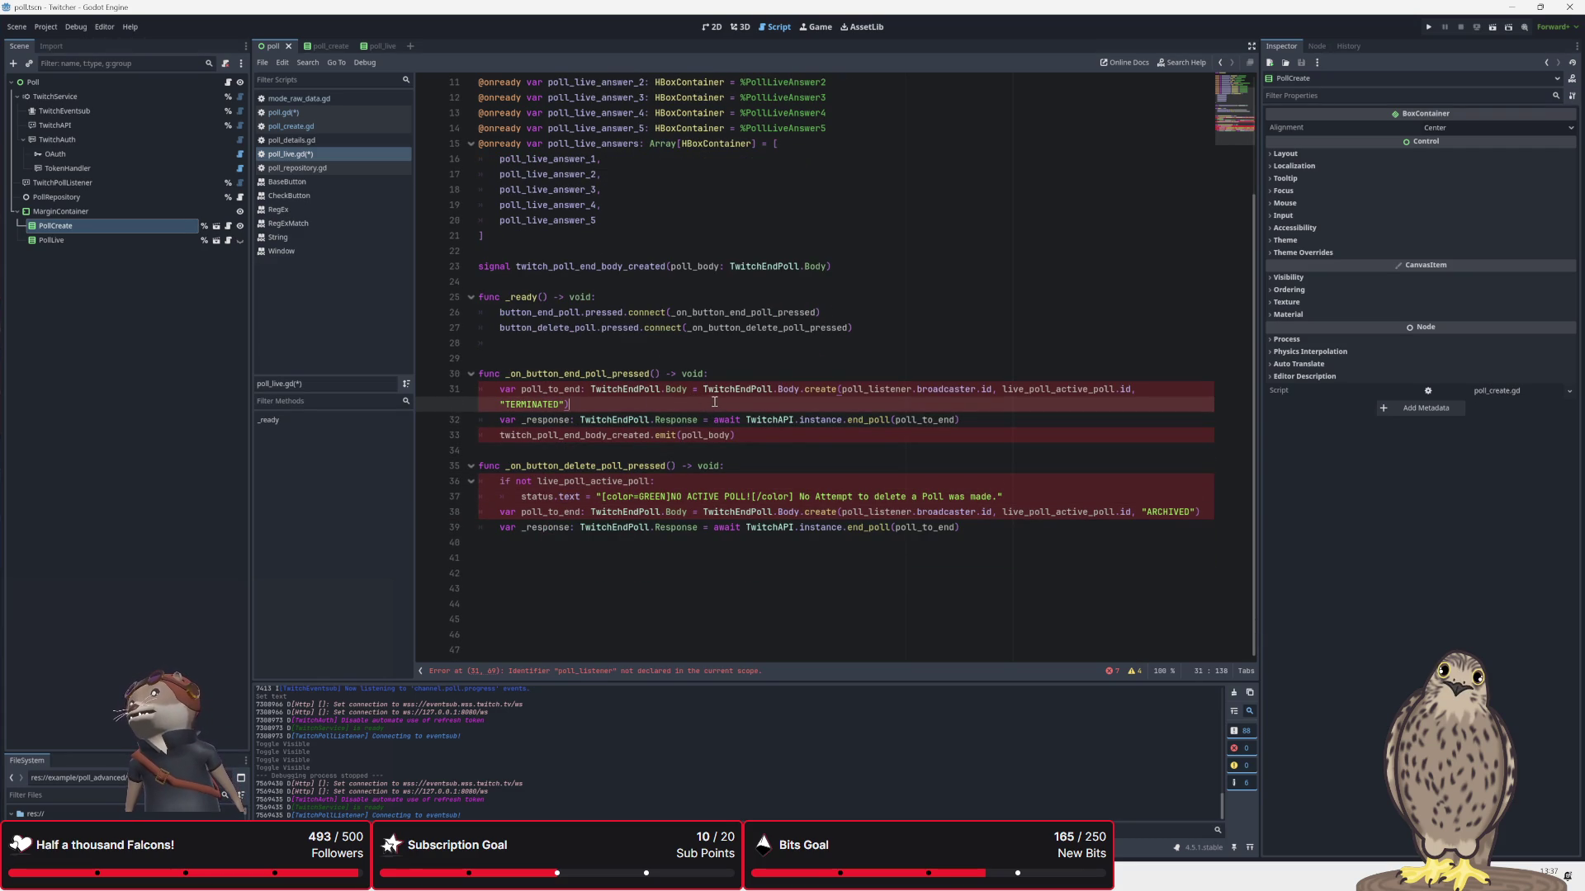
{"action": "left_click", "coordinate": [748, 450]}
{"action": "left_click", "coordinate": [741, 436]}
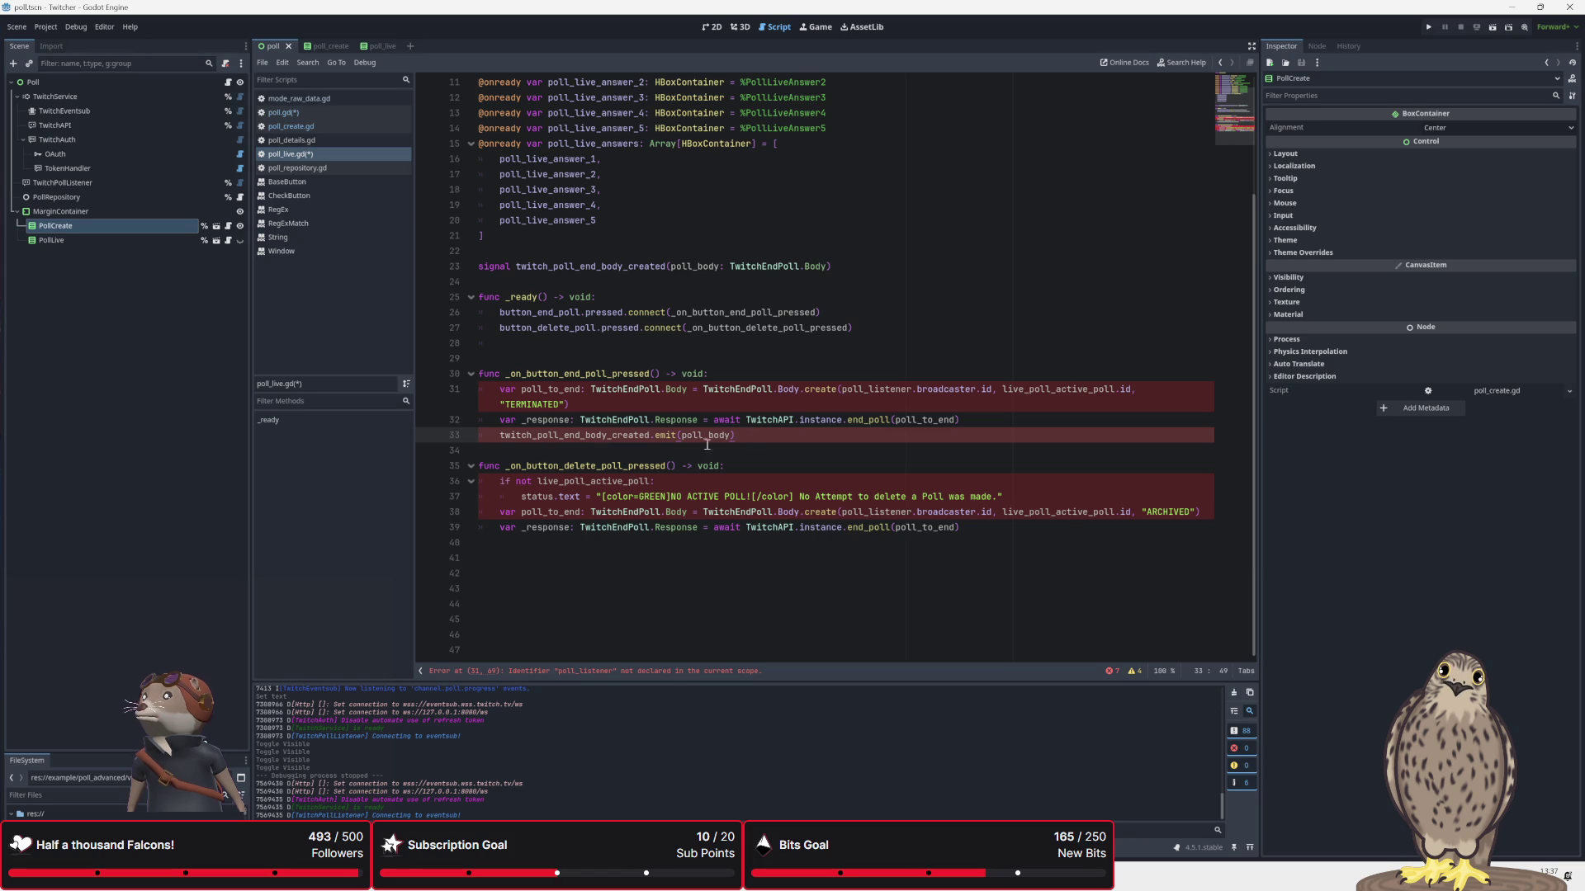
{"action": "key", "text": "Up"}
{"action": "key", "text": "Up"}
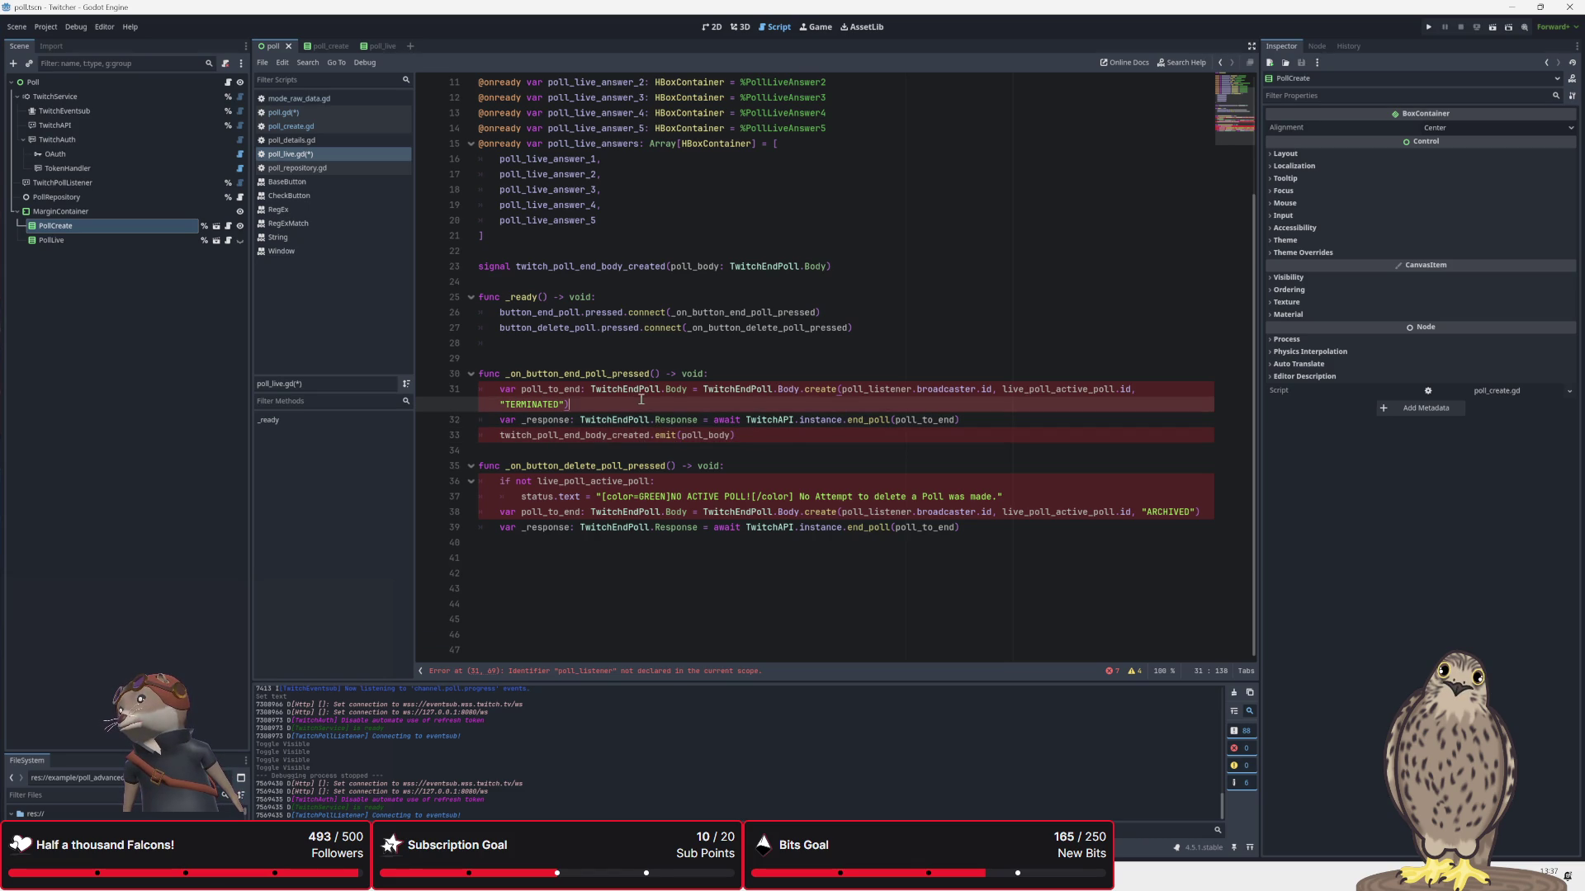
{"action": "scroll", "coordinate": [640, 402], "scroll_direction": "up", "scroll_amount": 3}
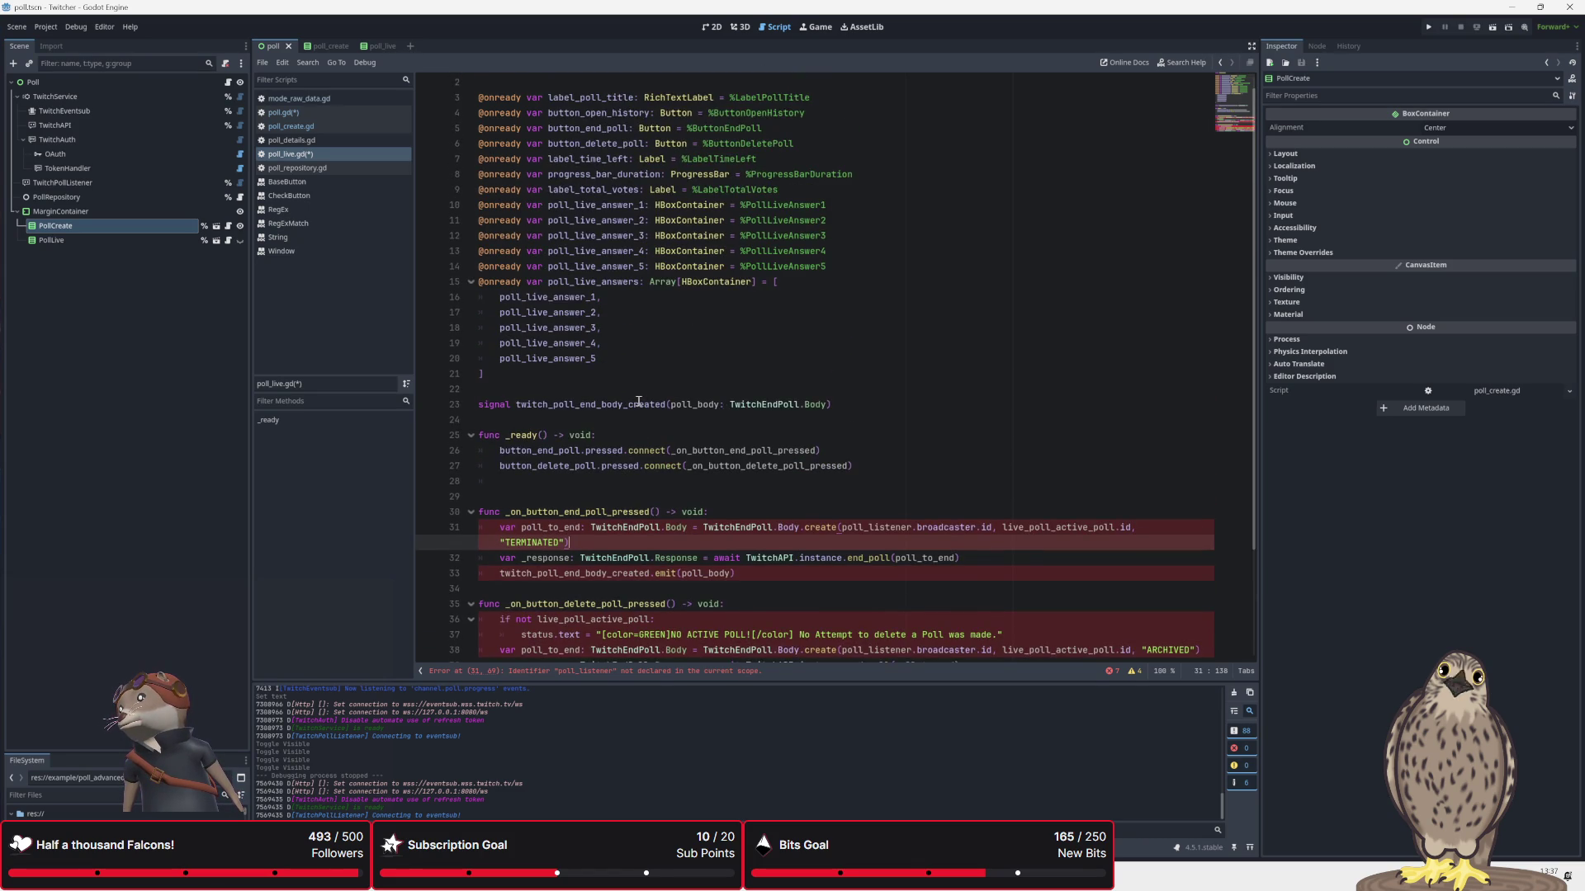
{"action": "left_click", "coordinate": [292, 126]}
Review the Backing Services variables around the twitch_service line, then go back to poll.gd
{"action": "scroll", "coordinate": [450, 242], "scroll_direction": "up", "scroll_amount": 5}
{"action": "left_click", "coordinate": [740, 189]}
{"action": "left_click", "coordinate": [475, 176]}
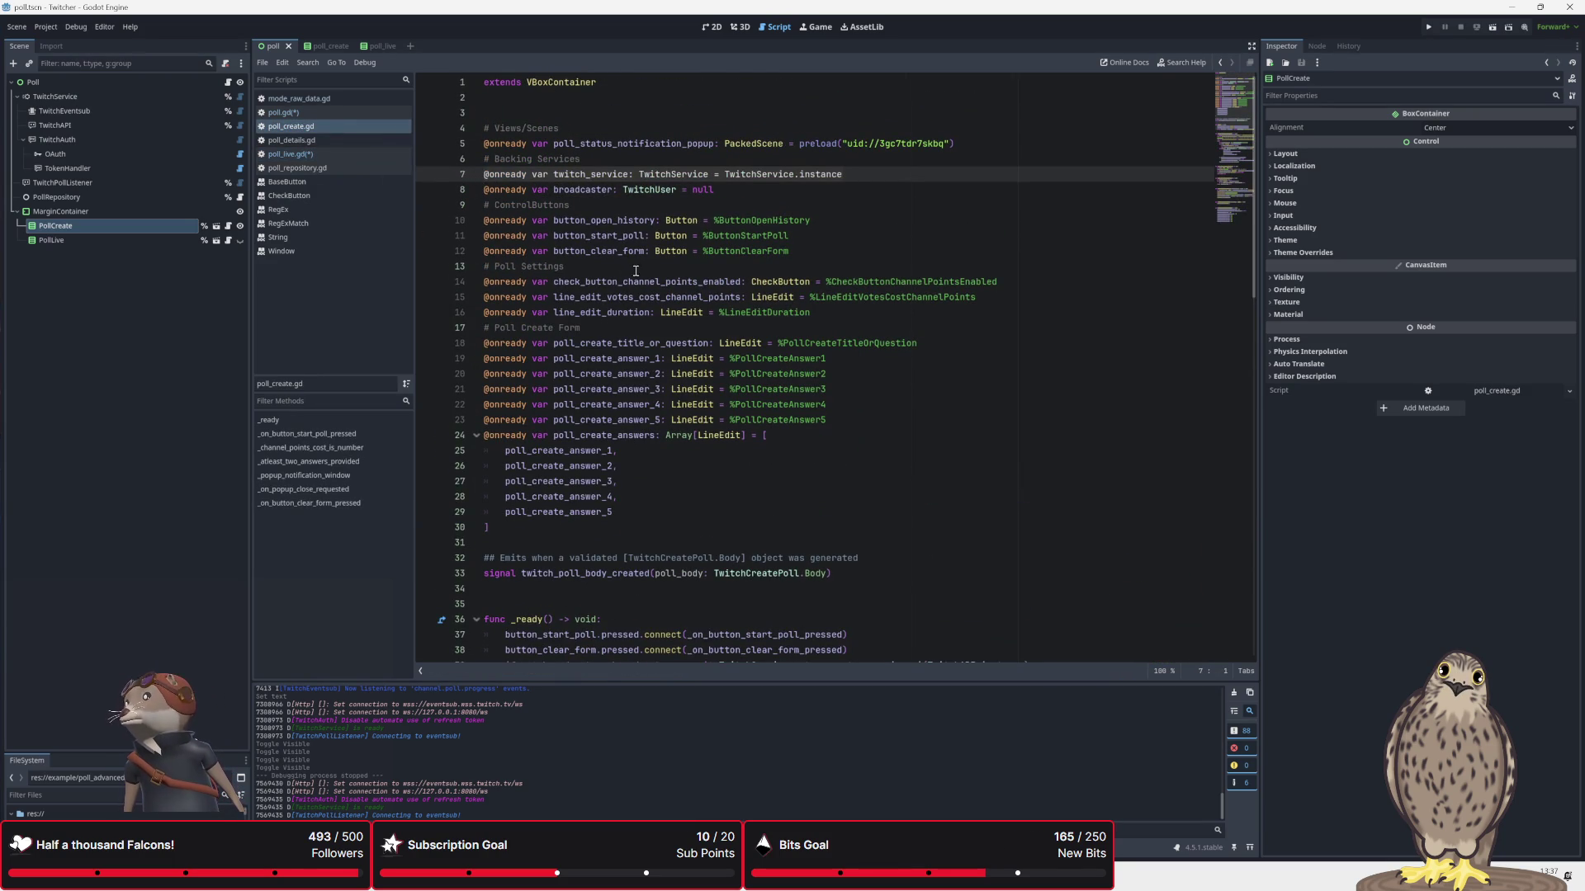
{"action": "scroll", "coordinate": [635, 270], "scroll_direction": "down", "scroll_amount": 6}
{"action": "scroll", "coordinate": [666, 431], "scroll_direction": "up", "scroll_amount": 6}
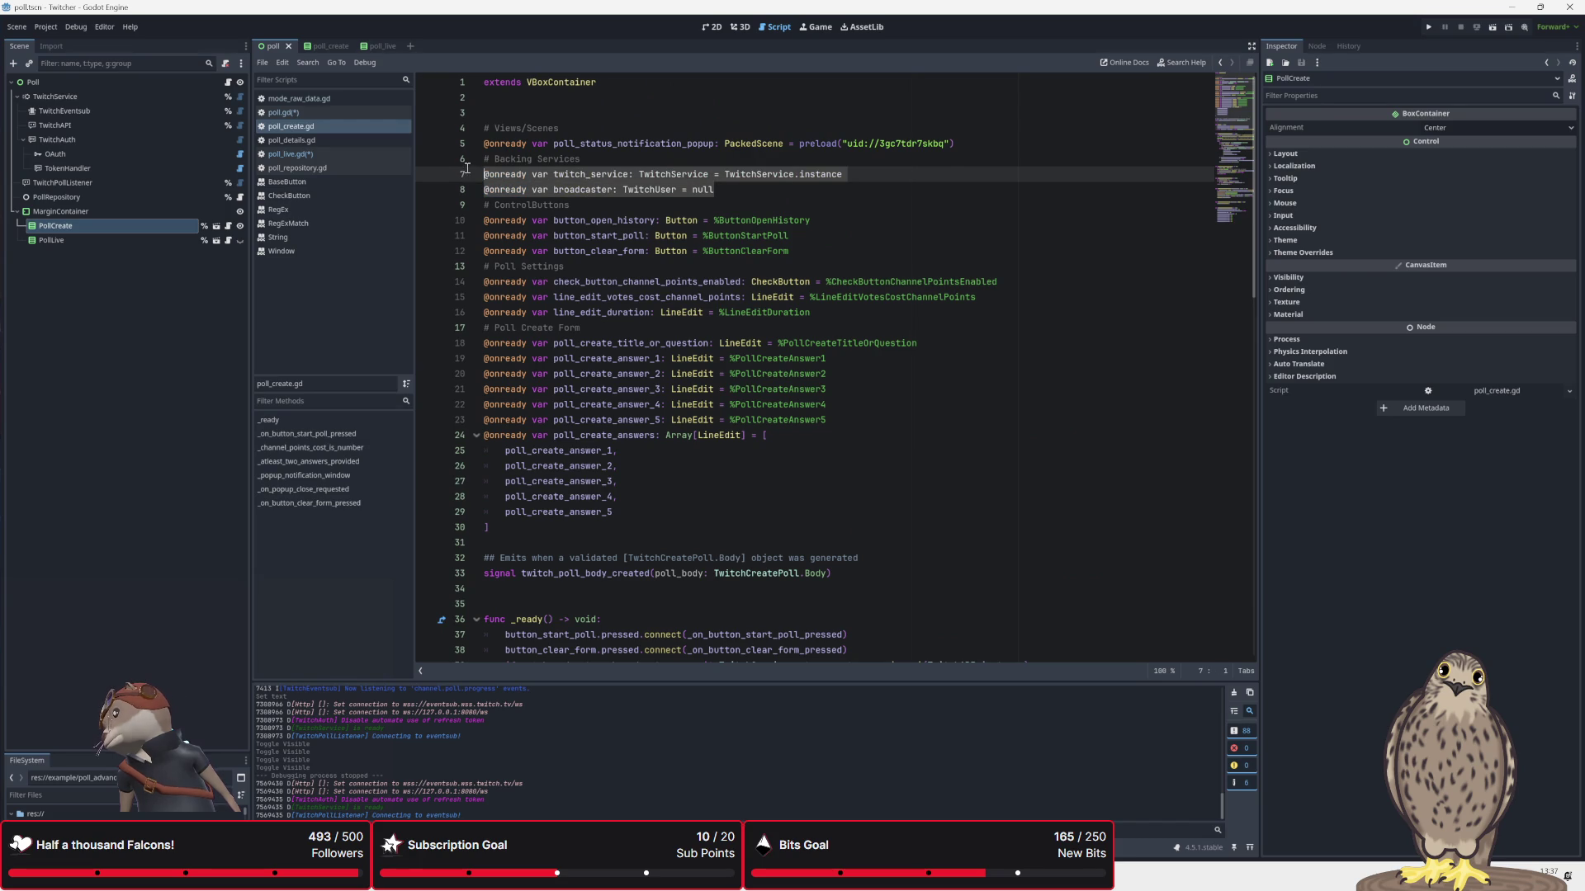
{"action": "key", "text": "alt+Left"}
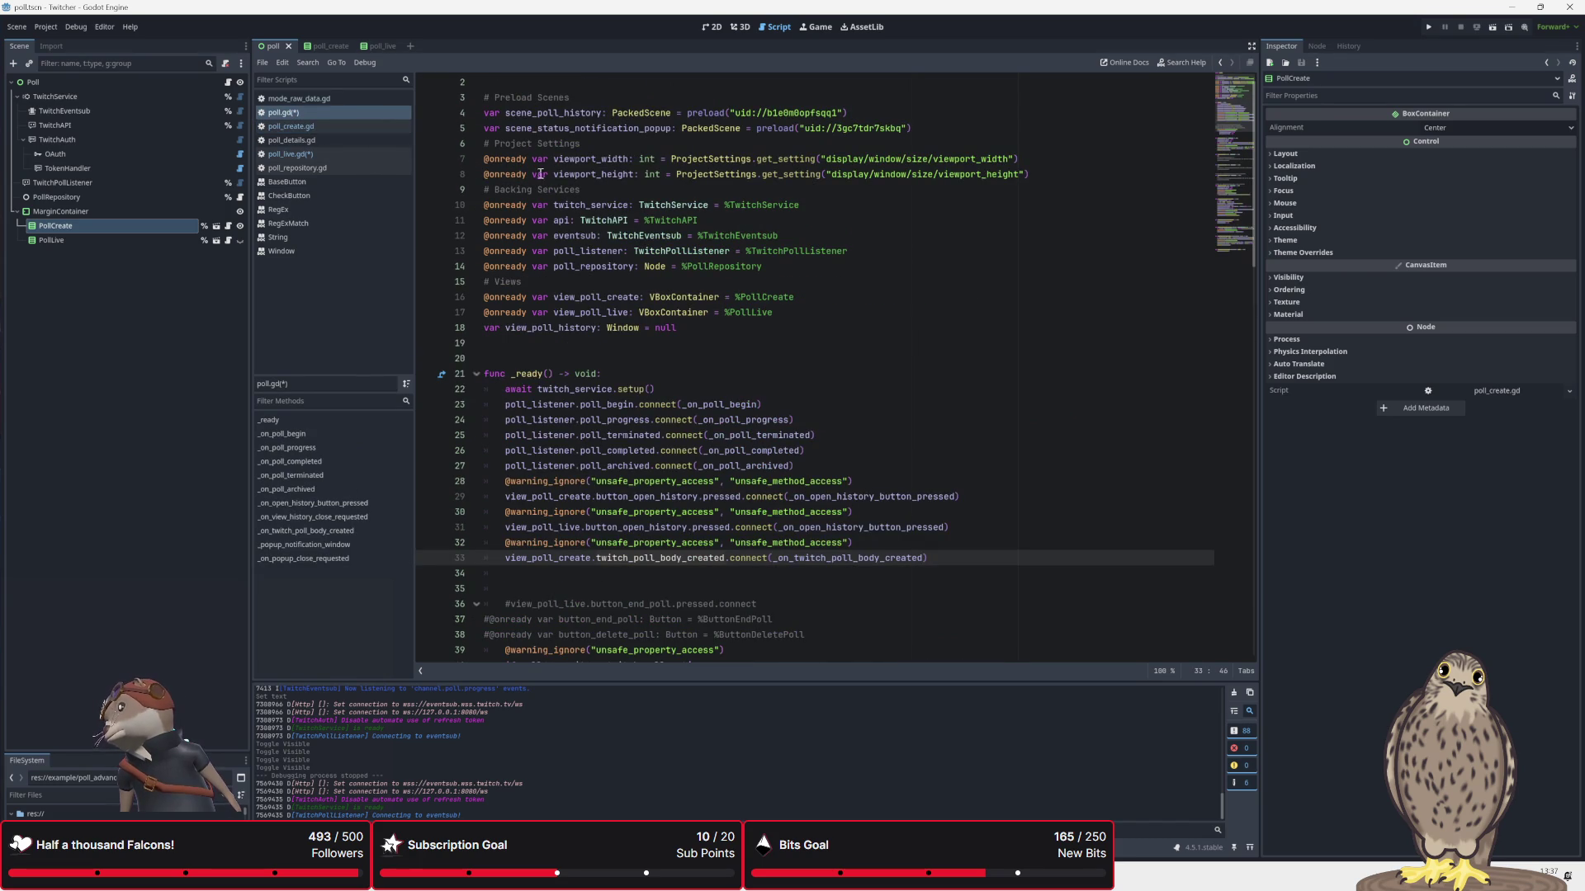
Close the mode_raw_data.gd script and return to poll_live.gd
{"action": "left_click", "coordinate": [297, 99]}
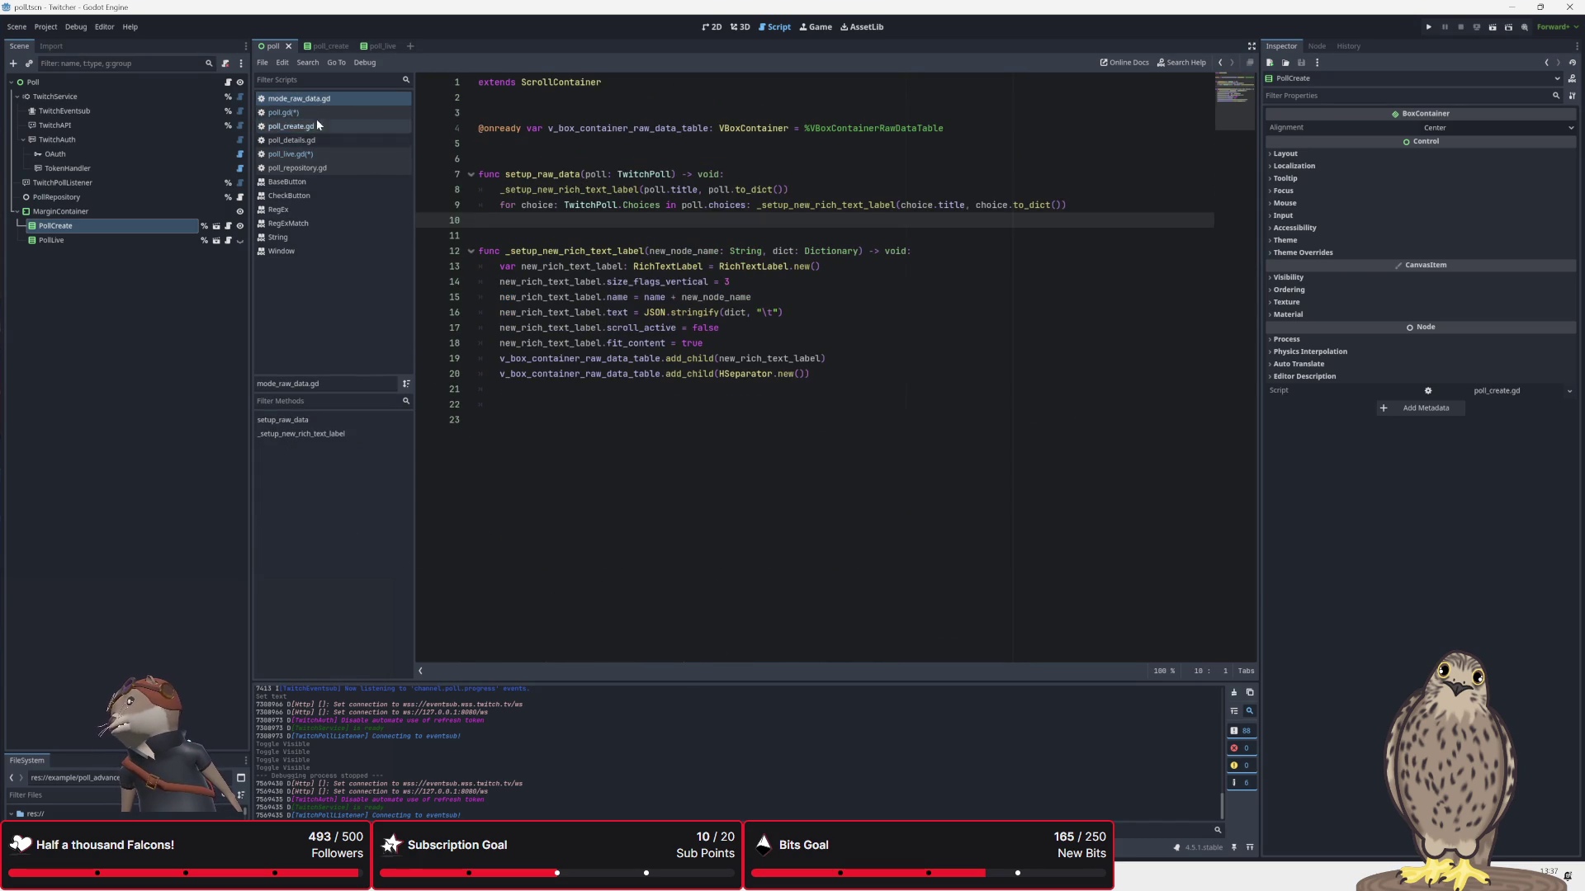
{"action": "right_click", "coordinate": [327, 106]}
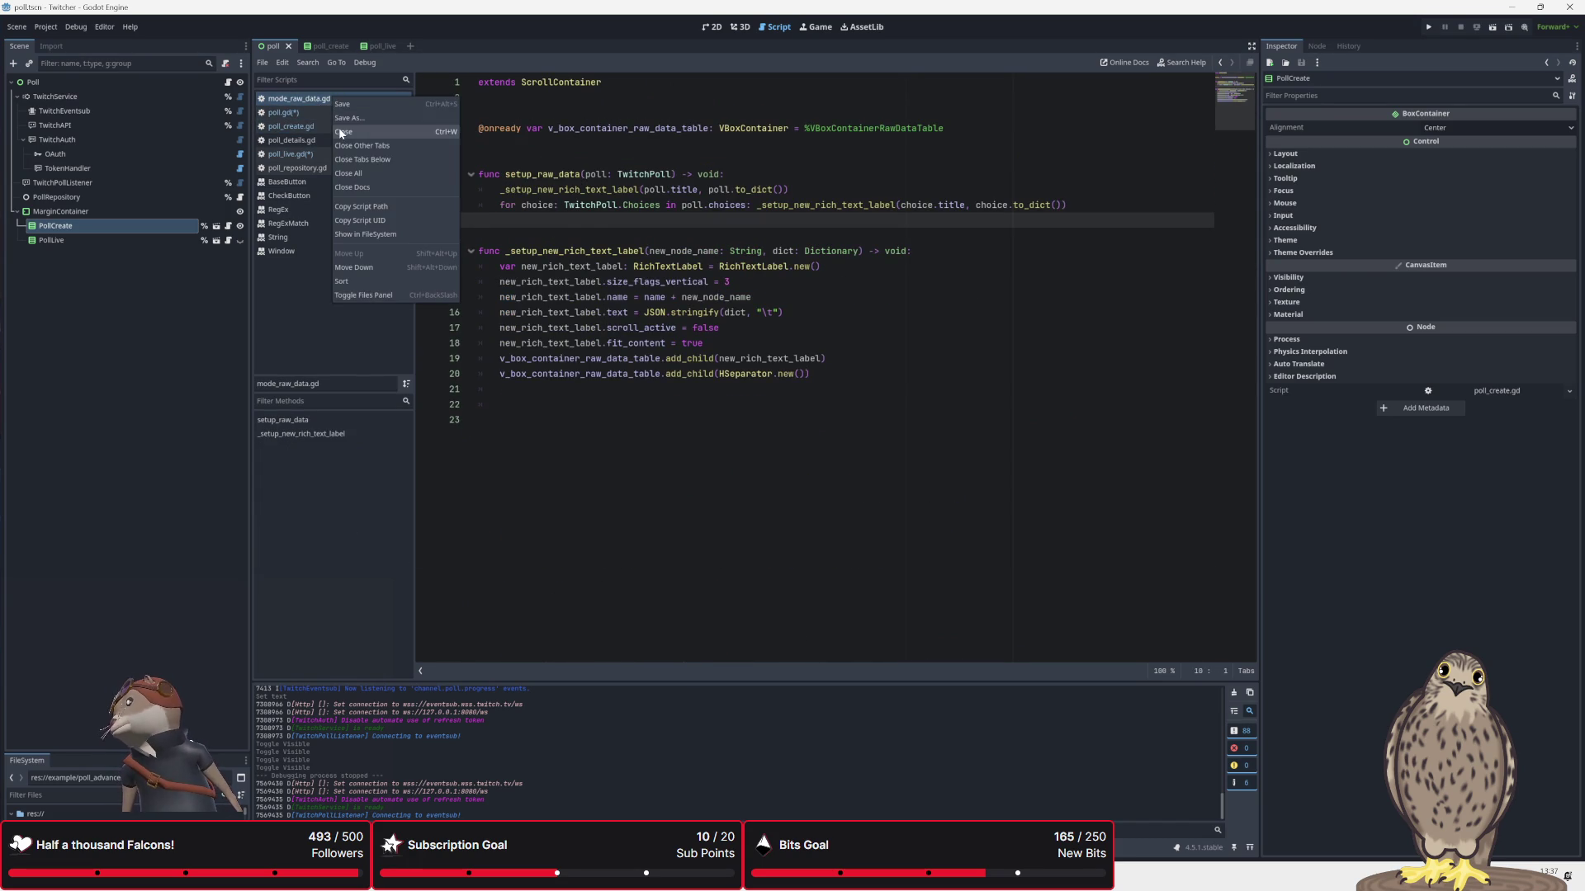
{"action": "left_click", "coordinate": [338, 128]}
{"action": "left_click", "coordinate": [318, 142]}
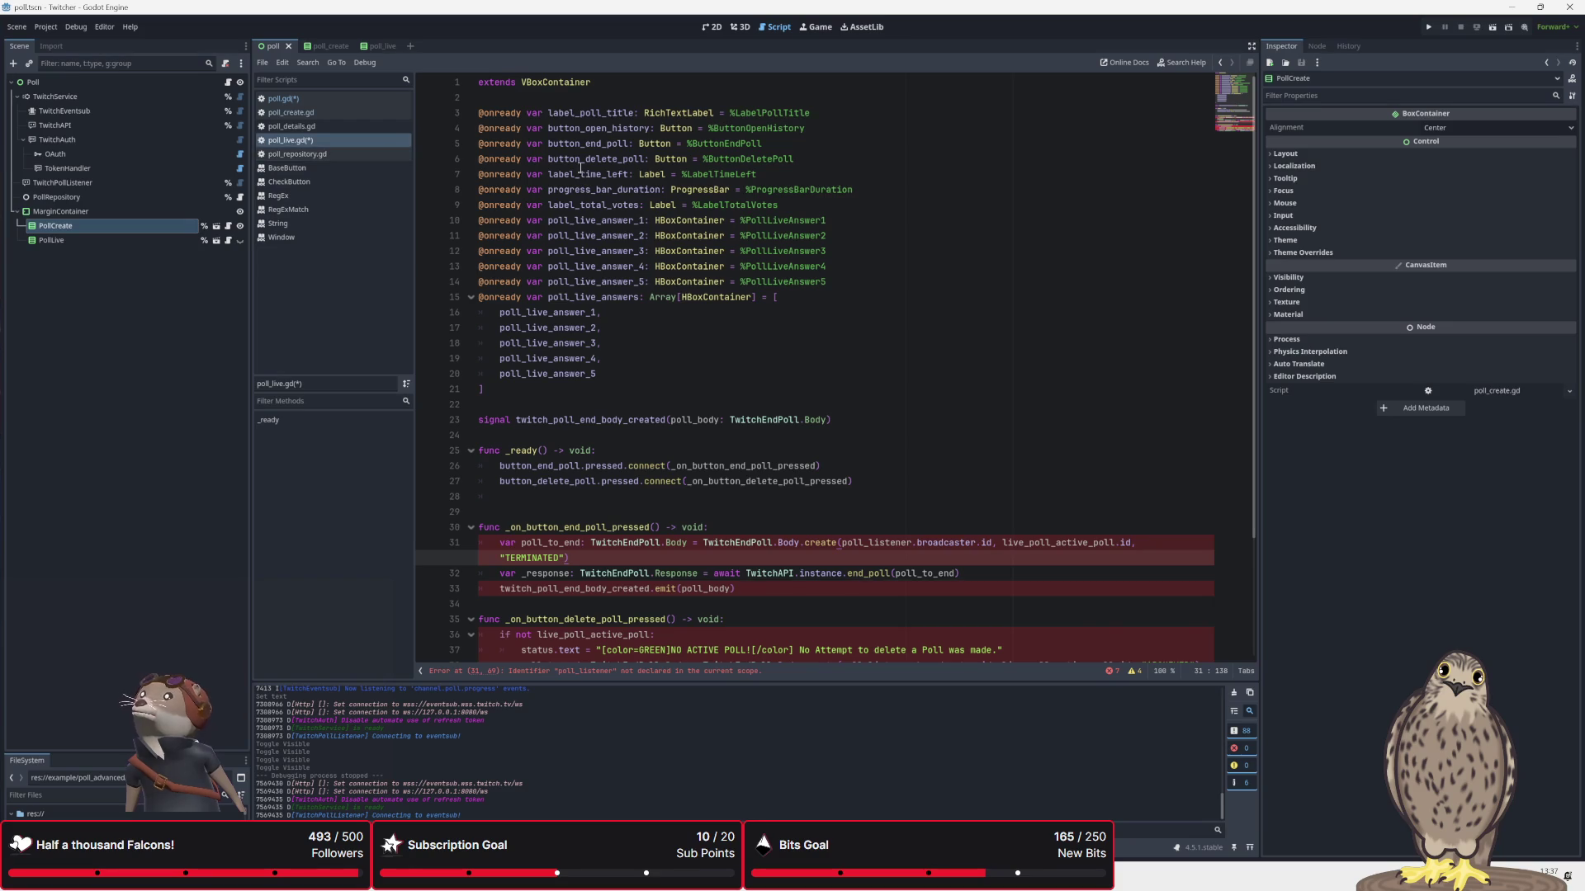
Paste the Backing Services declarations below extends, with blank lines for a new comment
{"action": "type", "text": "# Backing Services @onready var twitch_service: TwitchService = TwitchService.instance @onready var broadcaster: TwitchUser = null"}
{"action": "left_click", "coordinate": [610, 82]}
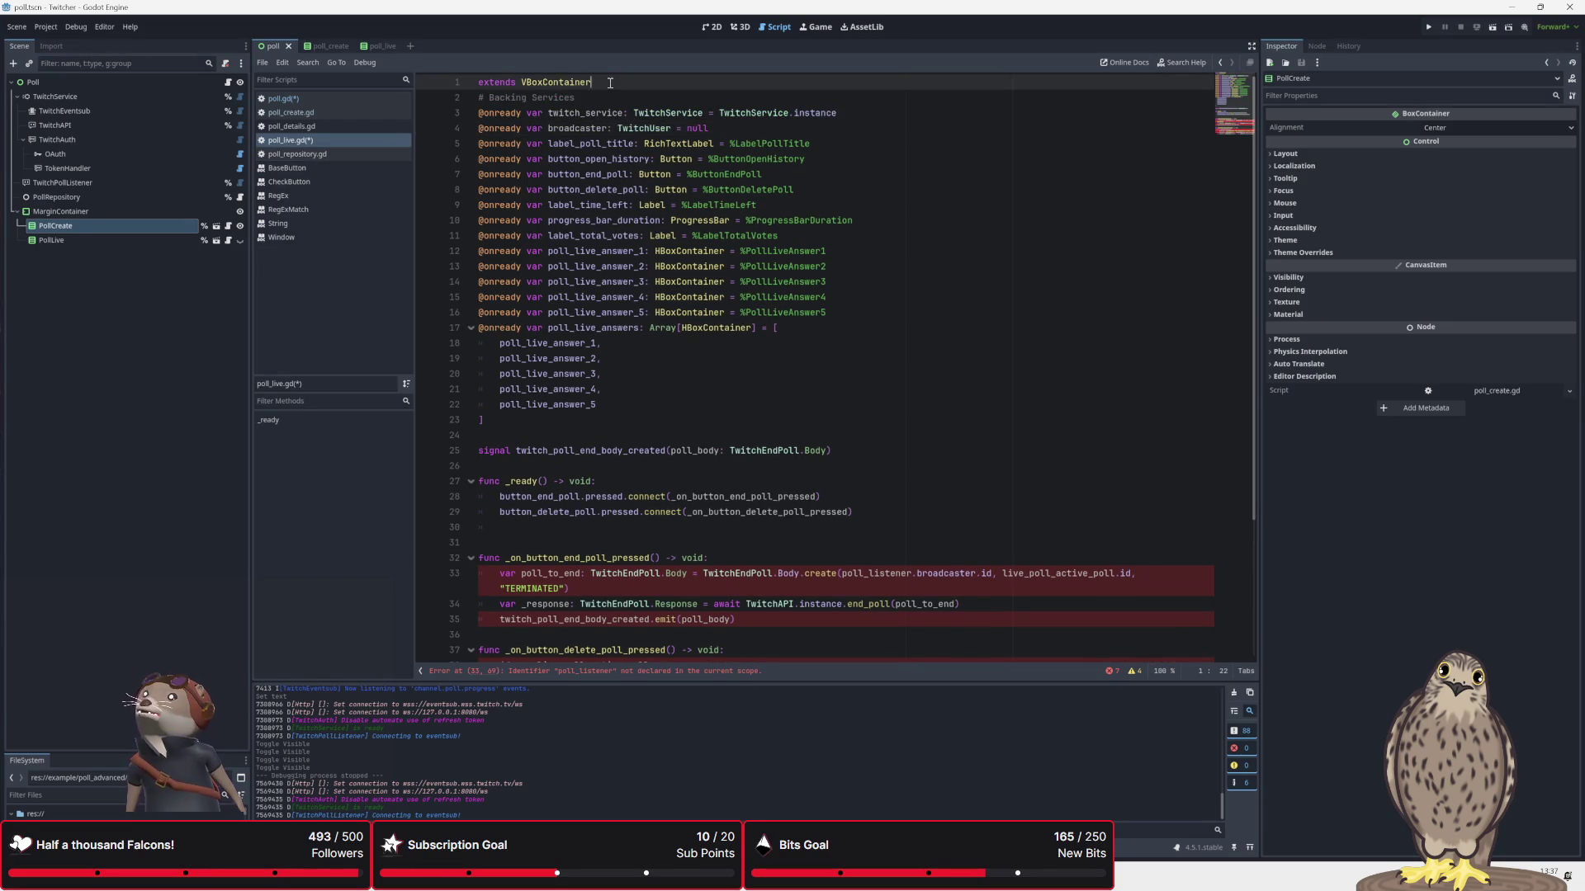
{"action": "key", "text": "Return"}
{"action": "key", "text": "Return"}
{"action": "key", "text": "Down"}
{"action": "key", "text": "Down"}
{"action": "key", "text": "Down"}
{"action": "key", "text": "Down"}
{"action": "key", "text": "Return"}
{"action": "key", "text": "Up"}
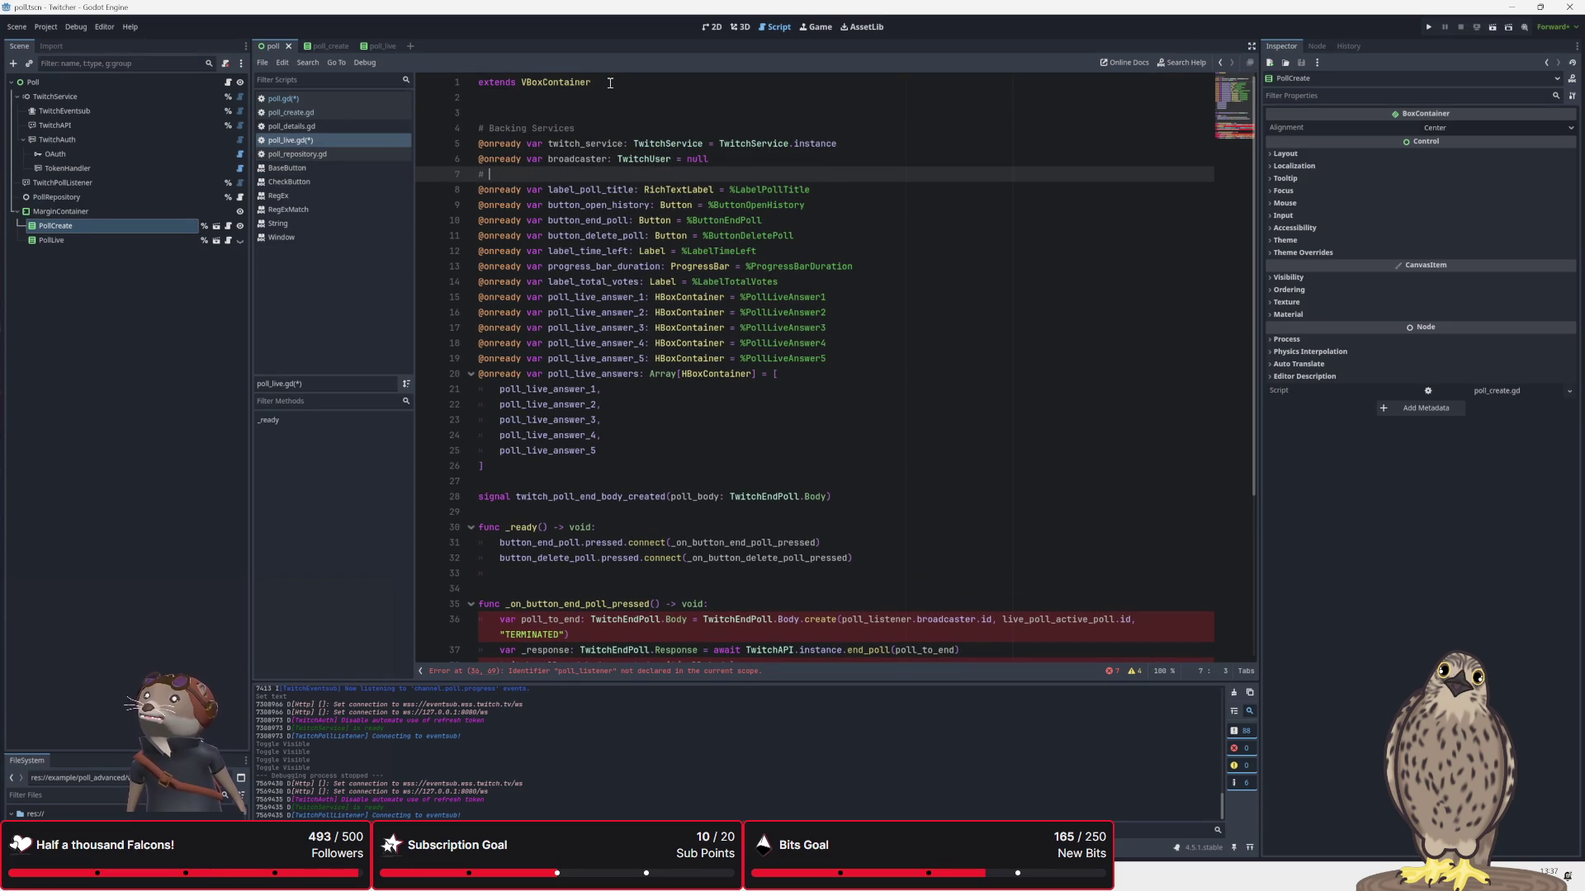
Write the Control Buttons comment line after comparing with poll_create.gd
{"action": "left_click", "coordinate": [378, 46]}
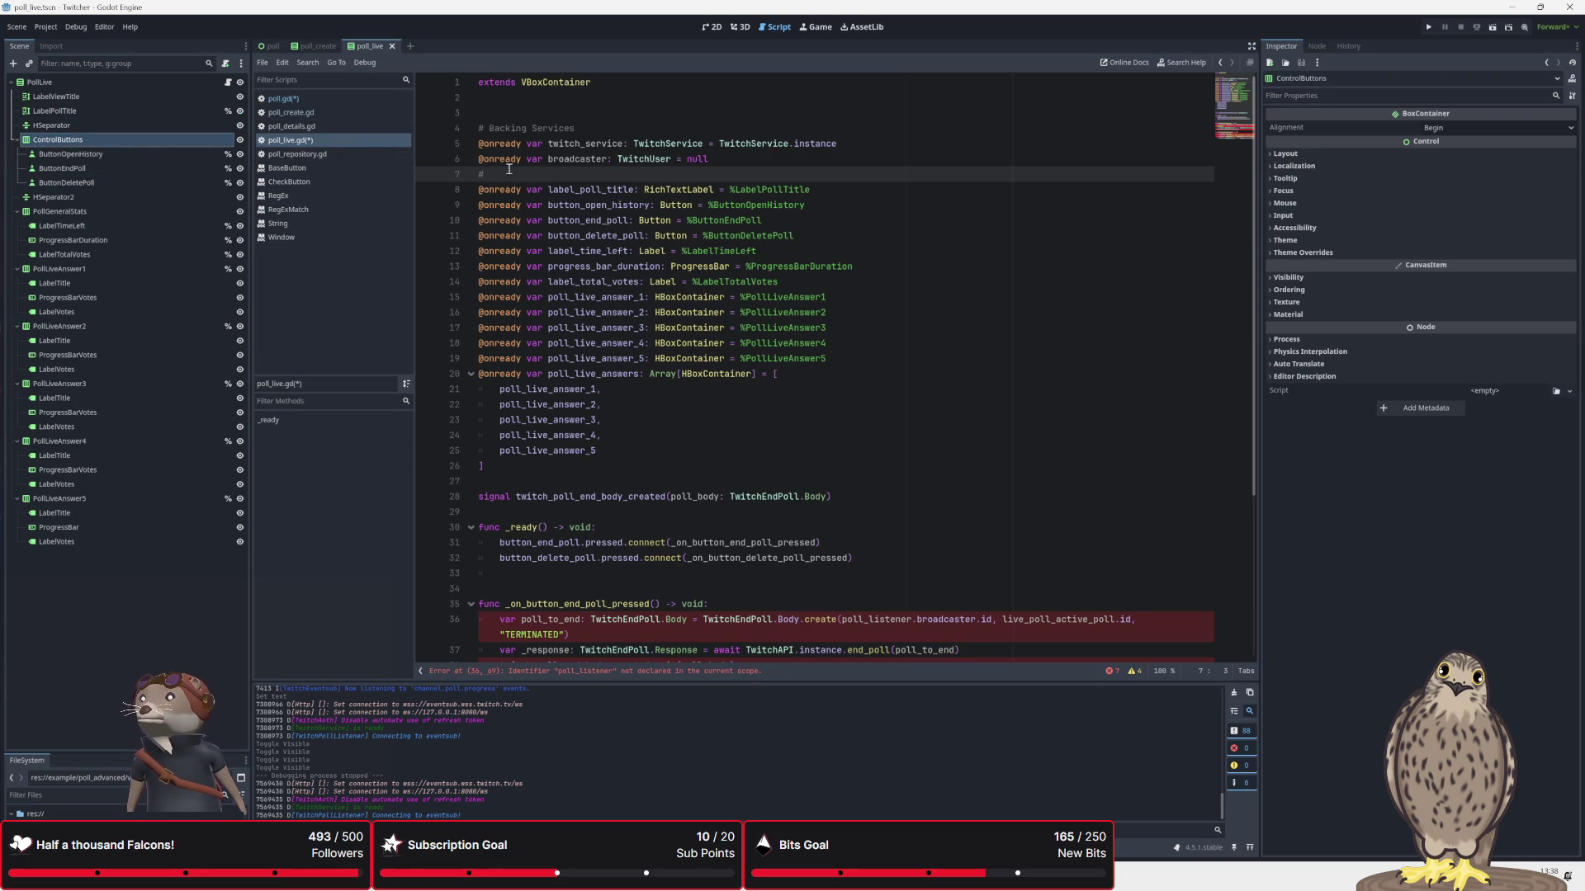
{"action": "left_click", "coordinate": [305, 112]}
{"action": "left_click", "coordinate": [290, 140]}
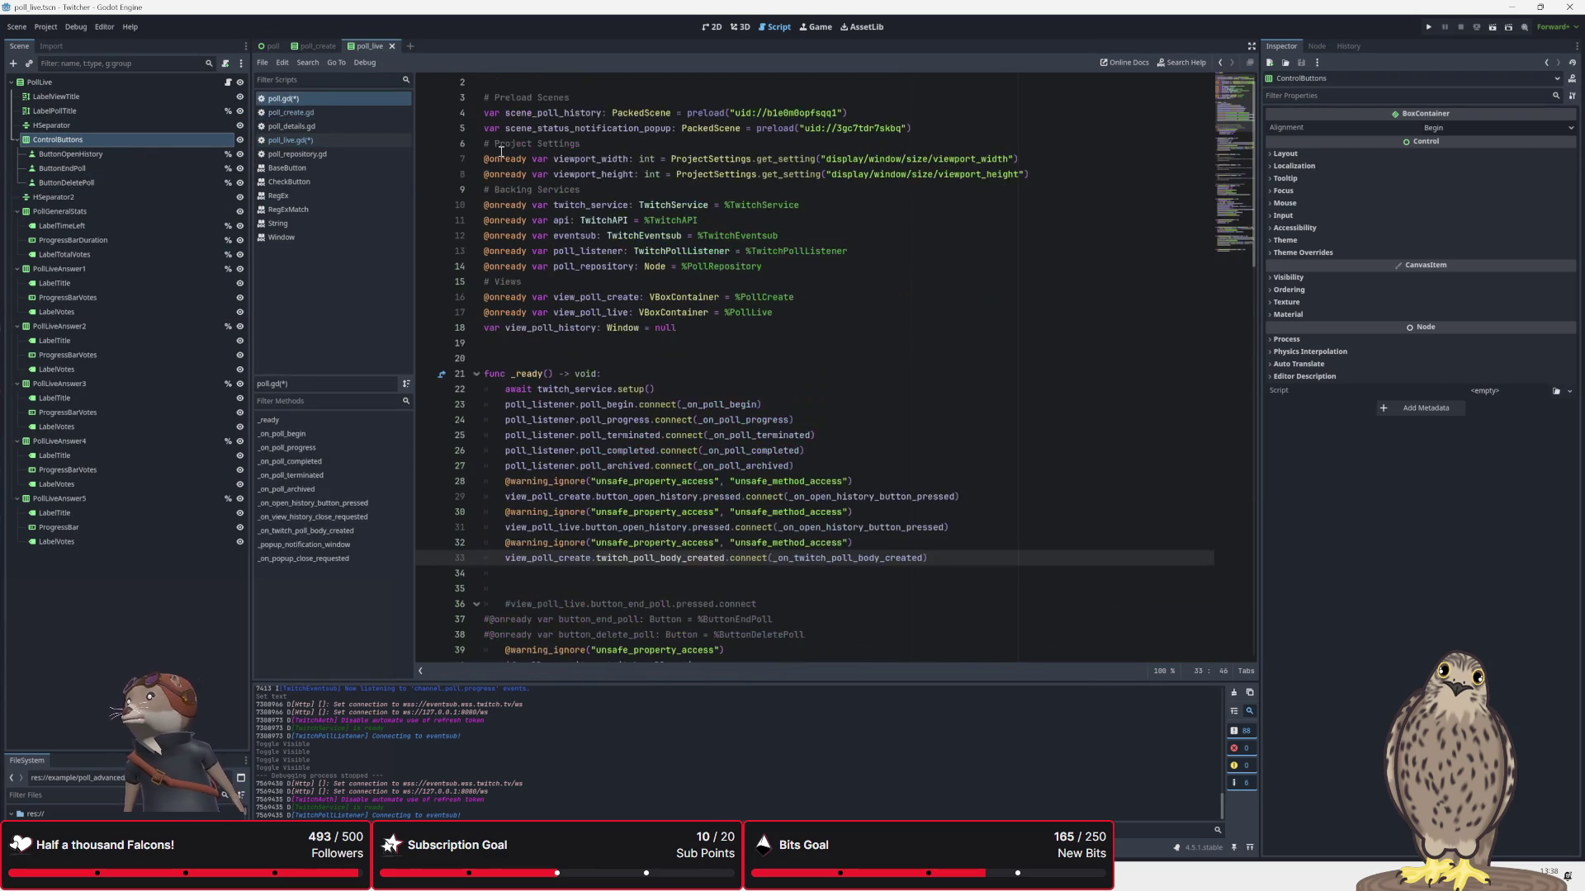
{"action": "type", "text": "ontrol Buttons"}
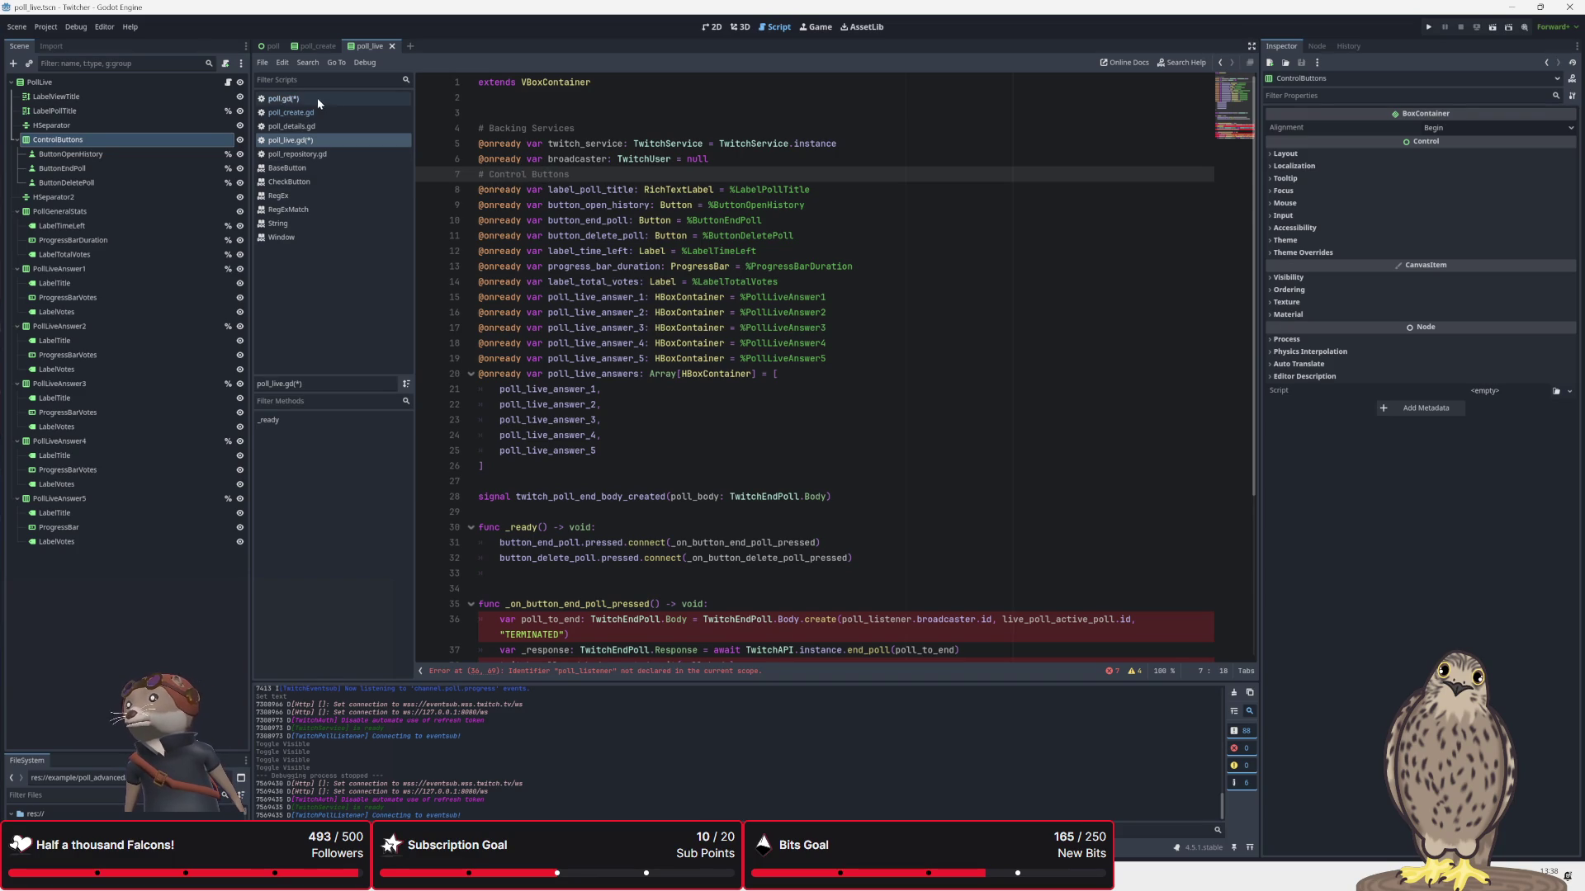
Copy poll_create.gd's Views/Scenes comment and popup preload lines into poll_live.gd
{"action": "left_click", "coordinate": [316, 112]}
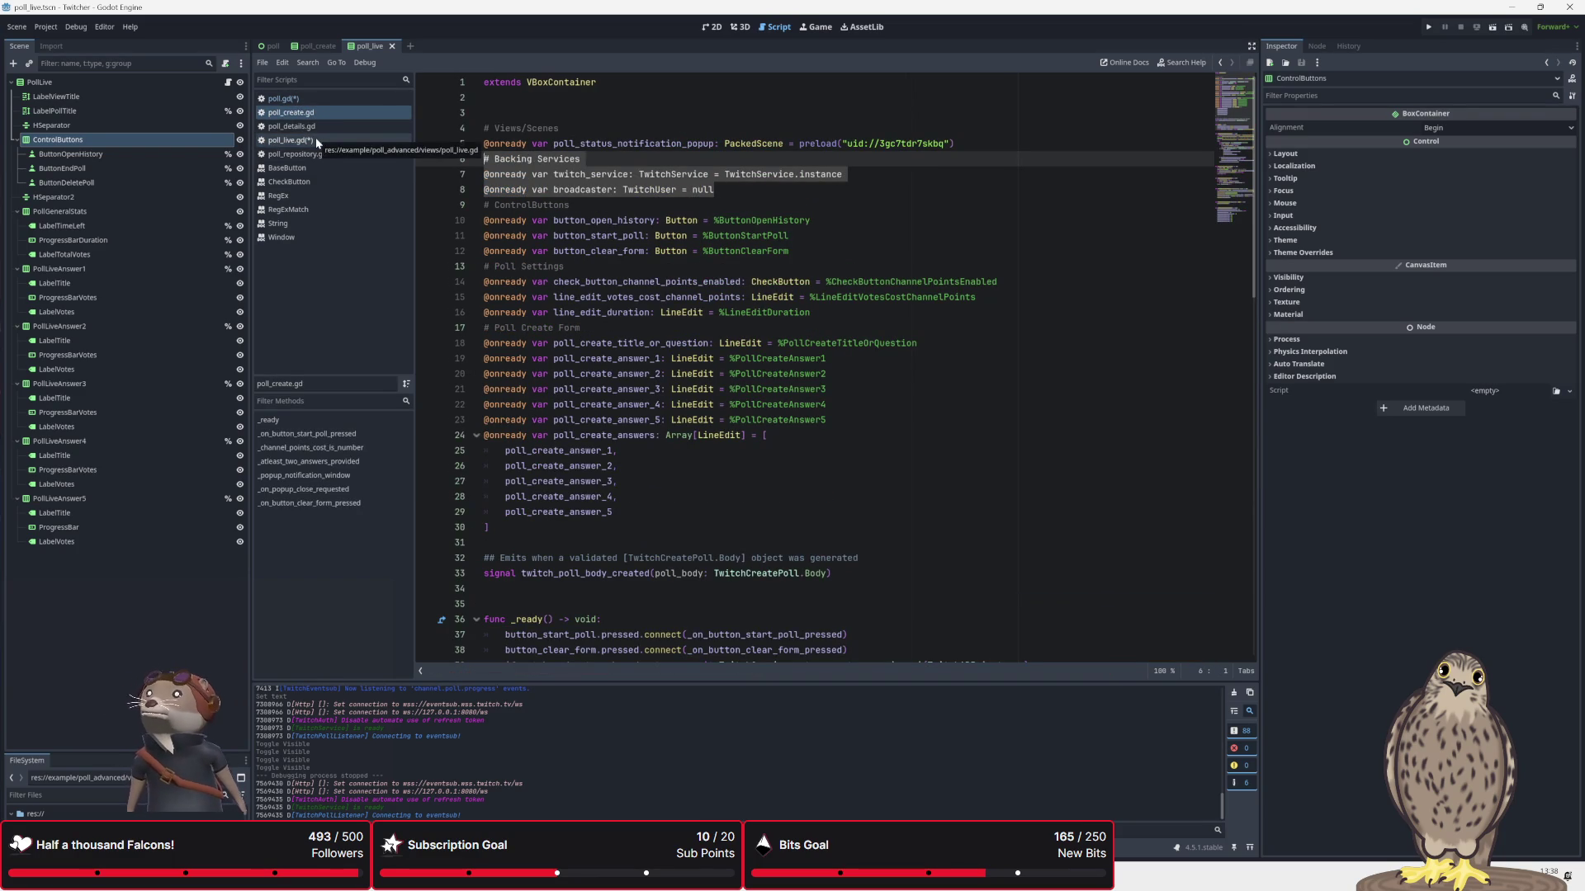
{"action": "left_click_drag", "start_coordinate": [986, 146], "coordinate": [483, 130]}
{"action": "left_click", "coordinate": [284, 98]}
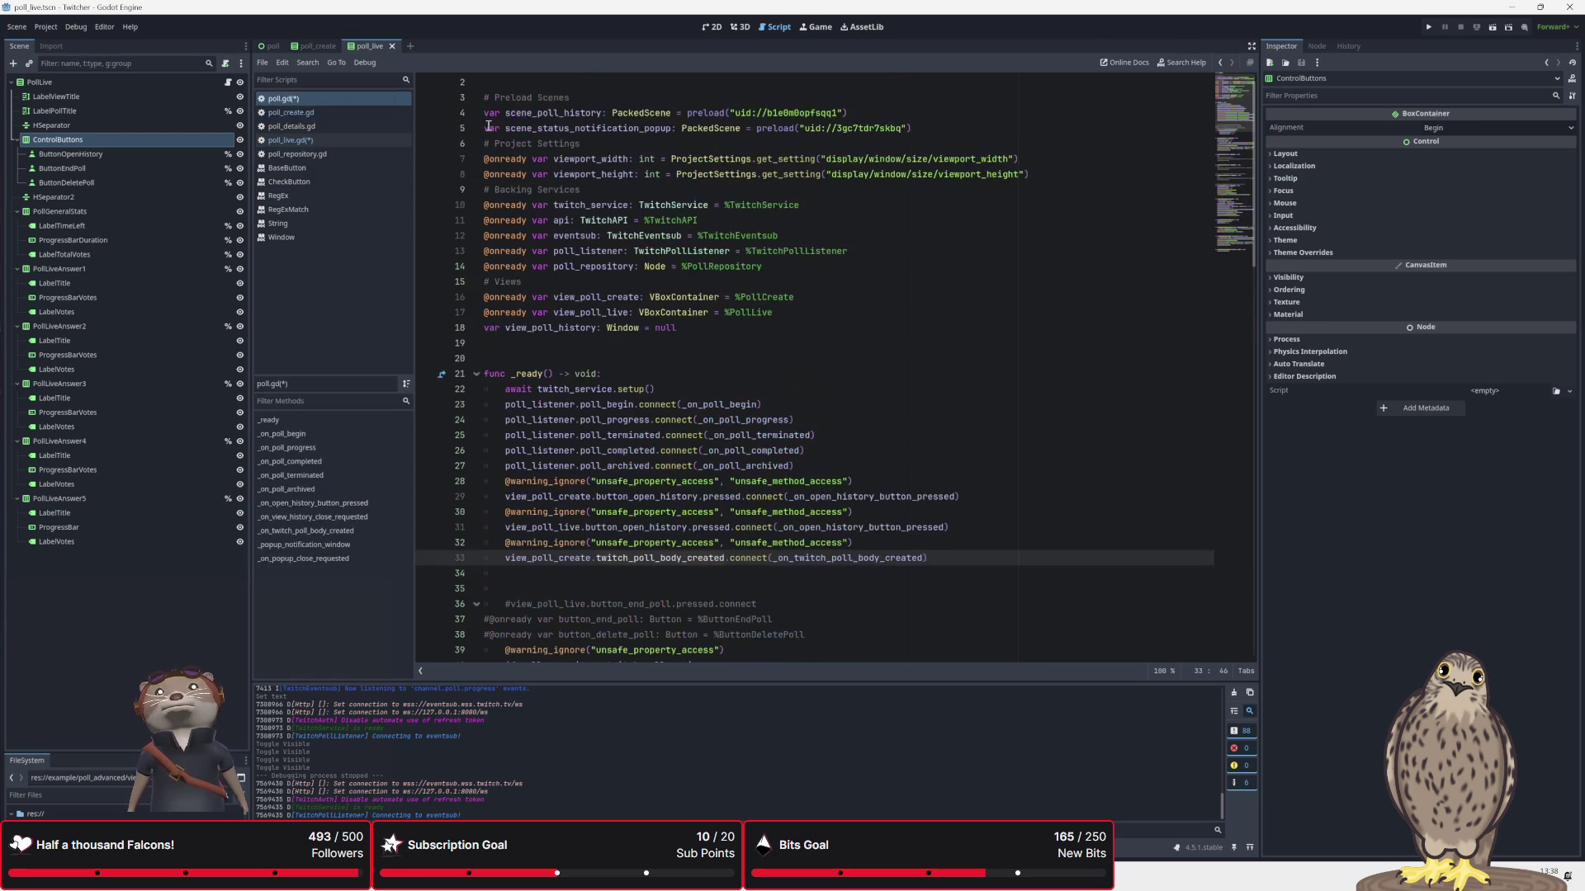
{"action": "scroll", "coordinate": [556, 96], "scroll_direction": "up", "scroll_amount": 1}
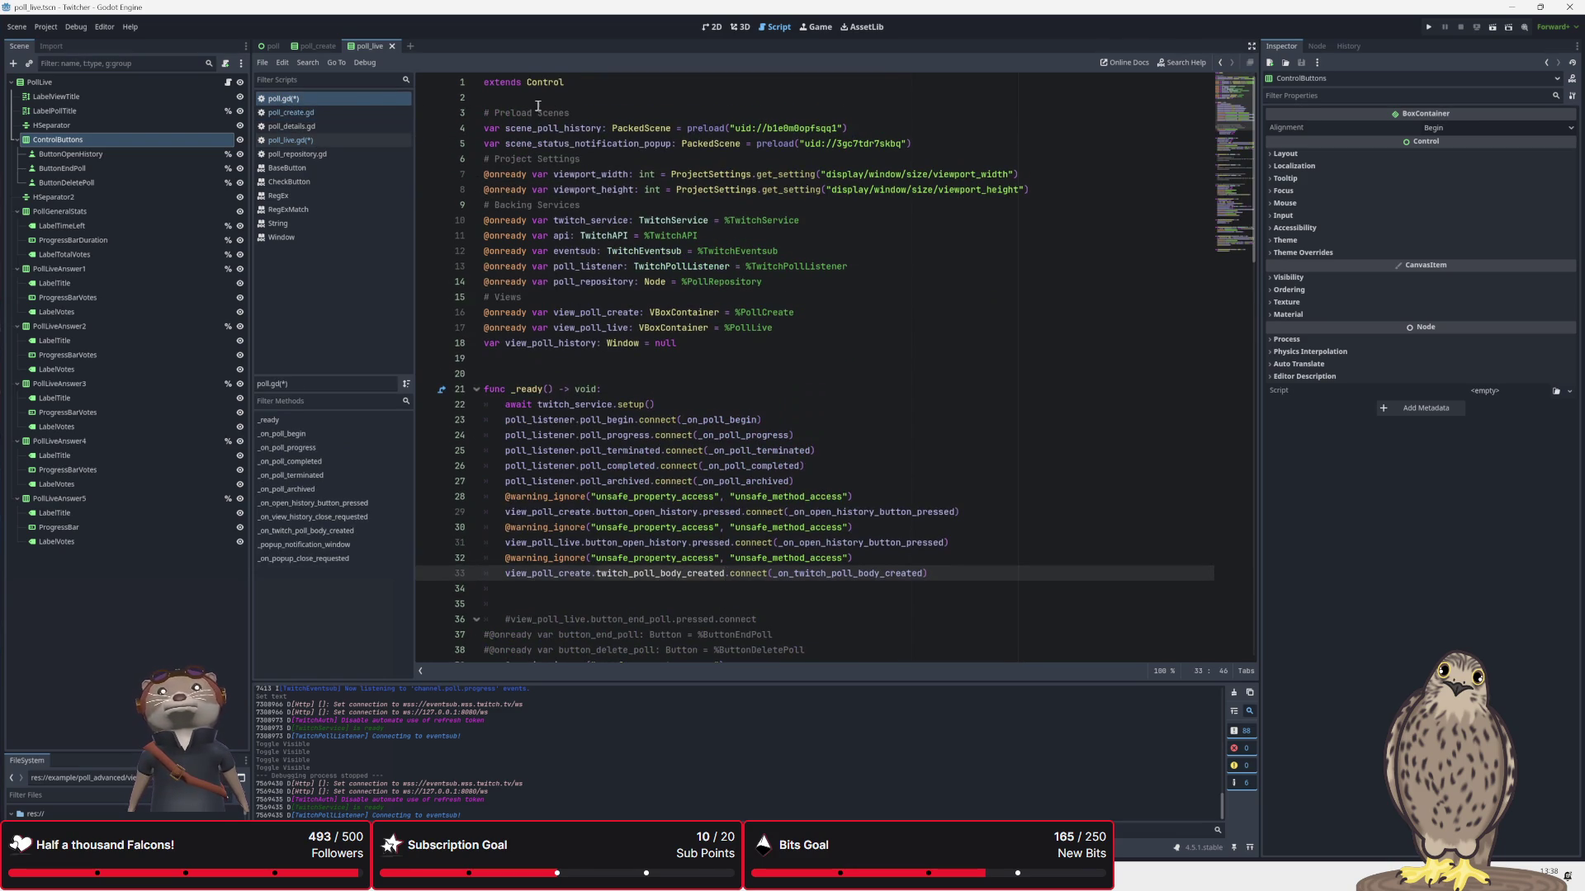
{"action": "left_click", "coordinate": [313, 137]}
{"action": "scroll", "coordinate": [562, 149], "scroll_direction": "up", "scroll_amount": 1}
{"action": "left_click", "coordinate": [562, 148]}
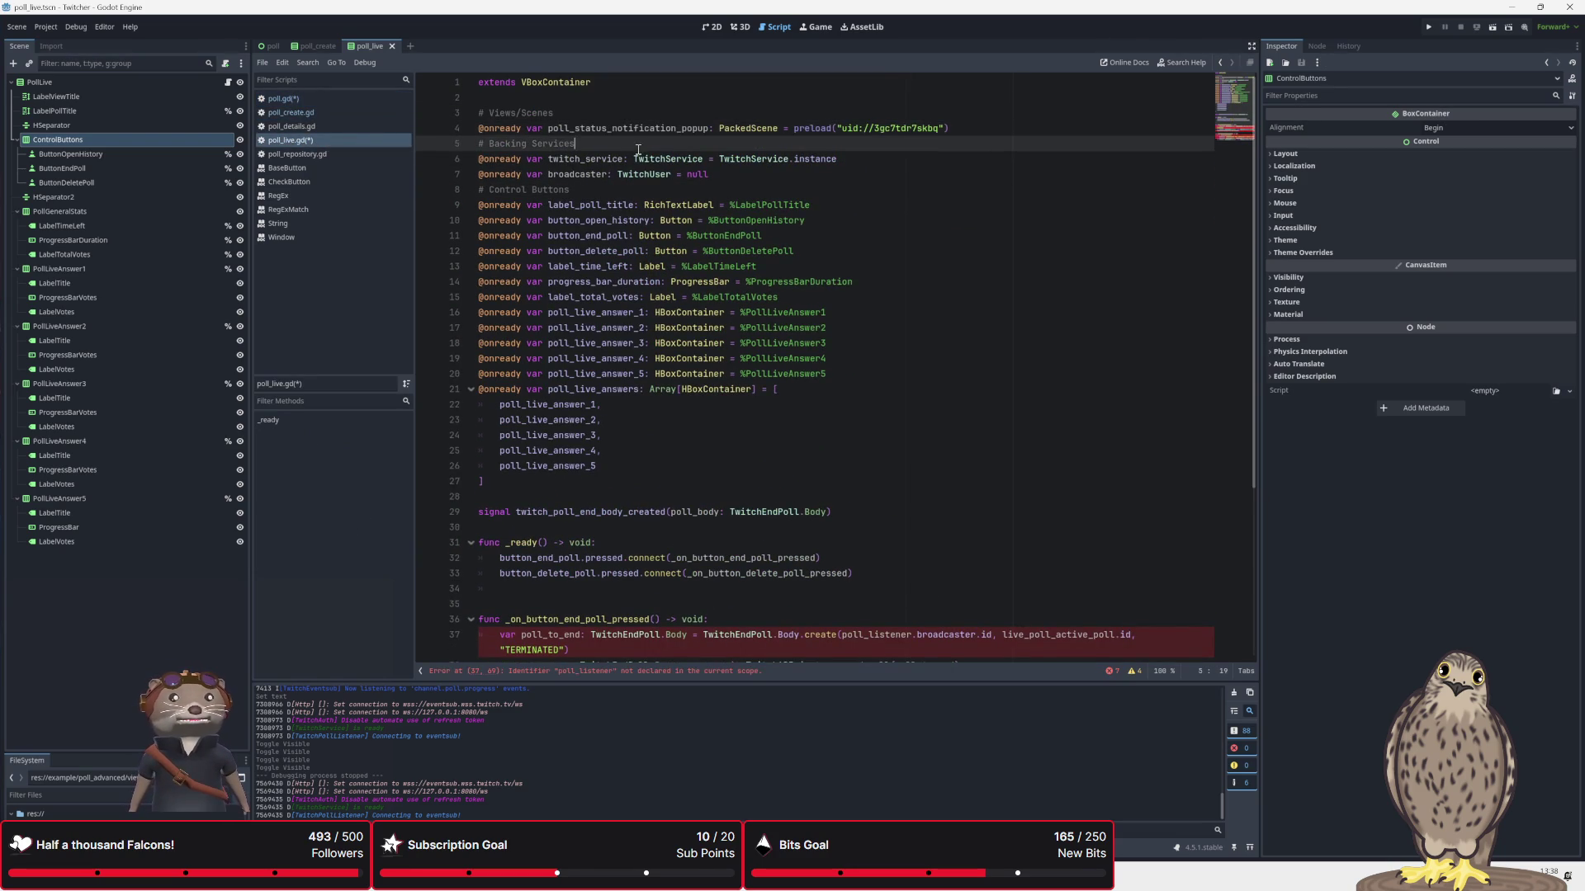
{"action": "left_click", "coordinate": [632, 189]}
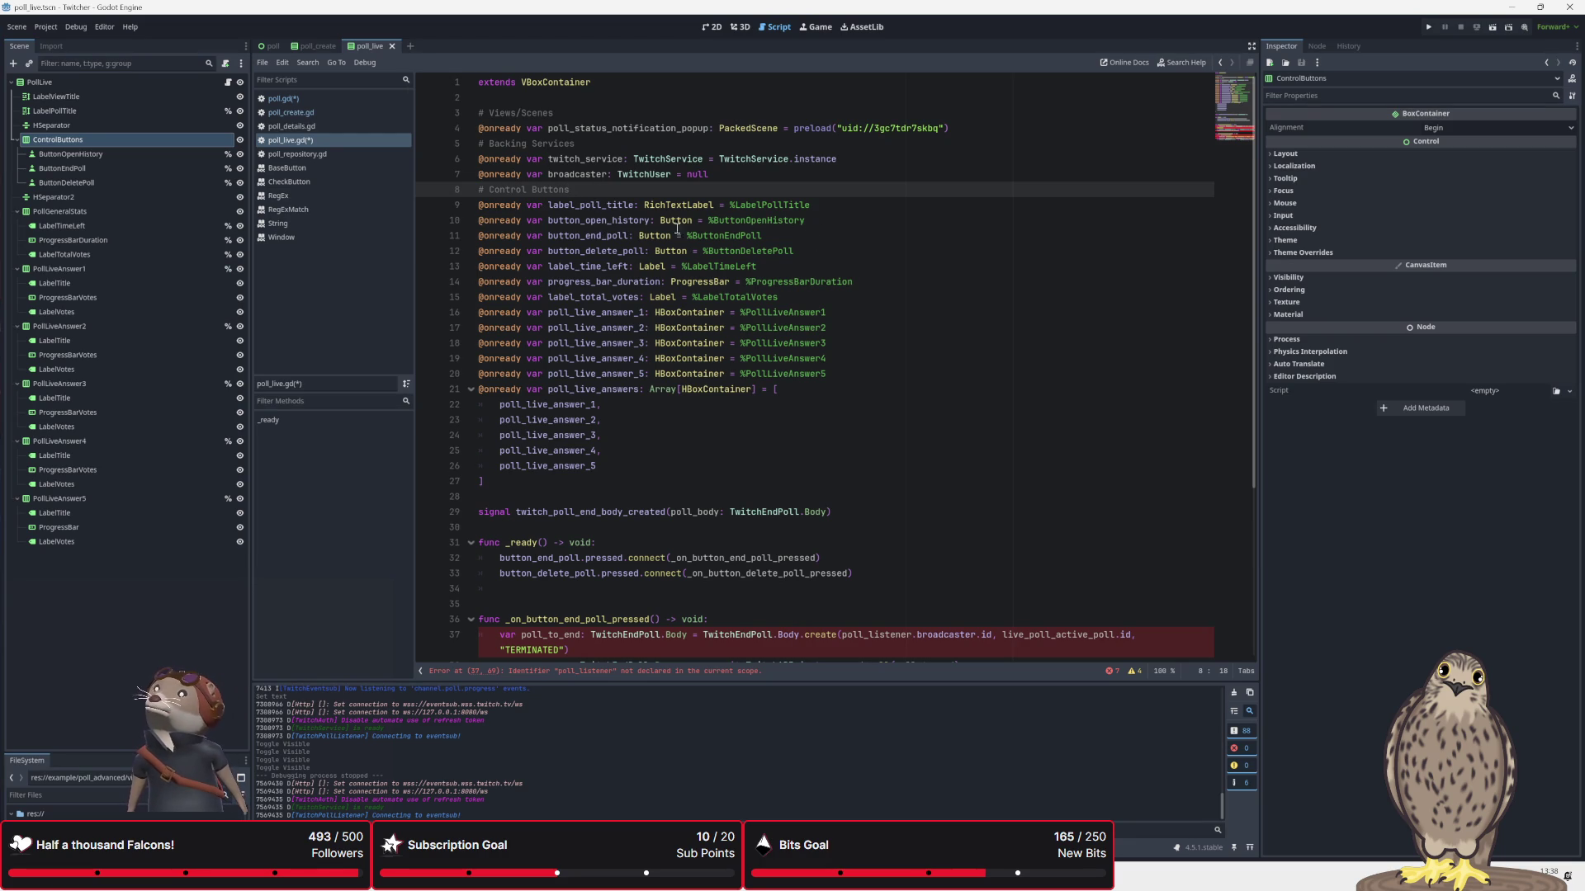
{"action": "left_click_drag", "start_coordinate": [790, 251], "coordinate": [479, 222]}
{"action": "key", "text": "BackSpace"}
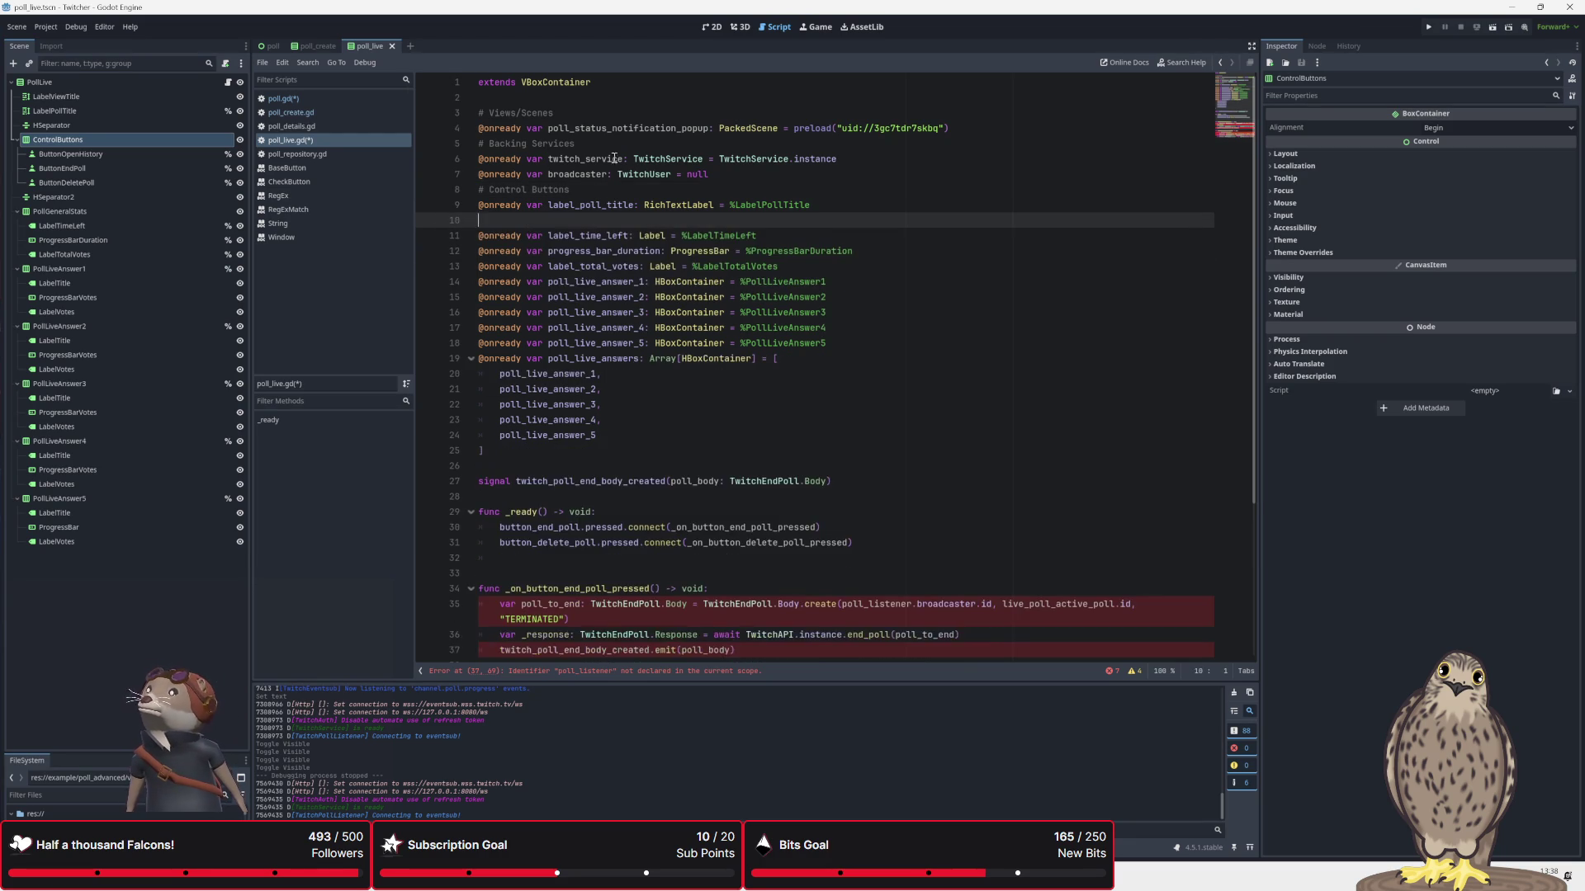
{"action": "left_click", "coordinate": [667, 189]}
{"action": "key", "text": "Return"}
{"action": "key", "text": "ctrl+v"}
{"action": "key", "text": "Return"}
{"action": "key", "text": "Return"}
{"action": "key", "text": "Down"}
{"action": "key", "text": "Down"}
{"action": "key", "text": "BackSpace"}
{"action": "key", "text": "Up"}
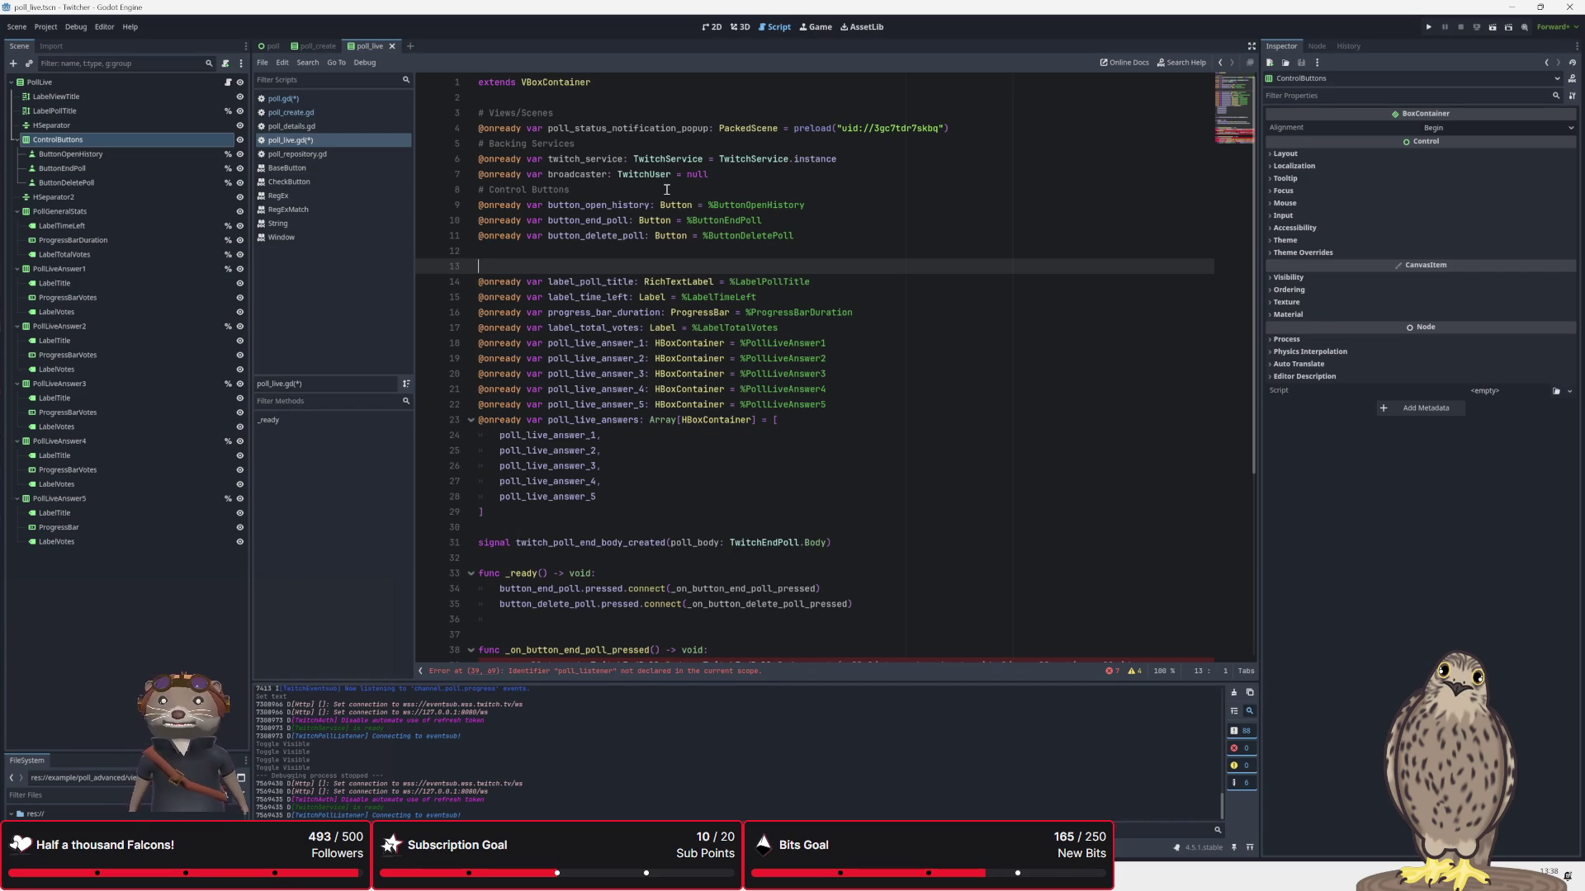
Tidy the empty lines and add a # View Configuration heading above the label variables
{"action": "key", "text": "Up"}
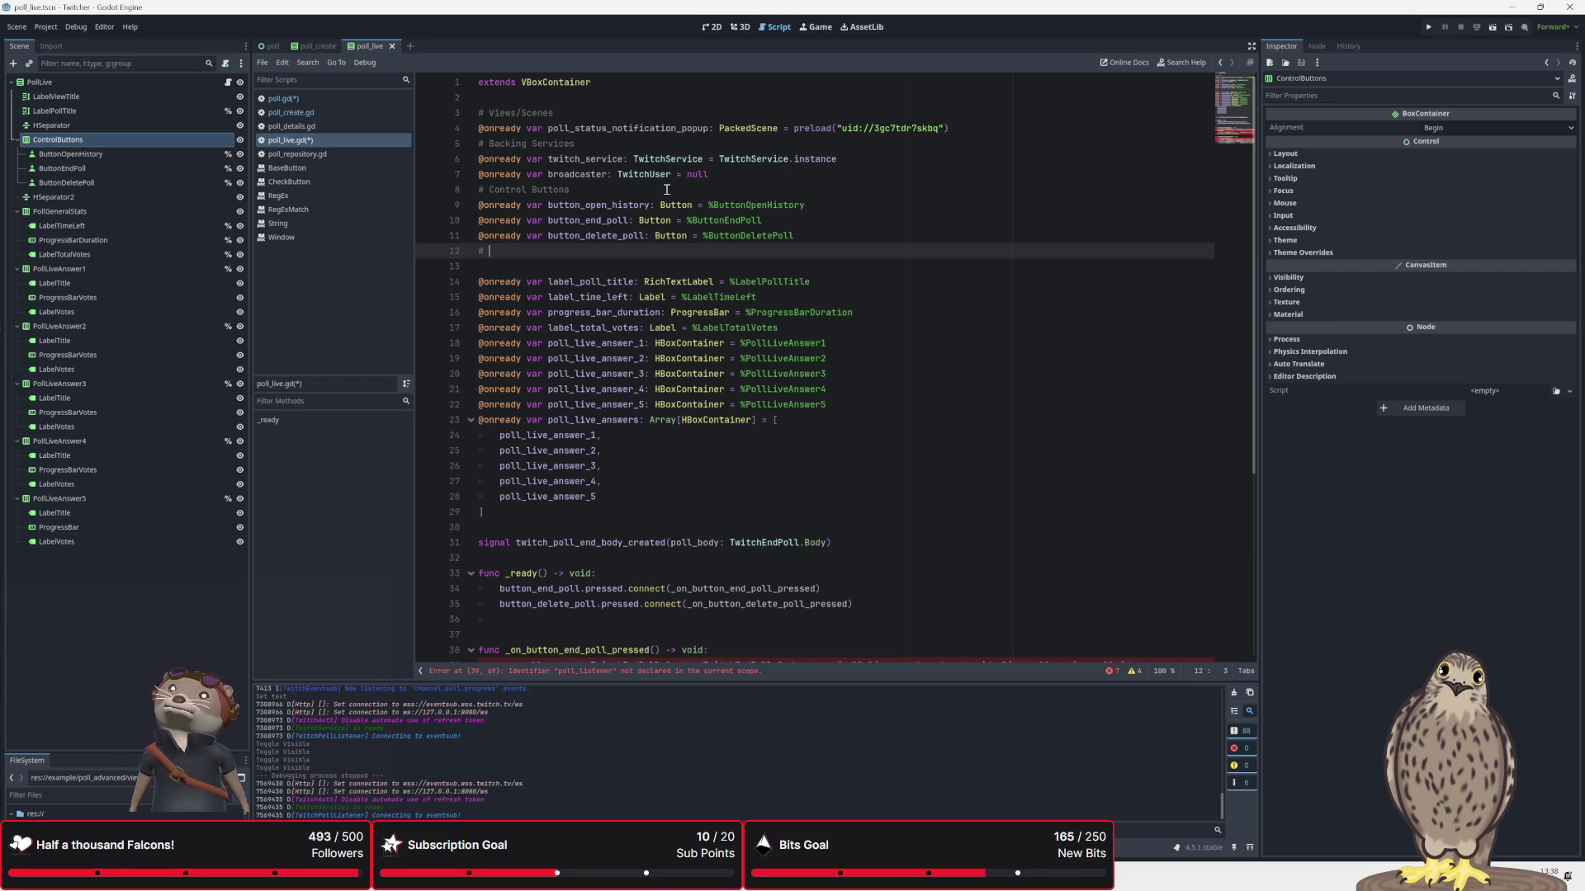
{"action": "key", "text": "Delete"}
{"action": "key", "text": "Down"}
{"action": "key", "text": "Down"}
{"action": "key", "text": "Down"}
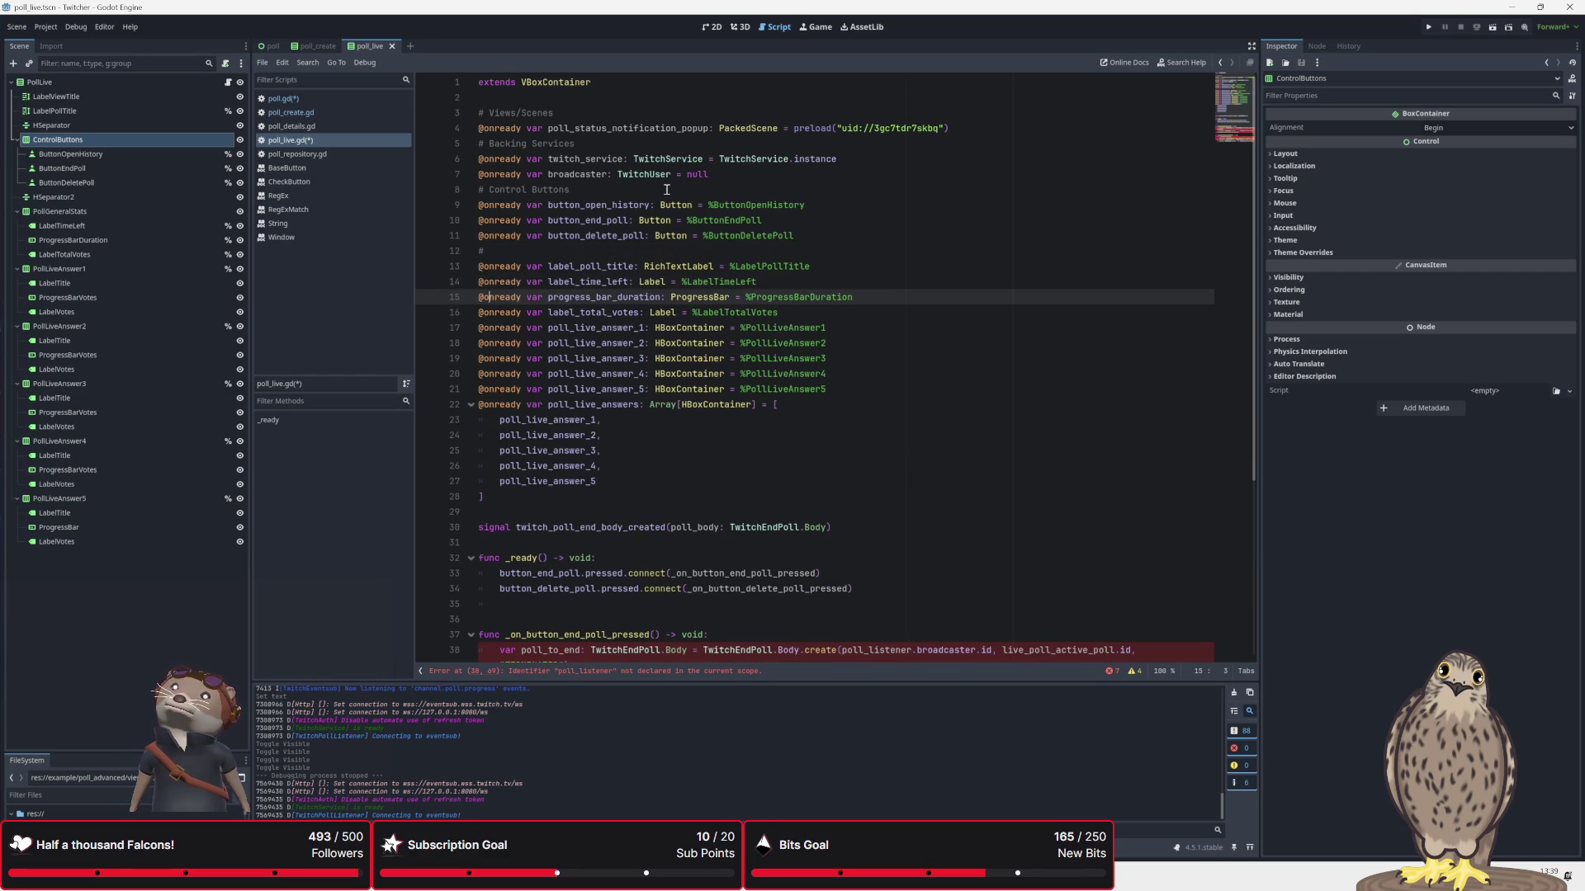
{"action": "key", "text": "Down"}
{"action": "key", "text": "Up"}
{"action": "key", "text": "Up"}
{"action": "key", "text": "Up"}
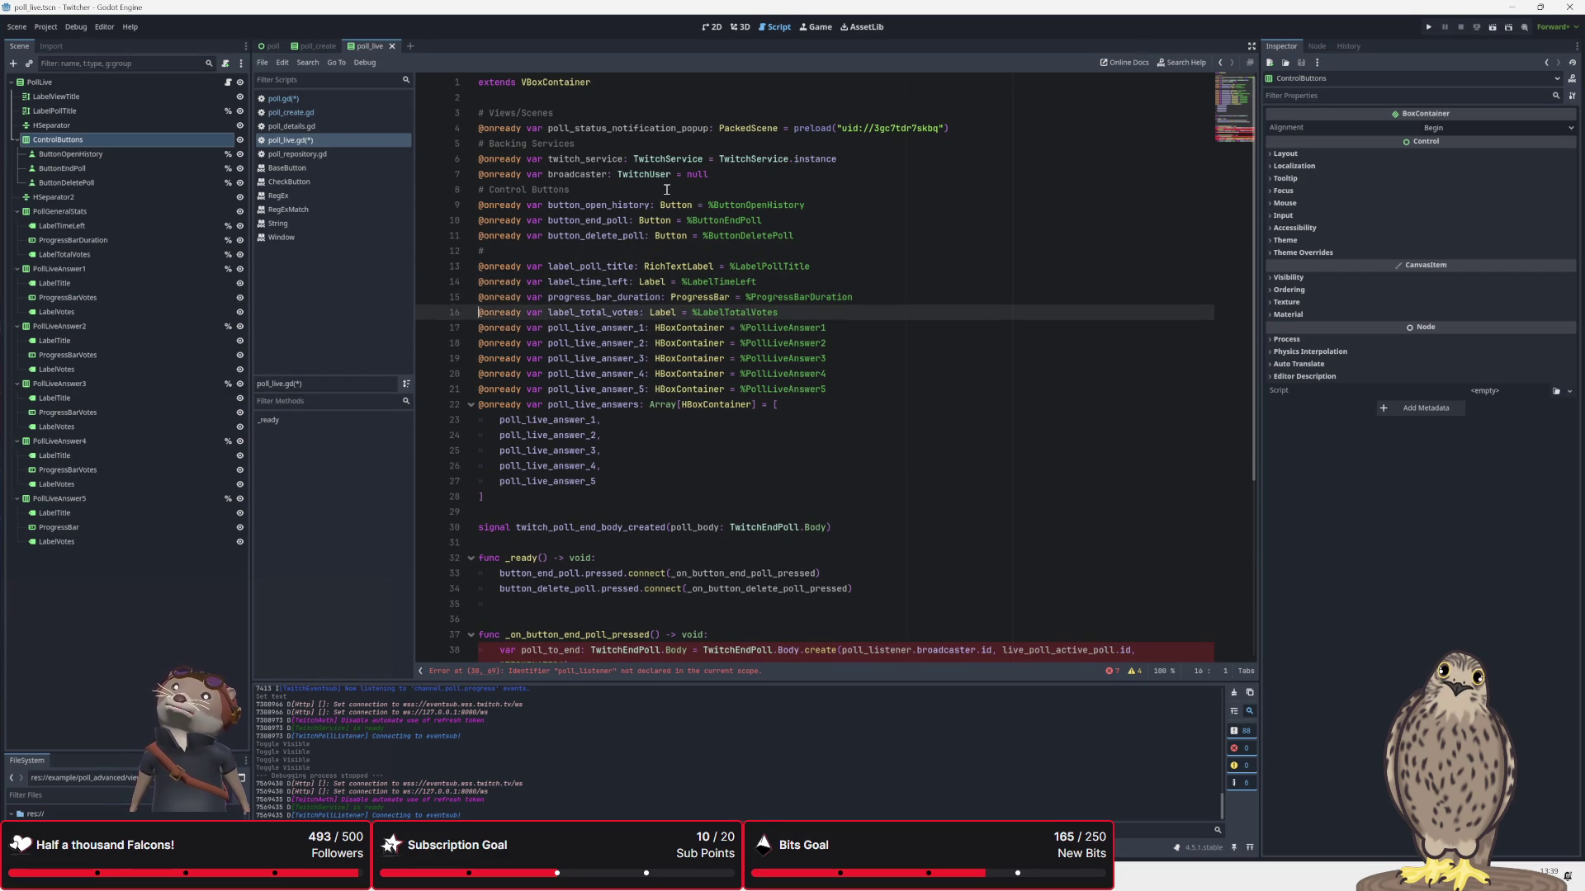
{"action": "key", "text": "Up"}
{"action": "key", "text": "End"}
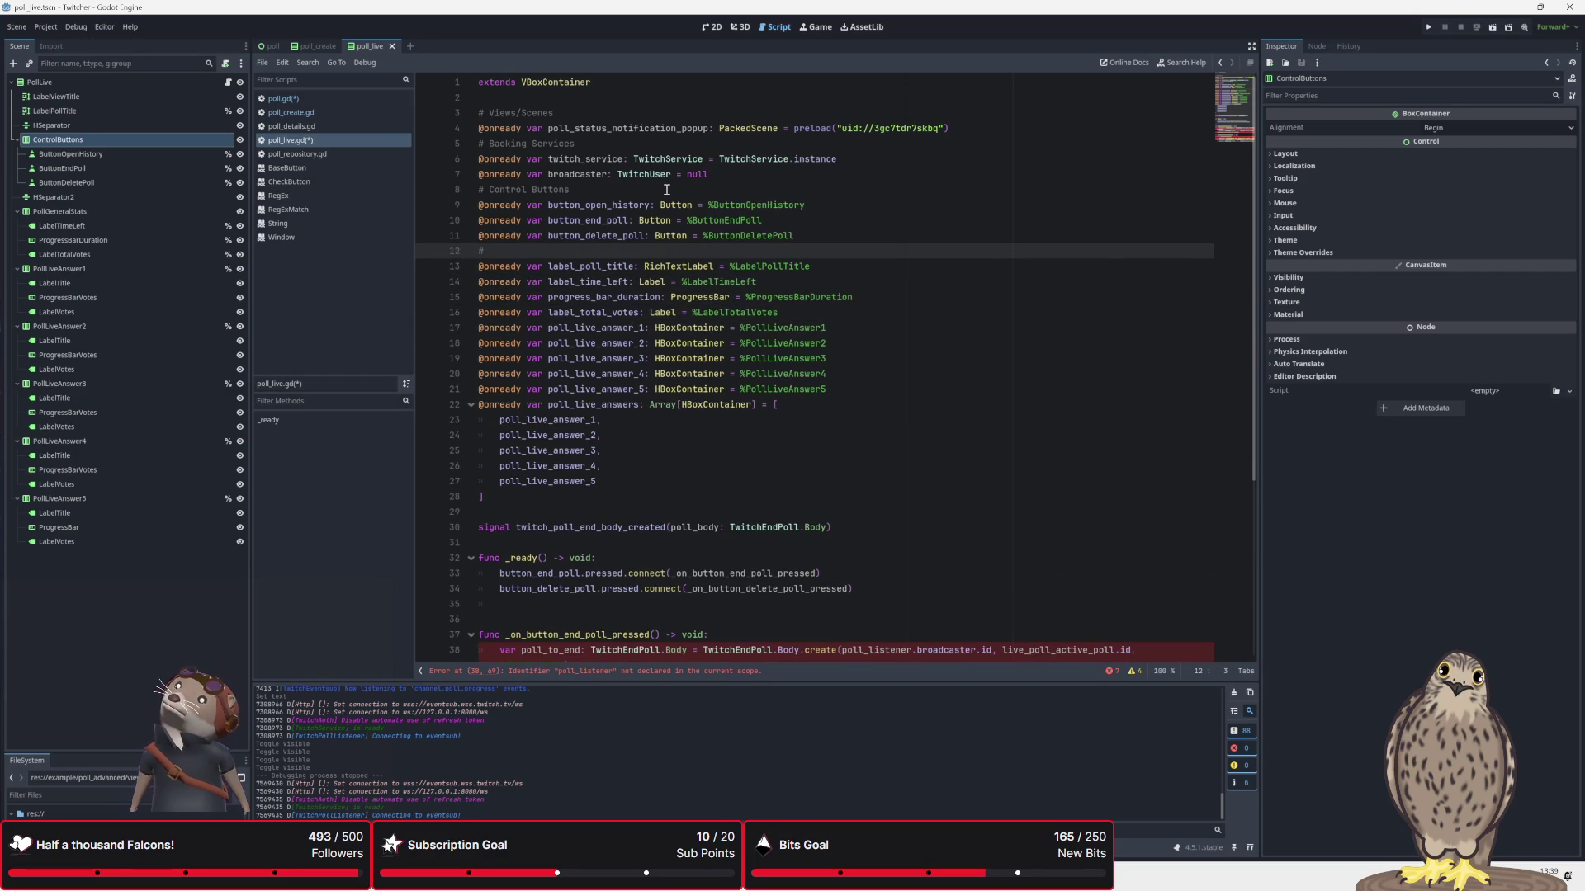
{"action": "type", "text": "nf"}
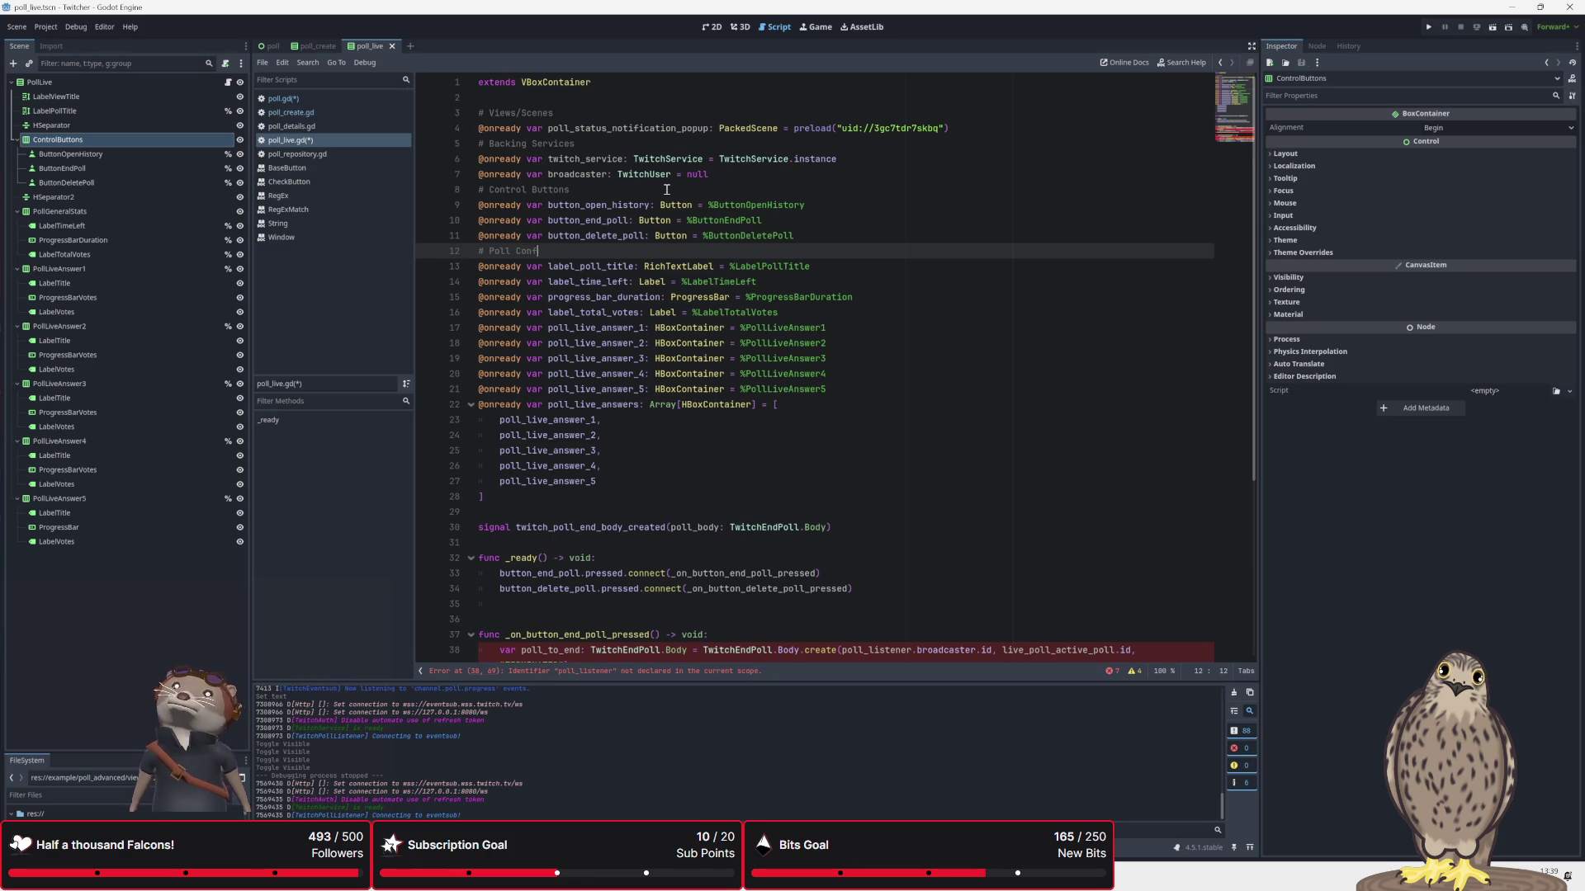
{"action": "key", "text": "BackSpace"}
{"action": "key", "text": "BackSpace"}
{"action": "key", "text": "BackSpace"}
{"action": "type", "text": "View"}
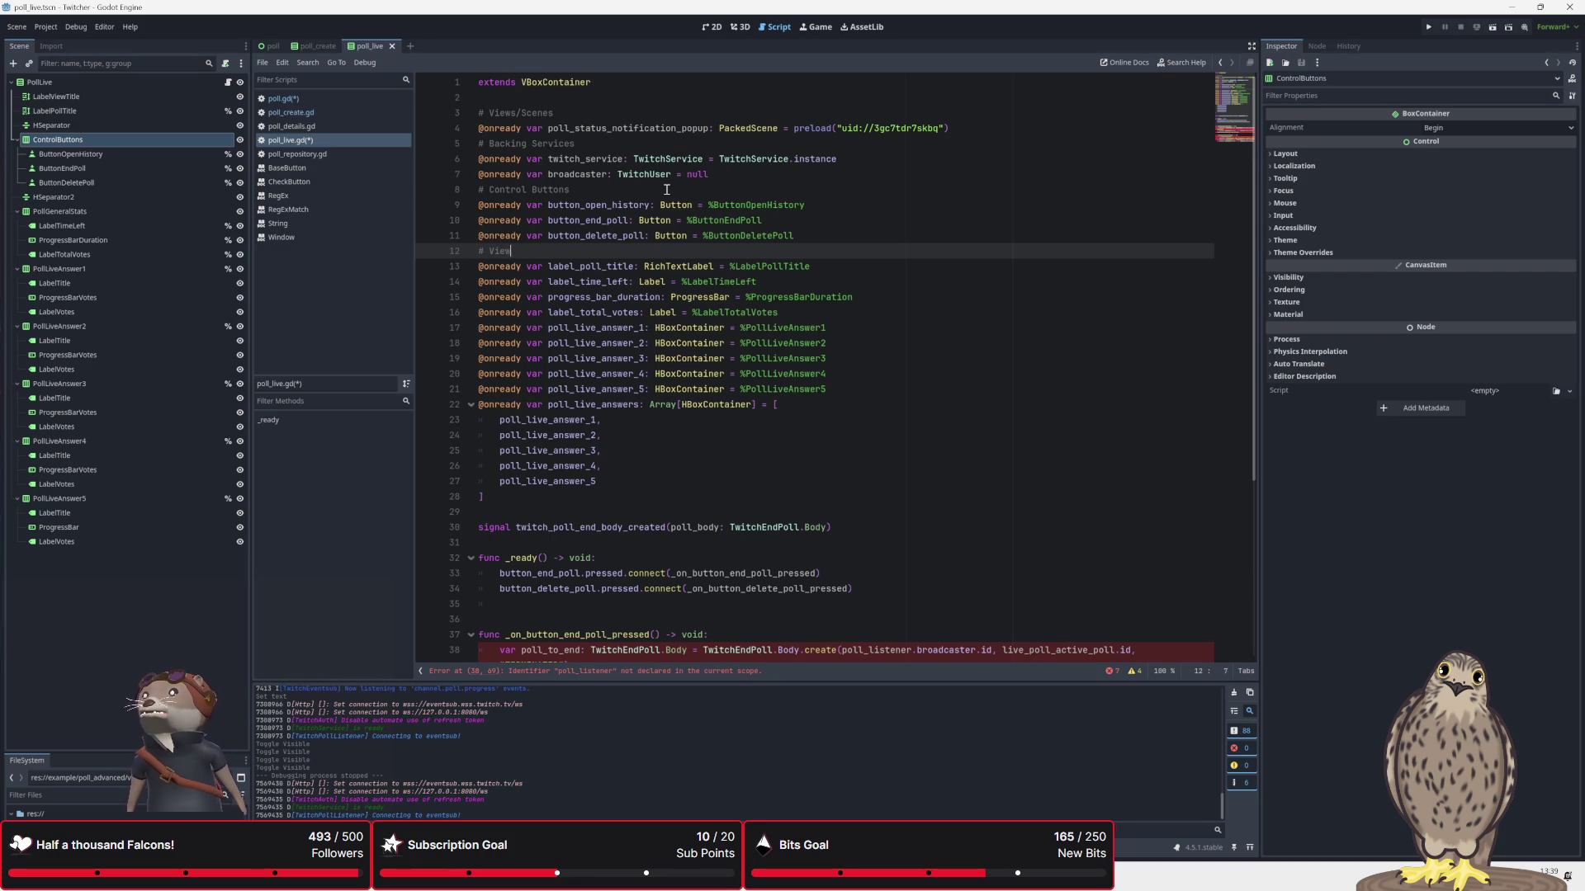
{"action": "type", "text": "nv"}
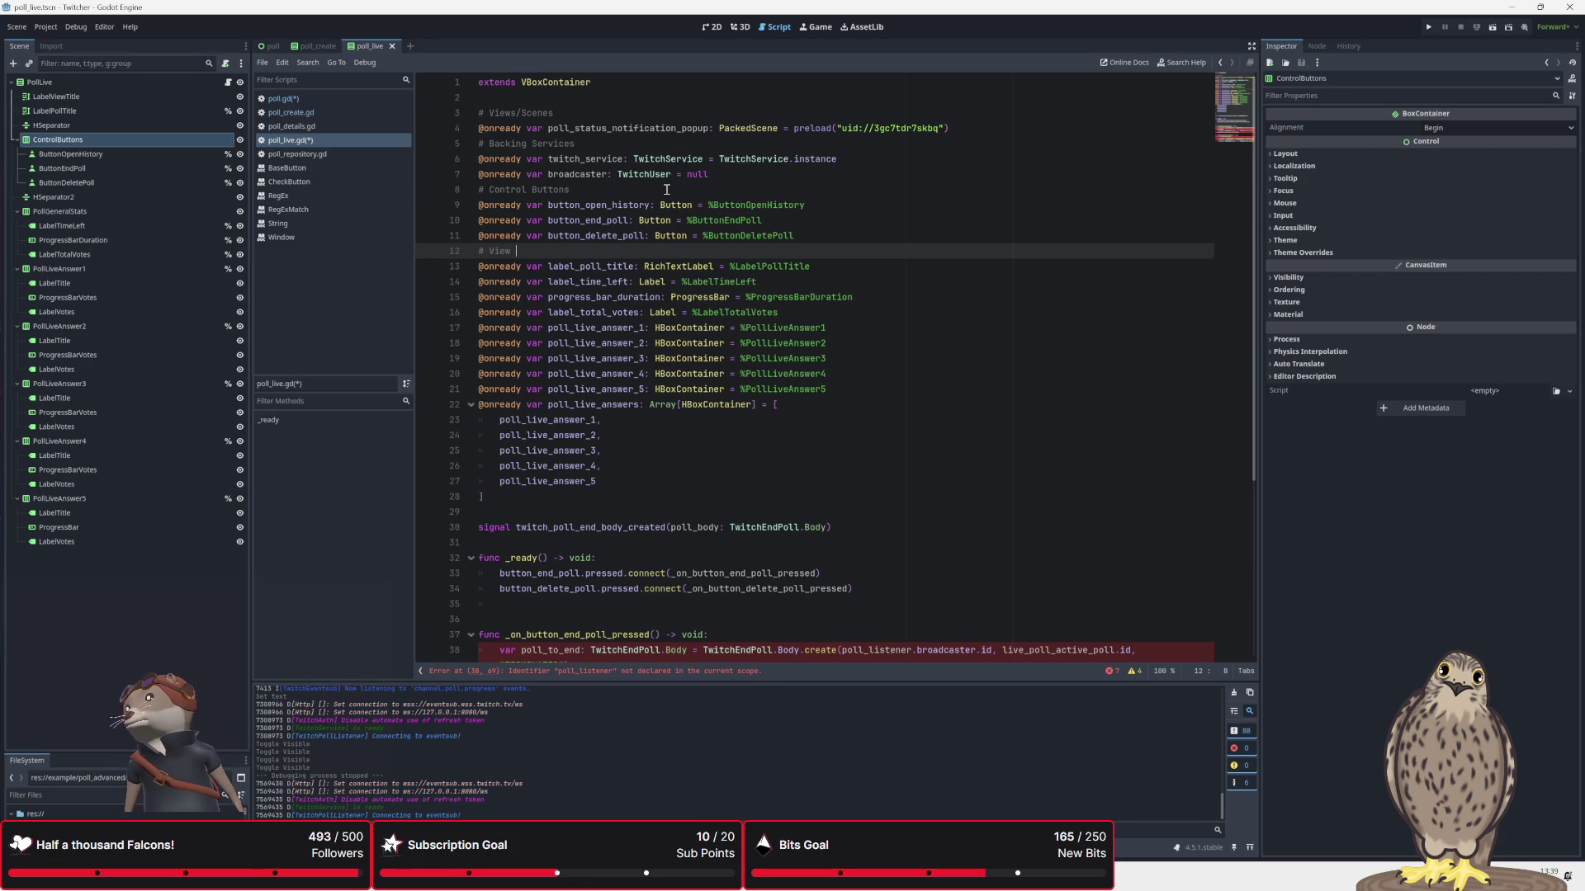
{"action": "type", "text": "igr"}
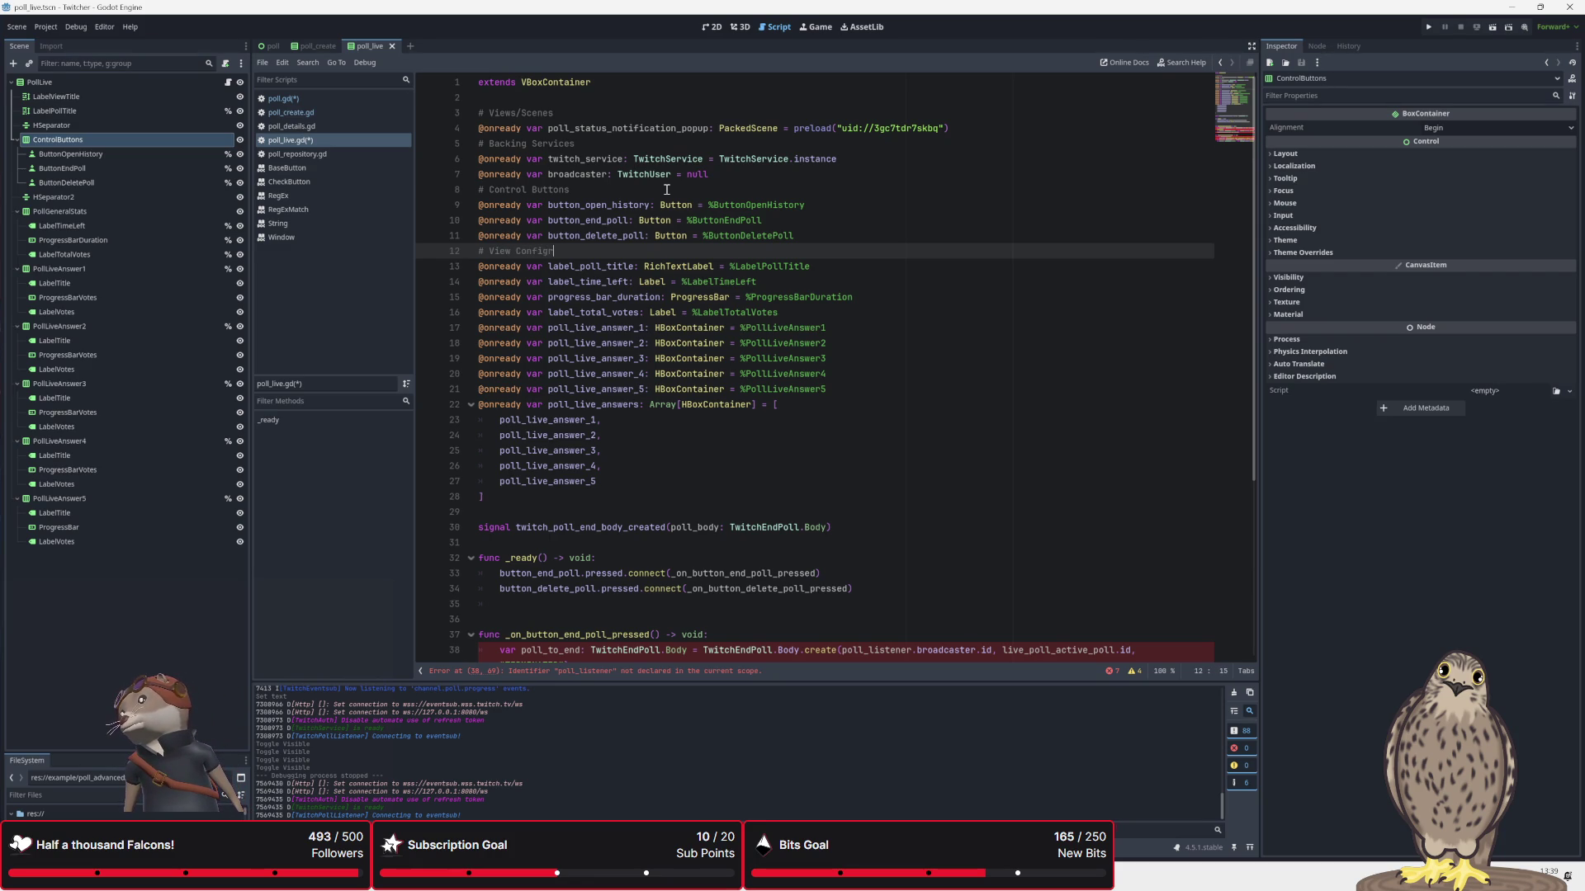
{"action": "type", "text": "uration"}
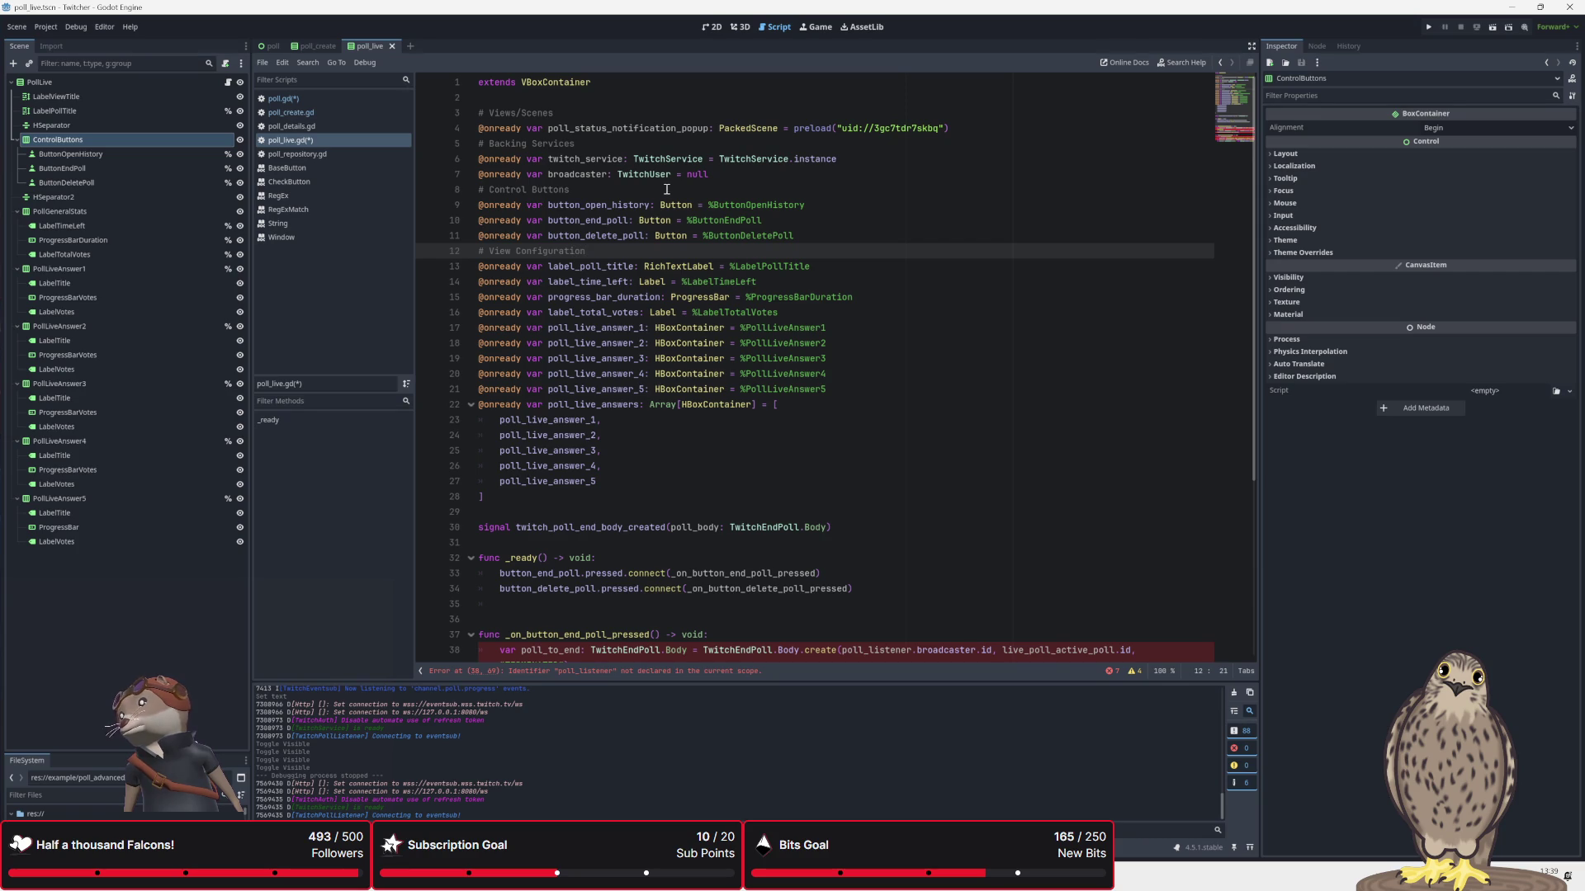
{"action": "left_click", "coordinate": [634, 371]}
{"action": "key", "text": "Down"}
{"action": "key", "text": "Down"}
{"action": "key", "text": "Down"}
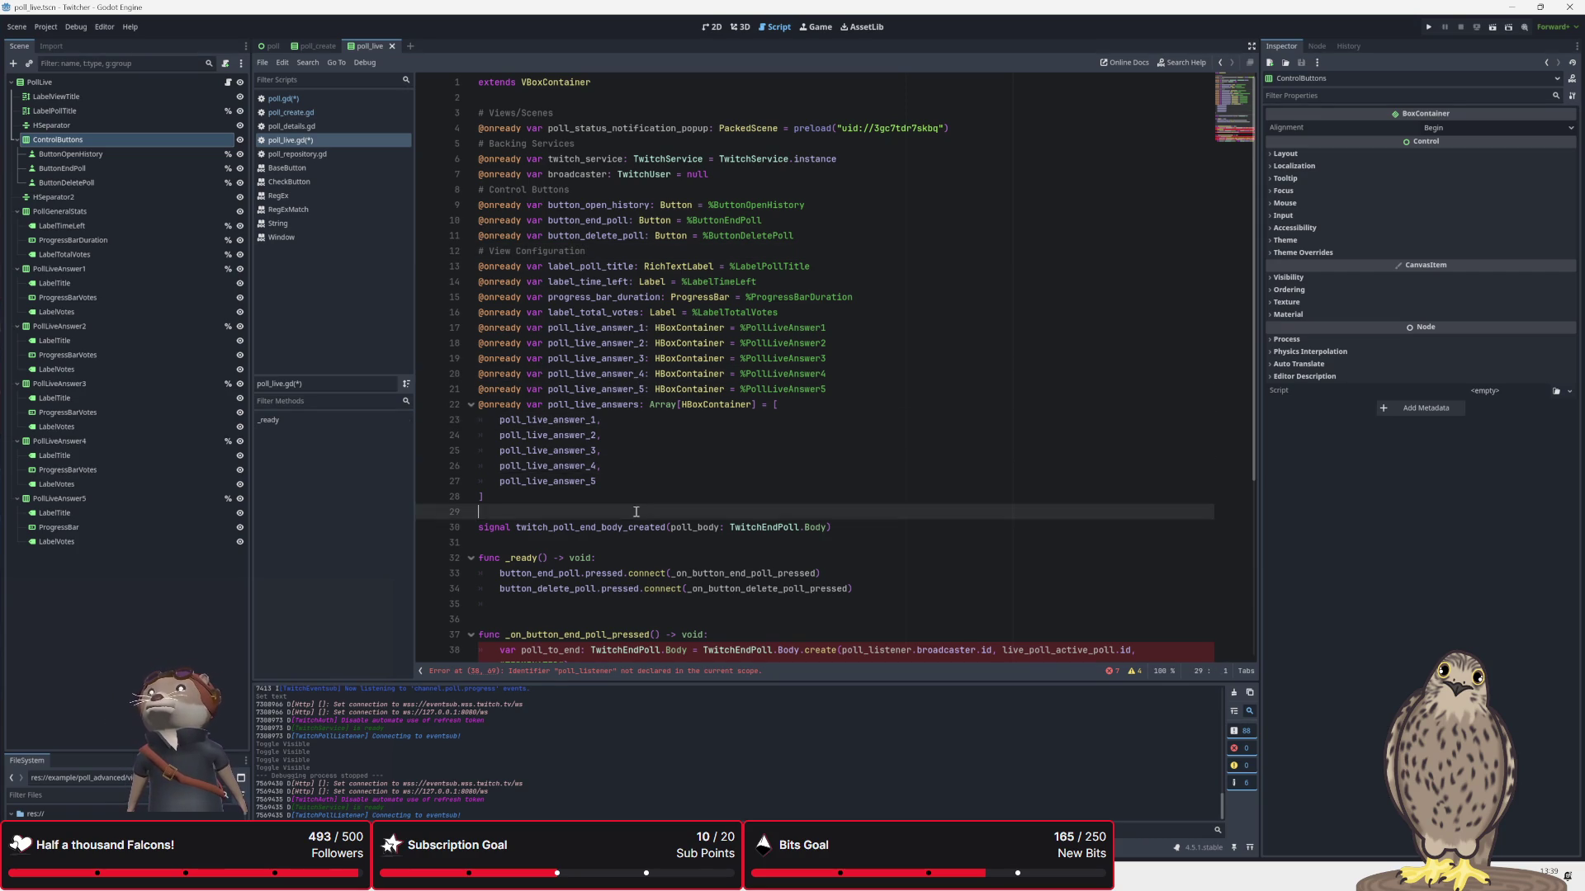
Review the end-poll handler's TERMINATED request in poll_live.gd
{"action": "scroll", "coordinate": [602, 448], "scroll_direction": "down", "scroll_amount": 4}
{"action": "left_click", "coordinate": [610, 450]}
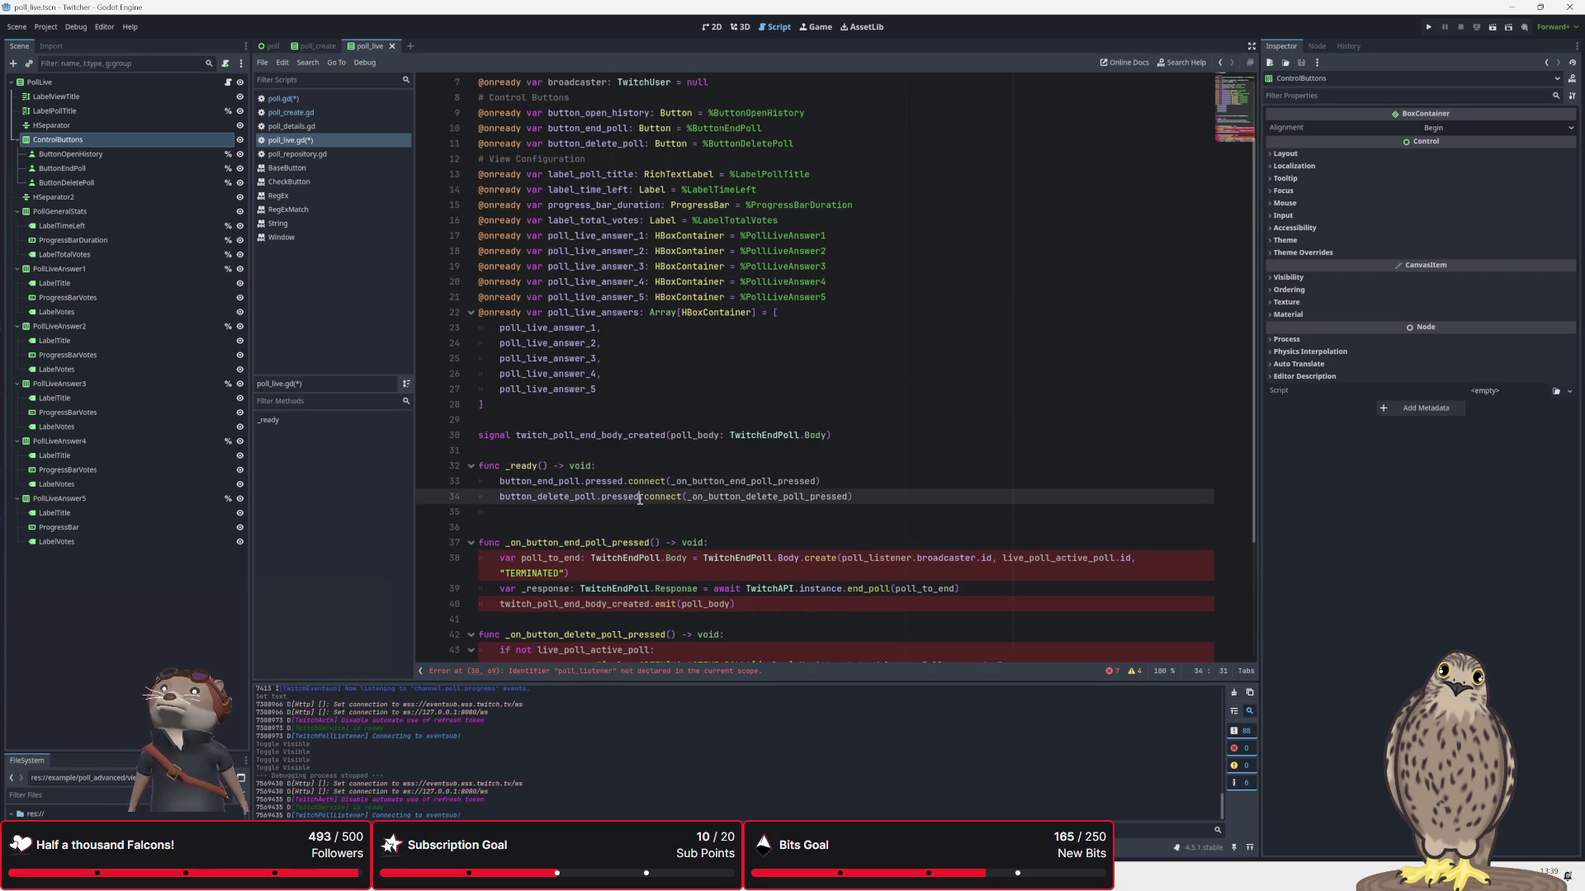
{"action": "scroll", "coordinate": [552, 489], "scroll_direction": "down", "scroll_amount": 2}
{"action": "left_click", "coordinate": [570, 412]}
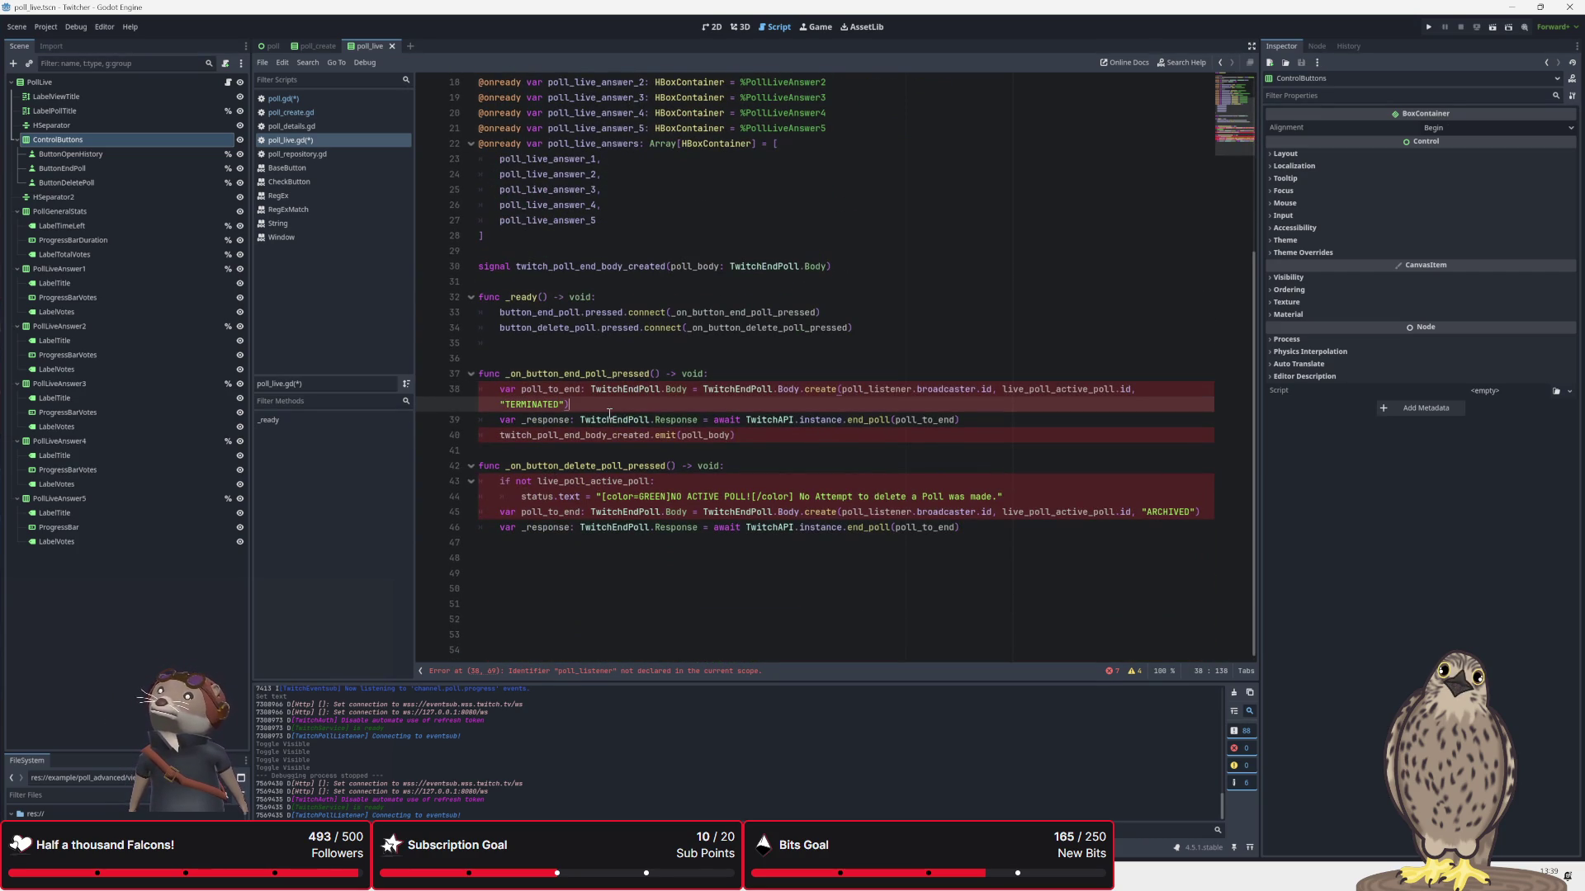
{"action": "scroll", "coordinate": [843, 376], "scroll_direction": "up", "scroll_amount": 3}
{"action": "scroll", "coordinate": [843, 375], "scroll_direction": "up", "scroll_amount": 3}
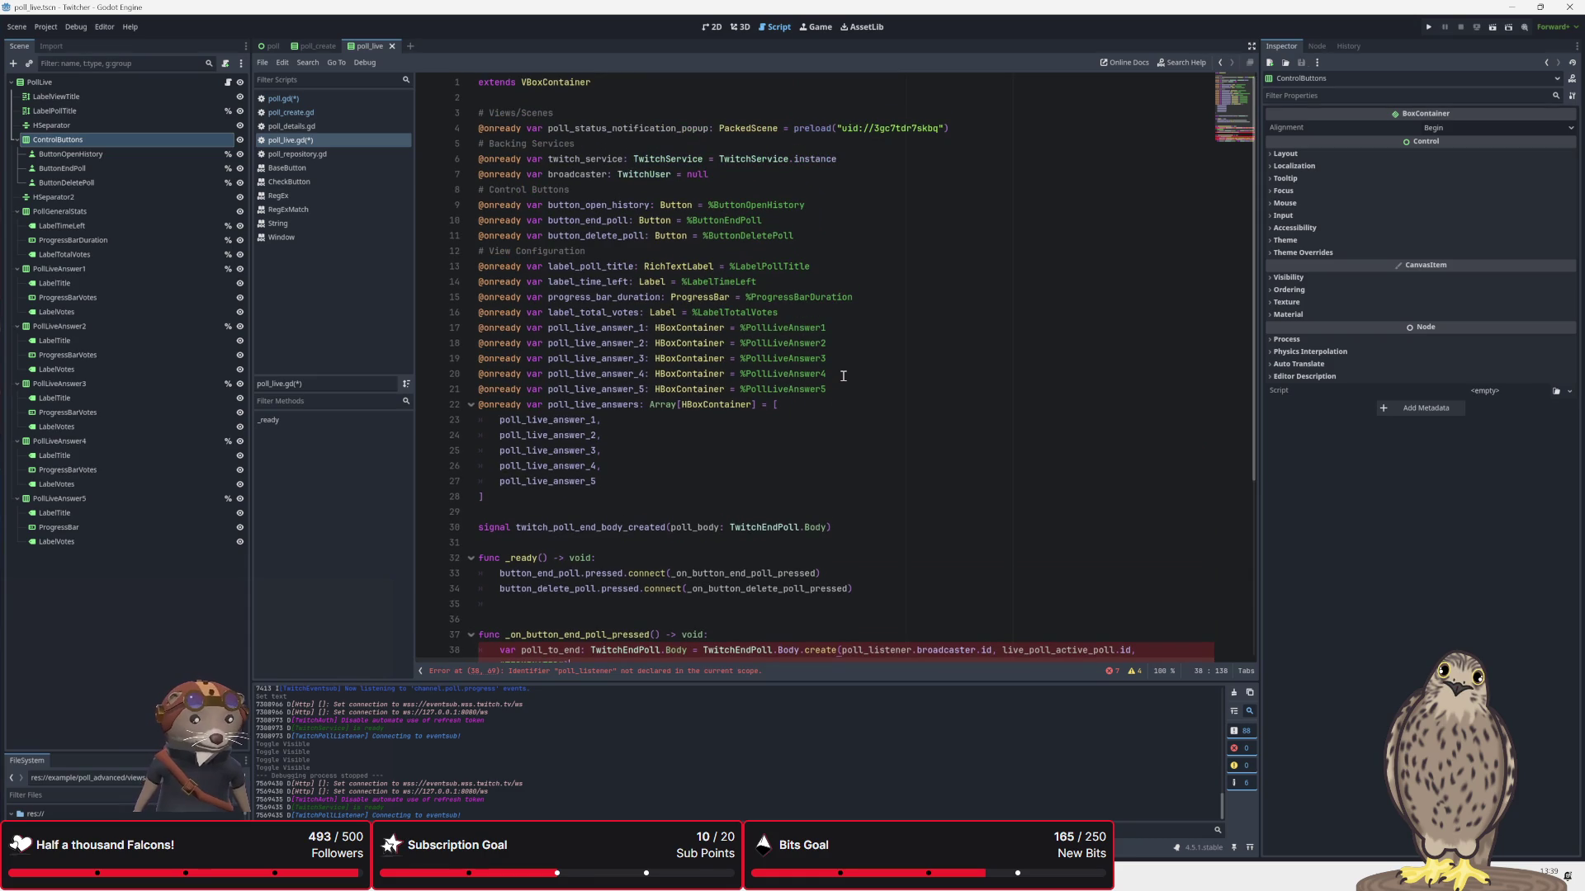
Find the broadcaster lookup line in poll_create.gd's _ready function
{"action": "left_click", "coordinate": [300, 97]}
{"action": "left_click", "coordinate": [299, 154]}
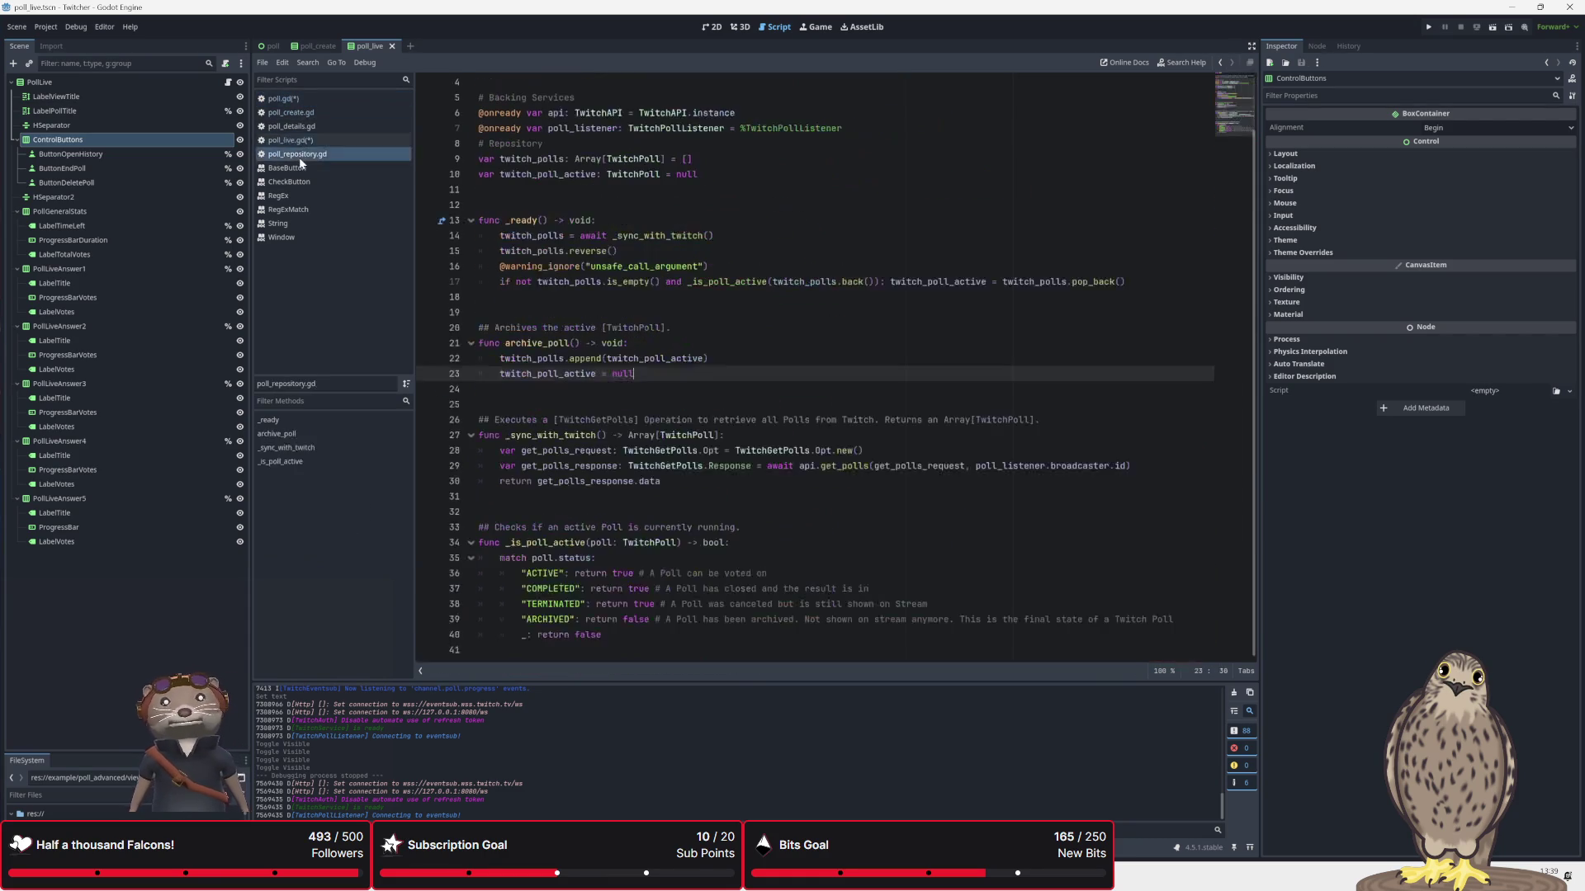
{"action": "left_click", "coordinate": [301, 141]}
{"action": "left_click", "coordinate": [304, 126]}
{"action": "left_click", "coordinate": [307, 113]}
{"action": "left_click", "coordinate": [307, 126]}
{"action": "left_click", "coordinate": [307, 140]}
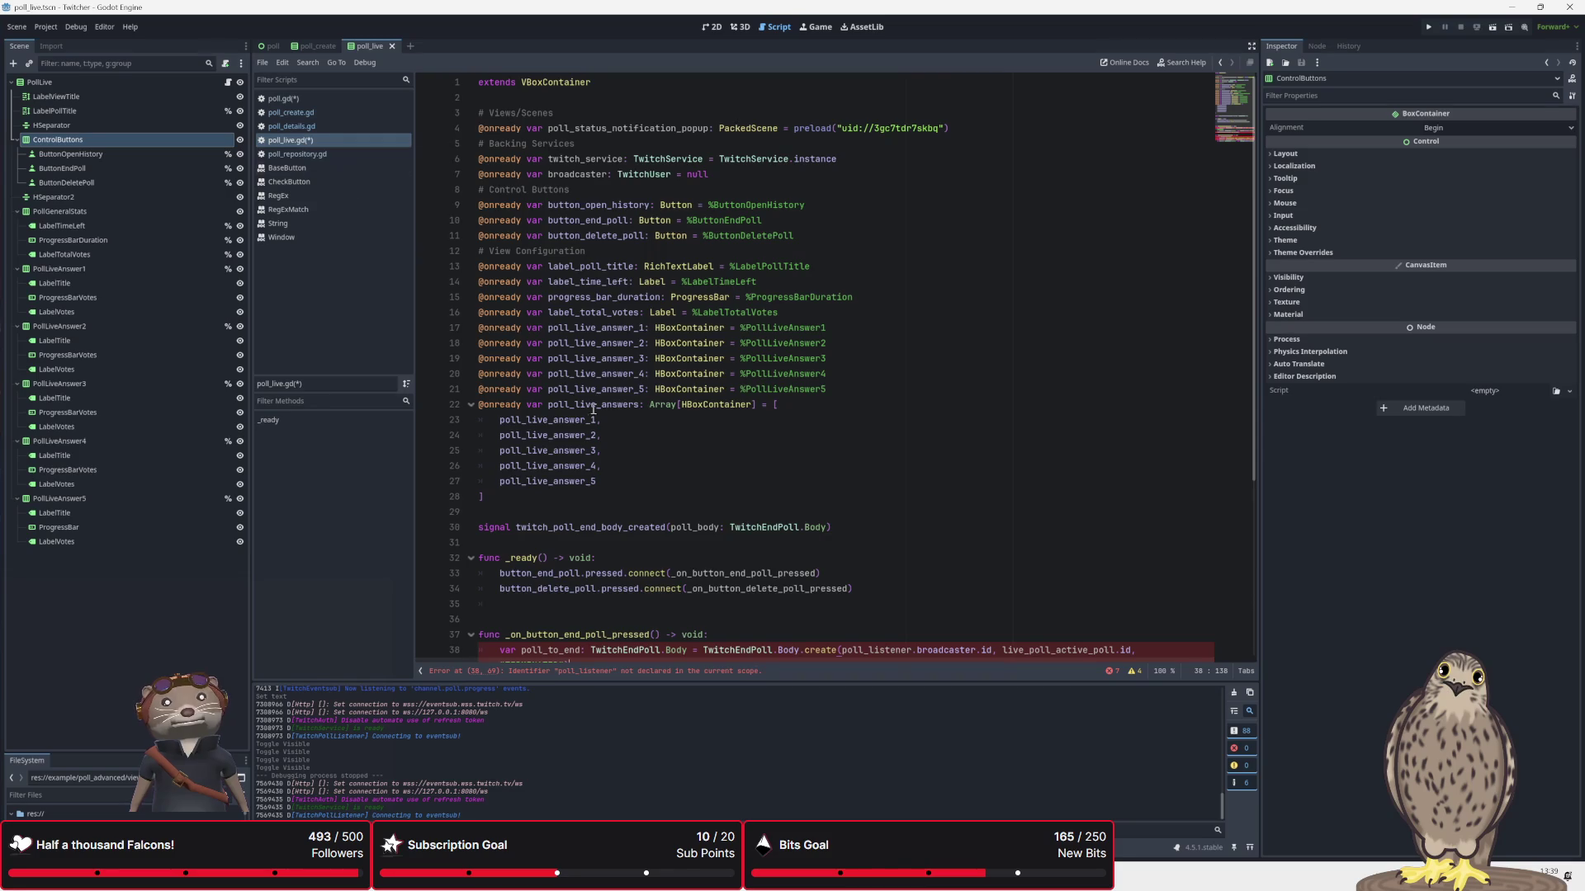
{"action": "scroll", "coordinate": [605, 419], "scroll_direction": "down", "scroll_amount": 4}
{"action": "left_click", "coordinate": [295, 113]}
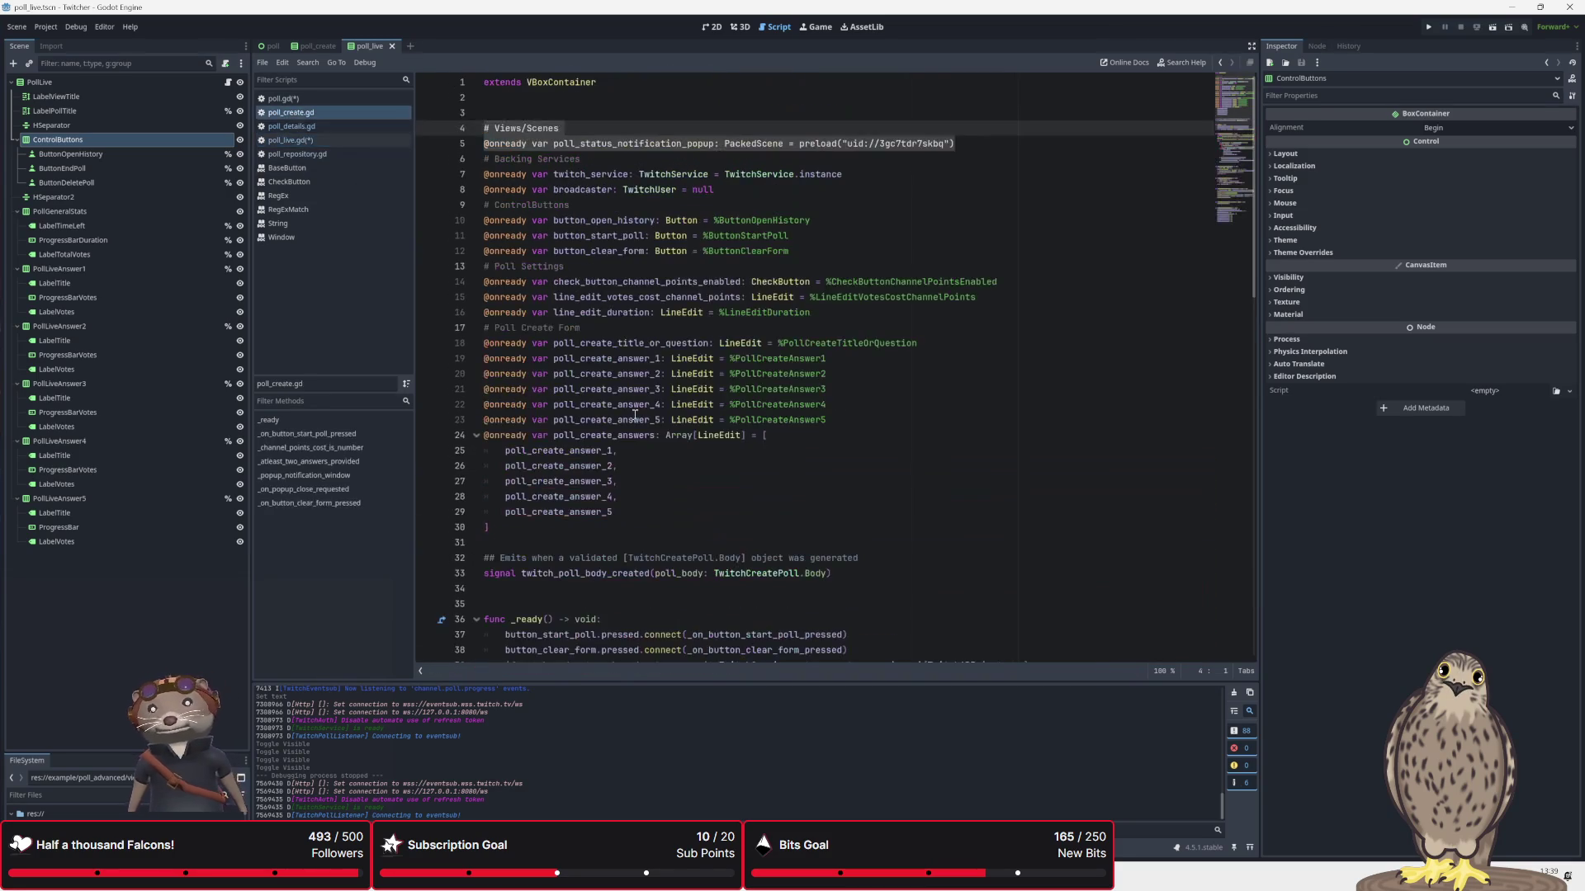
{"action": "scroll", "coordinate": [561, 462], "scroll_direction": "down", "scroll_amount": 4}
{"action": "left_click", "coordinate": [507, 481]}
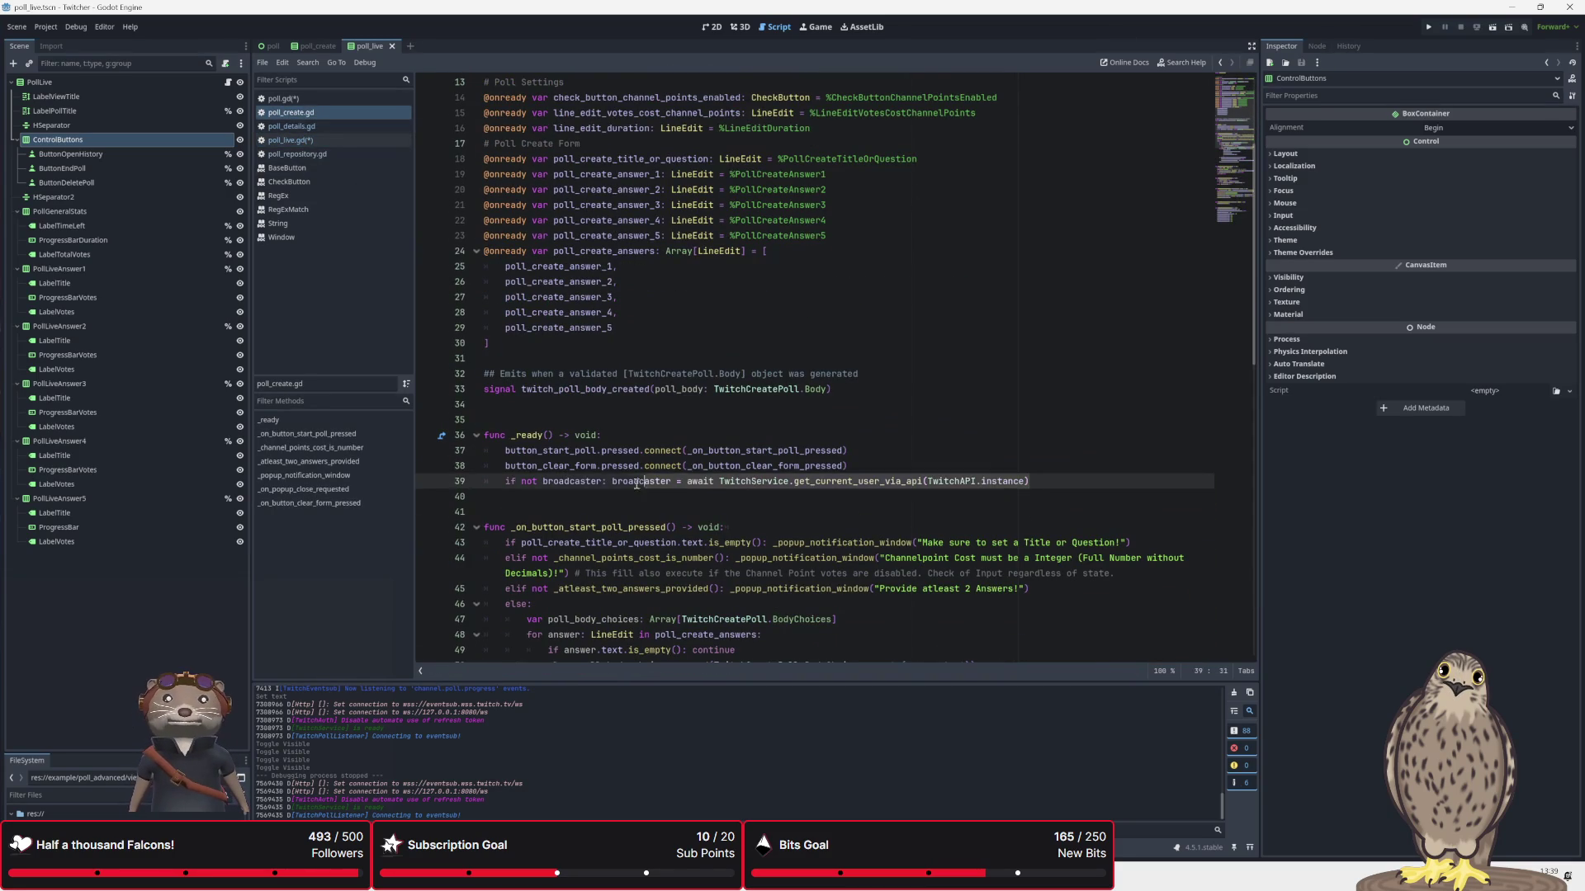
Go back to poll_live.gd and scroll down to the end of its _ready function
{"action": "left_click", "coordinate": [337, 142]}
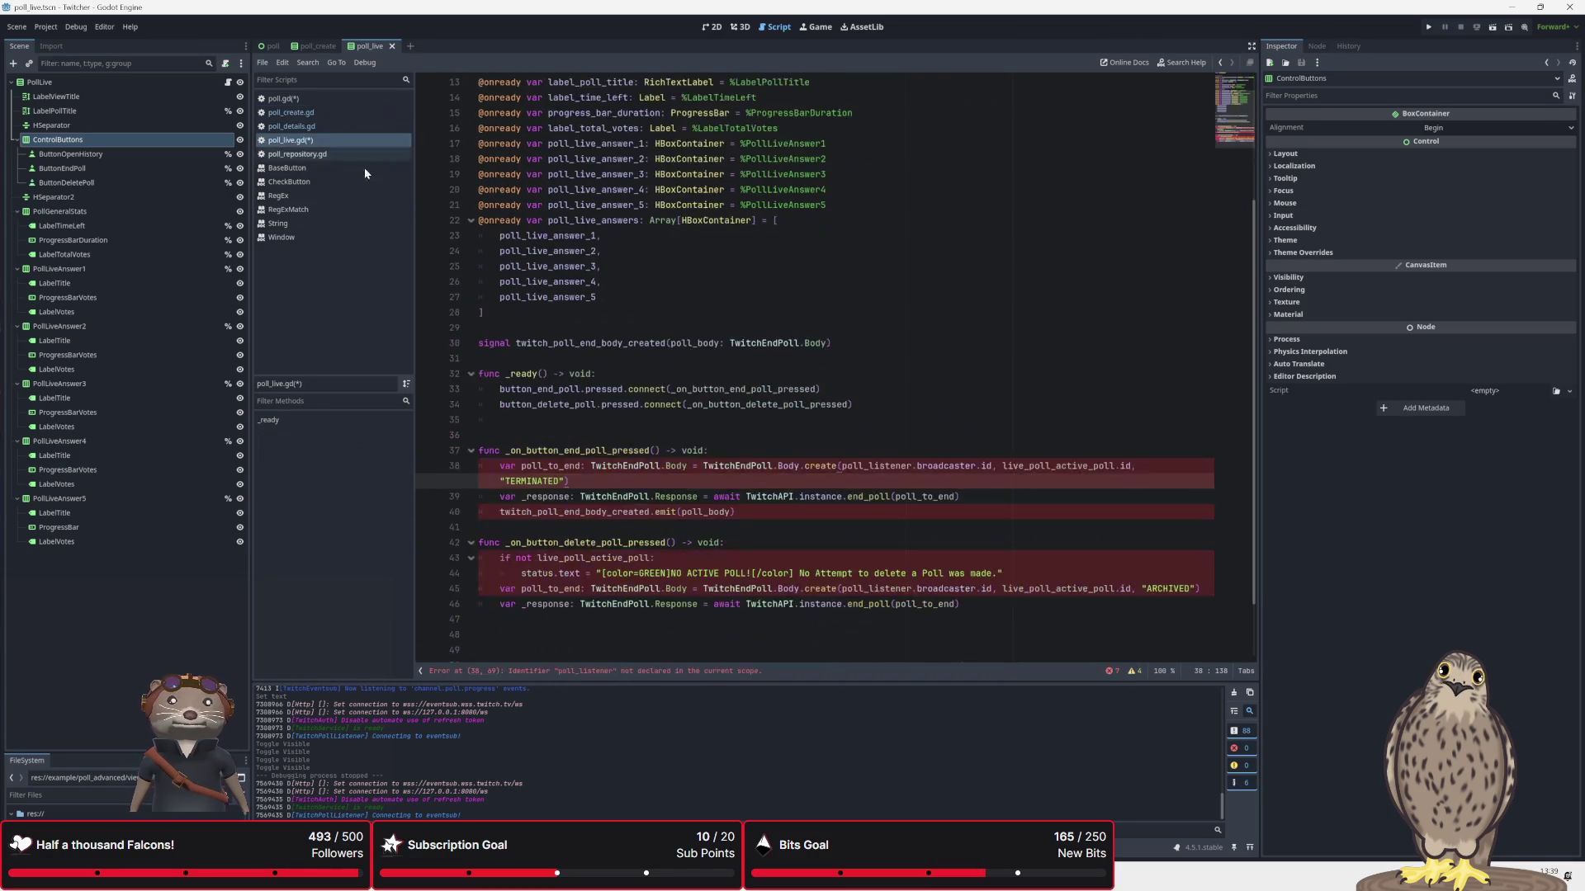
{"action": "scroll", "coordinate": [540, 168], "scroll_direction": "up", "scroll_amount": 4}
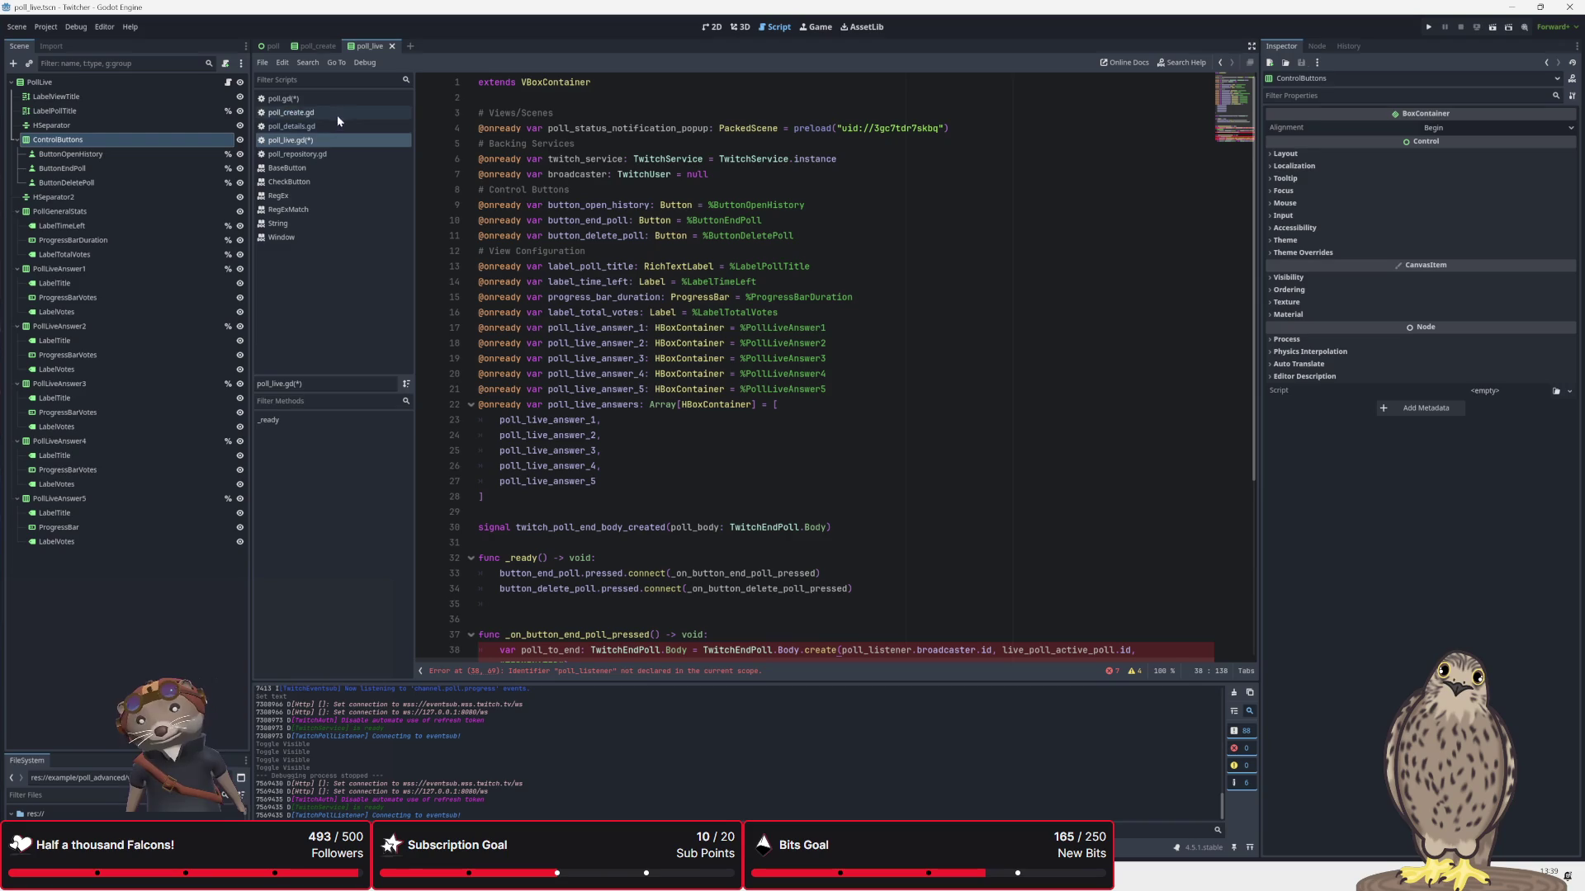
{"action": "left_click", "coordinate": [484, 175]}
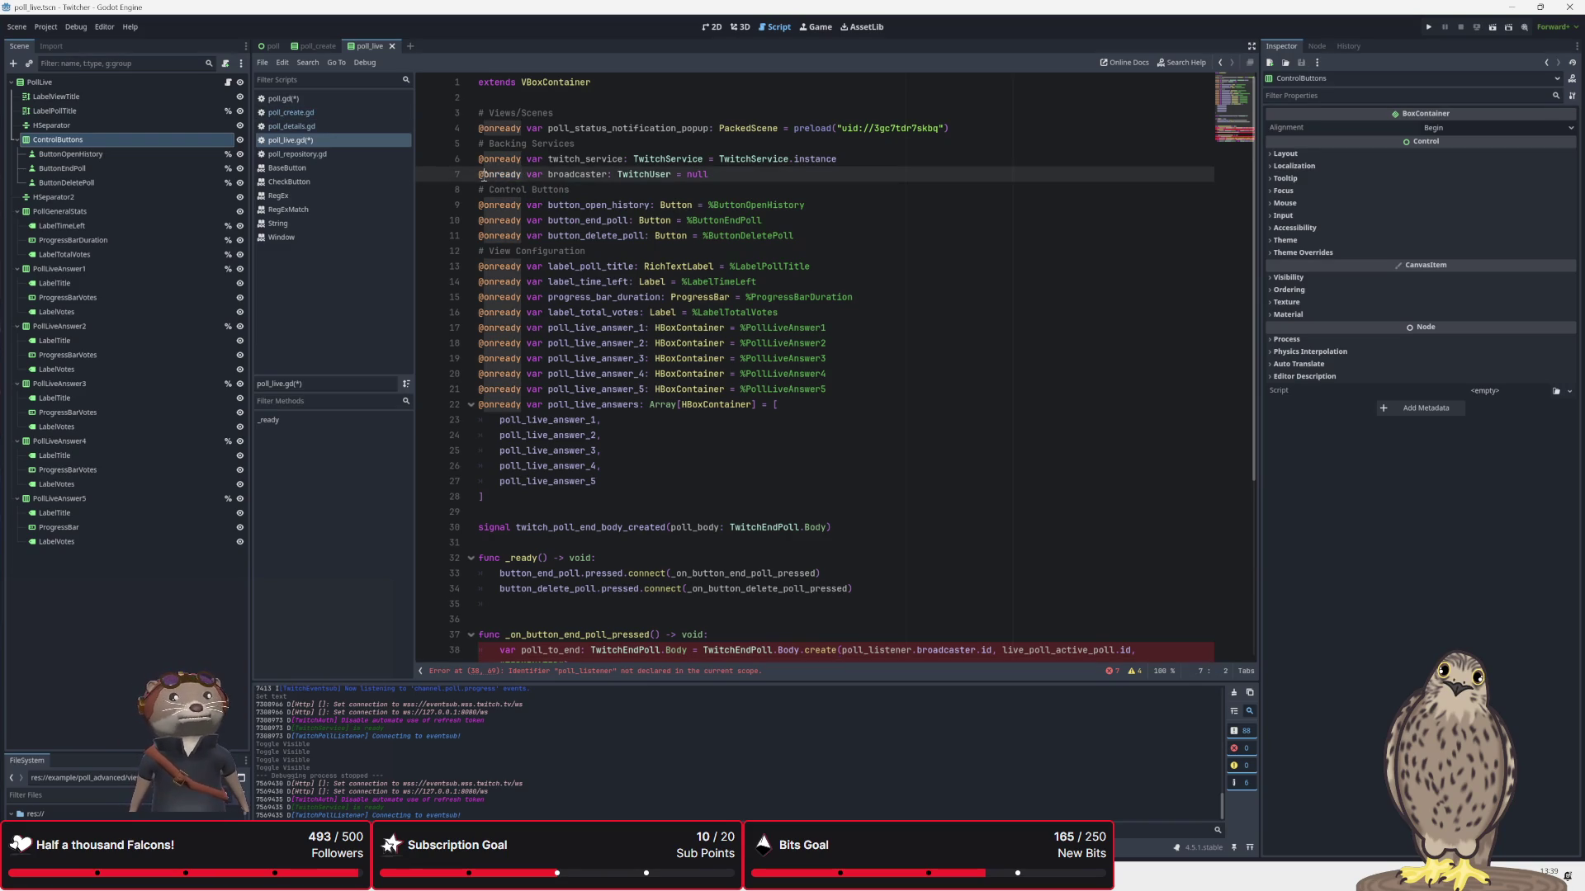
{"action": "scroll", "coordinate": [578, 372], "scroll_direction": "down", "scroll_amount": 3}
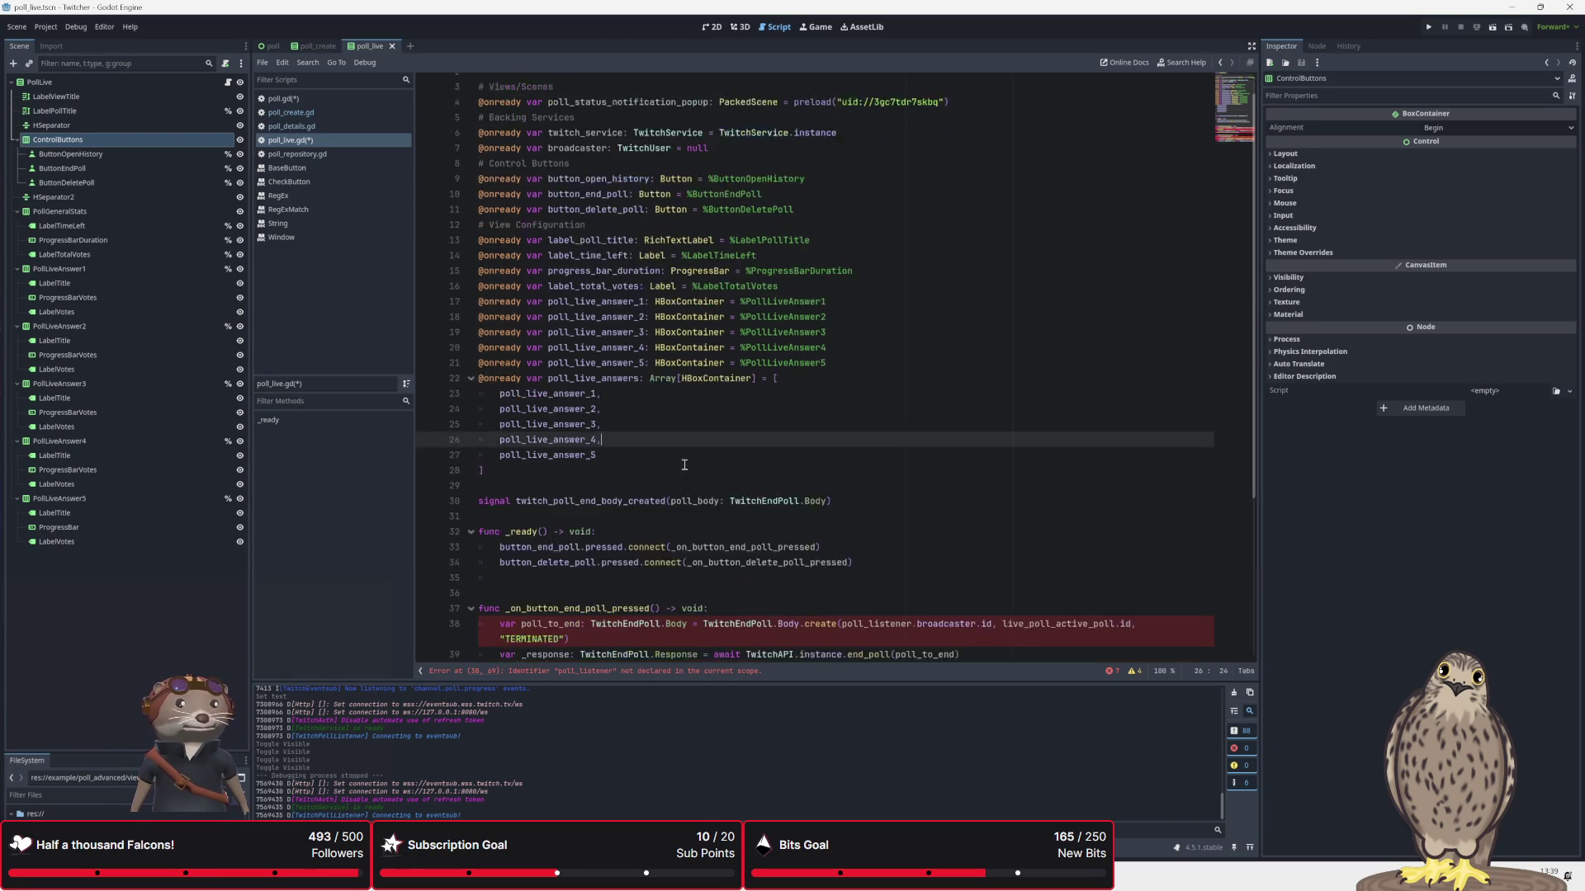
{"action": "left_click", "coordinate": [627, 498]}
{"action": "left_click", "coordinate": [628, 467]}
{"action": "left_click", "coordinate": [652, 513]}
{"action": "scroll", "coordinate": [642, 503], "scroll_direction": "down", "scroll_amount": 3}
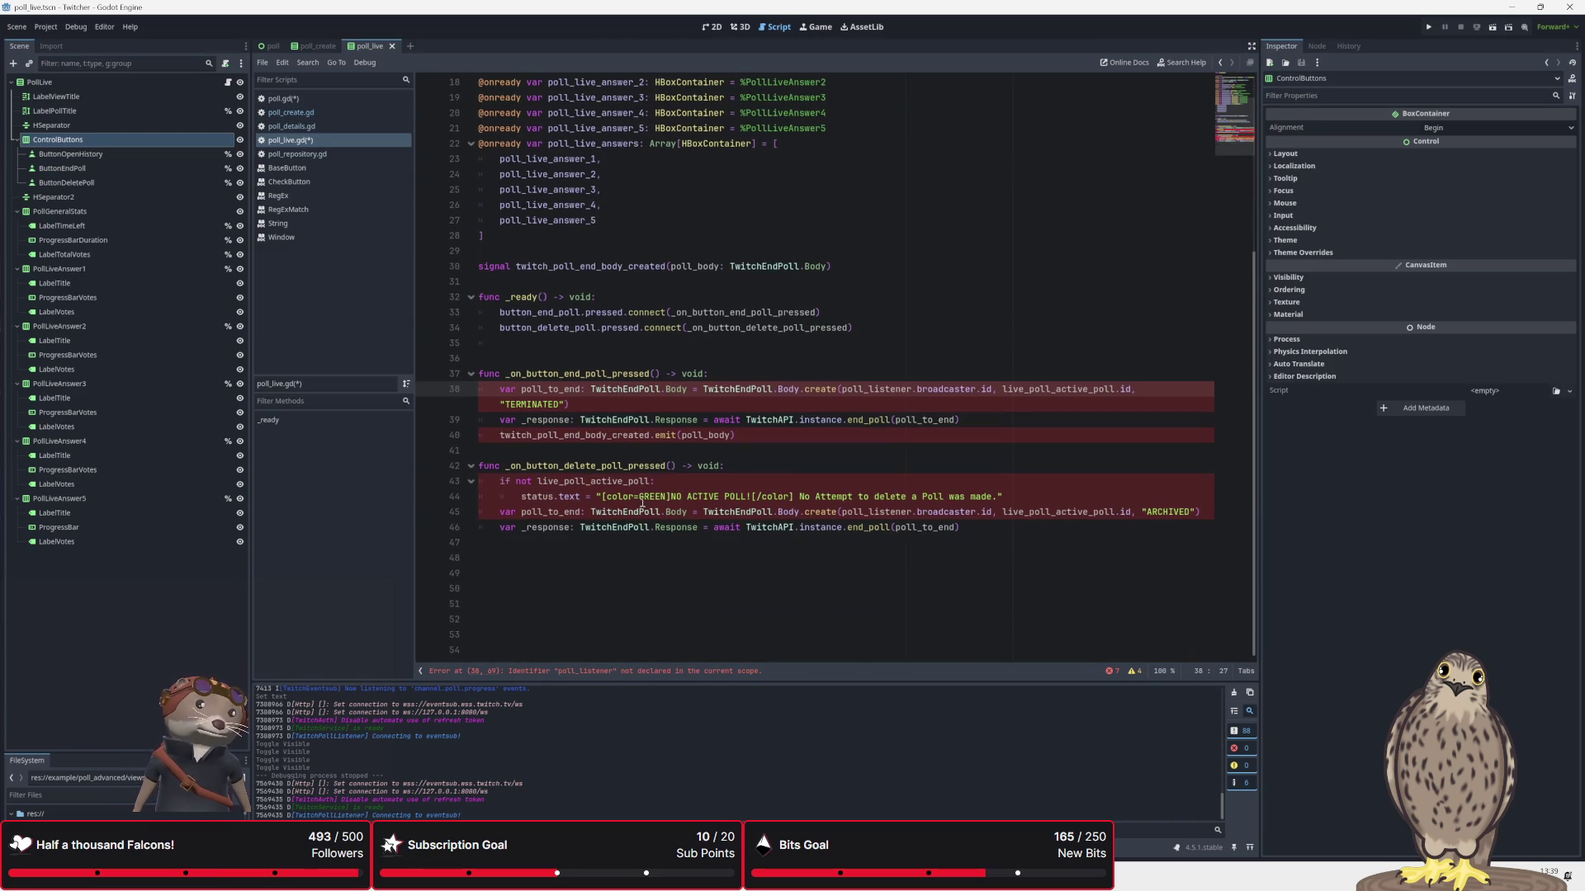
Paste the 'if not broadcaster' lookup into _ready and add a blank line before the end-poll handler
{"action": "left_click", "coordinate": [644, 302]}
{"action": "key", "text": "Down"}
{"action": "key", "text": "Down"}
{"action": "key", "text": "Down"}
{"action": "type", "text": "if not broadcaster: broadcaster = await TwitchService.get_current_user_via_api(TwitchAPI.instance)"}
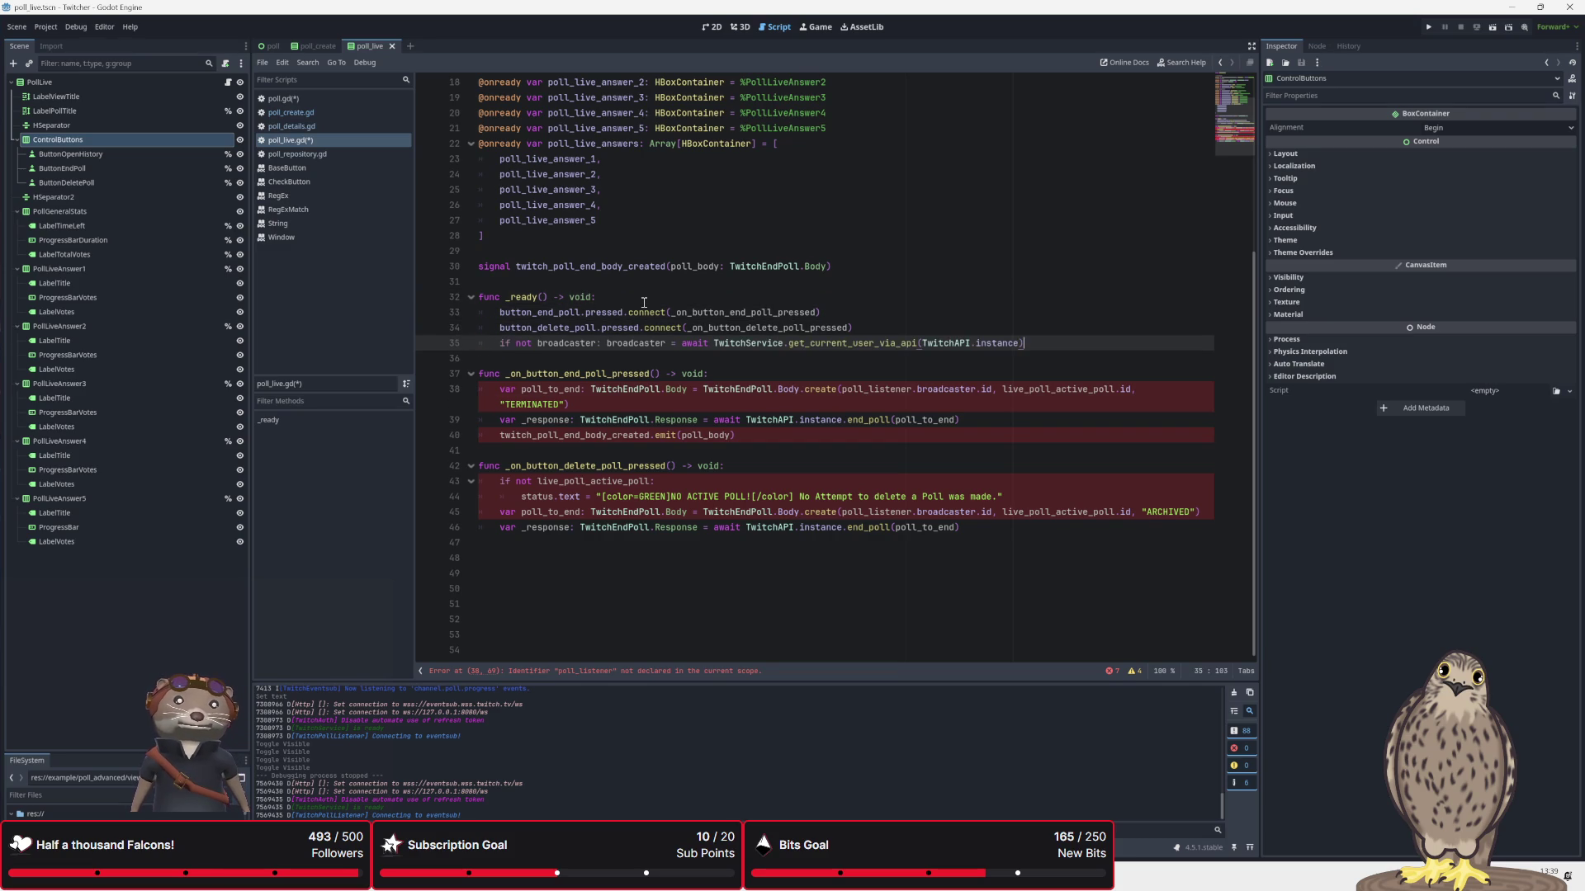
{"action": "left_click", "coordinate": [643, 302]}
{"action": "scroll", "coordinate": [636, 413], "scroll_direction": "up", "scroll_amount": 4}
{"action": "left_click", "coordinate": [615, 558]}
{"action": "key", "text": "ctrl+shift+Return"}
{"action": "scroll", "coordinate": [826, 495], "scroll_direction": "down", "scroll_amount": 3}
Change the end-poll request's argument from poll_listener.broadcaster.id to broadcaster.id
{"action": "left_click", "coordinate": [901, 481]}
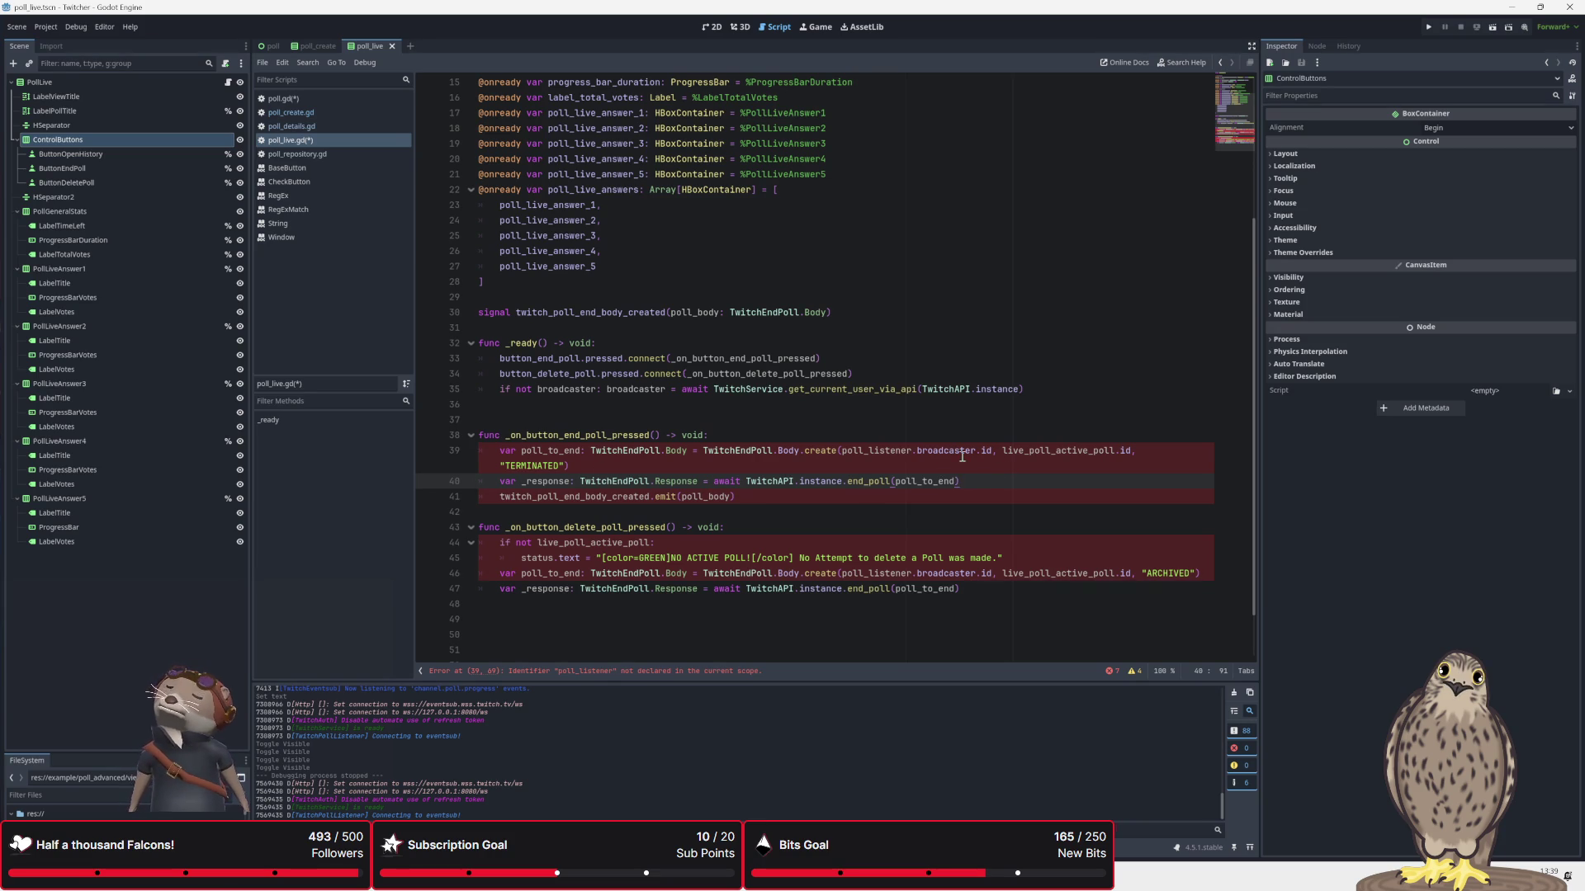
{"action": "left_click", "coordinate": [991, 451]}
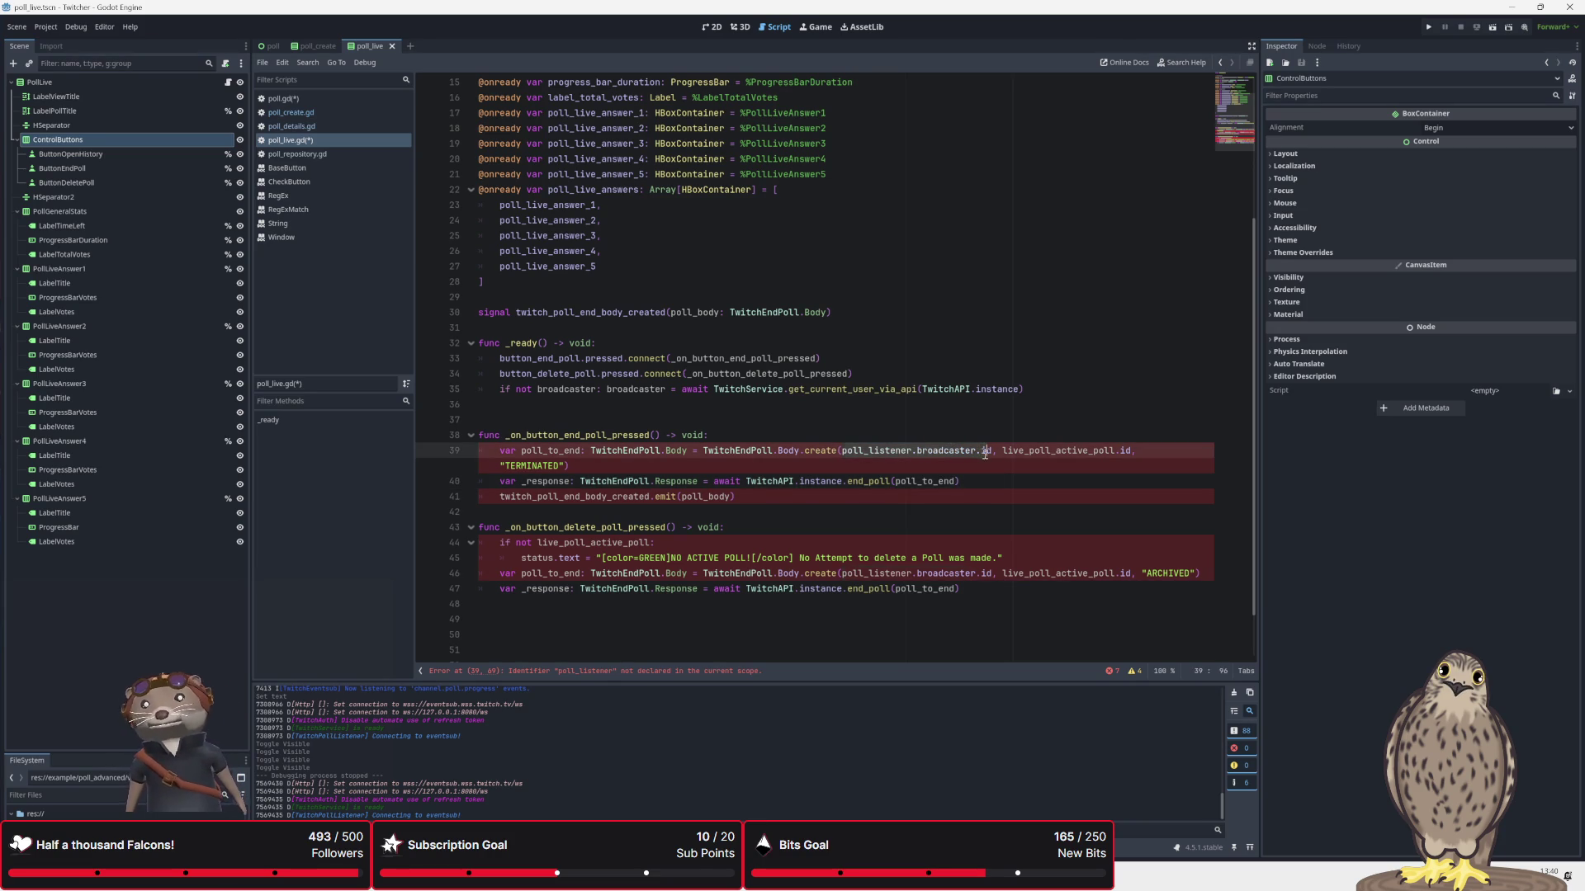
{"action": "key", "text": "ctrl+BackSpace"}
{"action": "key", "text": "Delete"}
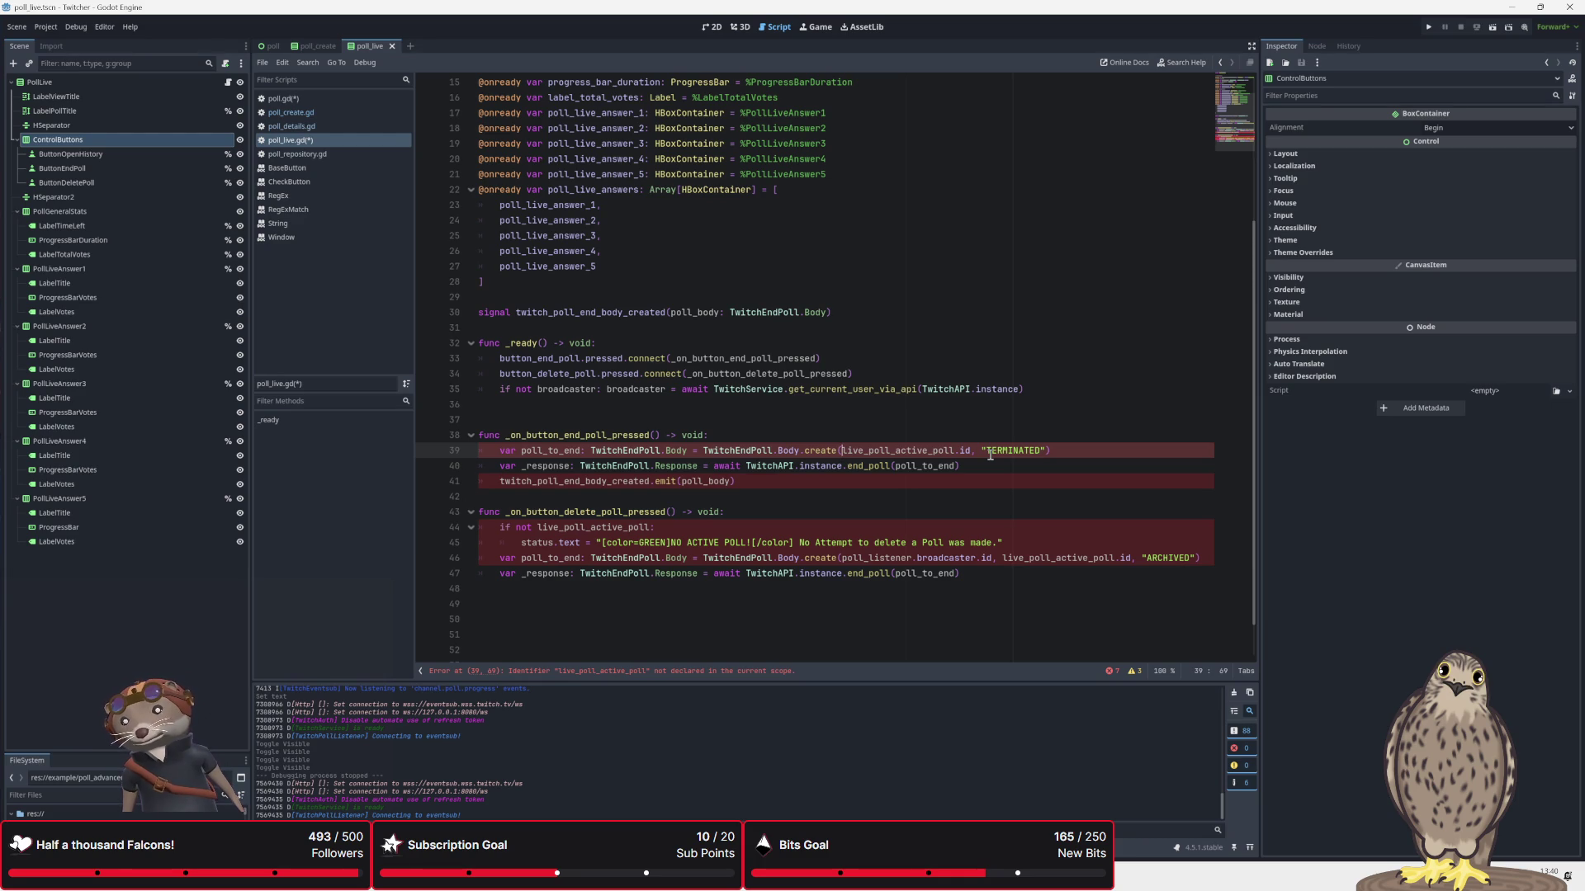
{"action": "type", "text": "poll_listener.broadcaster.id,"}
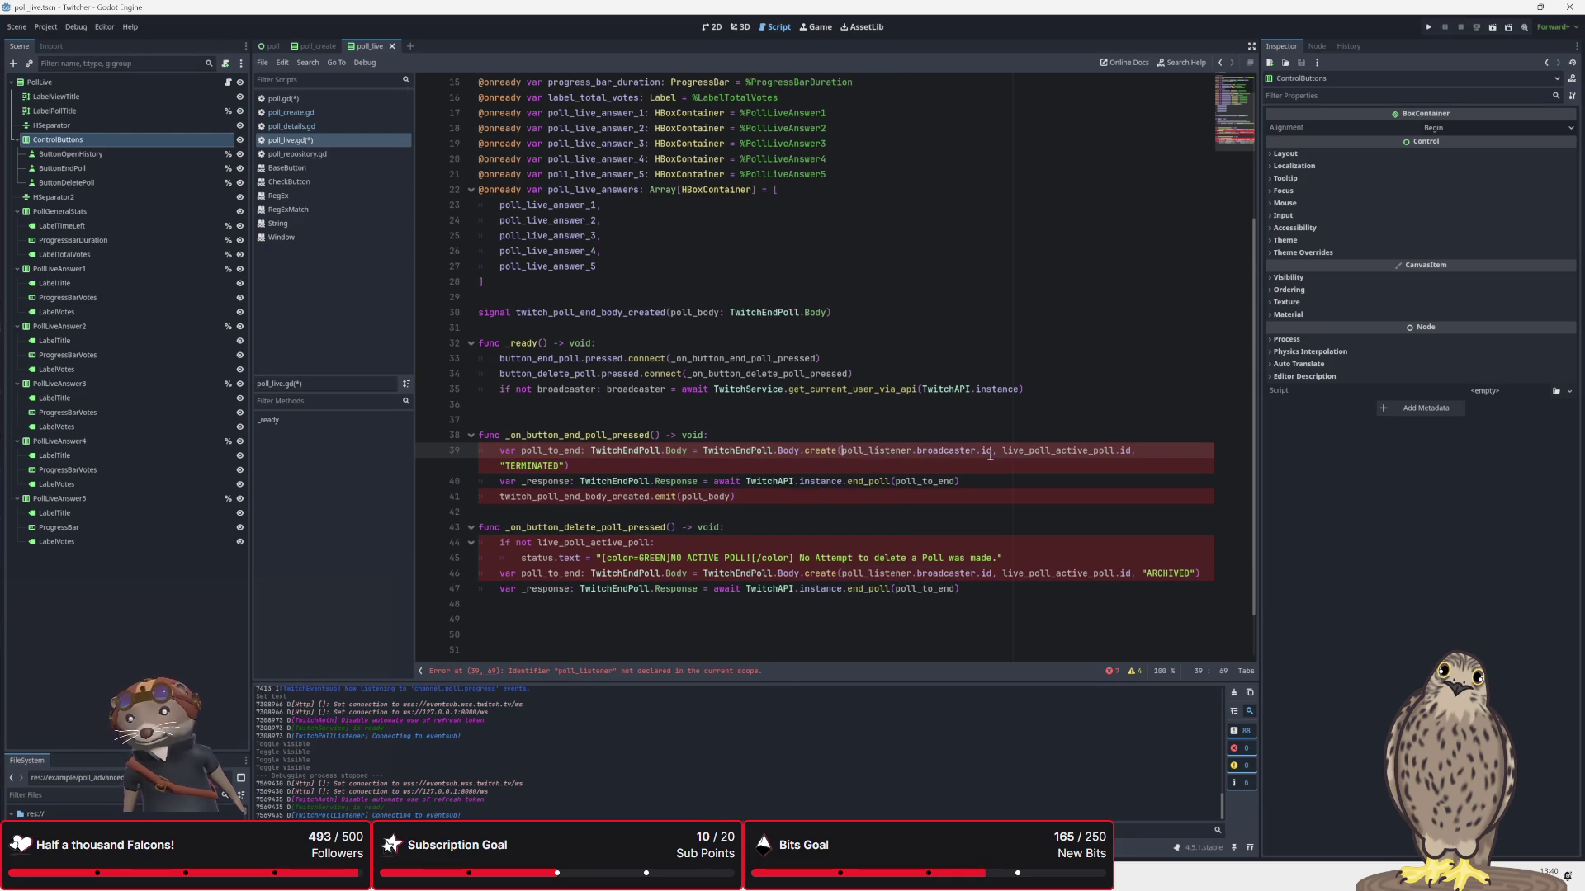
{"action": "key", "text": "ctrl+Delete"}
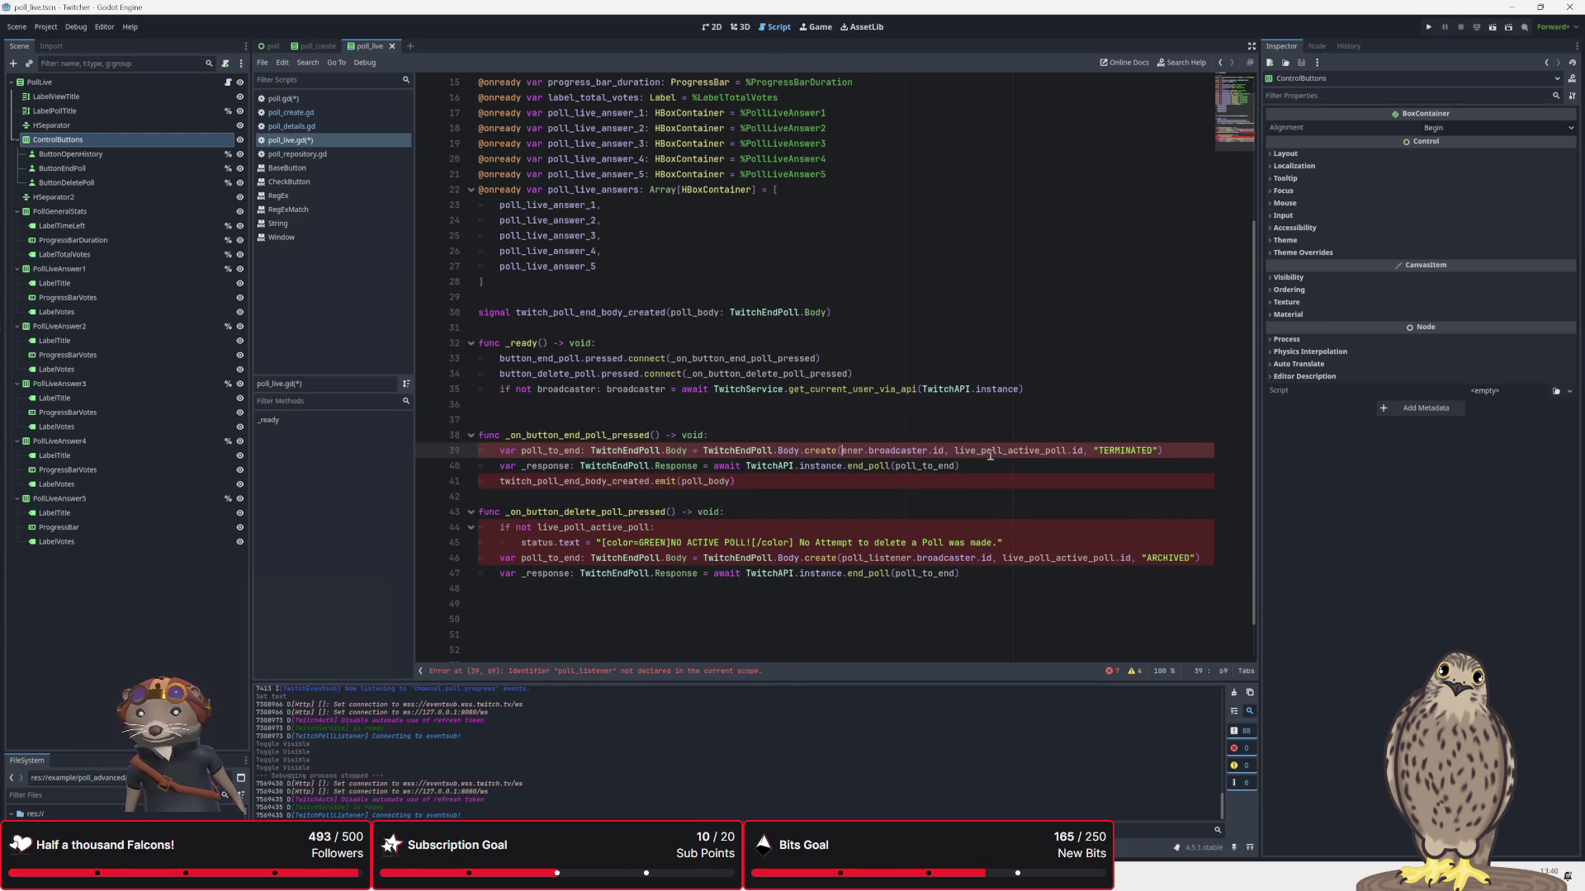
{"action": "key", "text": "Delete"}
{"action": "key", "text": "Right"}
{"action": "key", "text": "Right"}
{"action": "key", "text": "Right"}
{"action": "key", "text": "Down"}
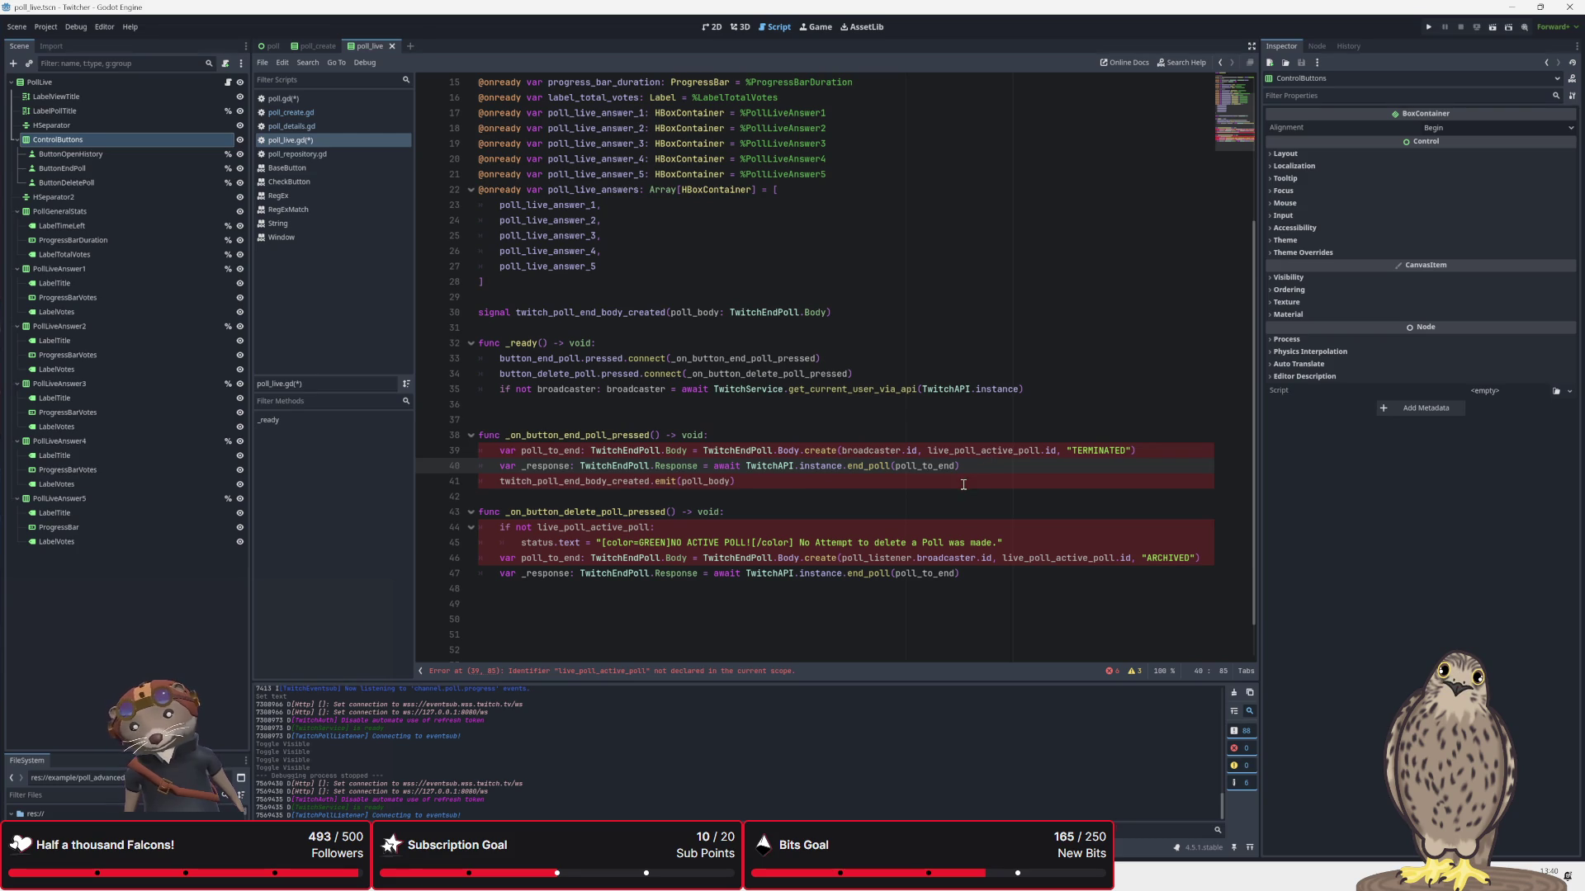
{"action": "left_click", "coordinate": [1043, 454]}
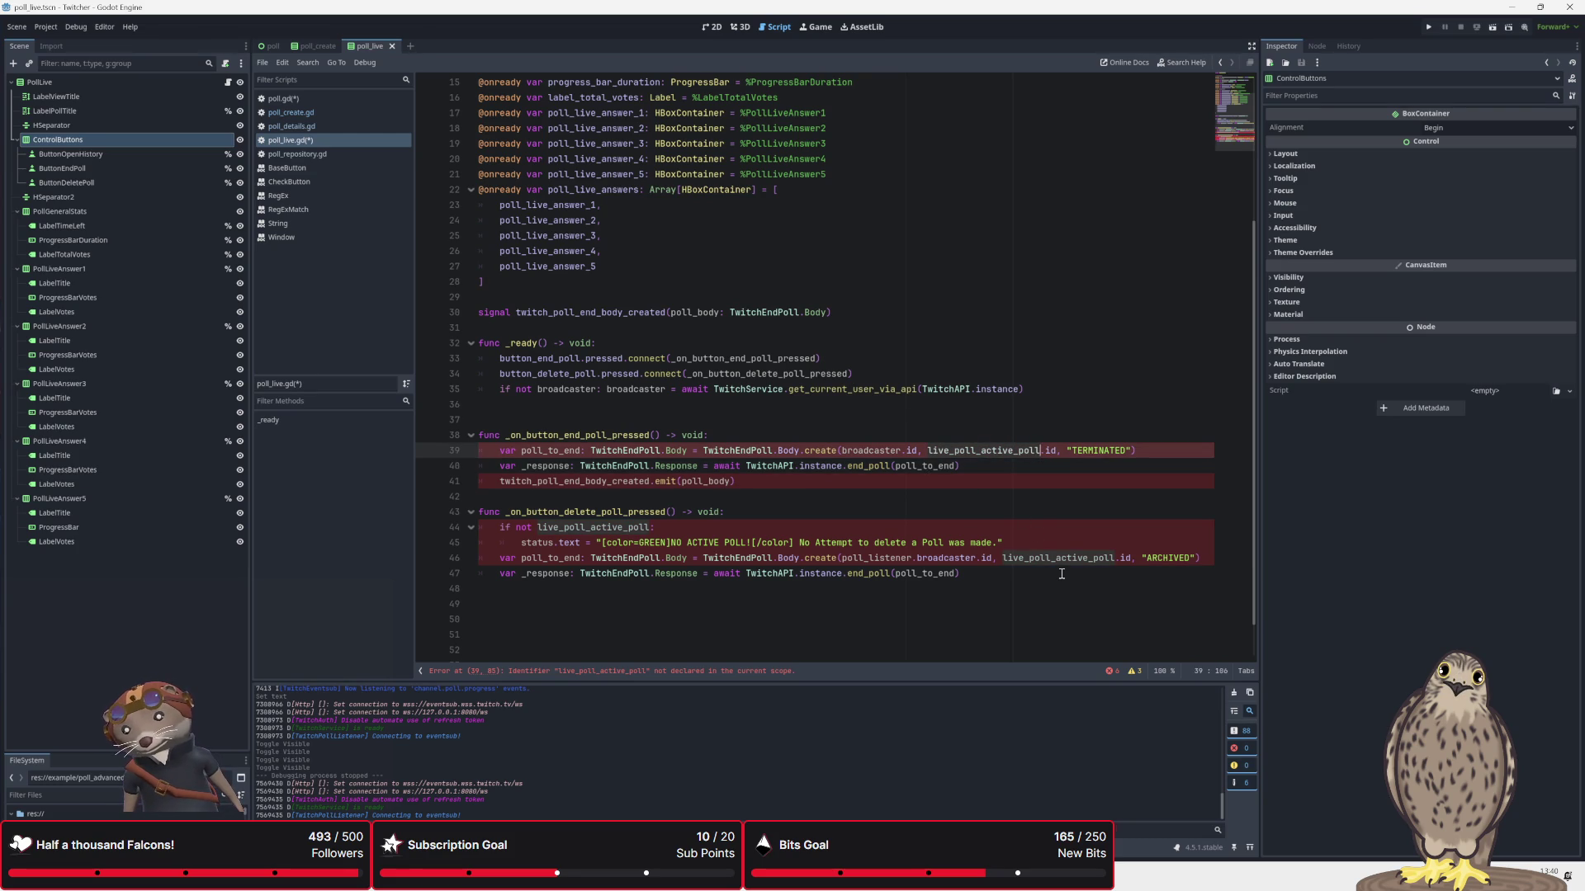
{"action": "scroll", "coordinate": [1061, 574], "scroll_direction": "up", "scroll_amount": 5}
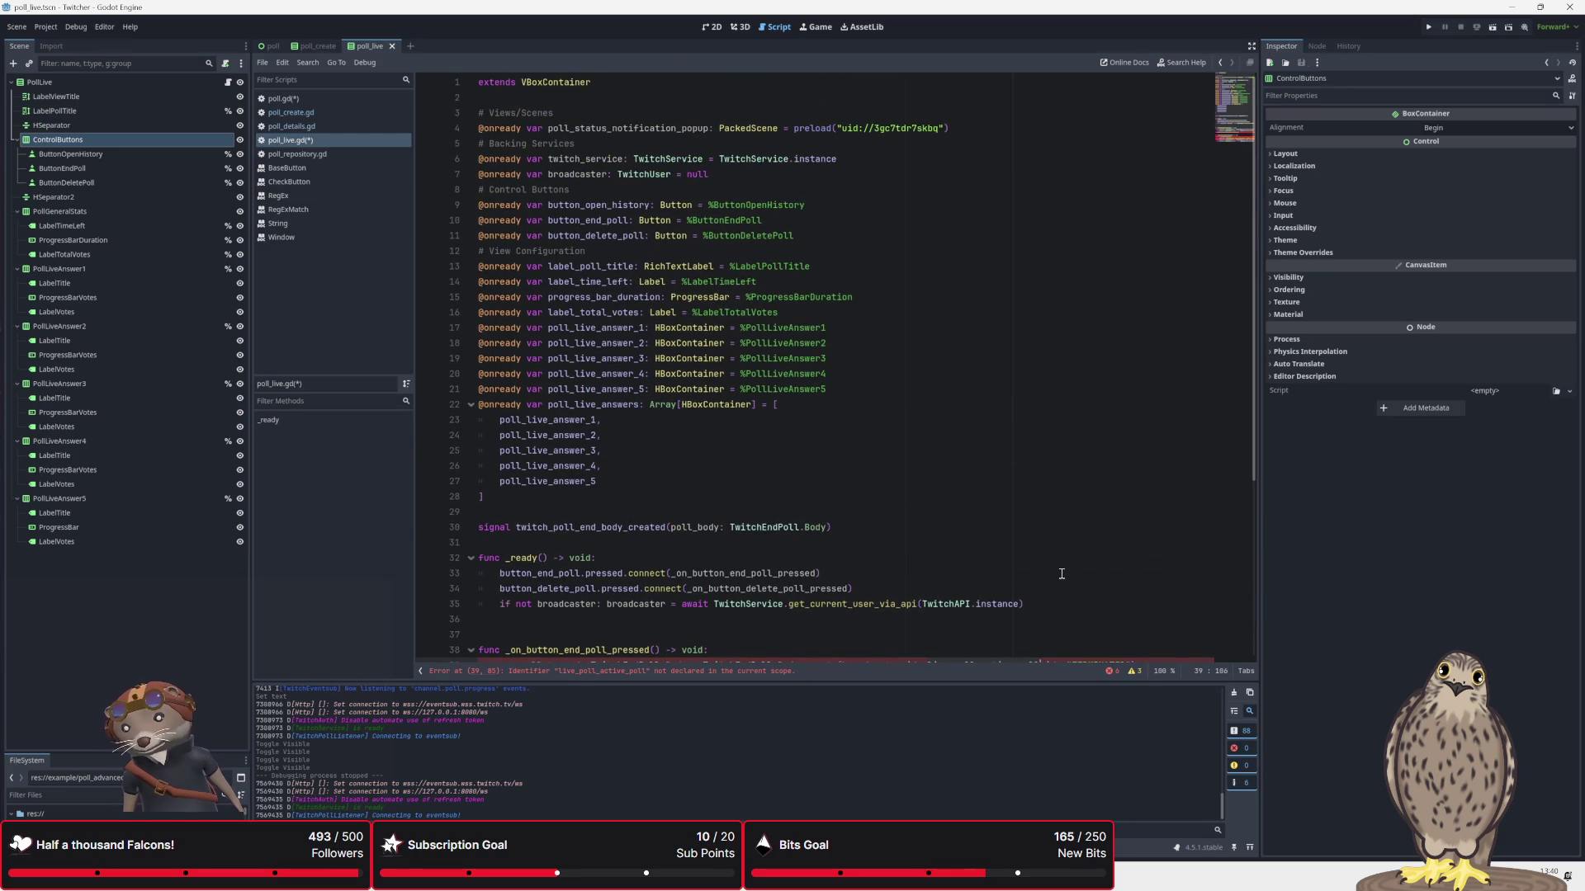
{"action": "left_click", "coordinate": [392, 113]}
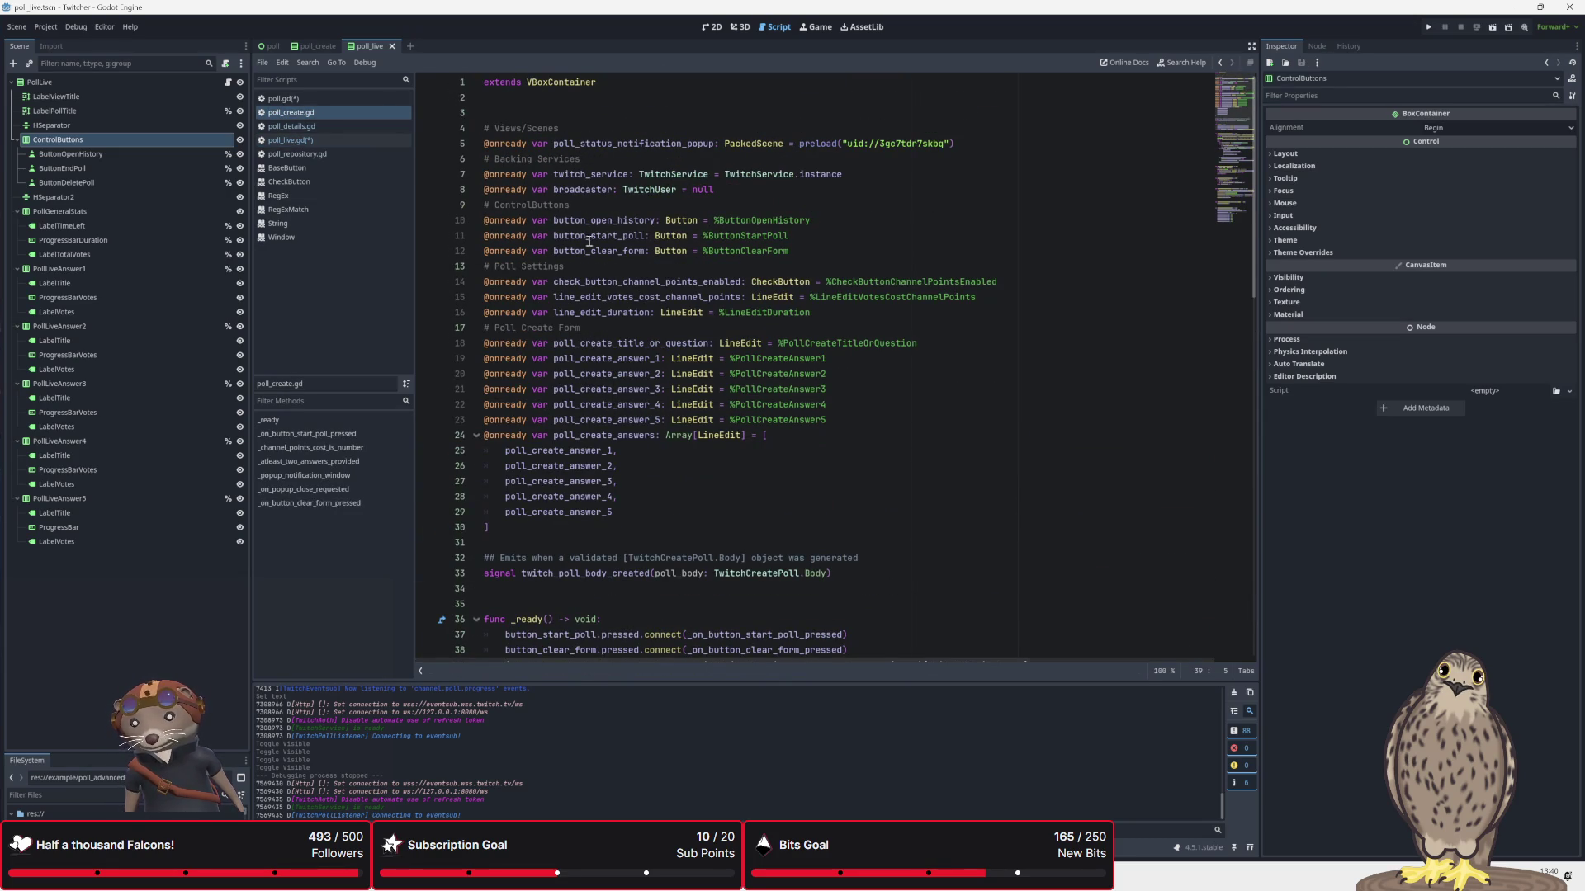
Search poll_create.gd for 'repository' to find how the repository is referenced
{"action": "scroll", "coordinate": [577, 486], "scroll_direction": "down", "scroll_amount": 4}
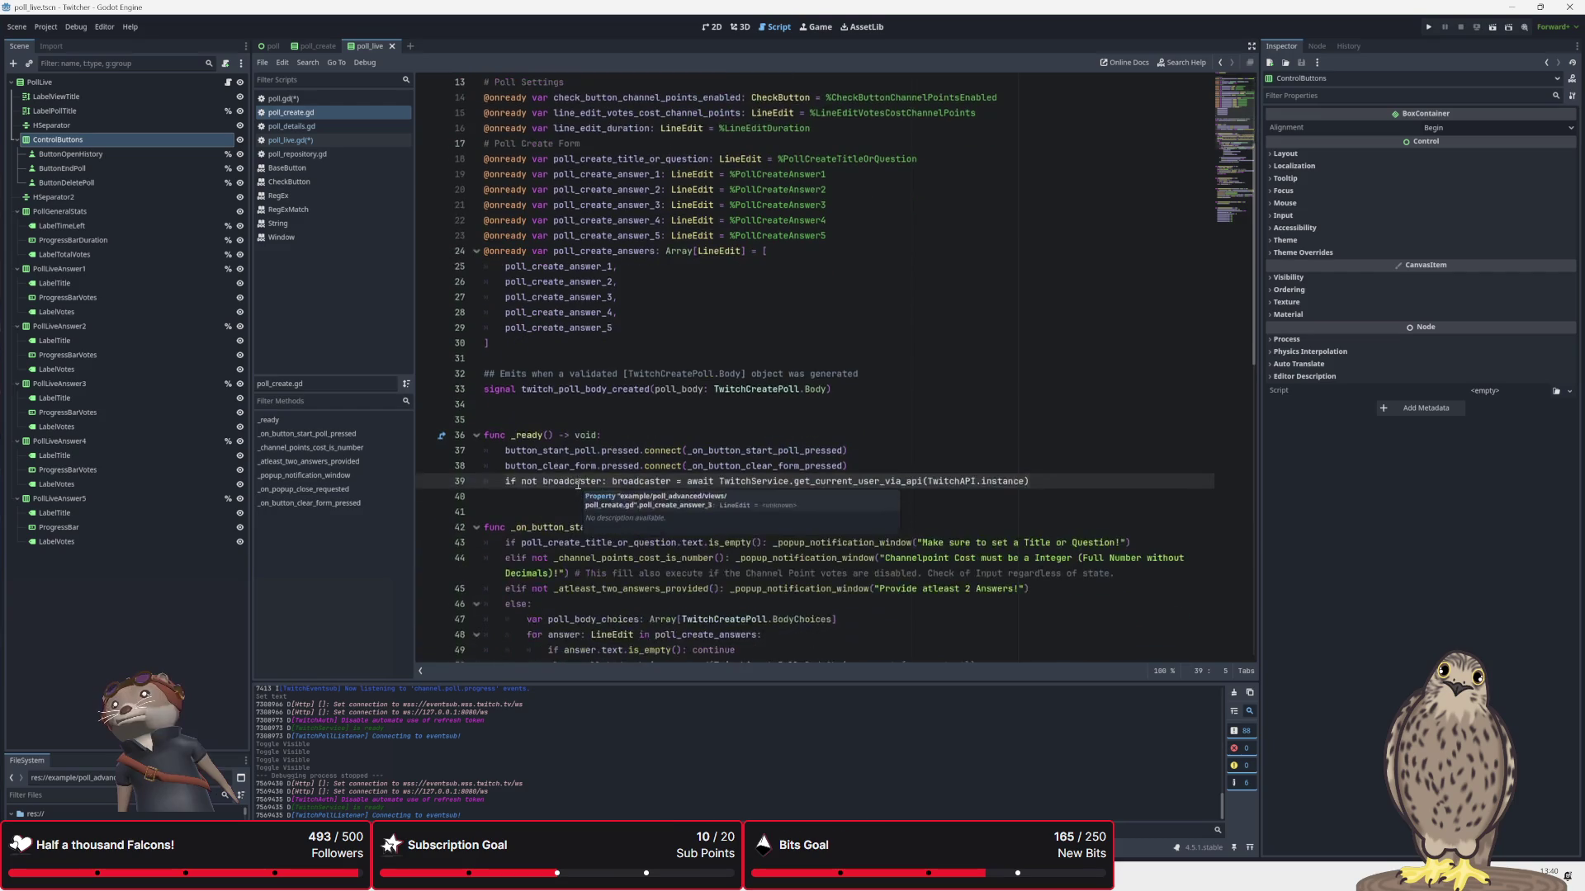
{"action": "left_click", "coordinate": [739, 423]}
{"action": "key", "text": "ctrl+f"}
{"action": "type", "text": "repo"}
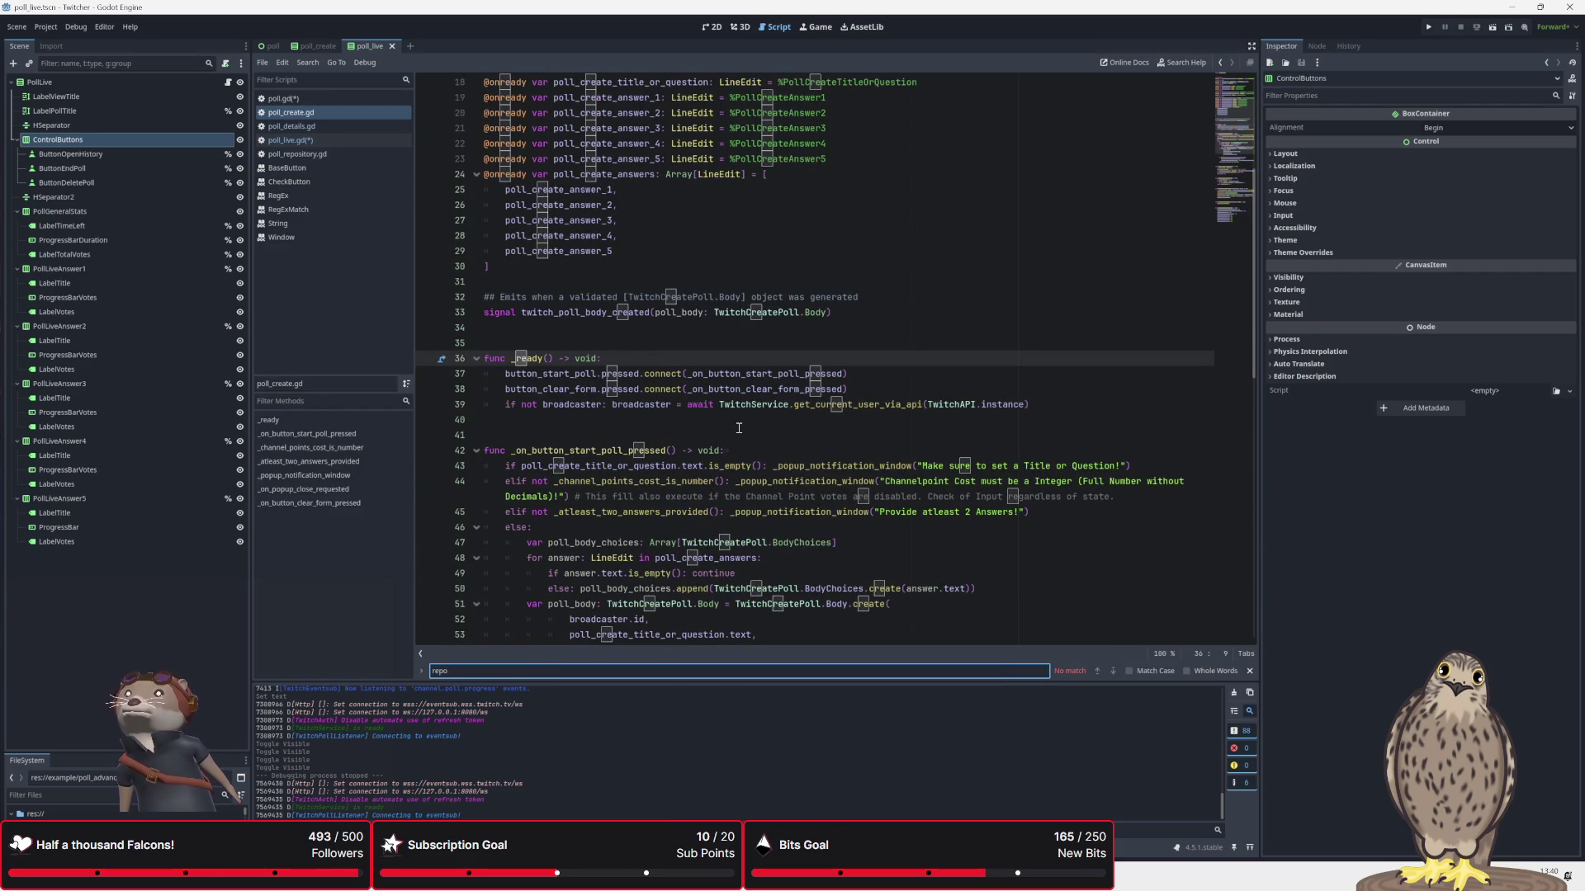
{"action": "key", "text": "BackSpace"}
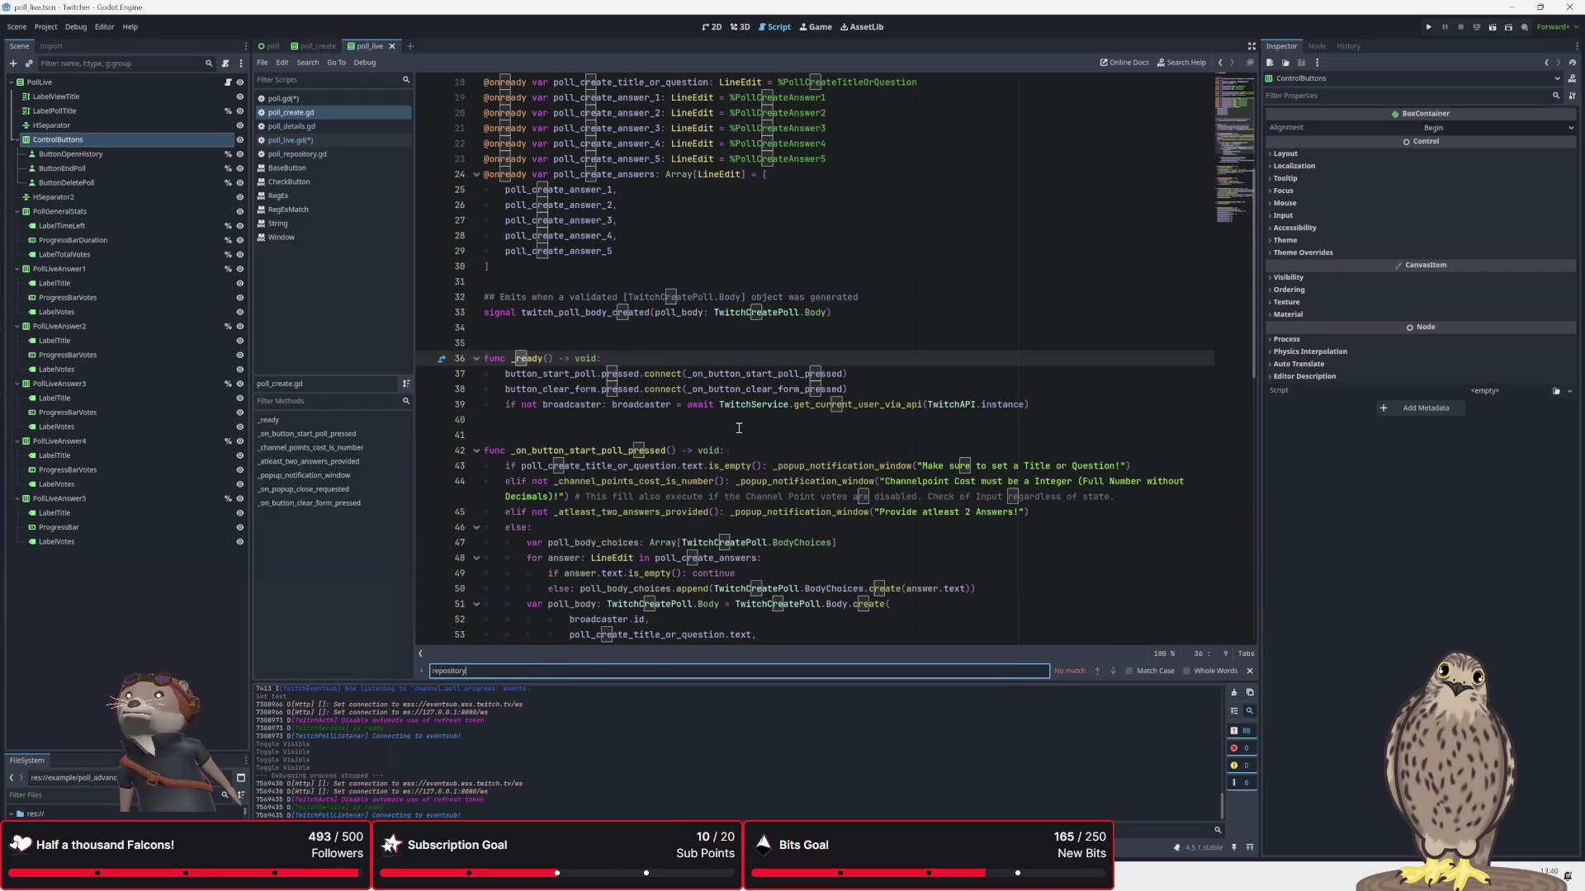
{"action": "scroll", "coordinate": [739, 428], "scroll_direction": "up", "scroll_amount": 5}
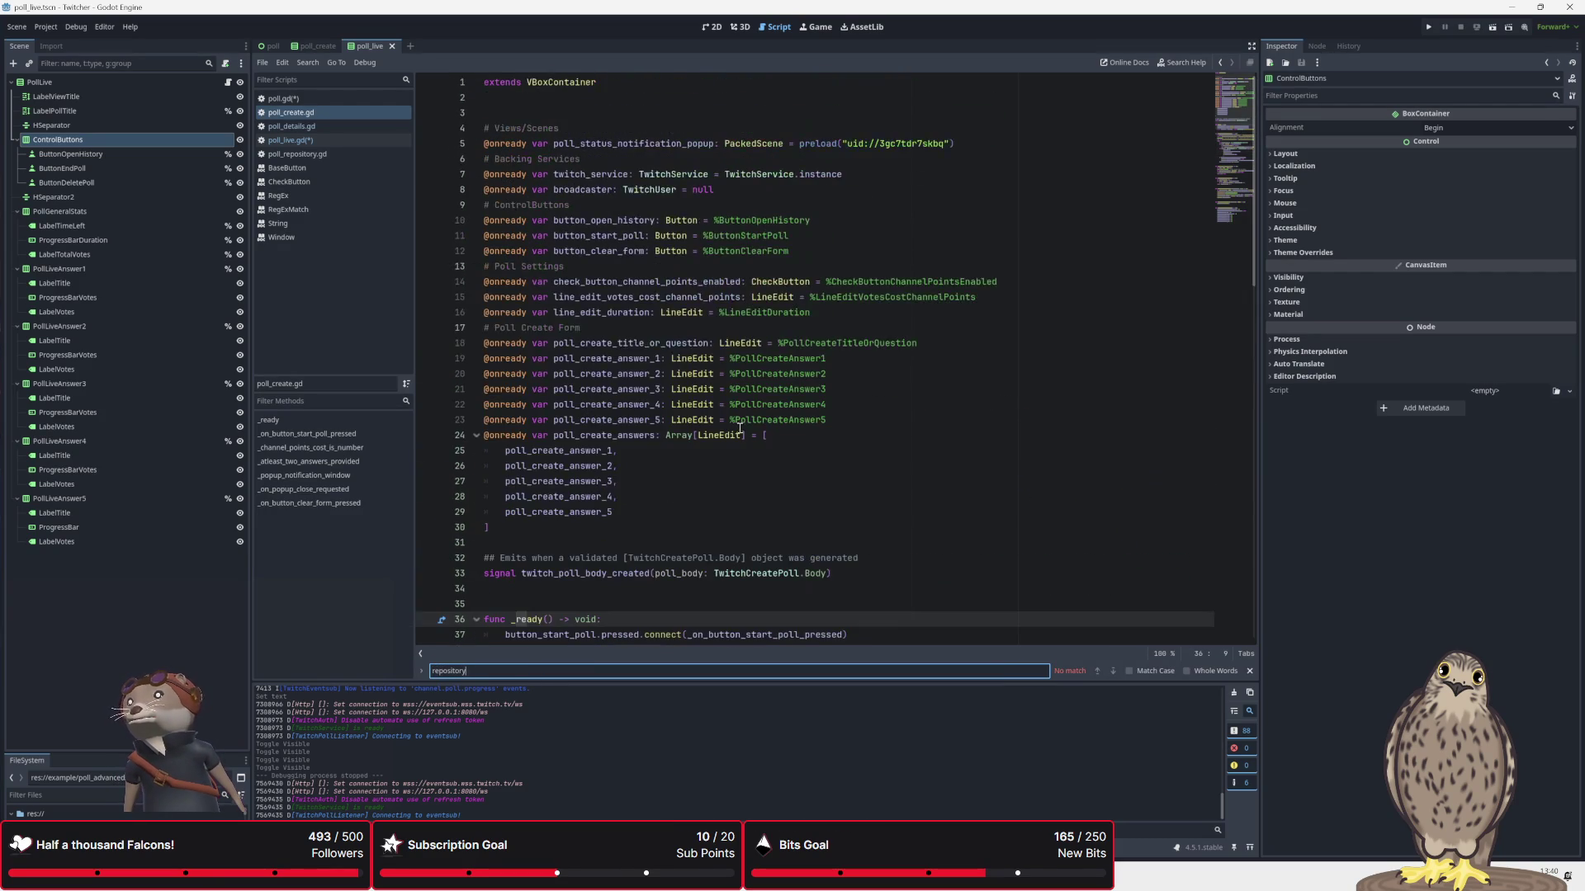
{"action": "scroll", "coordinate": [739, 428], "scroll_direction": "down", "scroll_amount": 13}
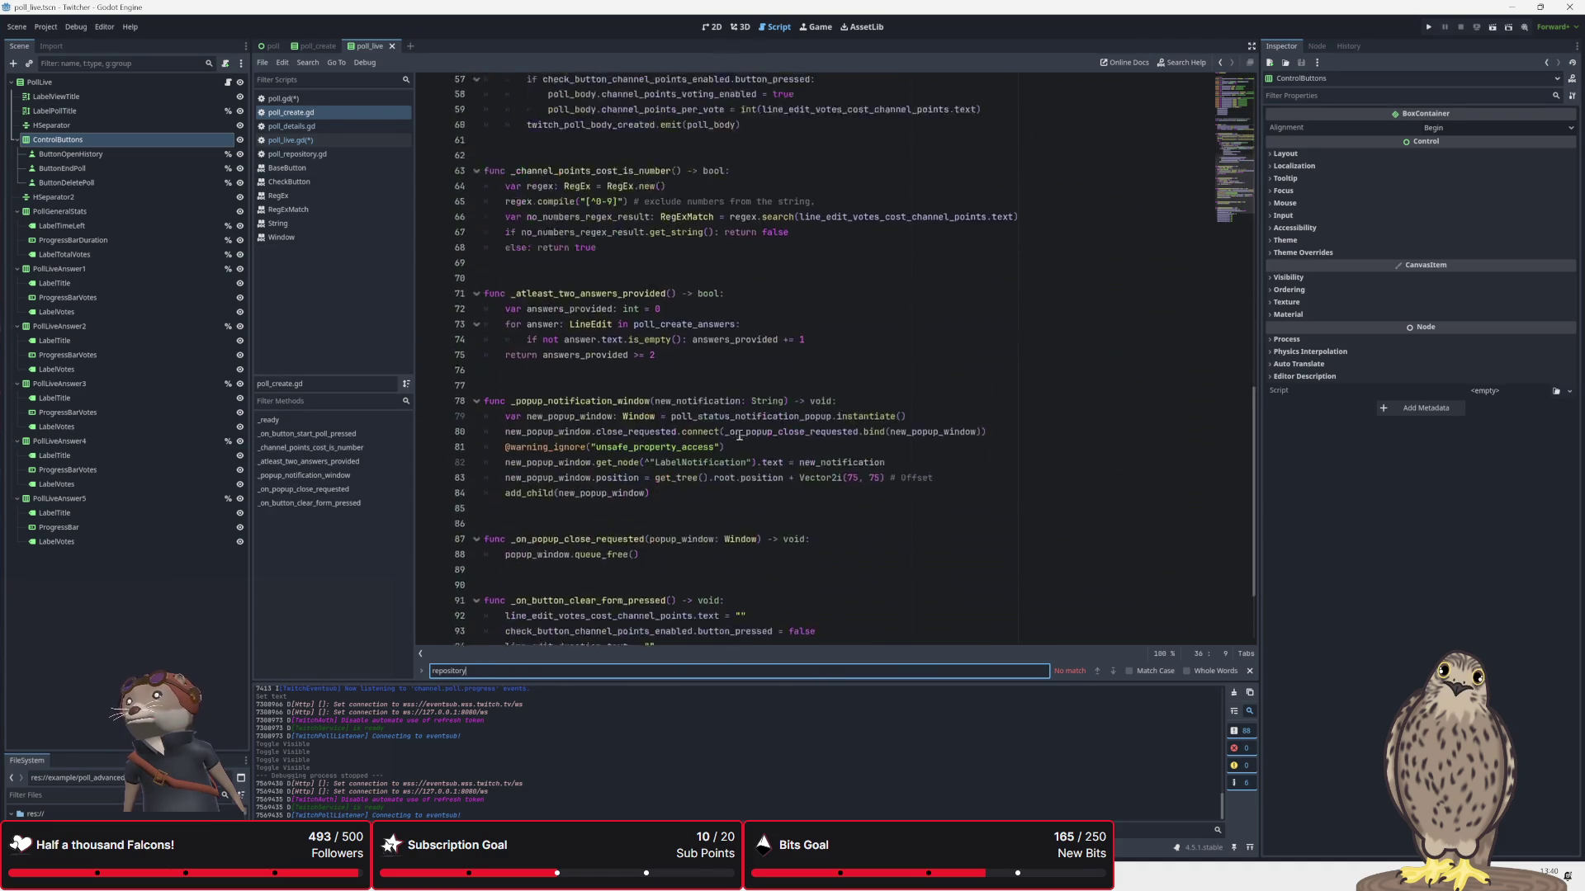
{"action": "scroll", "coordinate": [739, 436], "scroll_direction": "up", "scroll_amount": 10}
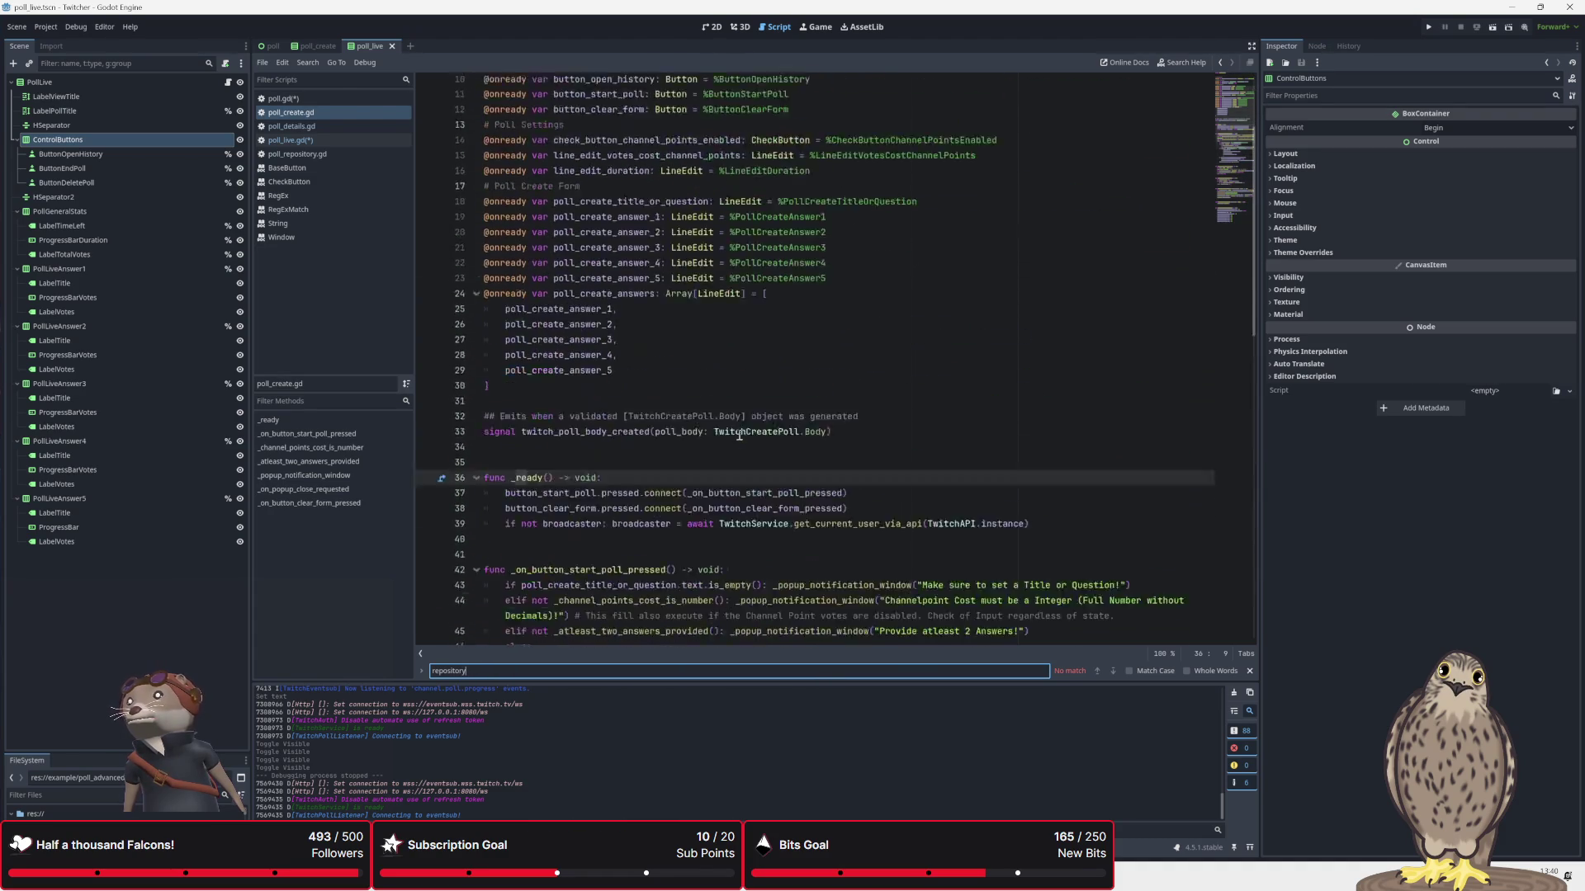
Add two blank lines below the answers array in poll_live.gd
{"action": "left_click", "coordinate": [345, 143]}
{"action": "left_click", "coordinate": [725, 497]}
{"action": "scroll", "coordinate": [724, 501], "scroll_direction": "down", "scroll_amount": 3}
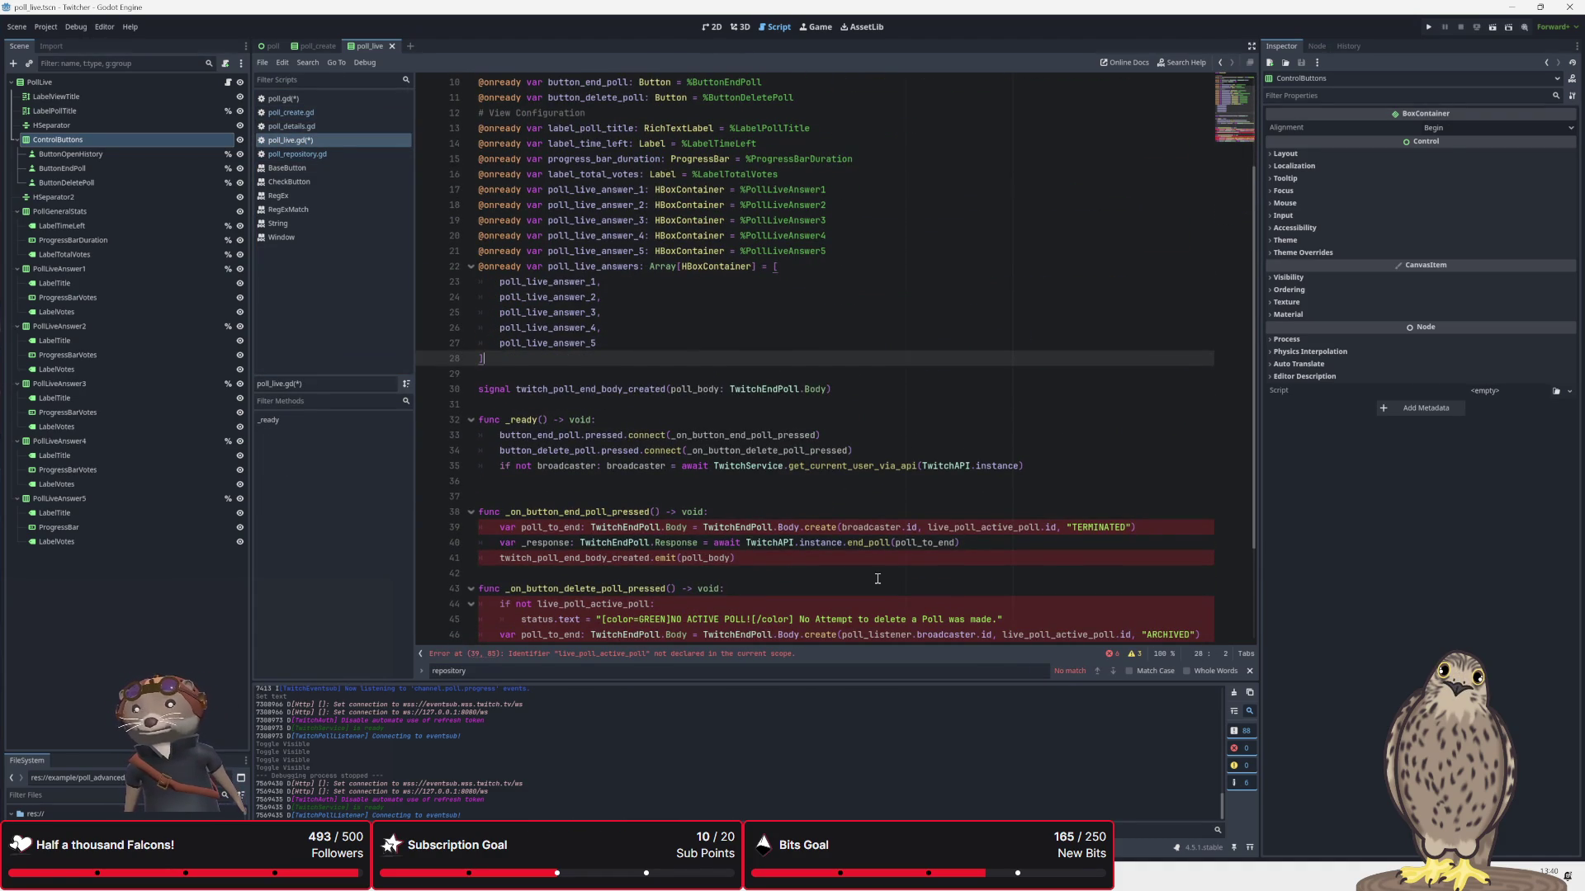
{"action": "key", "text": "Return"}
{"action": "key", "text": "Return"}
{"action": "key", "text": "Up"}
{"action": "scroll", "coordinate": [826, 568], "scroll_direction": "up", "scroll_amount": 3}
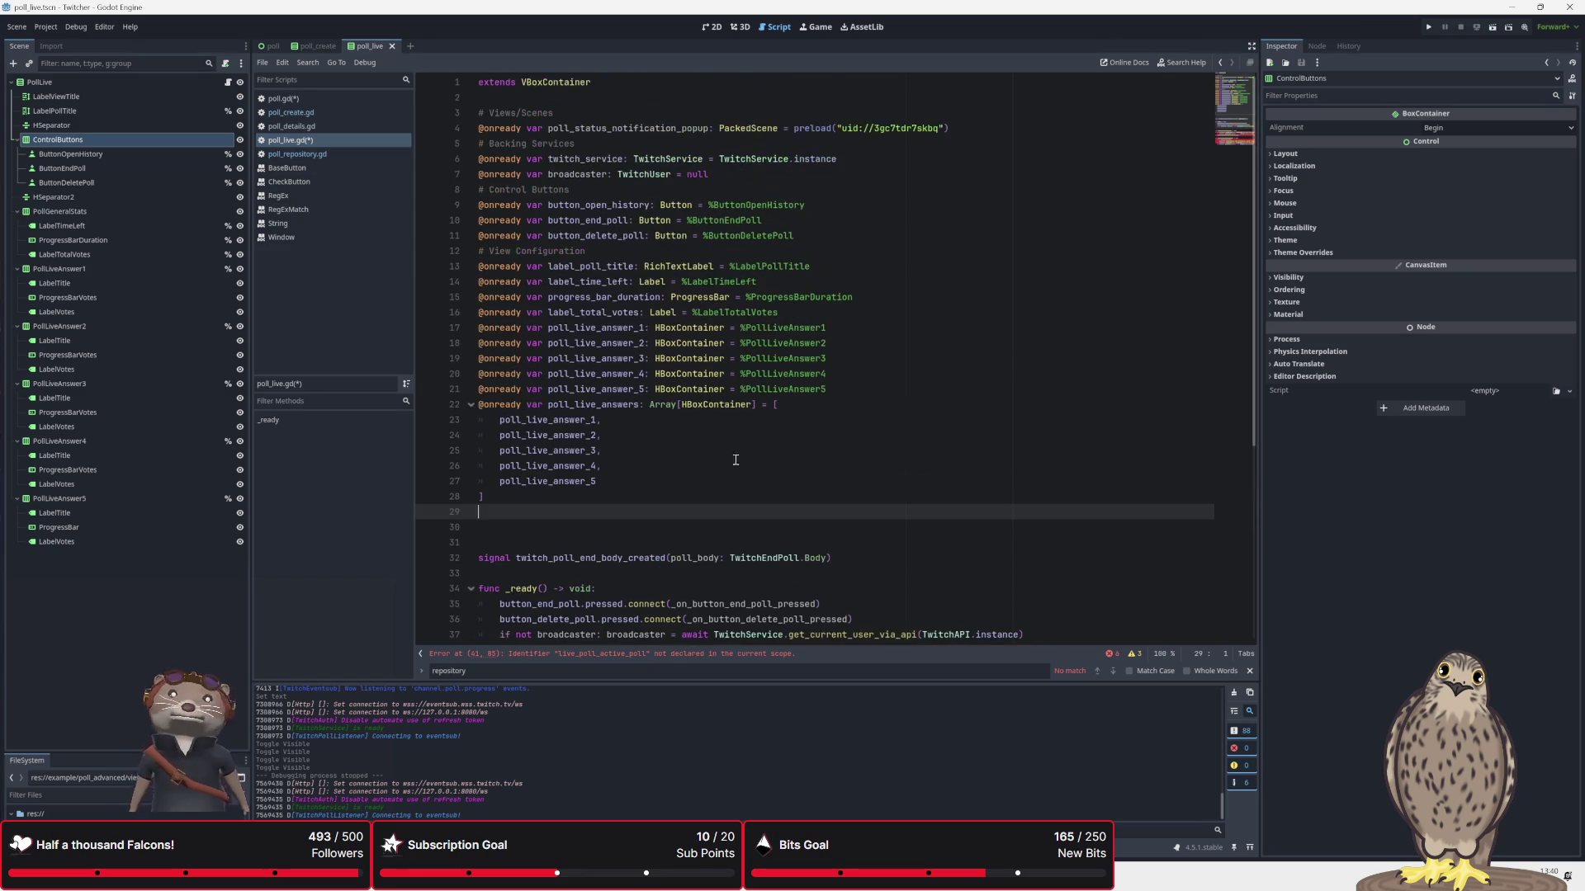
{"action": "left_click", "coordinate": [728, 174]}
{"action": "key", "text": "Return"}
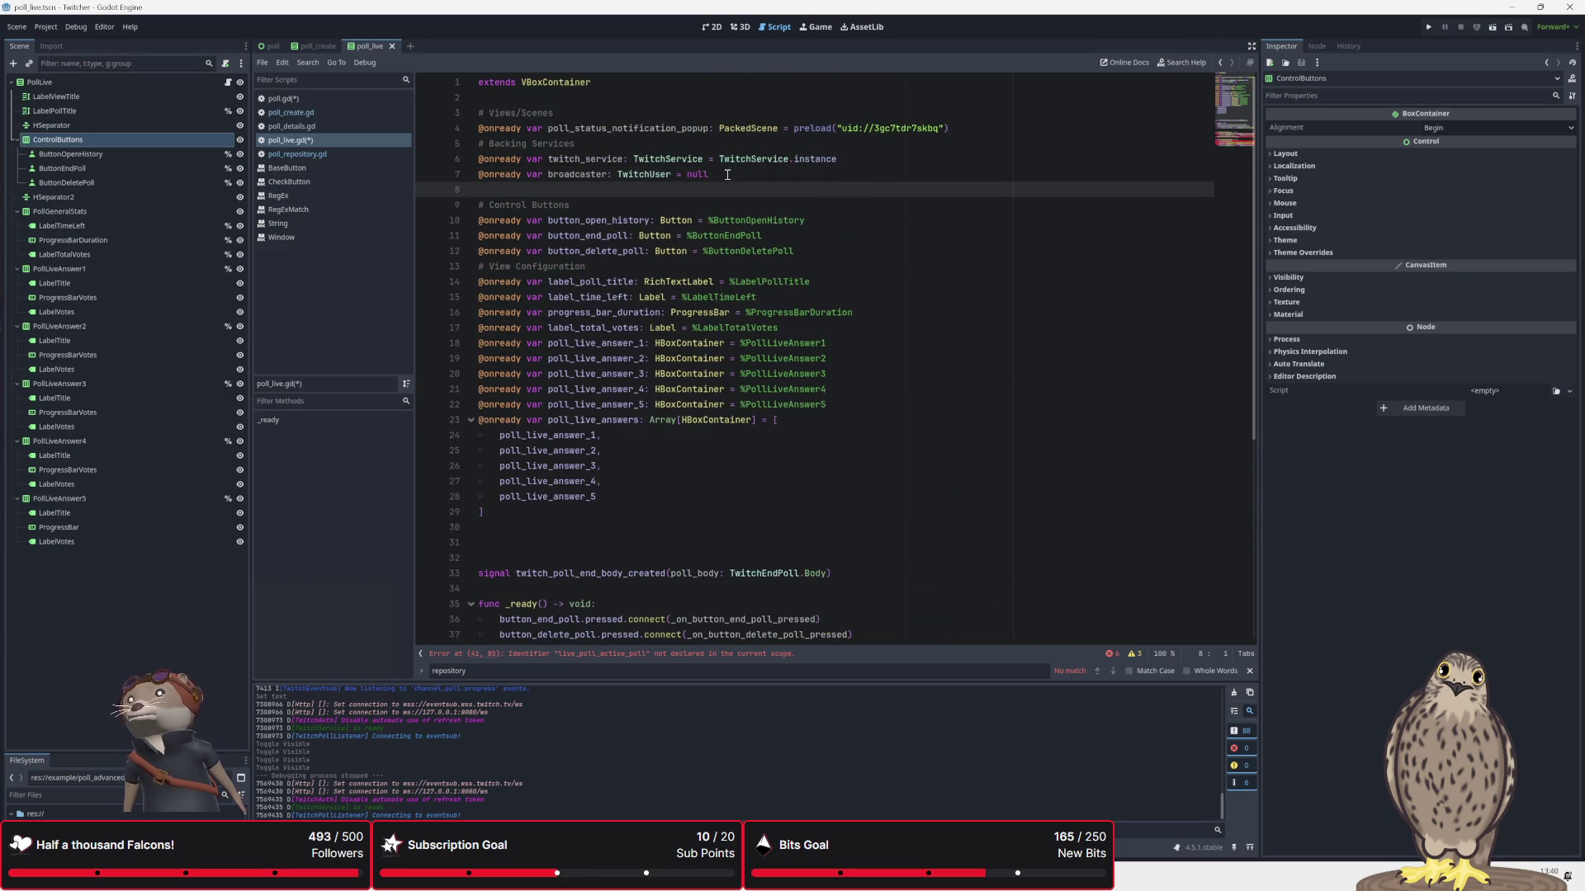
{"action": "type", "text": "eady var"}
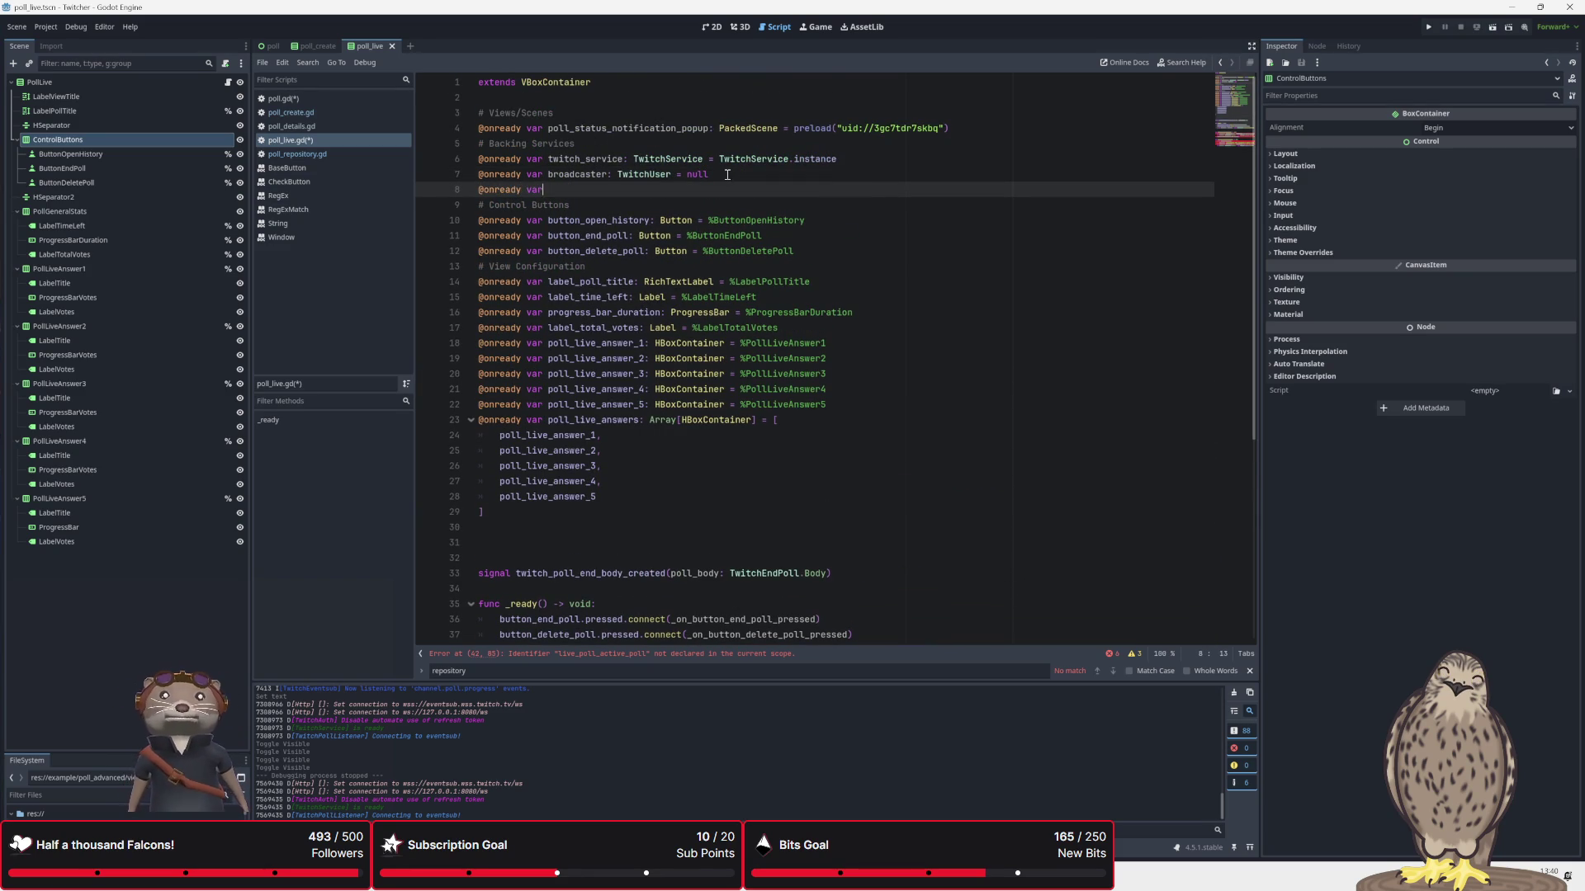
{"action": "key", "text": "BackSpace"}
{"action": "key", "text": "BackSpace"}
{"action": "key", "text": "BackSpace"}
{"action": "key", "text": "BackSpace"}
{"action": "key", "text": "BackSpace"}
{"action": "key", "text": "BackSpace"}
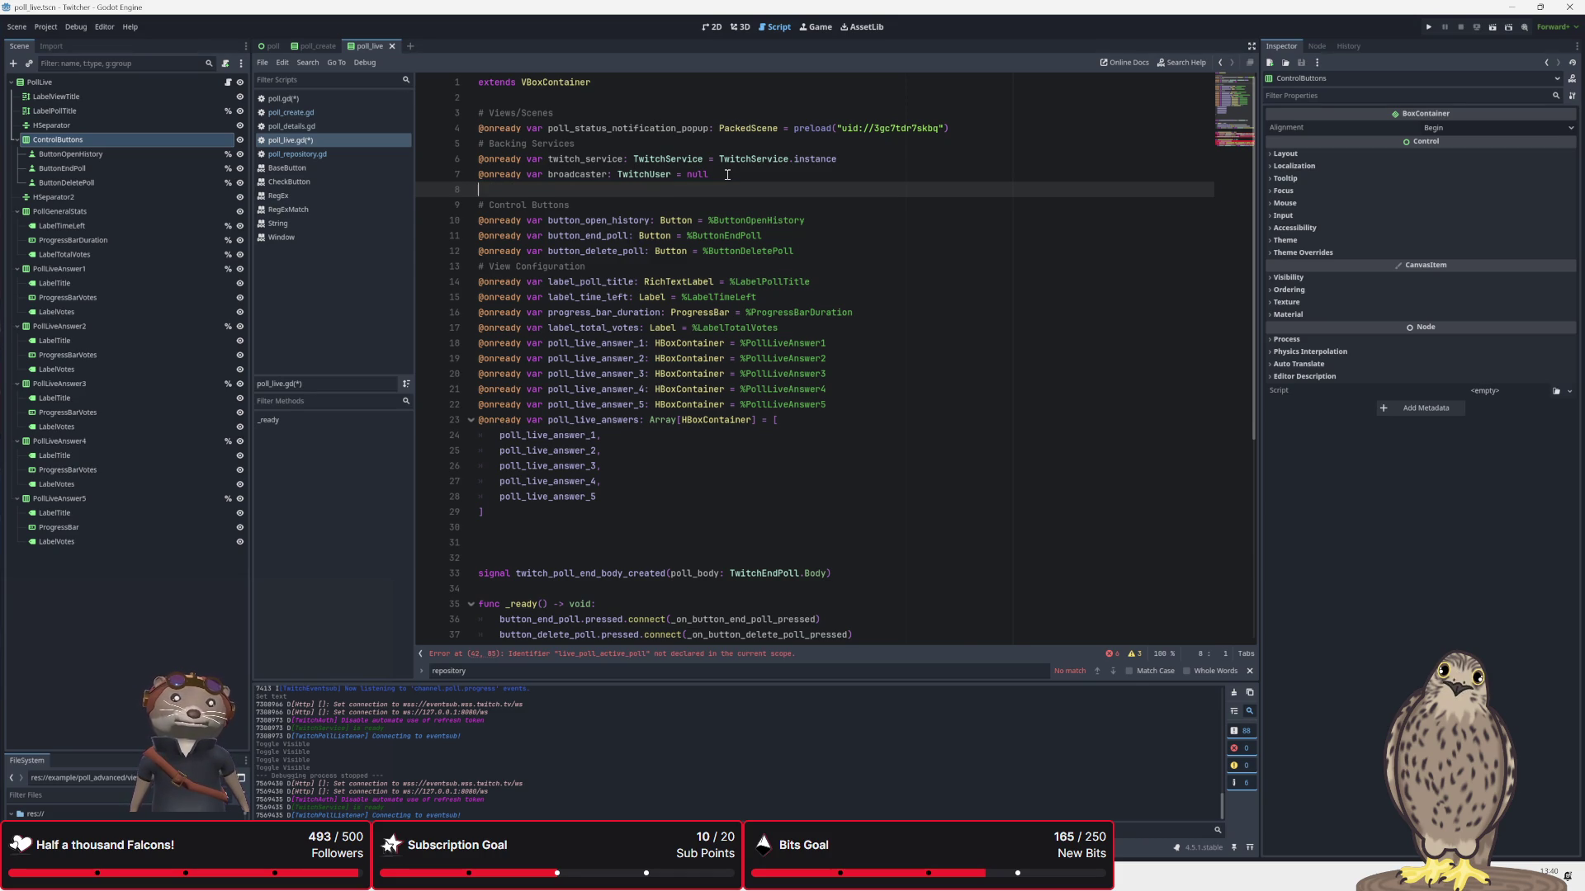
{"action": "key", "text": "BackSpace"}
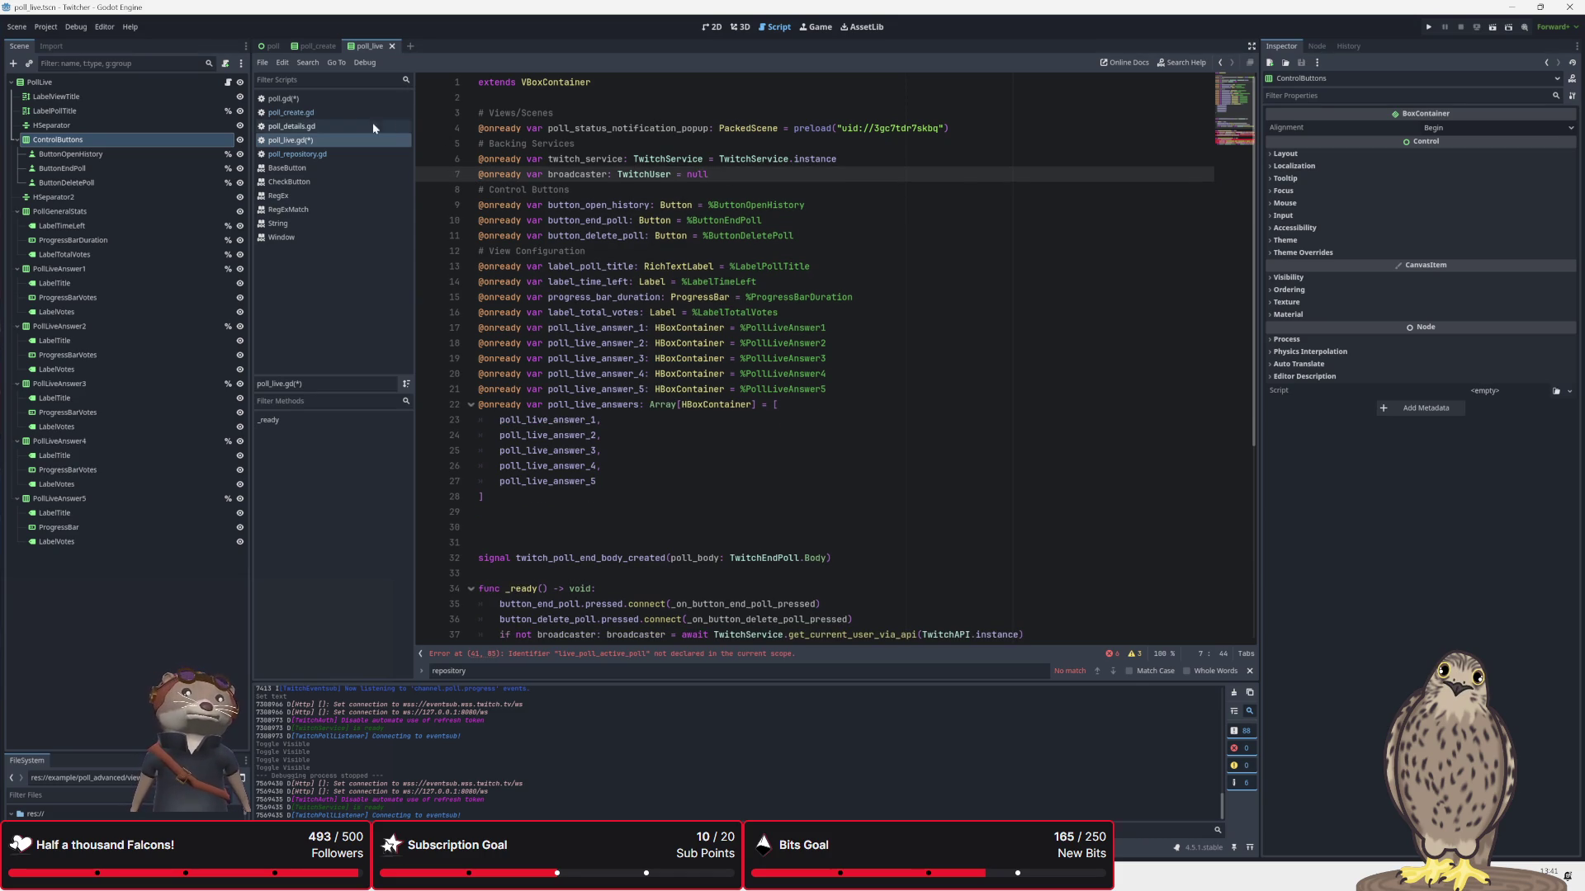
After checking poll.gd's _on_poll_begin, change live_poll_active_poll.id to active_poll.id in the end-poll request
{"action": "left_click", "coordinate": [283, 98]}
{"action": "scroll", "coordinate": [625, 393], "scroll_direction": "down", "scroll_amount": 8}
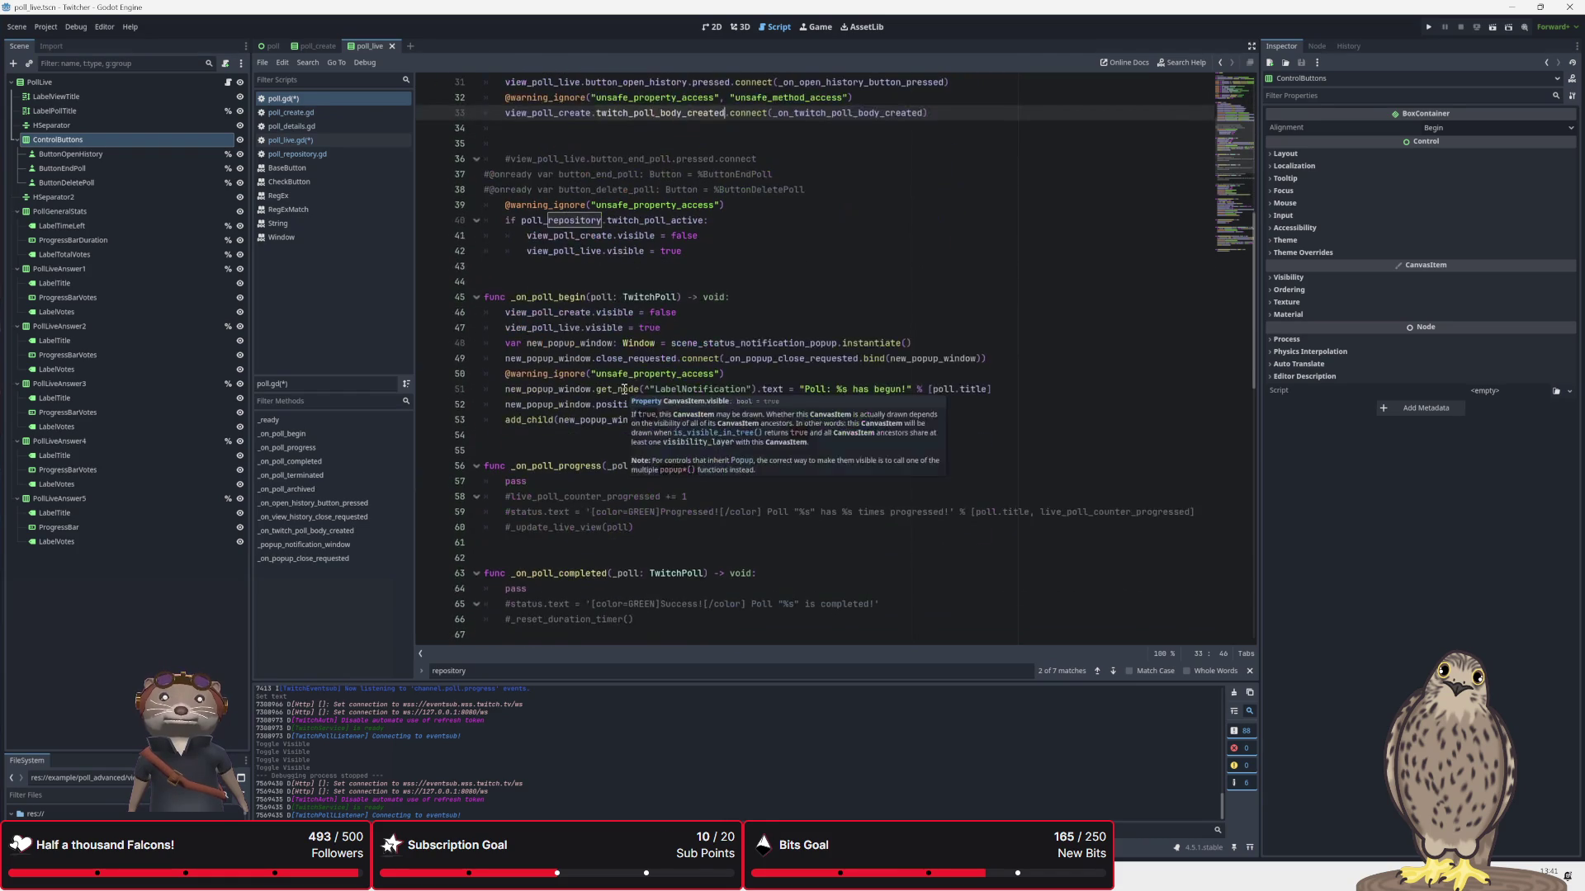
{"action": "left_click", "coordinate": [605, 436]}
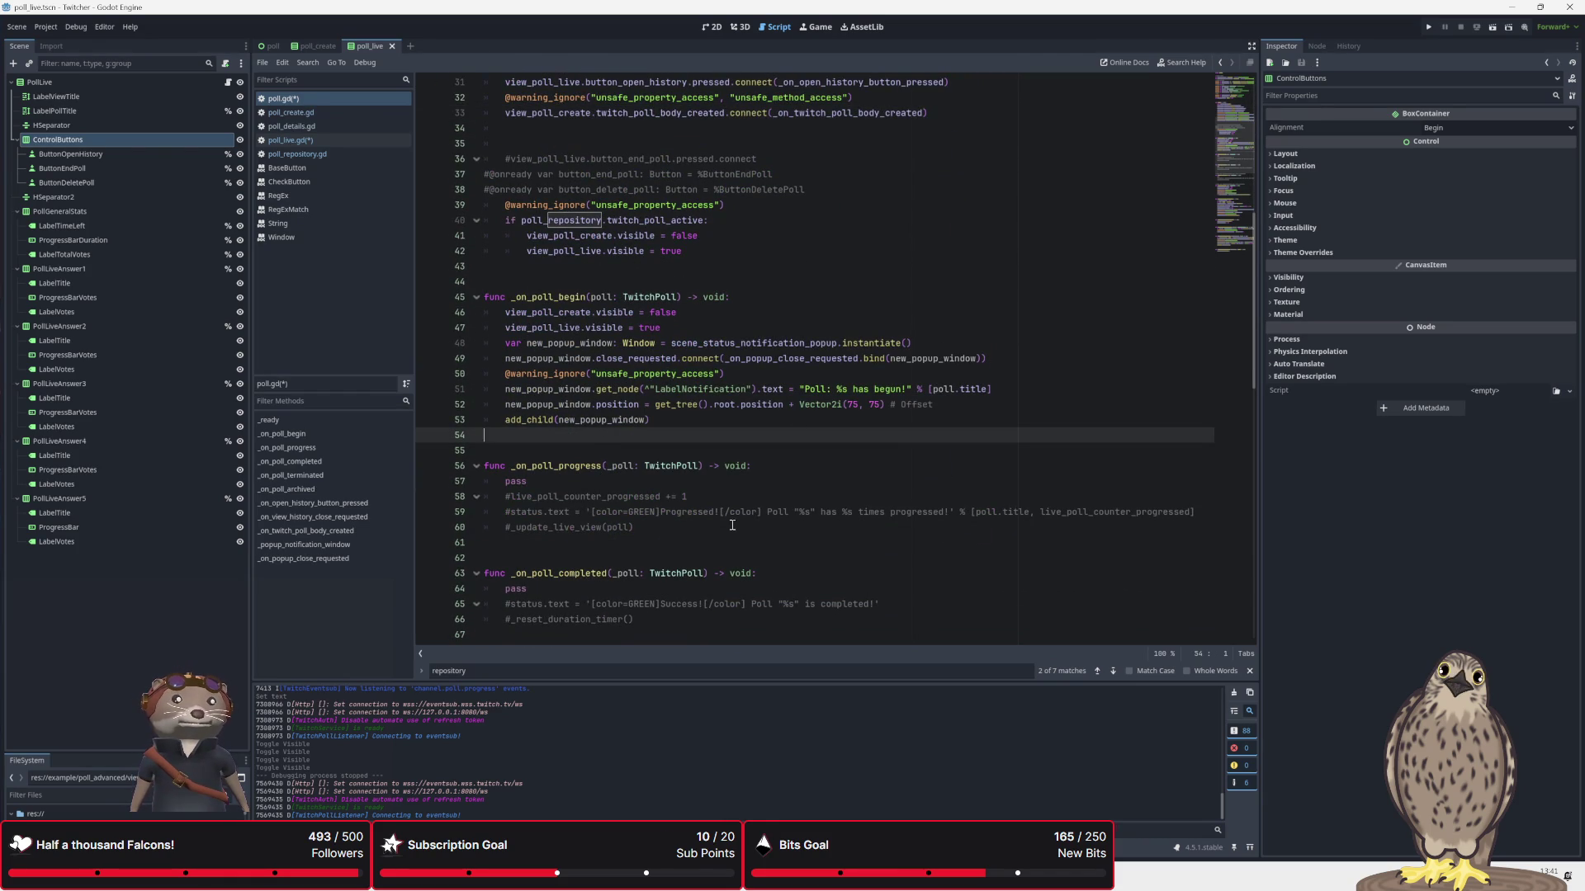
{"action": "left_click", "coordinate": [353, 139]}
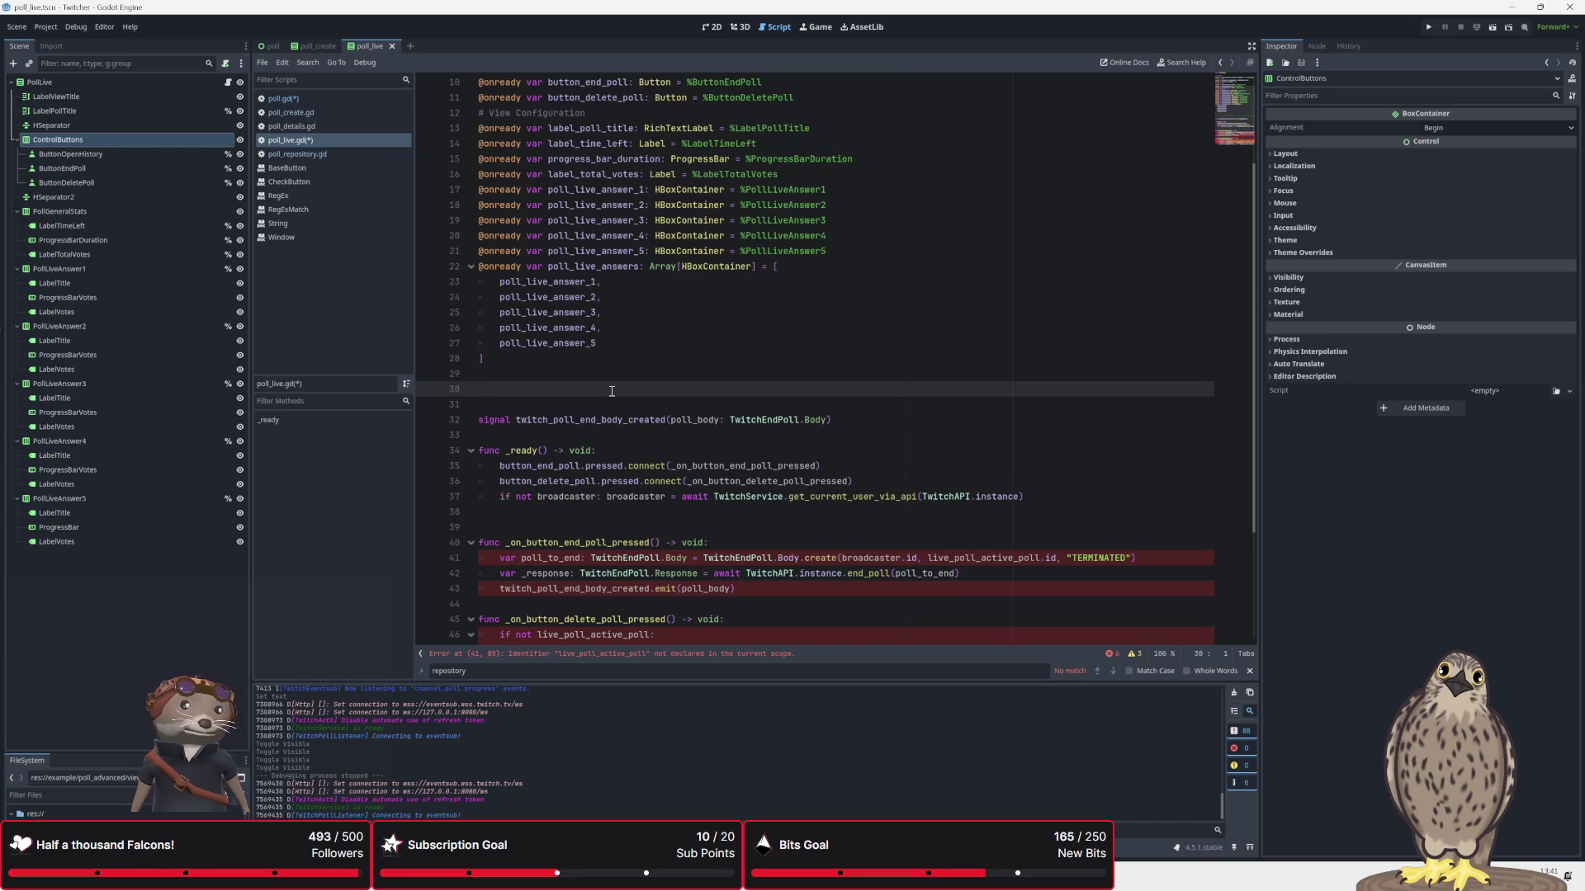
{"action": "scroll", "coordinate": [612, 391], "scroll_direction": "down", "scroll_amount": 2}
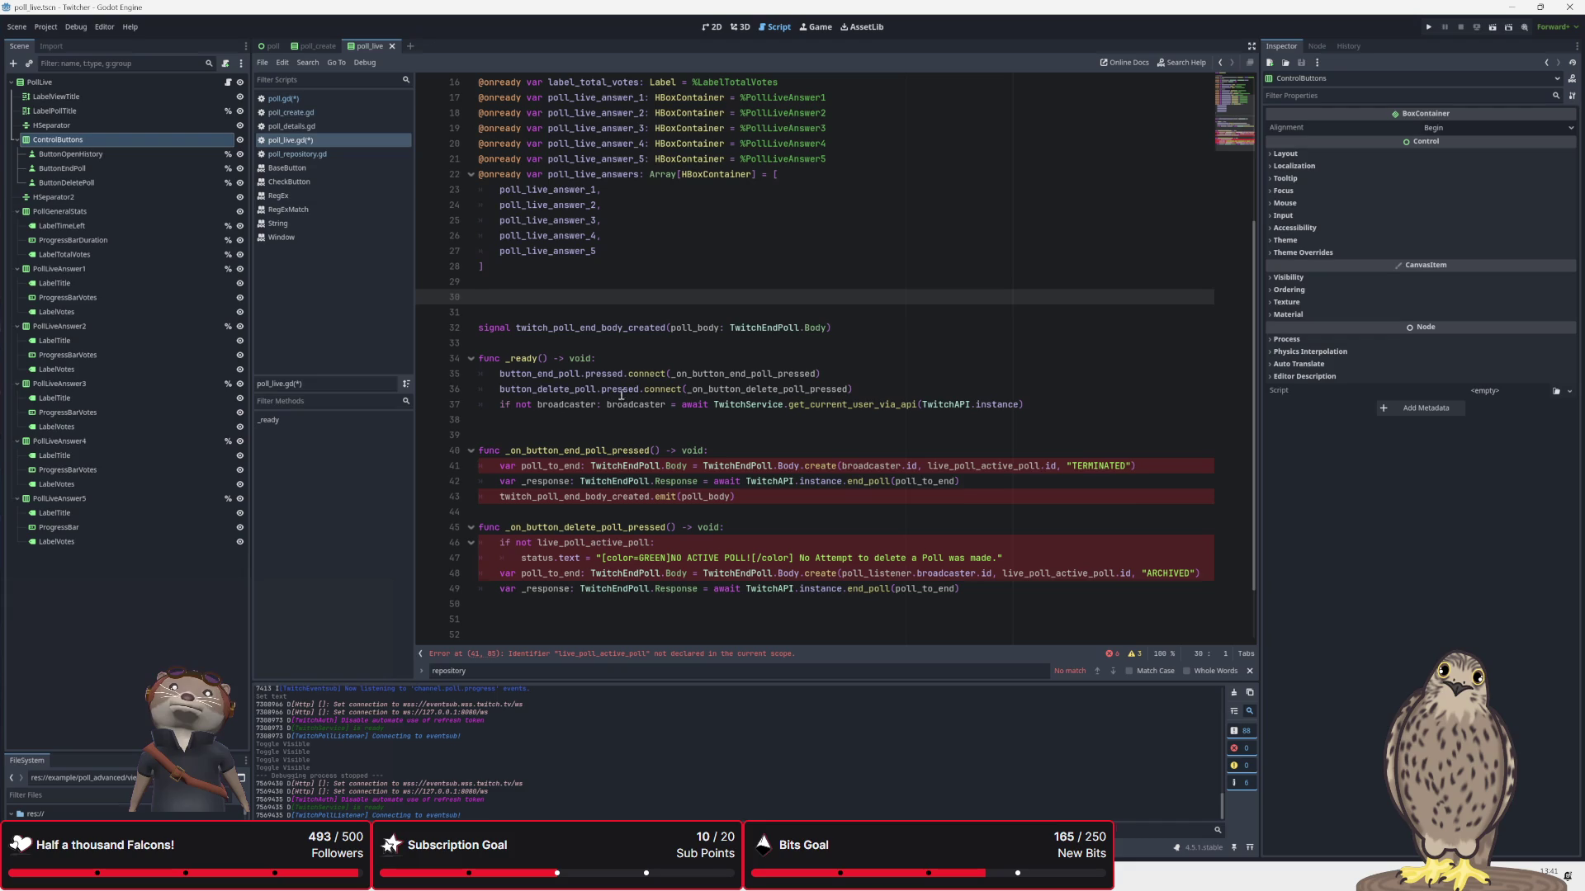
{"action": "left_click", "coordinate": [981, 466]}
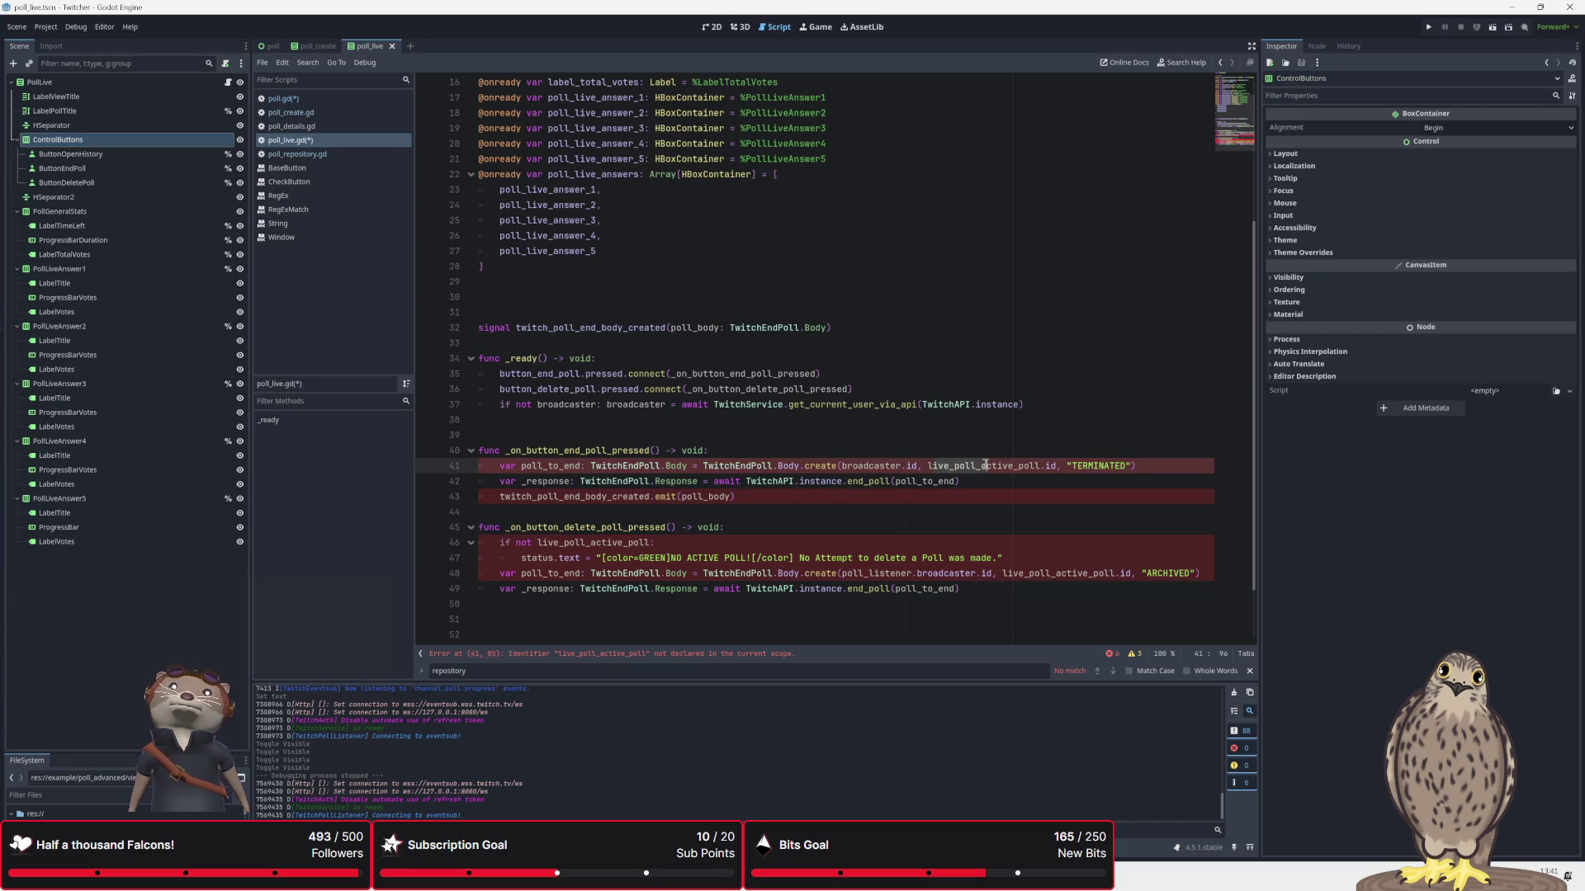
{"action": "key", "text": "BackSpace"}
{"action": "key", "text": "BackSpace"}
{"action": "key", "text": "BackSpace"}
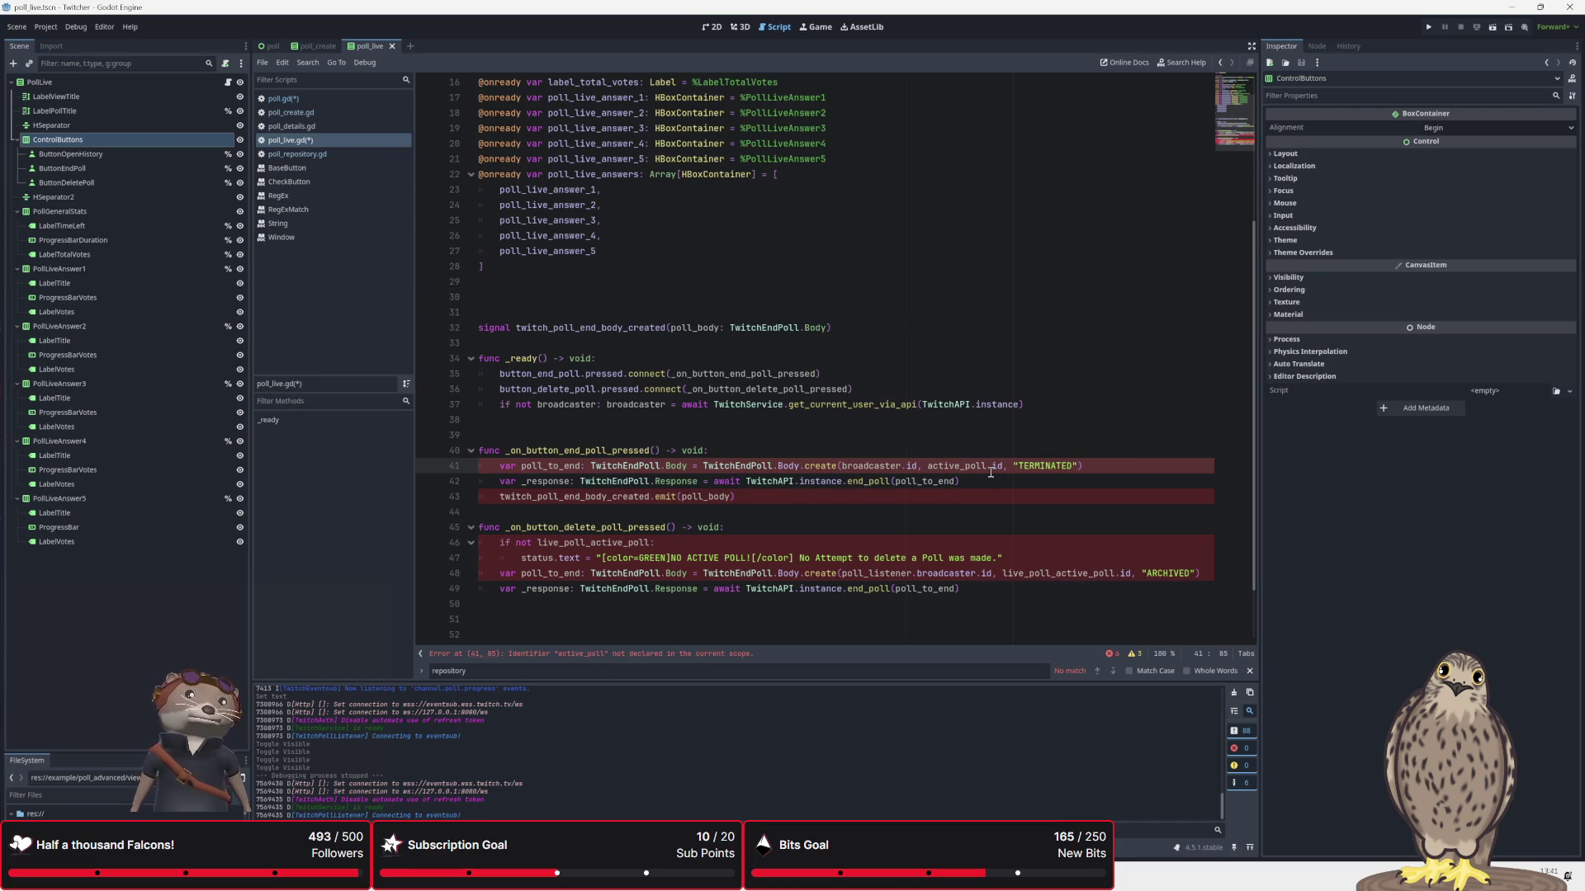
{"action": "left_click", "coordinate": [495, 266]}
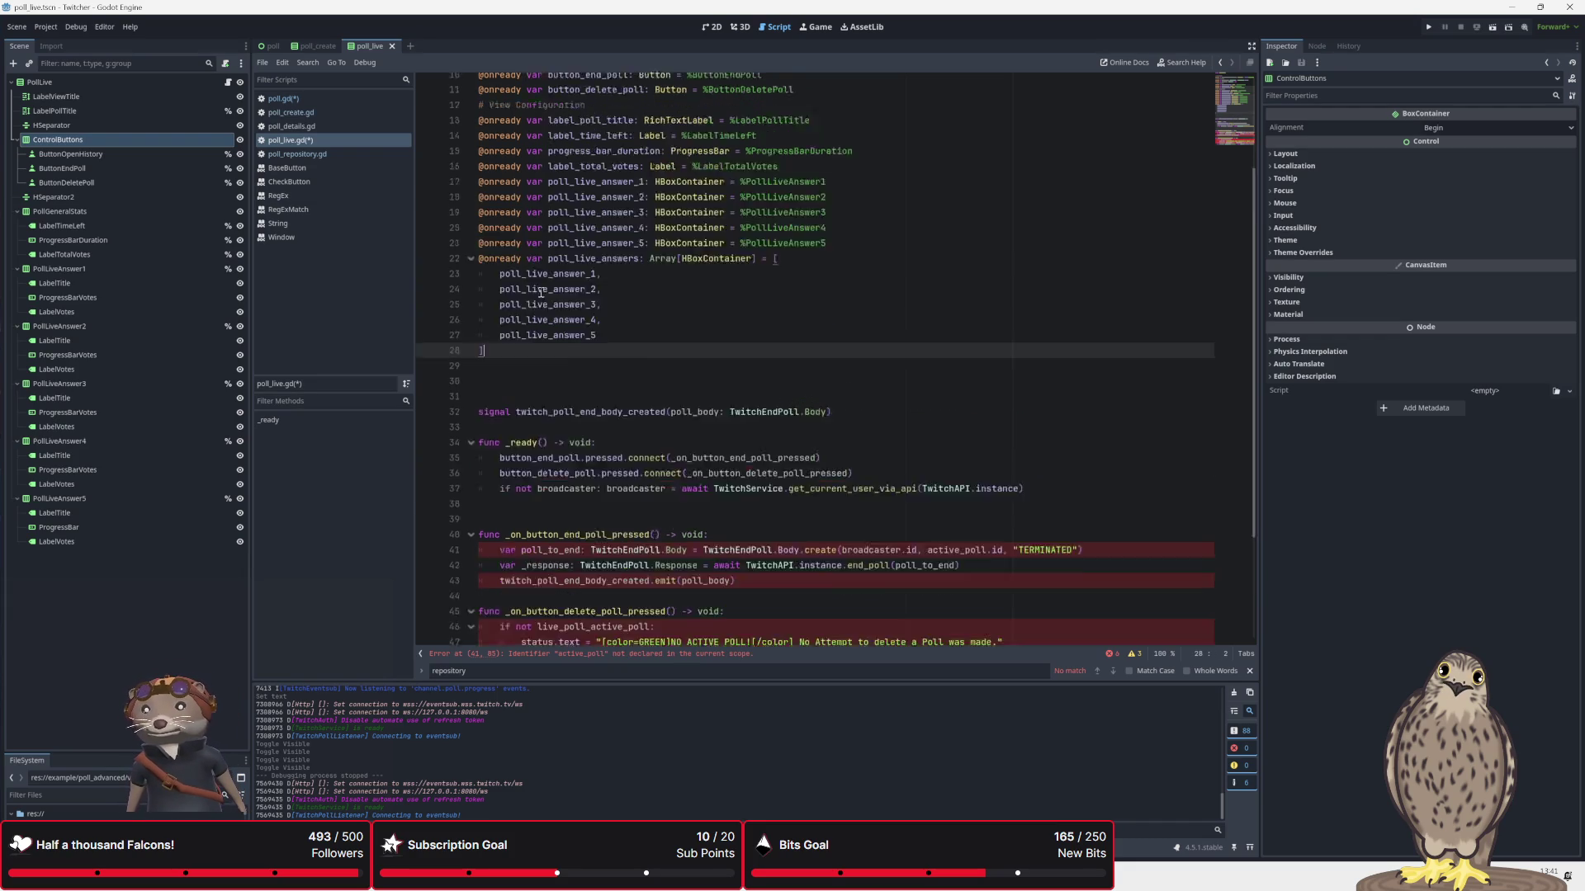
{"action": "scroll", "coordinate": [540, 293], "scroll_direction": "up", "scroll_amount": 5}
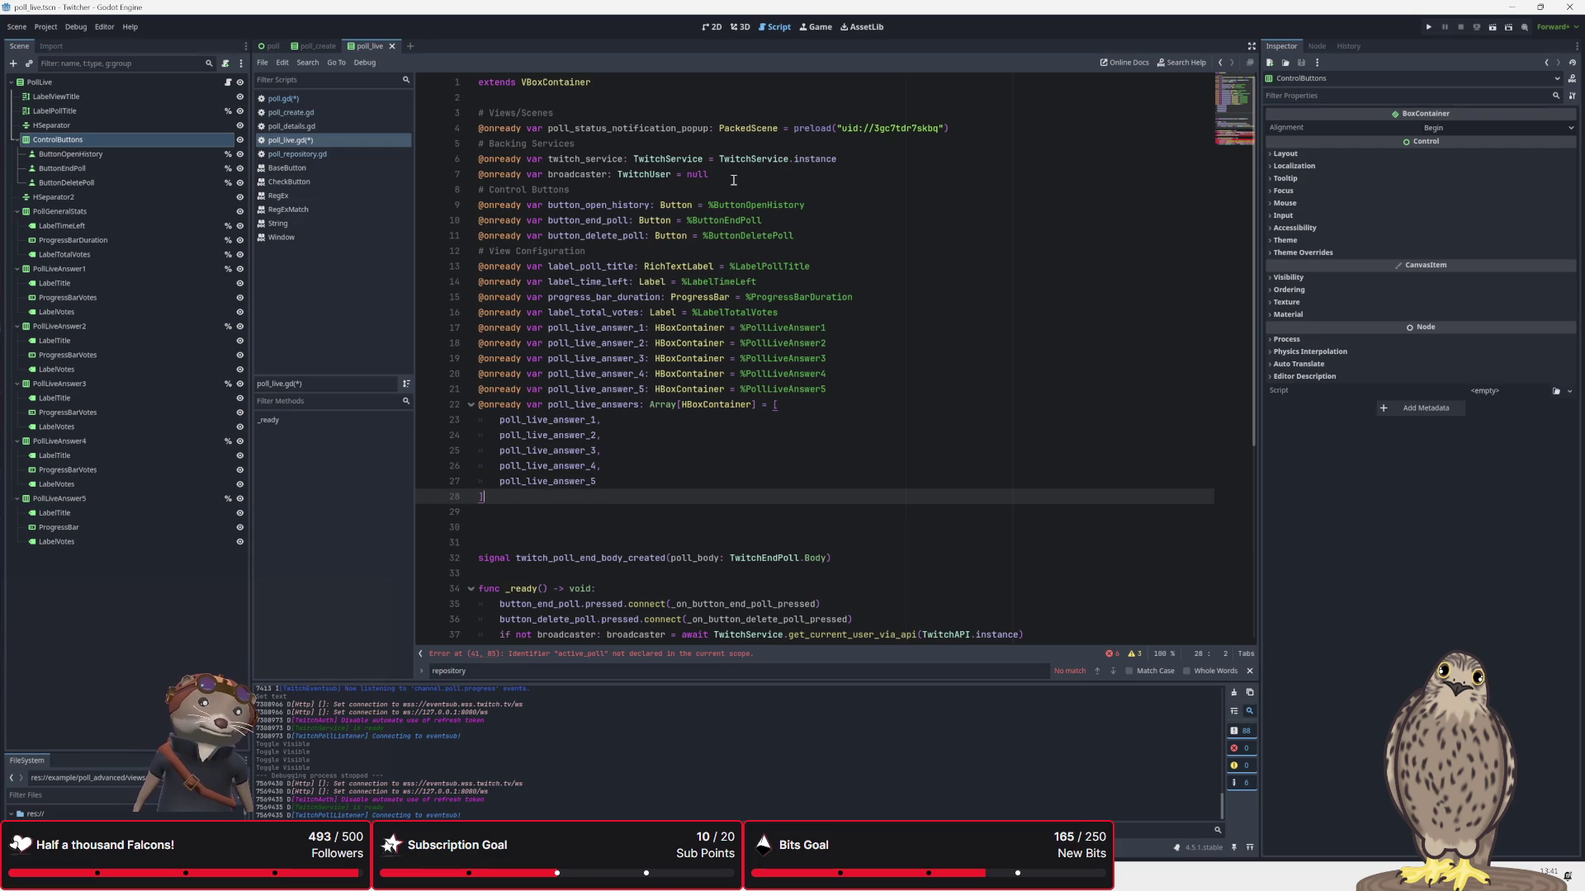
{"action": "left_click", "coordinate": [788, 97]}
{"action": "left_click", "coordinate": [786, 115]}
{"action": "type", "text": ", additional "}
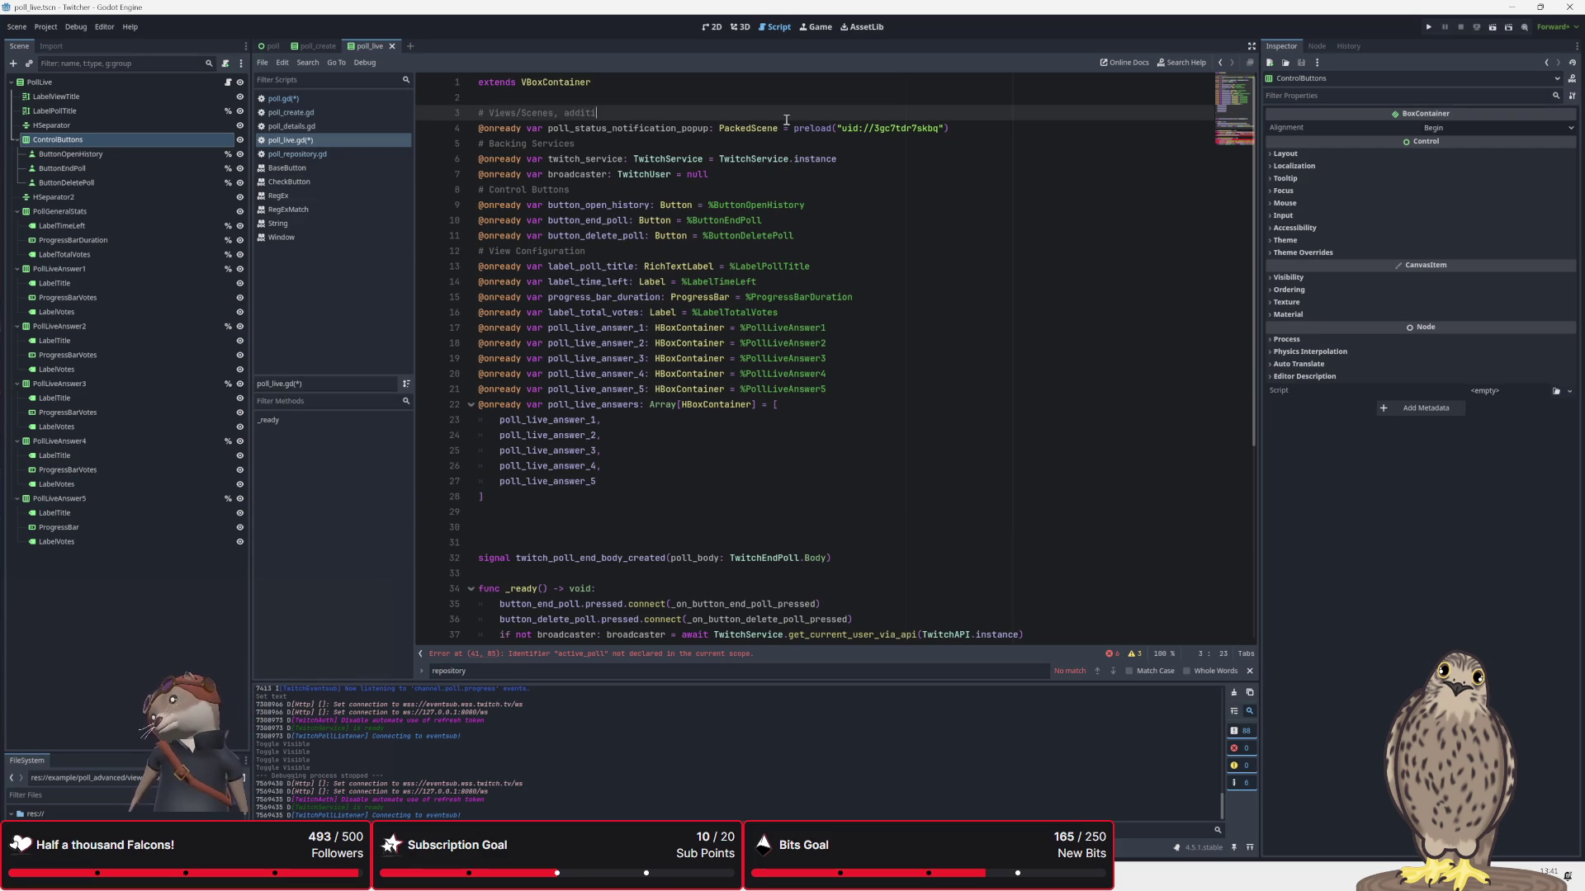
{"action": "type", "text": "Values"}
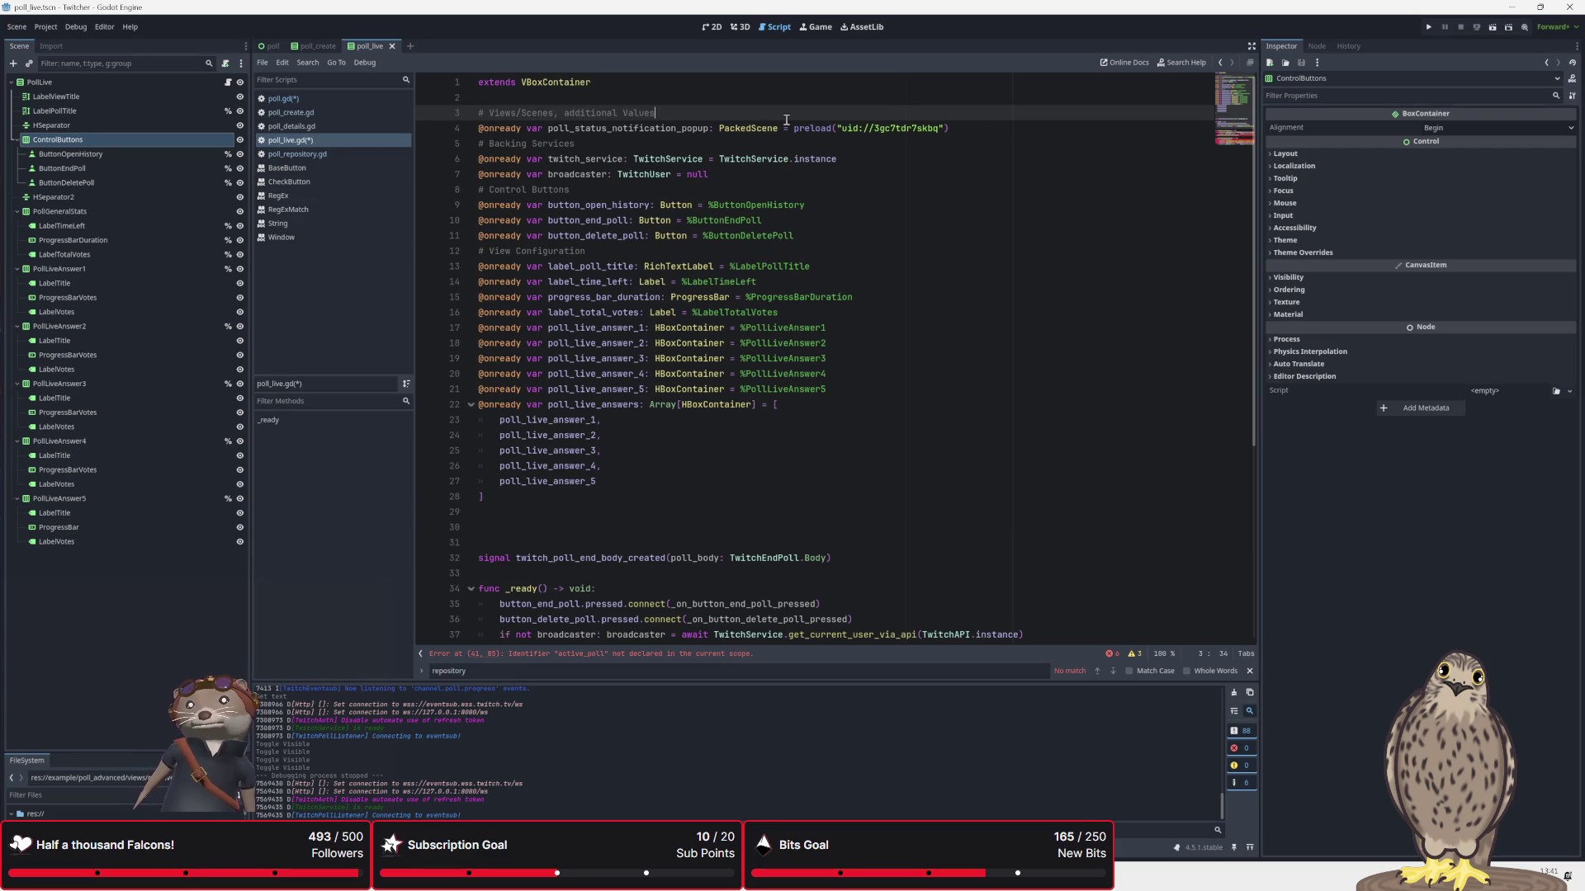
{"action": "left_click", "coordinate": [986, 121]}
{"action": "key", "text": "Return"}
{"action": "type", "text": "@onread "}
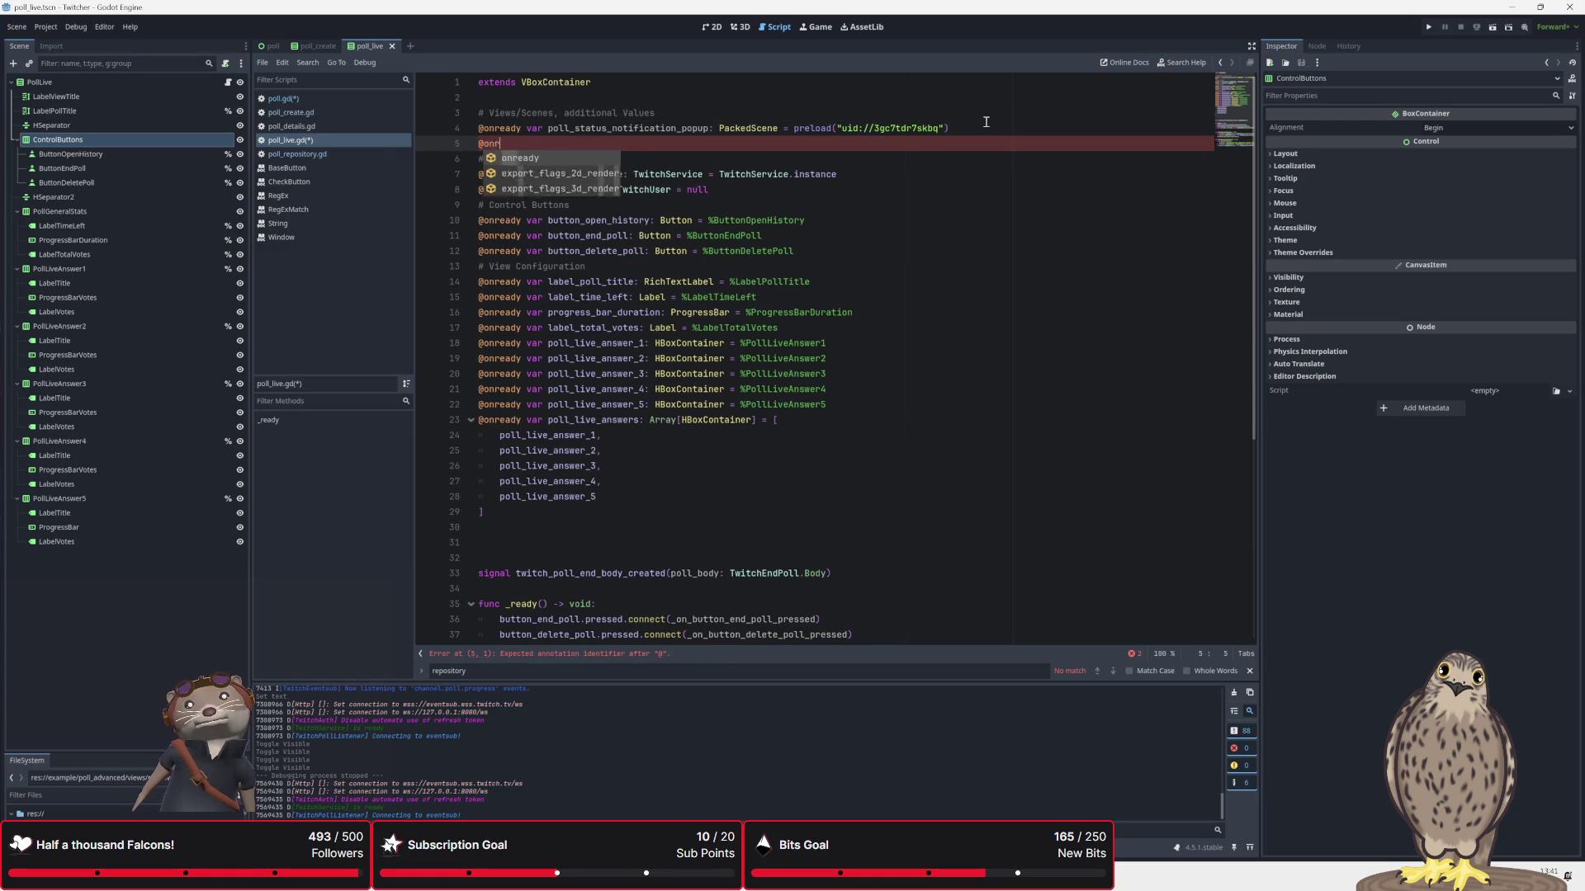
{"action": "type", "text": "var "}
{"action": "type", "text": "r "}
{"action": "type", "text": "active_poll:"}
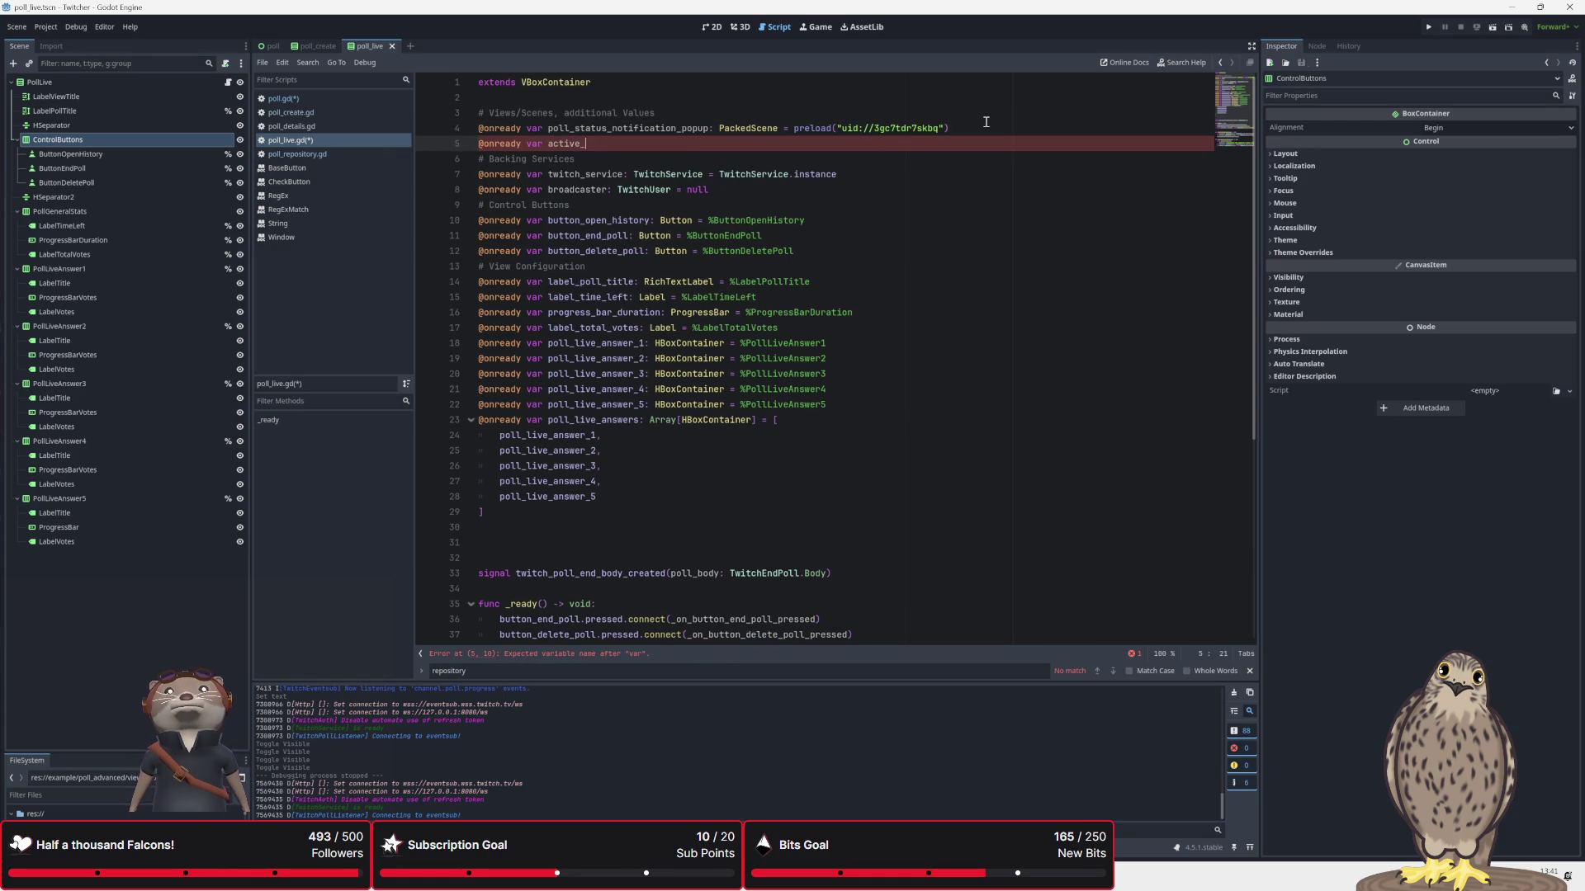
{"action": "type", "text": " TwitchPoll =) "}
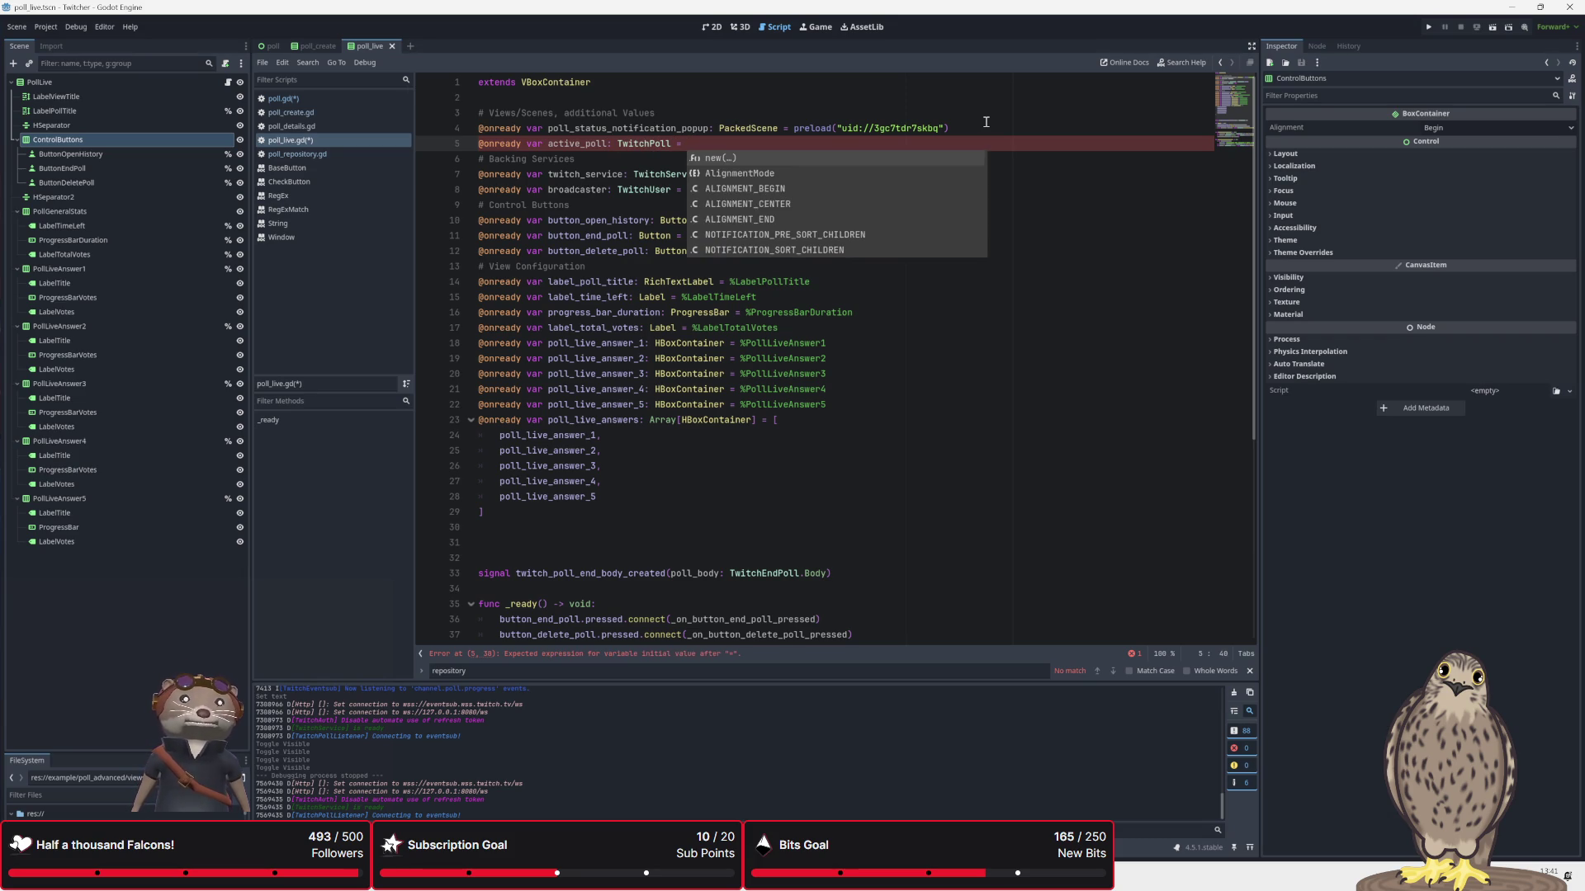
{"action": "type", "text": " null"}
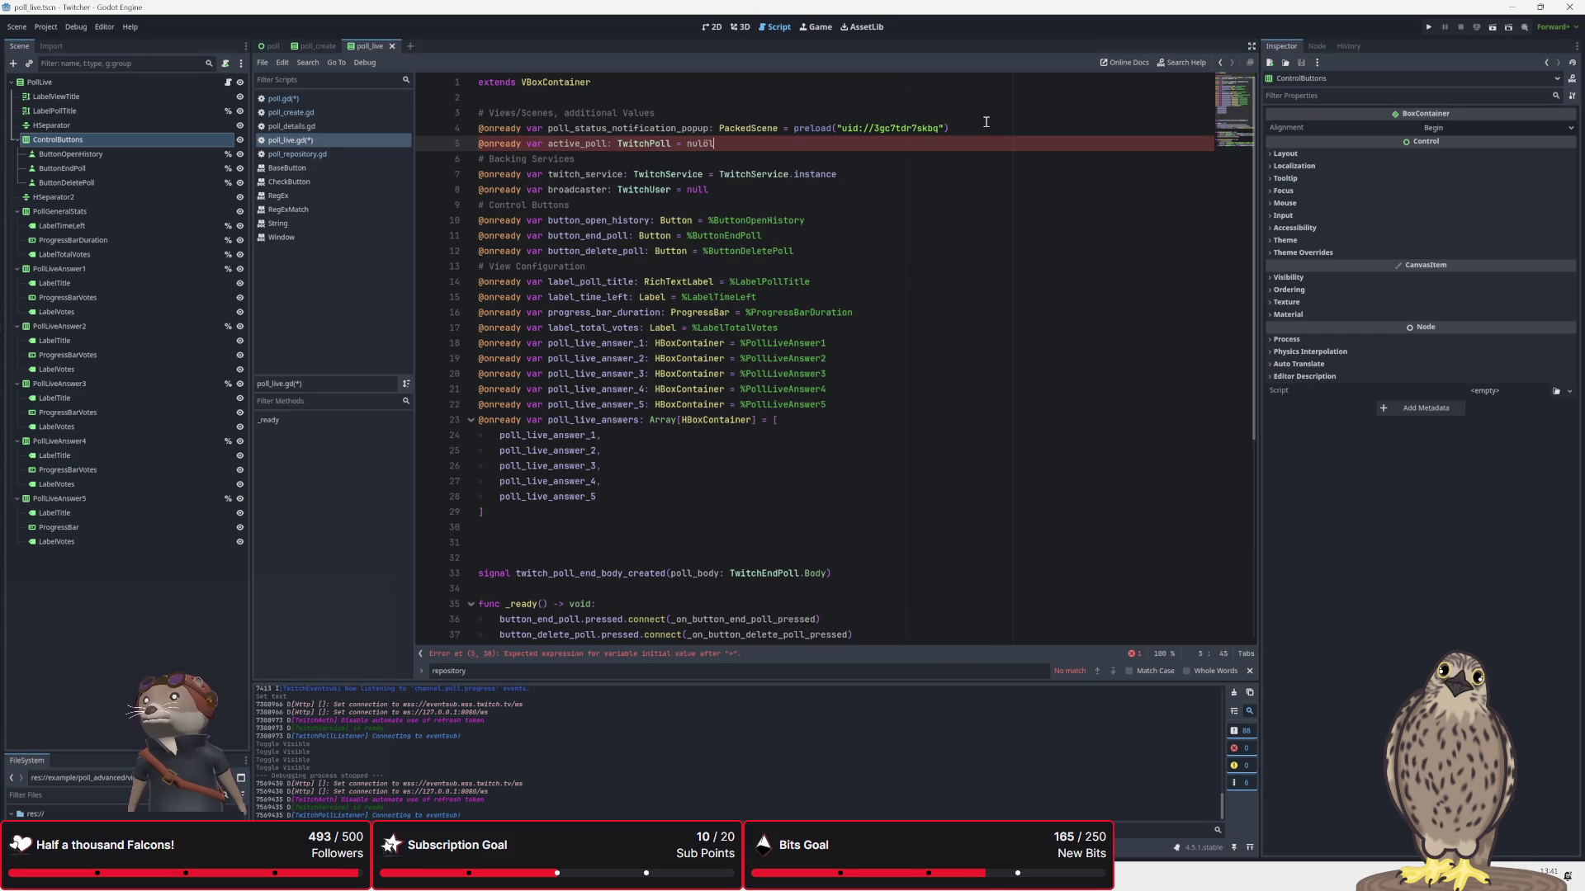
{"action": "left_click", "coordinate": [917, 374]}
{"action": "scroll", "coordinate": [916, 404], "scroll_direction": "down", "scroll_amount": 4}
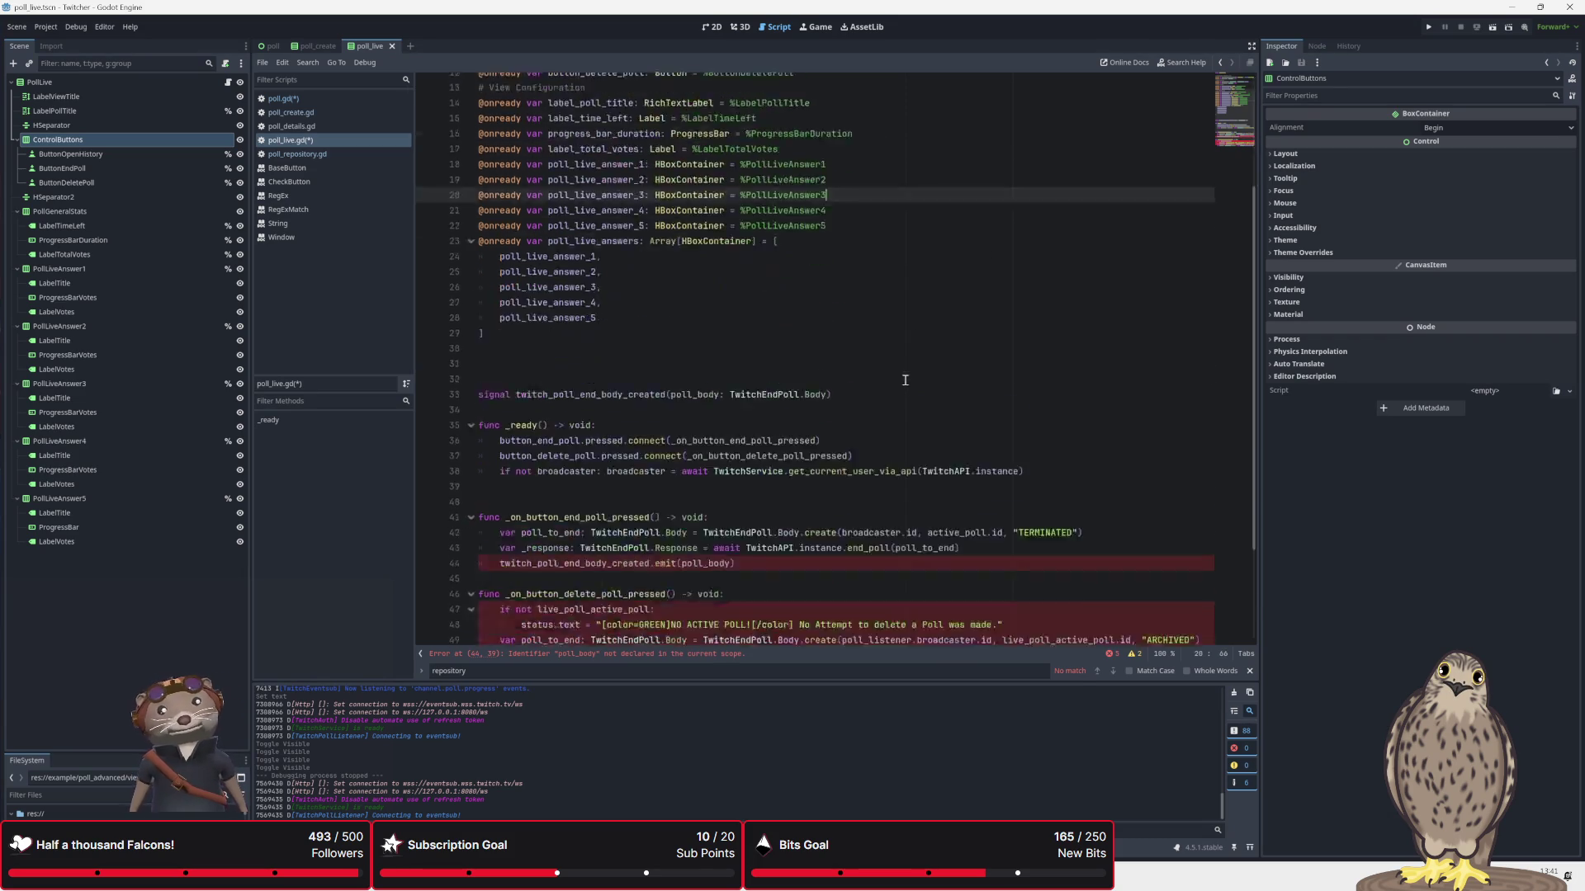
{"action": "scroll", "coordinate": [917, 404], "scroll_direction": "up", "scroll_amount": 4}
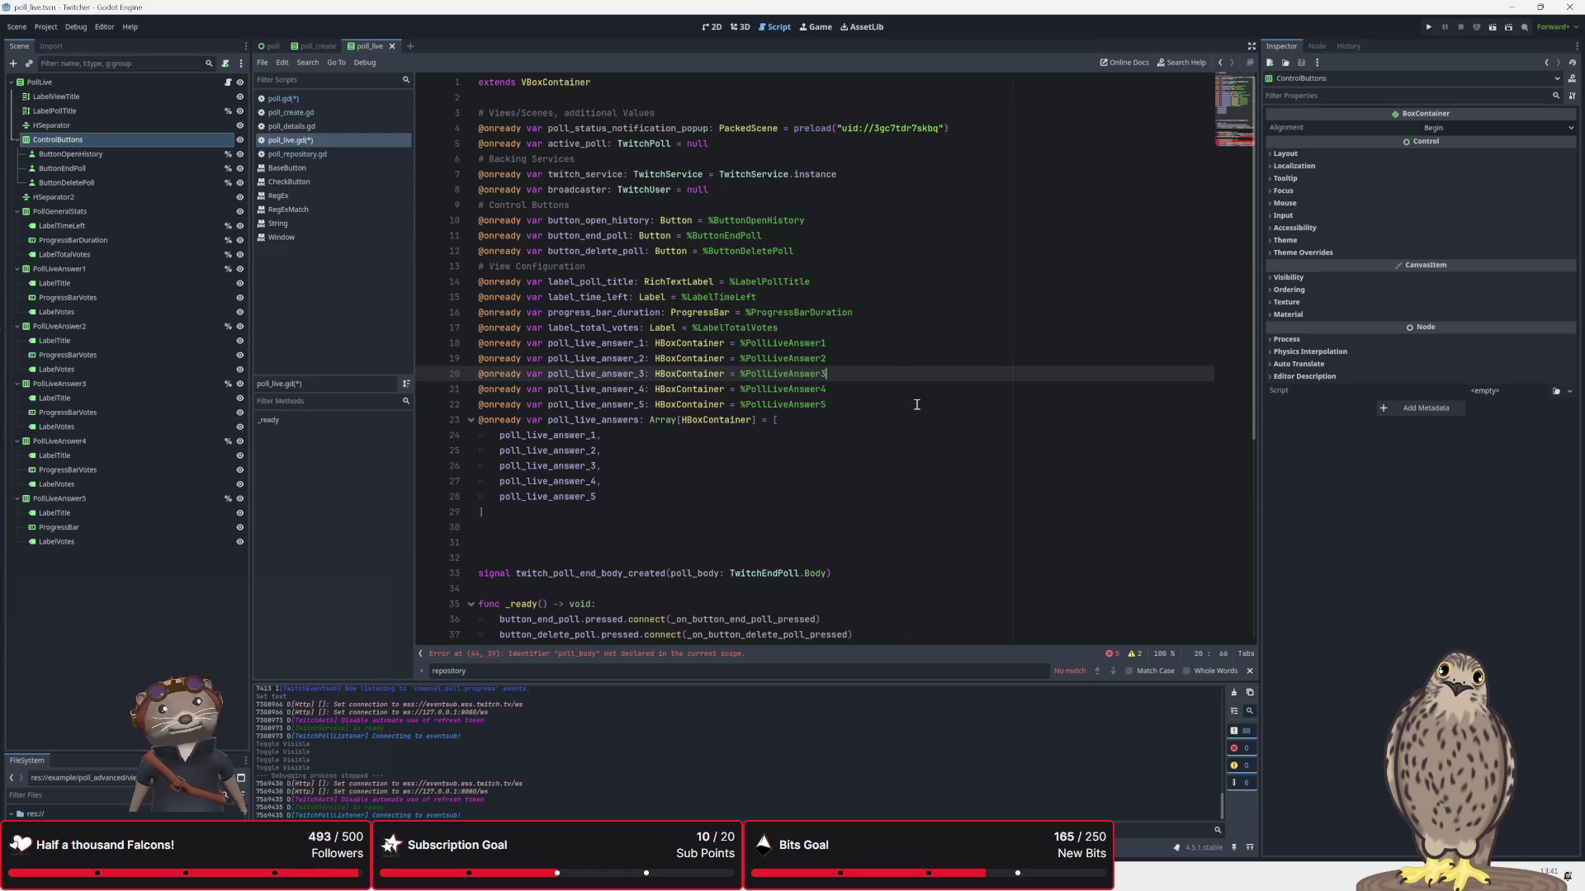
{"action": "scroll", "coordinate": [916, 404], "scroll_direction": "down", "scroll_amount": 7}
{"action": "left_click", "coordinate": [908, 435]}
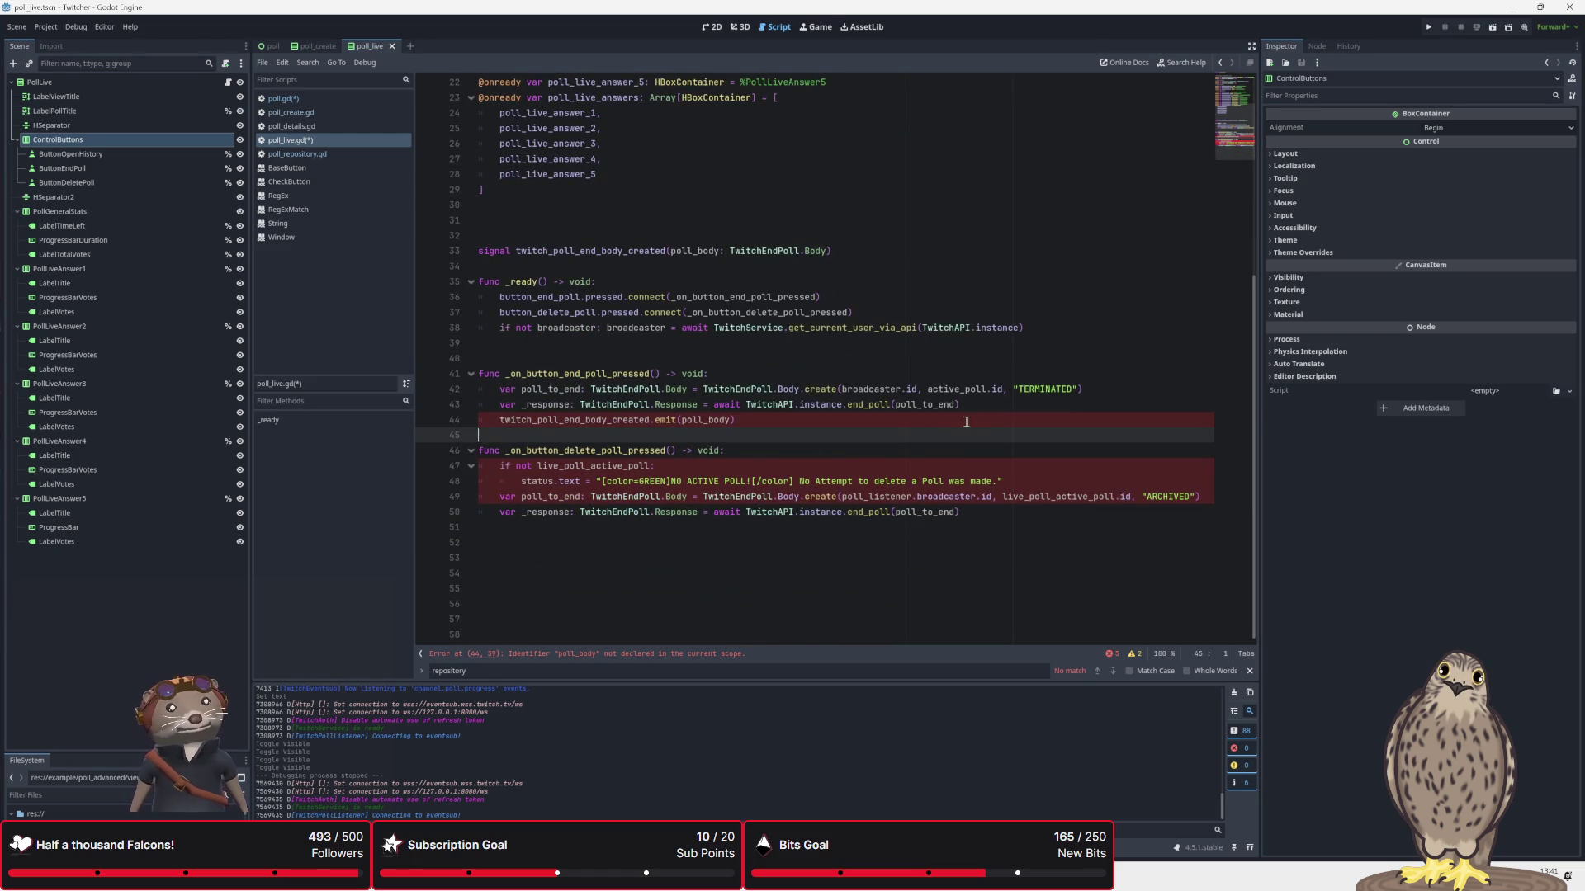
{"action": "scroll", "coordinate": [770, 459], "scroll_direction": "up", "scroll_amount": 3}
In poll.gd, add new lines after the live view visibility line in _on_poll_begin
{"action": "left_click", "coordinate": [302, 99]}
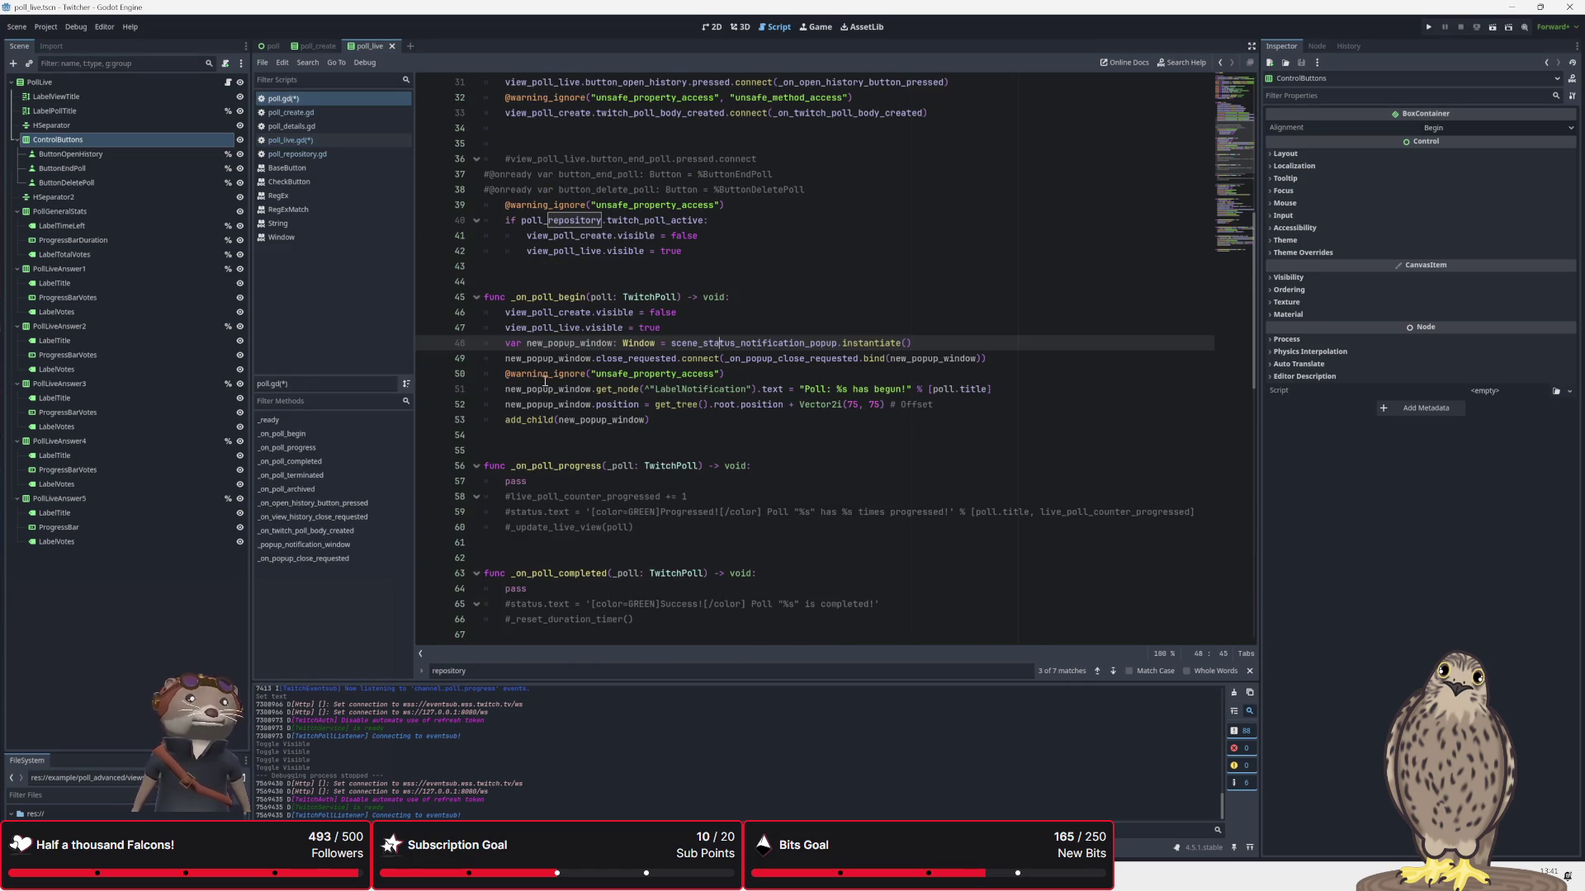
{"action": "key", "text": "Up"}
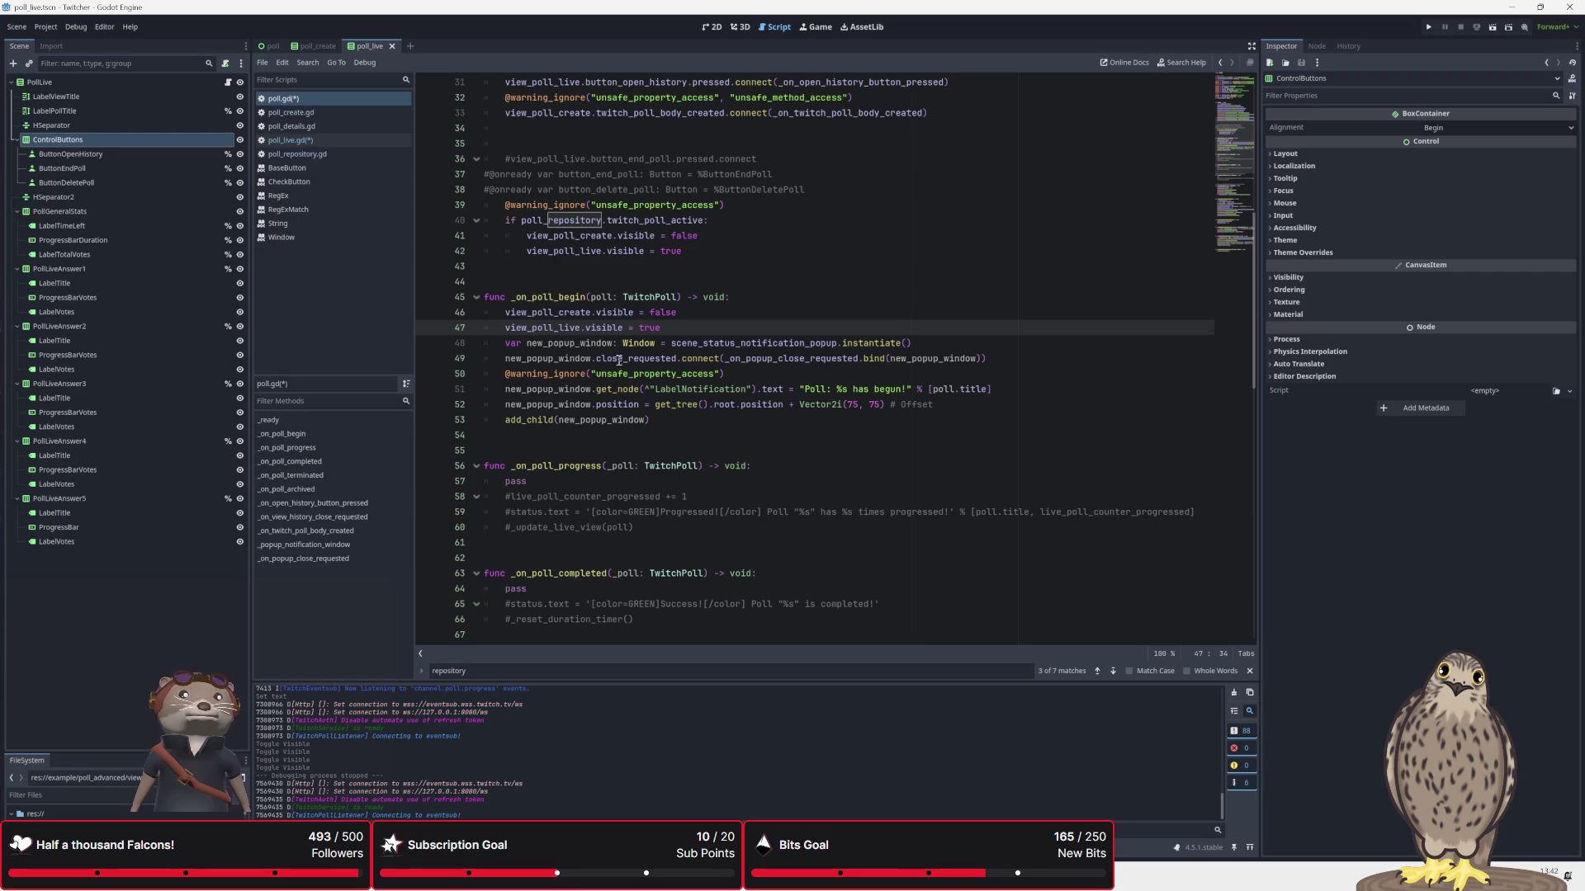
{"action": "left_click", "coordinate": [770, 377]}
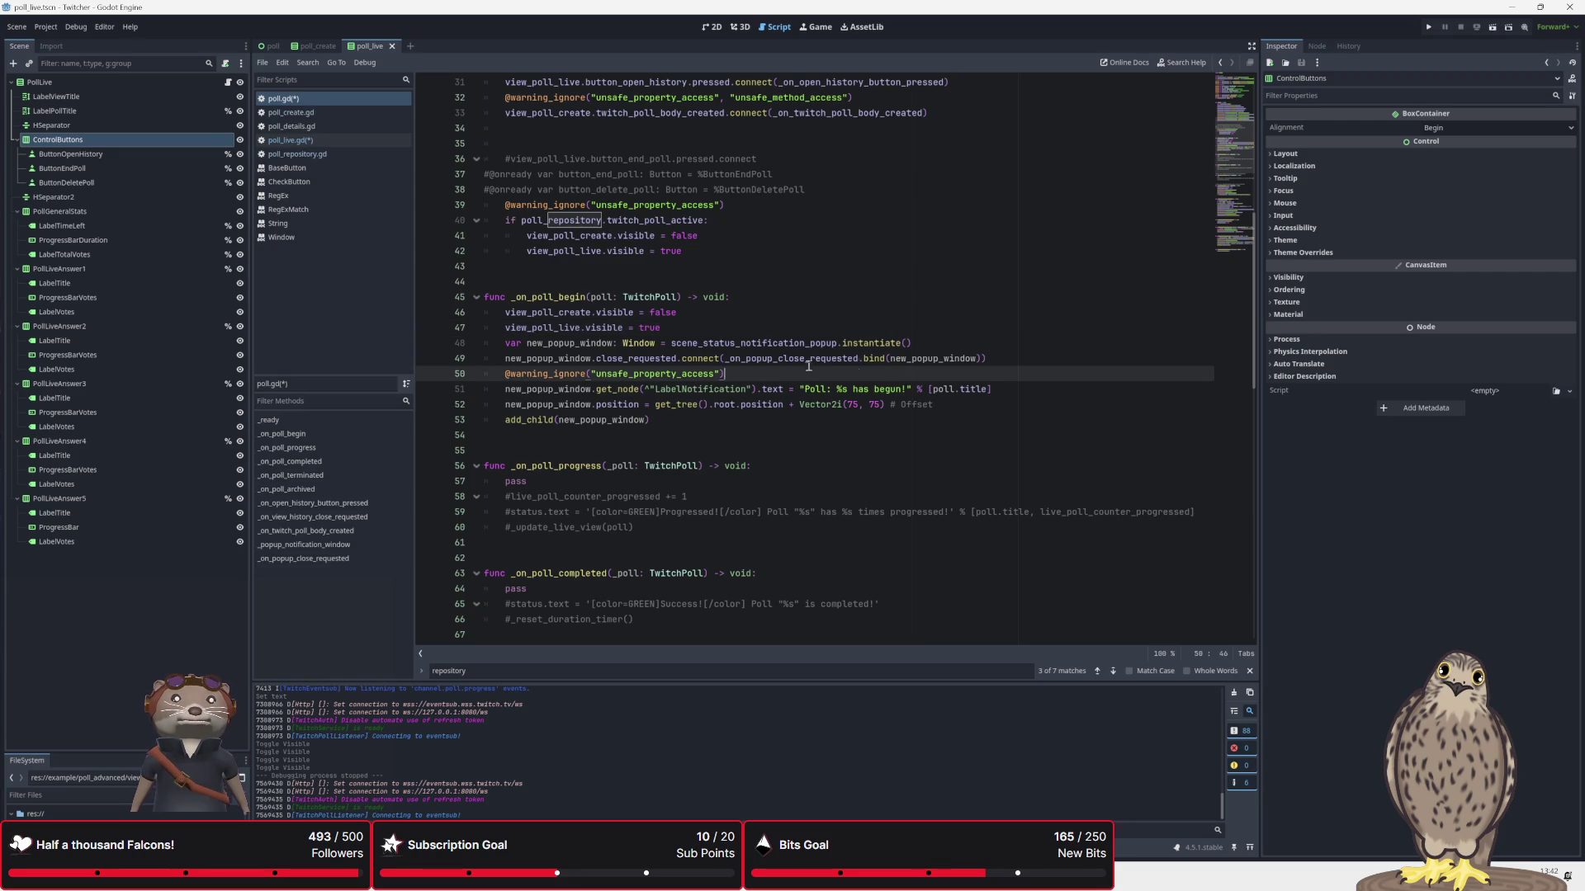
{"action": "left_click", "coordinate": [695, 421]}
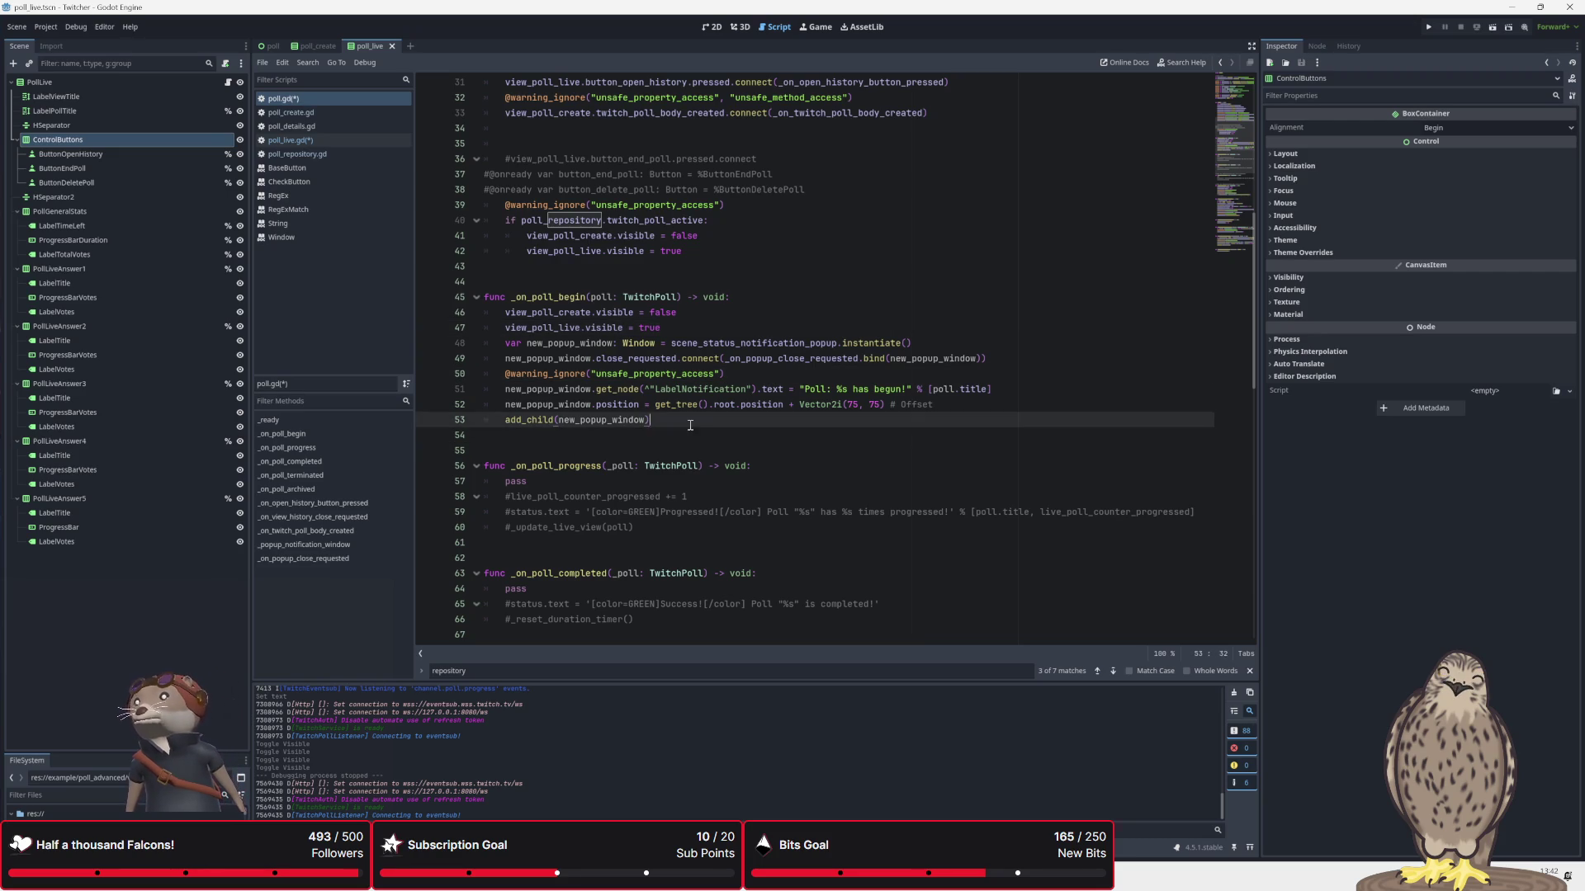
{"action": "left_click", "coordinate": [718, 329]}
{"action": "key", "text": "Return"}
{"action": "key", "text": "Return"}
{"action": "key", "text": "Up"}
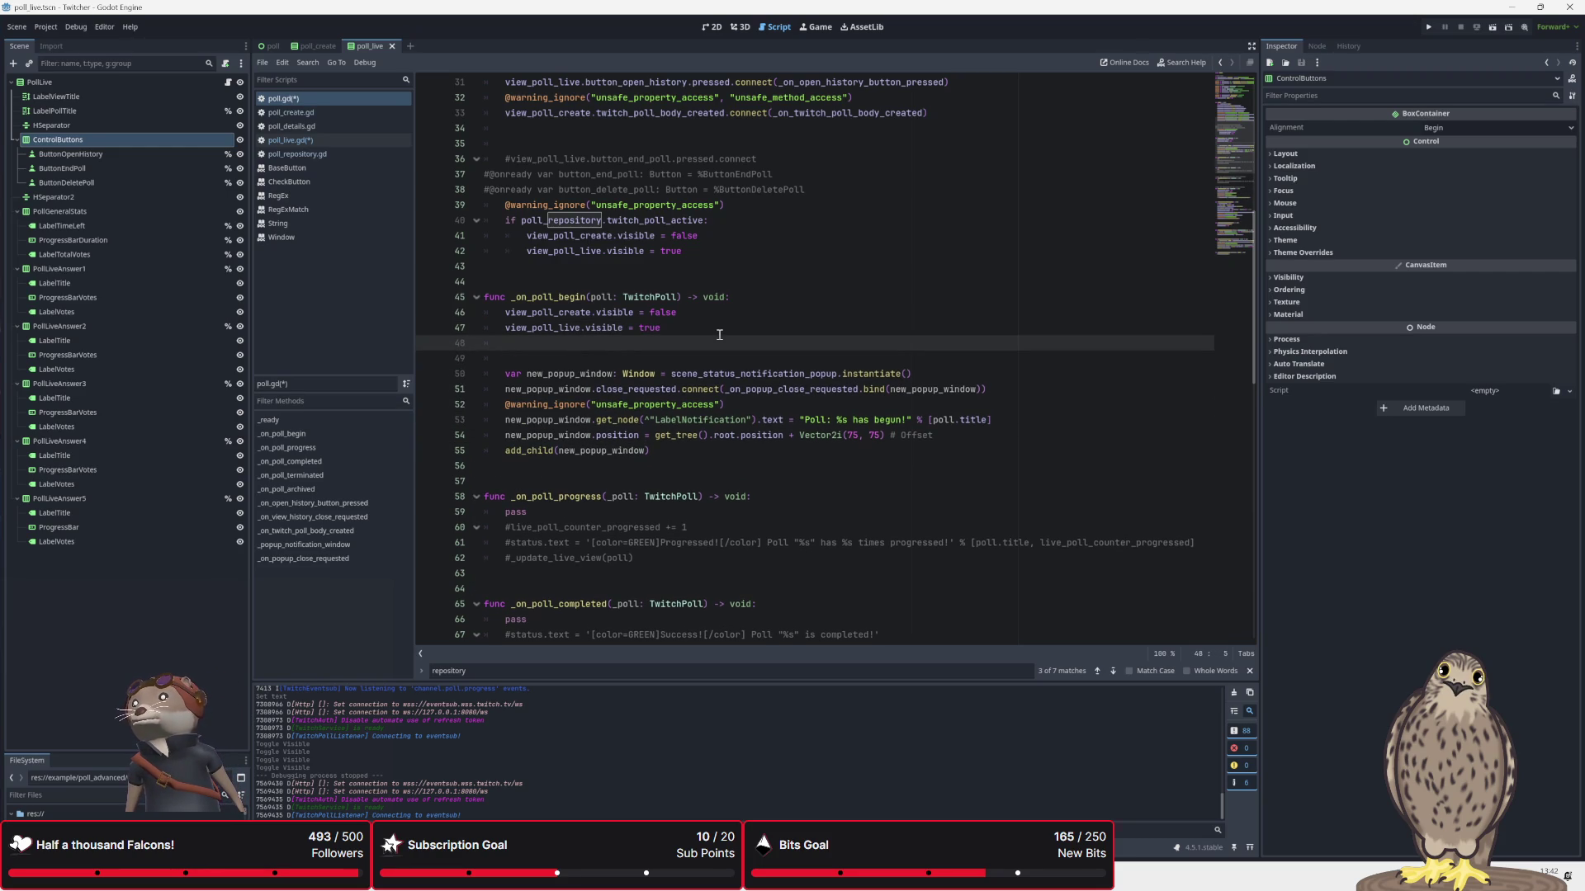
Write the assignment 'view_poll_live.active_poll = poll' and remove the spare blank line below it
{"action": "type", "text": "iew_"}
{"action": "key", "text": "ctrl+z"}
{"action": "type", "text": "iew_pol"}
{"action": "type", "text": "iove"}
{"action": "type", "text": "ve."}
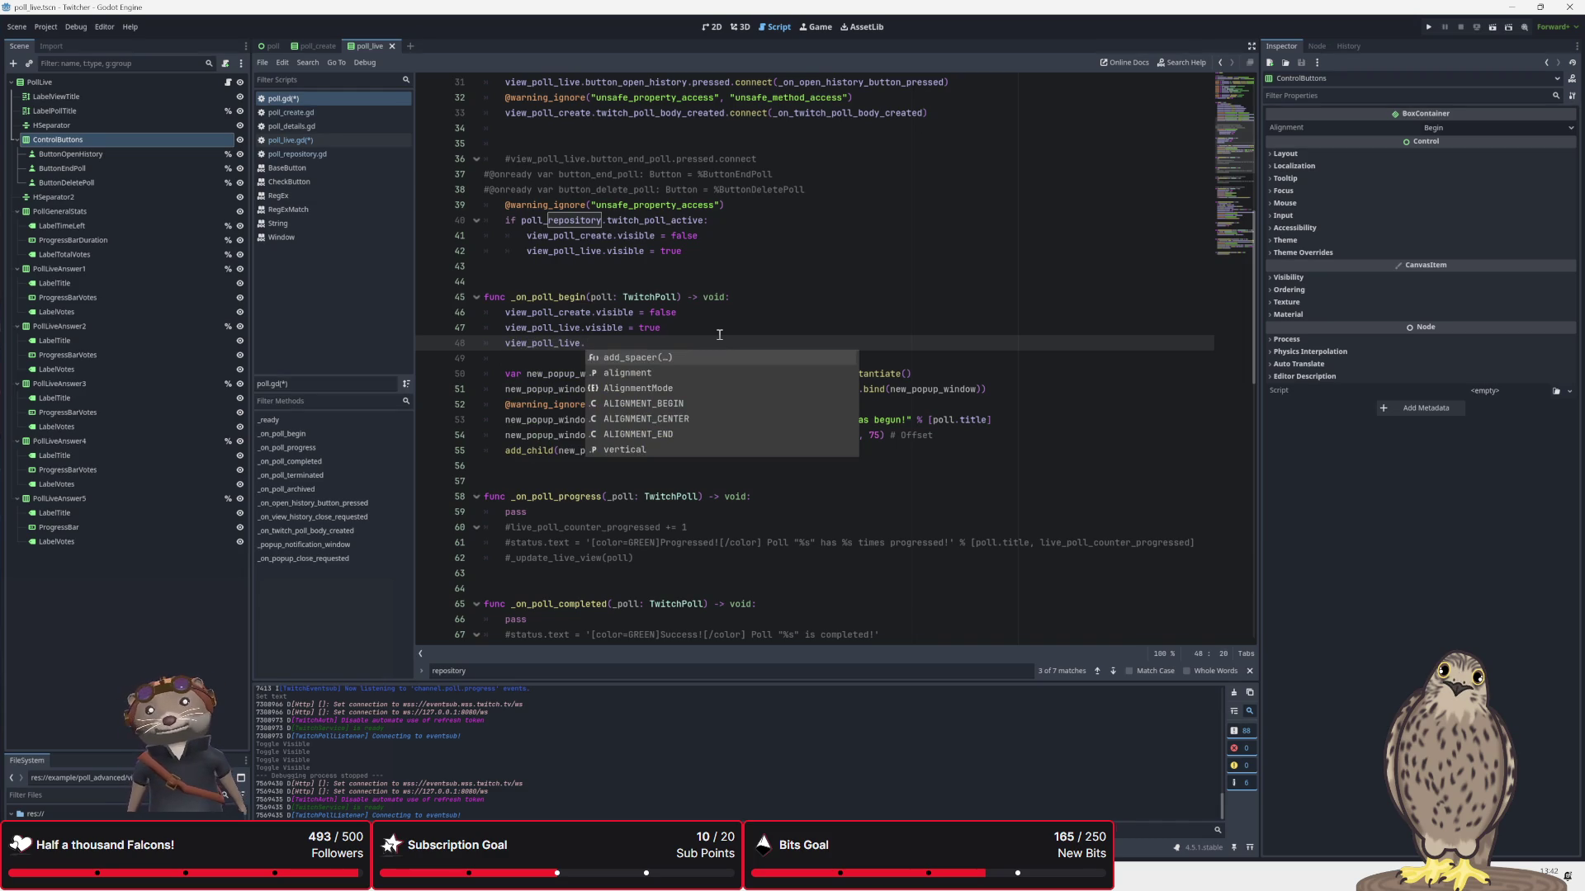
{"action": "type", "text": "active_poll"}
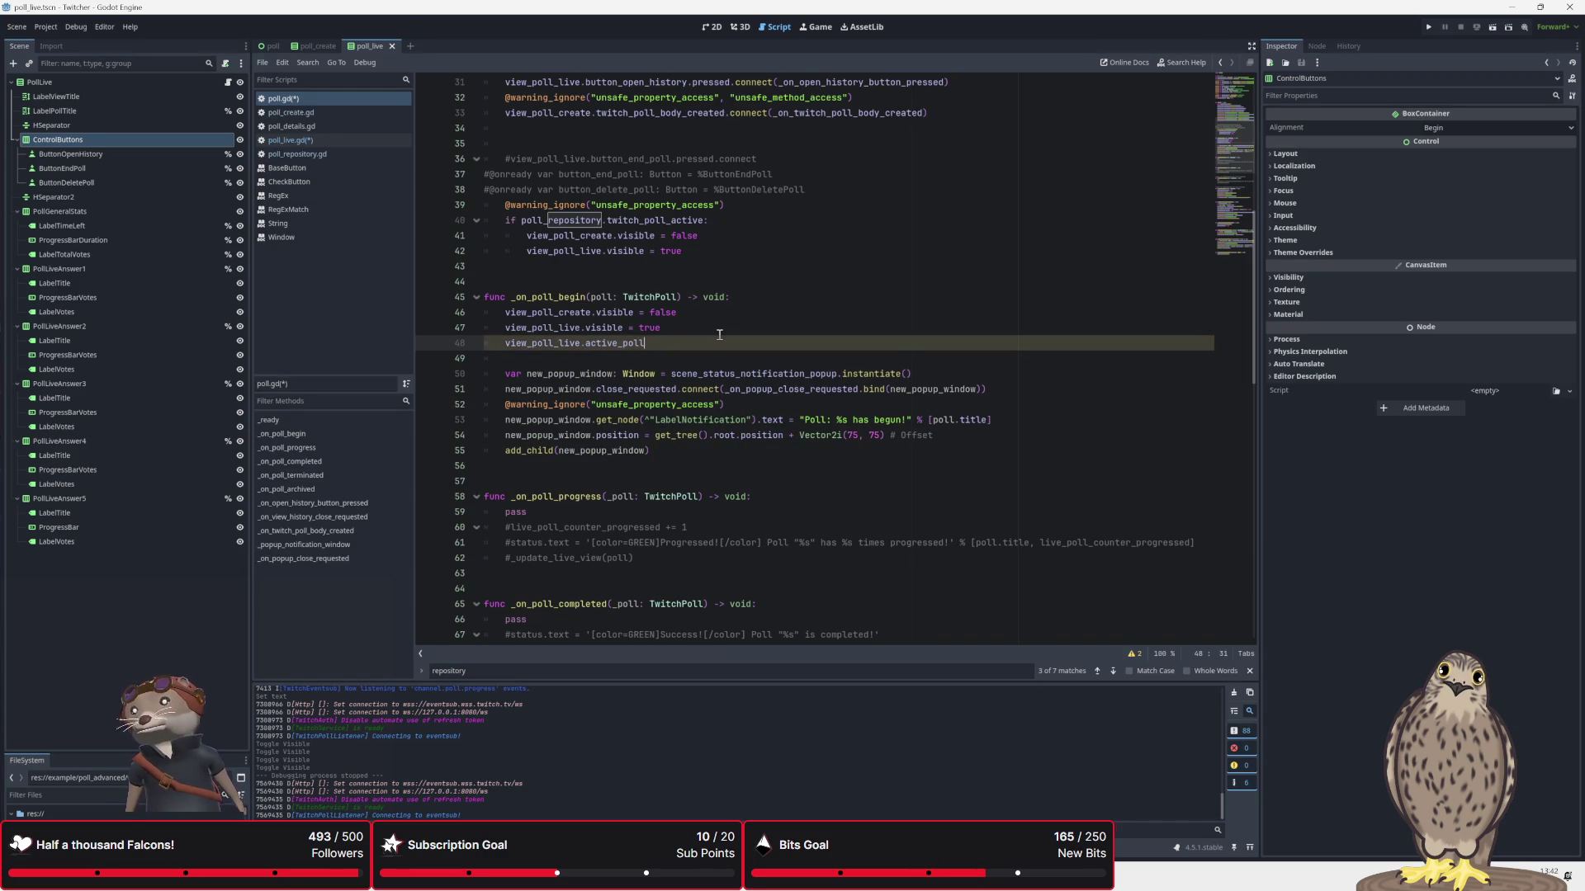
{"action": "type", "text": " Tw"}
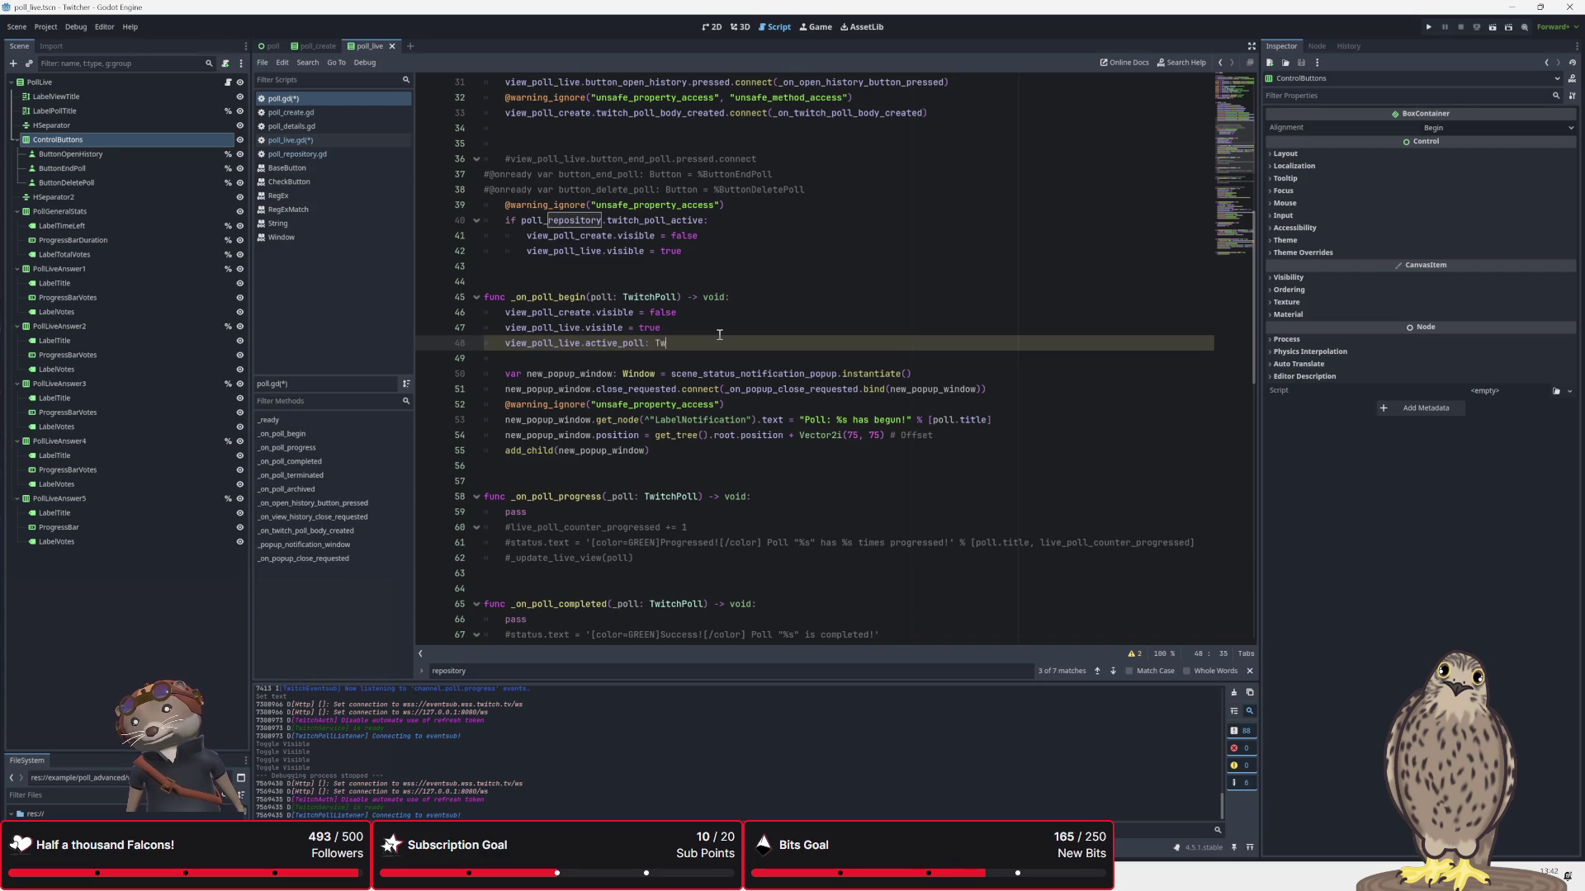
{"action": "key", "text": "BackSpace"}
{"action": "key", "text": "BackSpace"}
{"action": "key", "text": "BackSpace"}
{"action": "type", "text": "= p"}
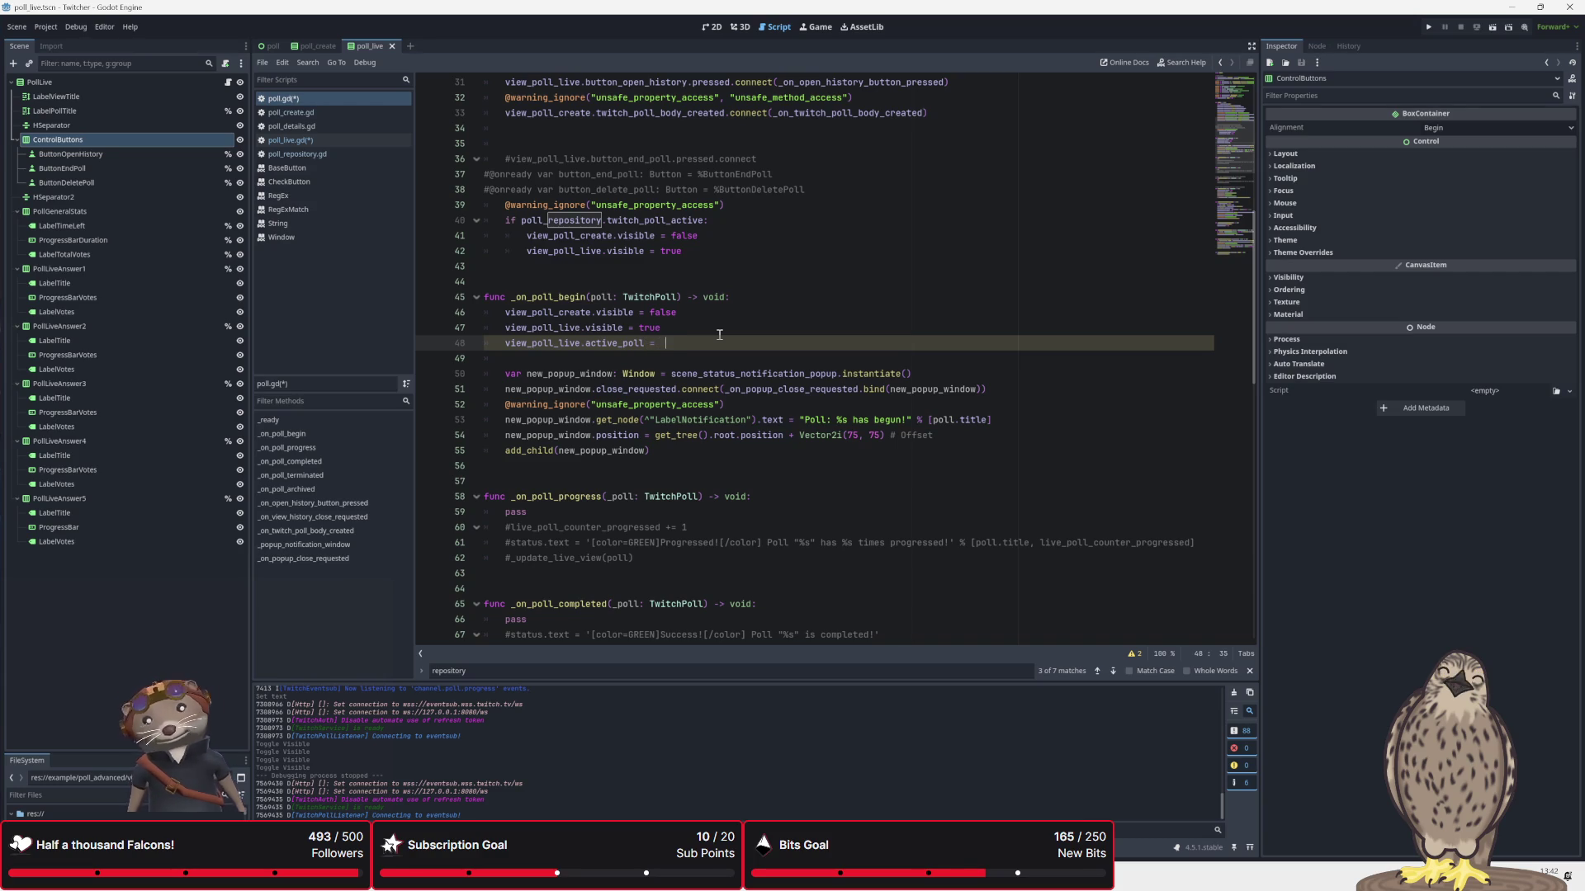
{"action": "type", "text": "oll"}
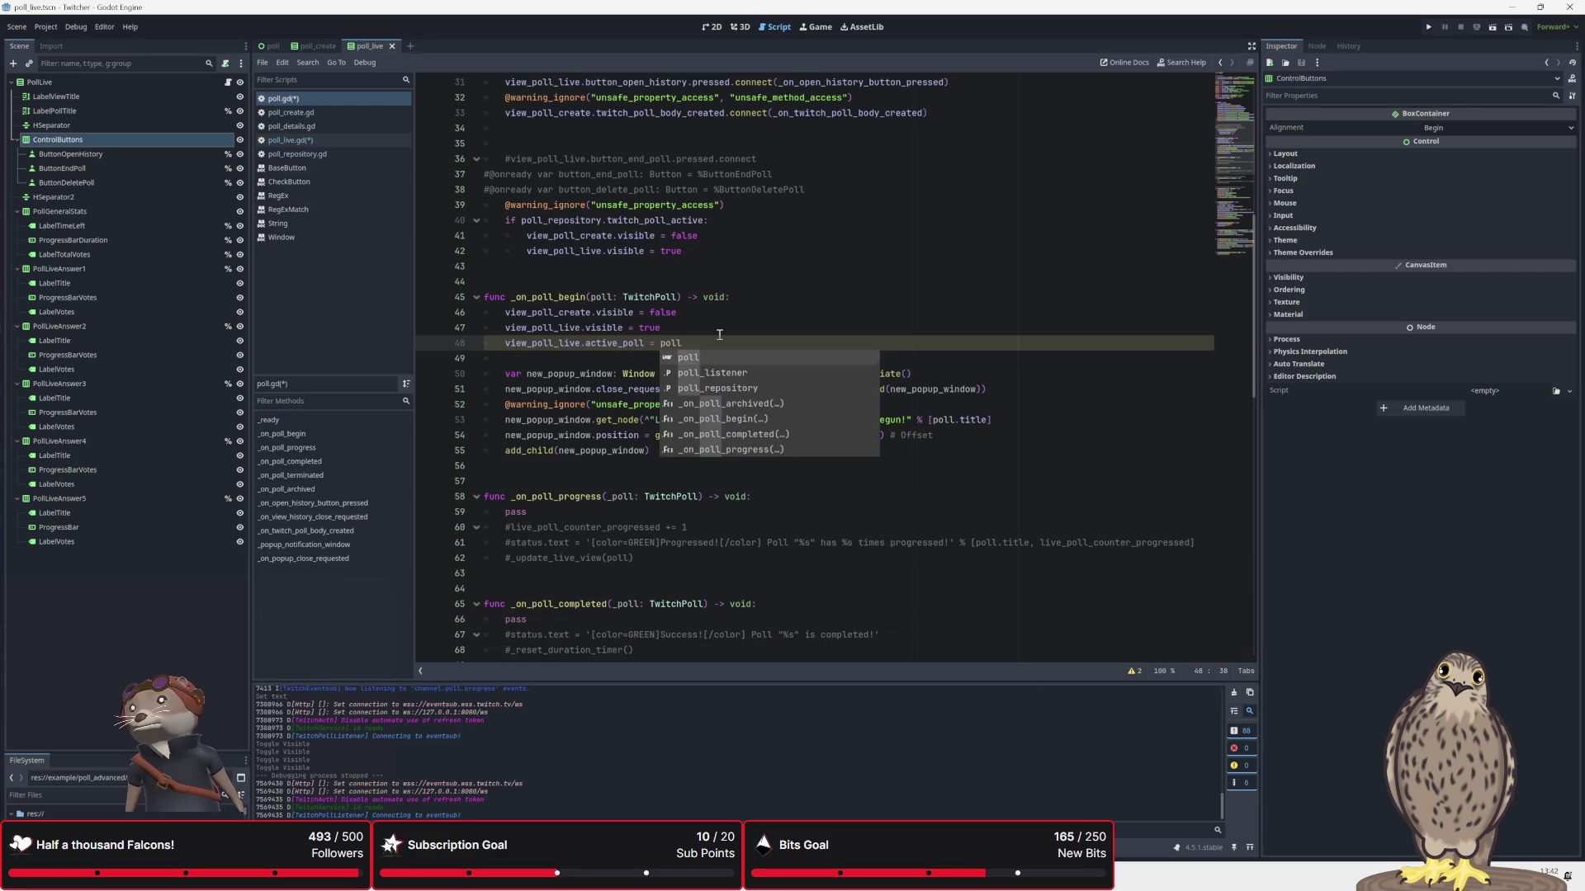
{"action": "key", "text": "Down"}
{"action": "key", "text": "BackSpace"}
{"action": "key", "text": "Up"}
{"action": "key", "text": "Up"}
{"action": "scroll", "coordinate": [720, 334], "scroll_direction": "up", "scroll_amount": 5}
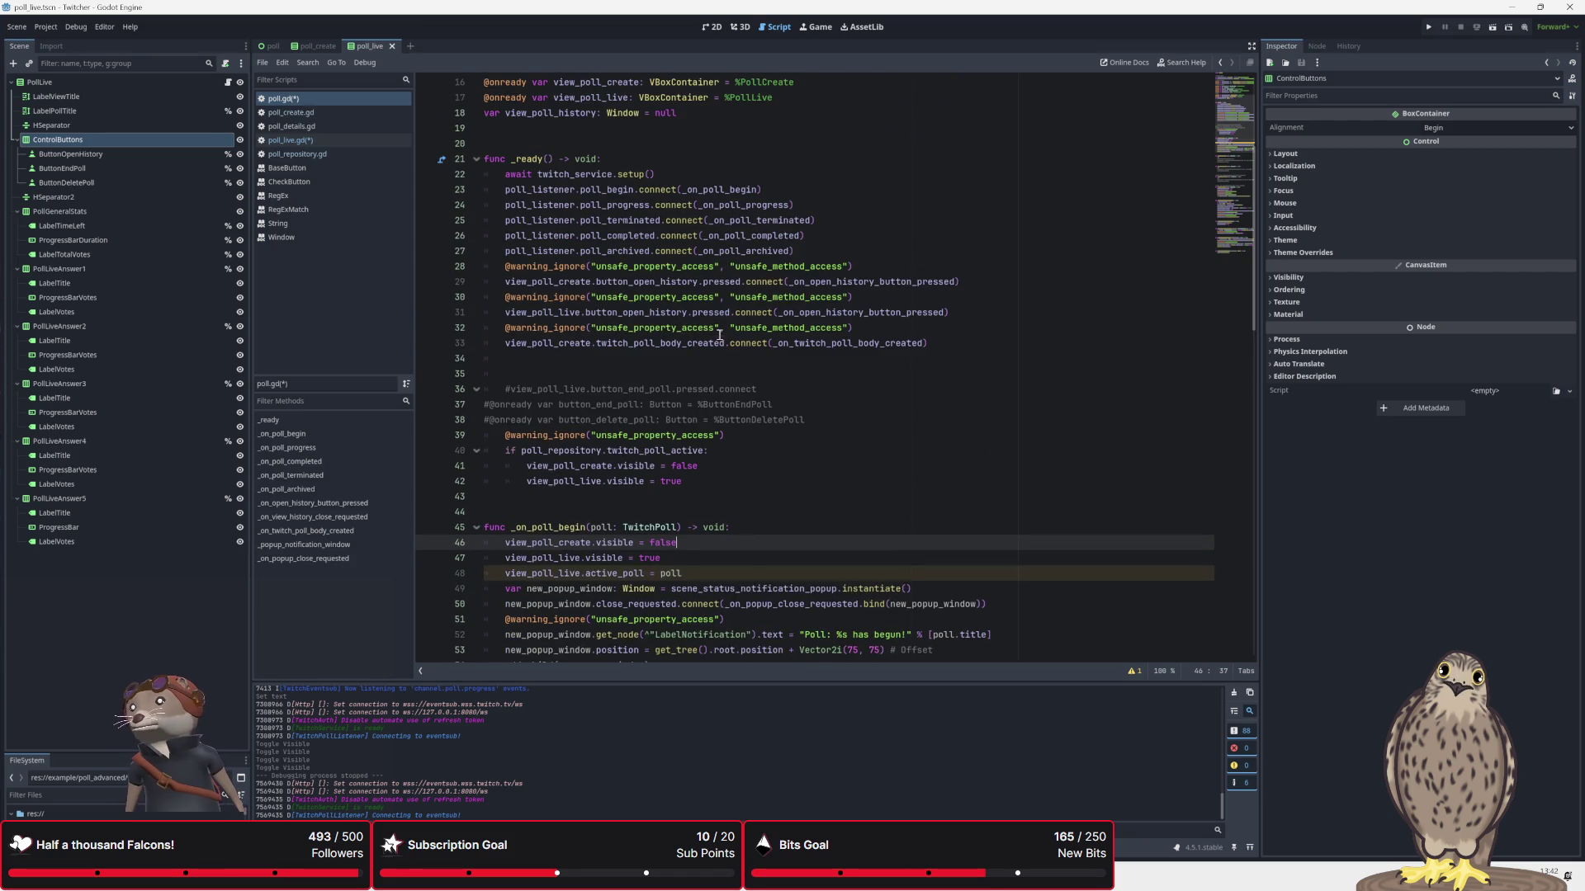
Delete the 'poll' value, leaving 'view_poll_live.active_poll =' unfinished, and switch to poll_repository.gd
{"action": "left_click", "coordinate": [691, 571]}
{"action": "key", "text": "BackSpace"}
{"action": "key", "text": "BackSpace"}
{"action": "key", "text": "BackSpace"}
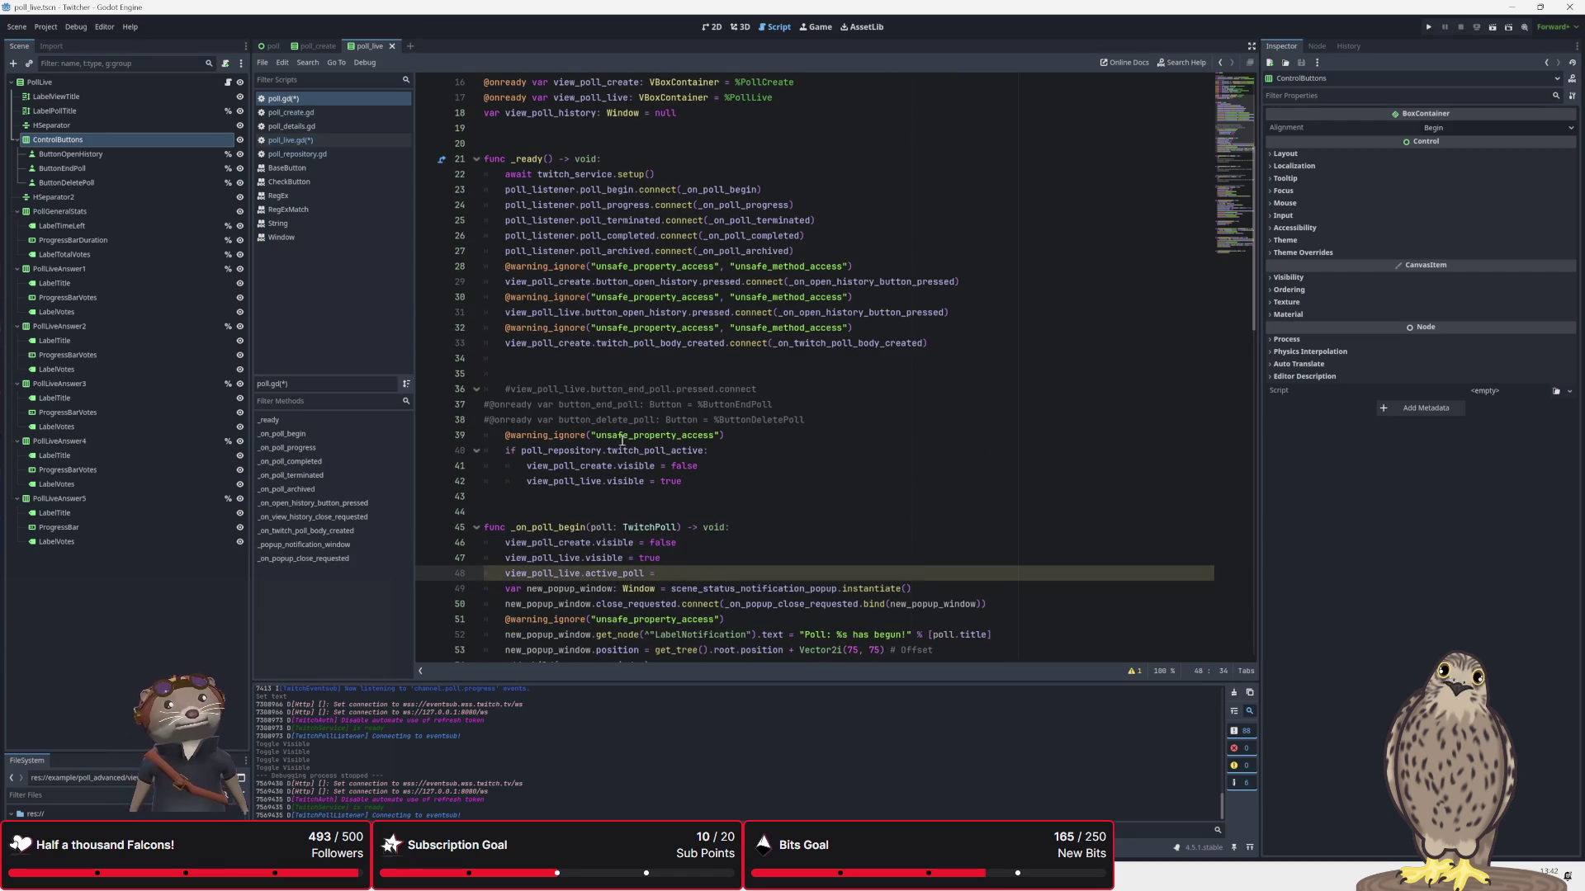
{"action": "scroll", "coordinate": [623, 440], "scroll_direction": "up", "scroll_amount": 5}
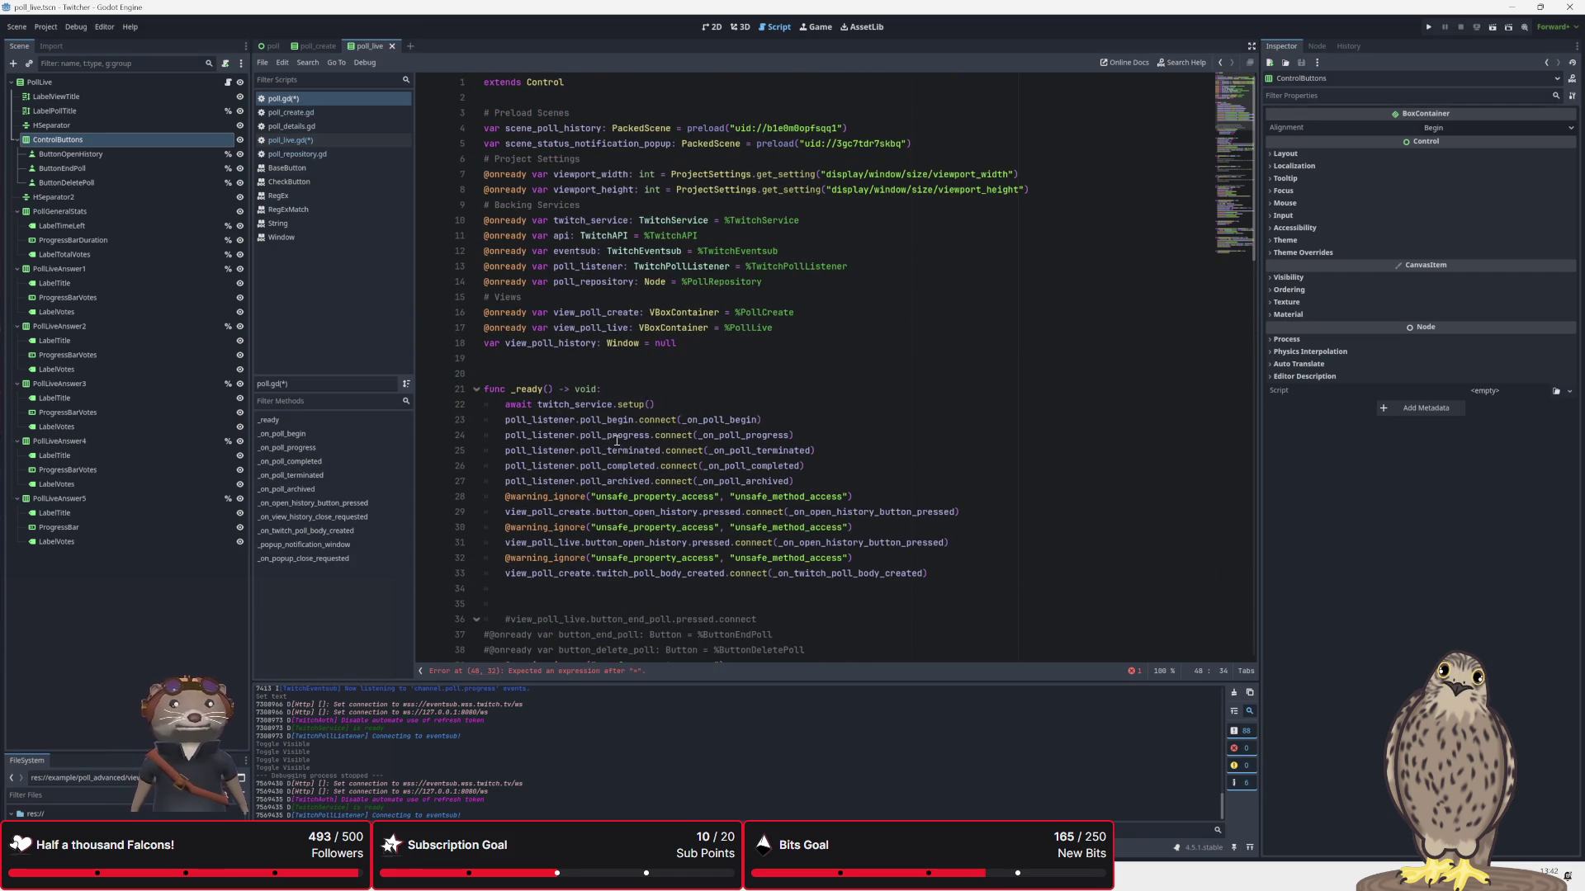
{"action": "left_click", "coordinate": [299, 154]}
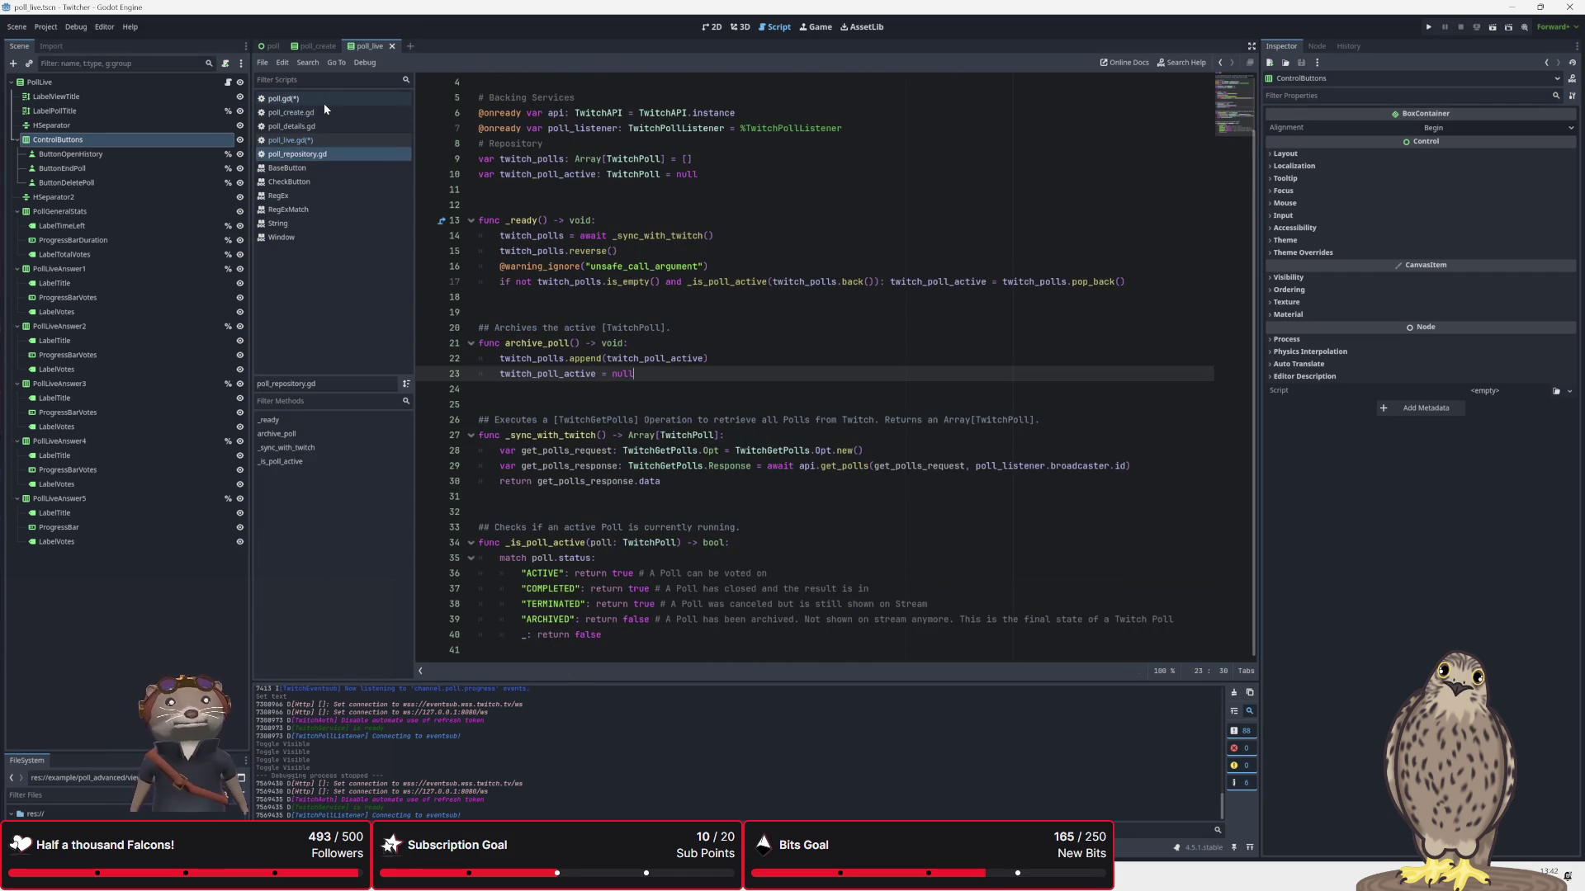
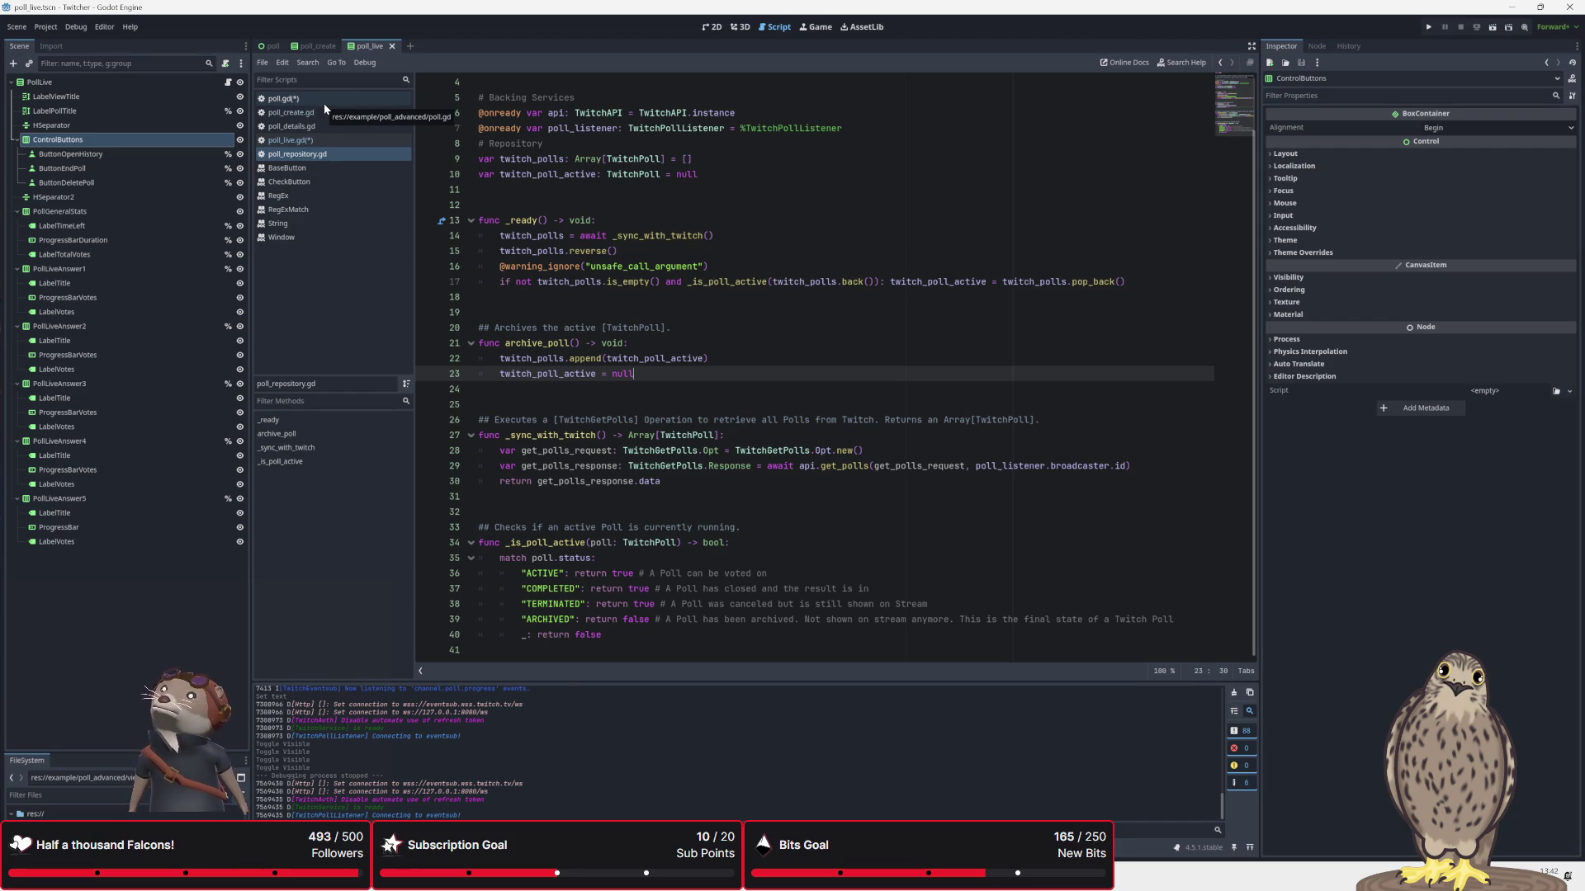
In poll.gd's _on_poll_begin, assign poll_repository.twitch_poll_active to view_poll_live.active_poll
{"action": "left_click", "coordinate": [323, 102]}
{"action": "scroll", "coordinate": [874, 589], "scroll_direction": "down", "scroll_amount": 6}
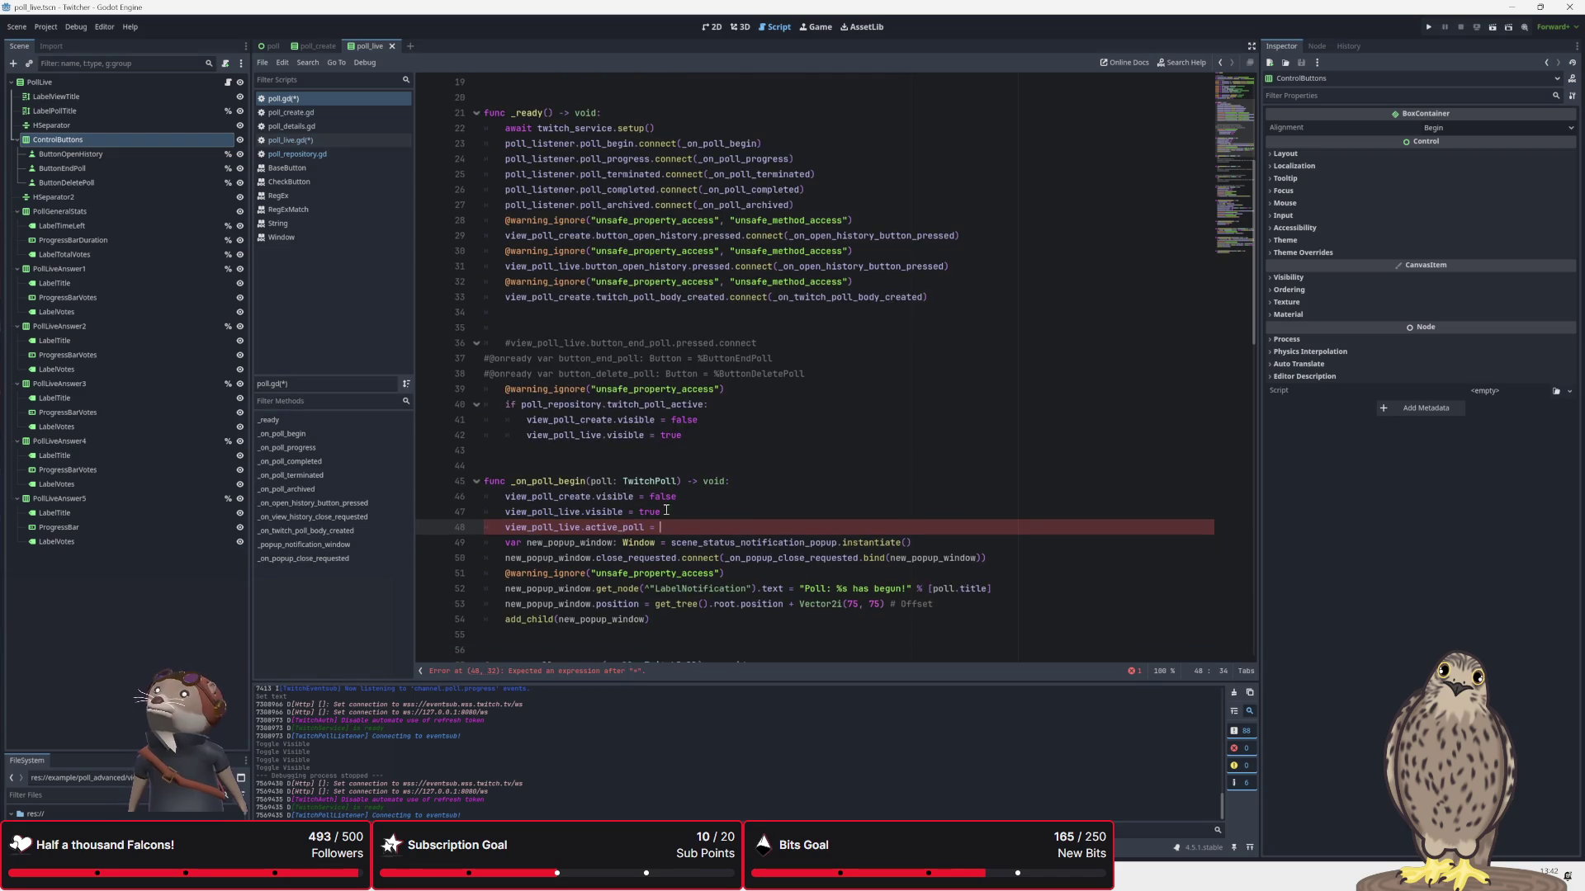
{"action": "type", "text": "twitch_poll"}
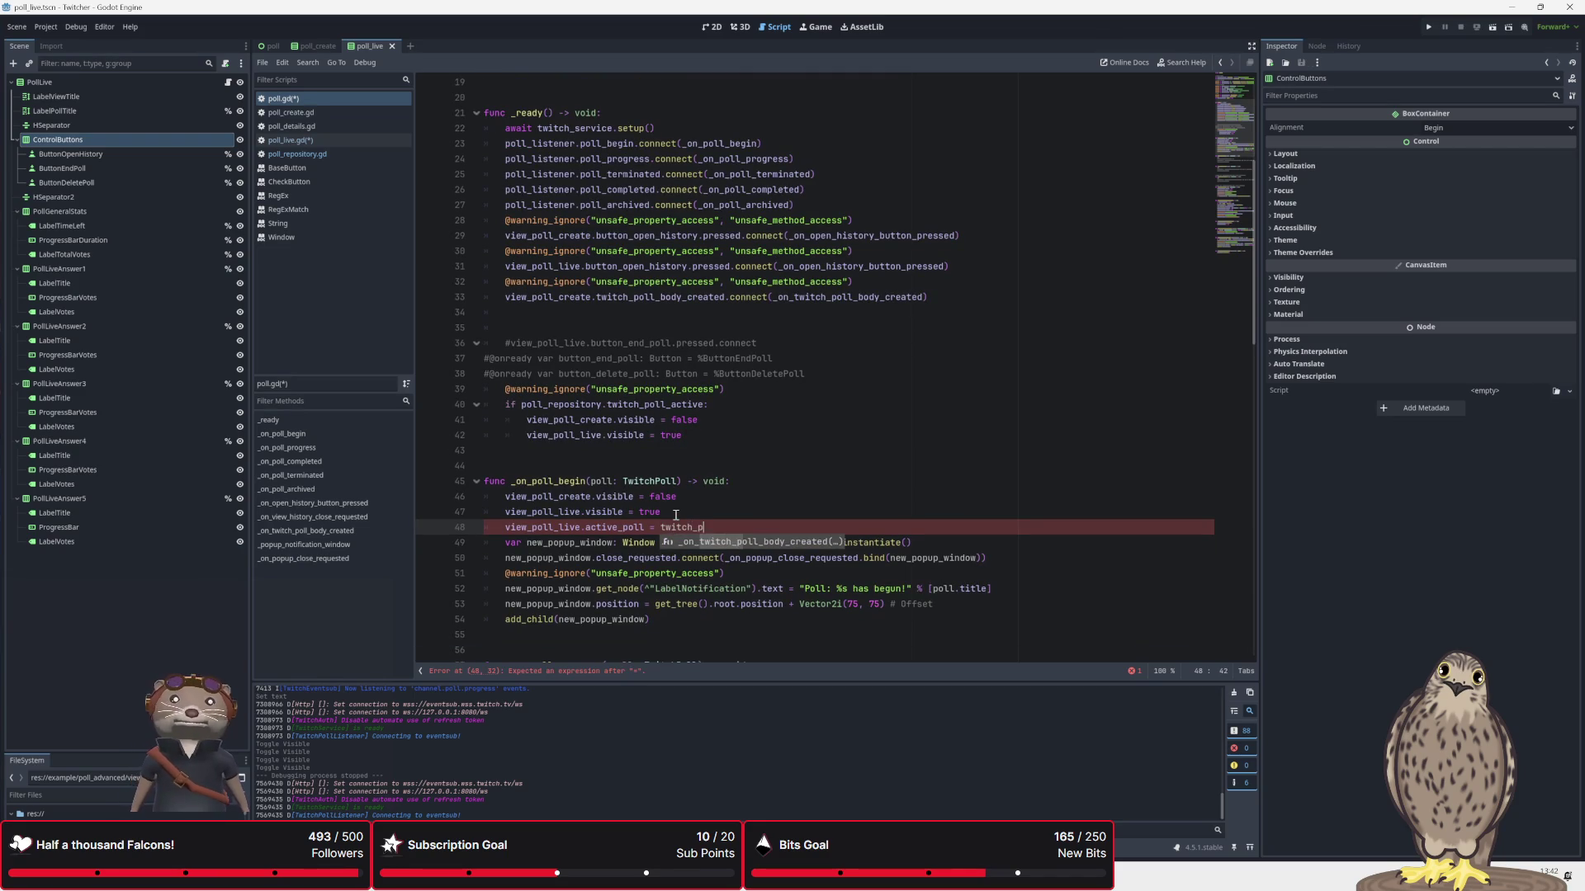
{"action": "type", "text": "_active"}
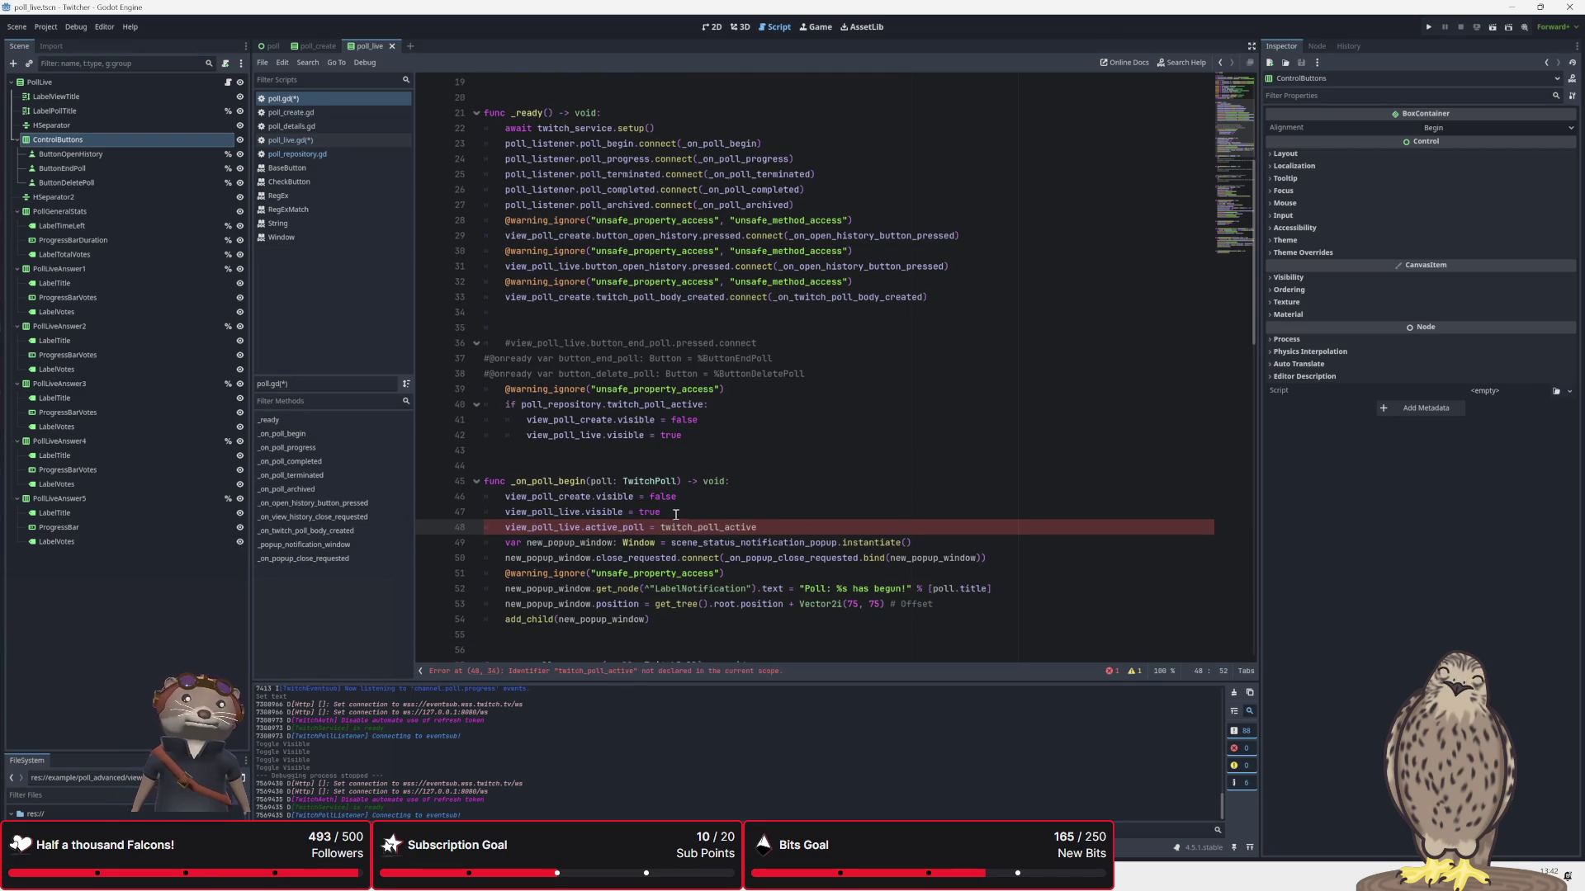
{"action": "left_click", "coordinate": [660, 529]}
{"action": "type", "text": "poll_retpo"}
{"action": "key", "text": "BackSpace"}
{"action": "key", "text": "BackSpace"}
{"action": "type", "text": "p"}
{"action": "key", "text": "Tab"}
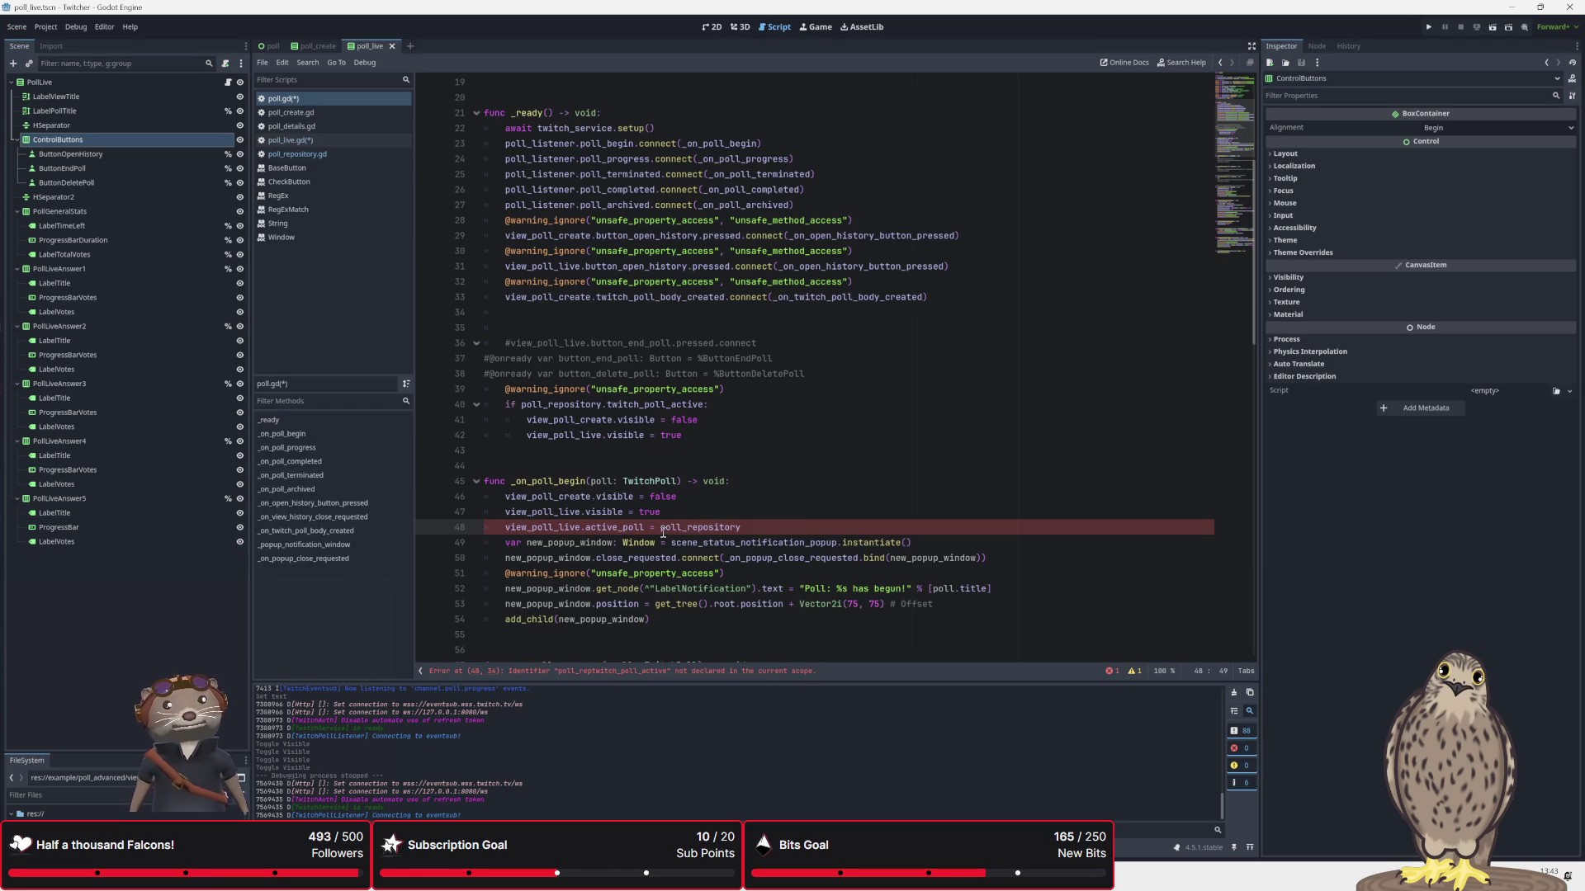
{"action": "type", "text": "twitch_p"}
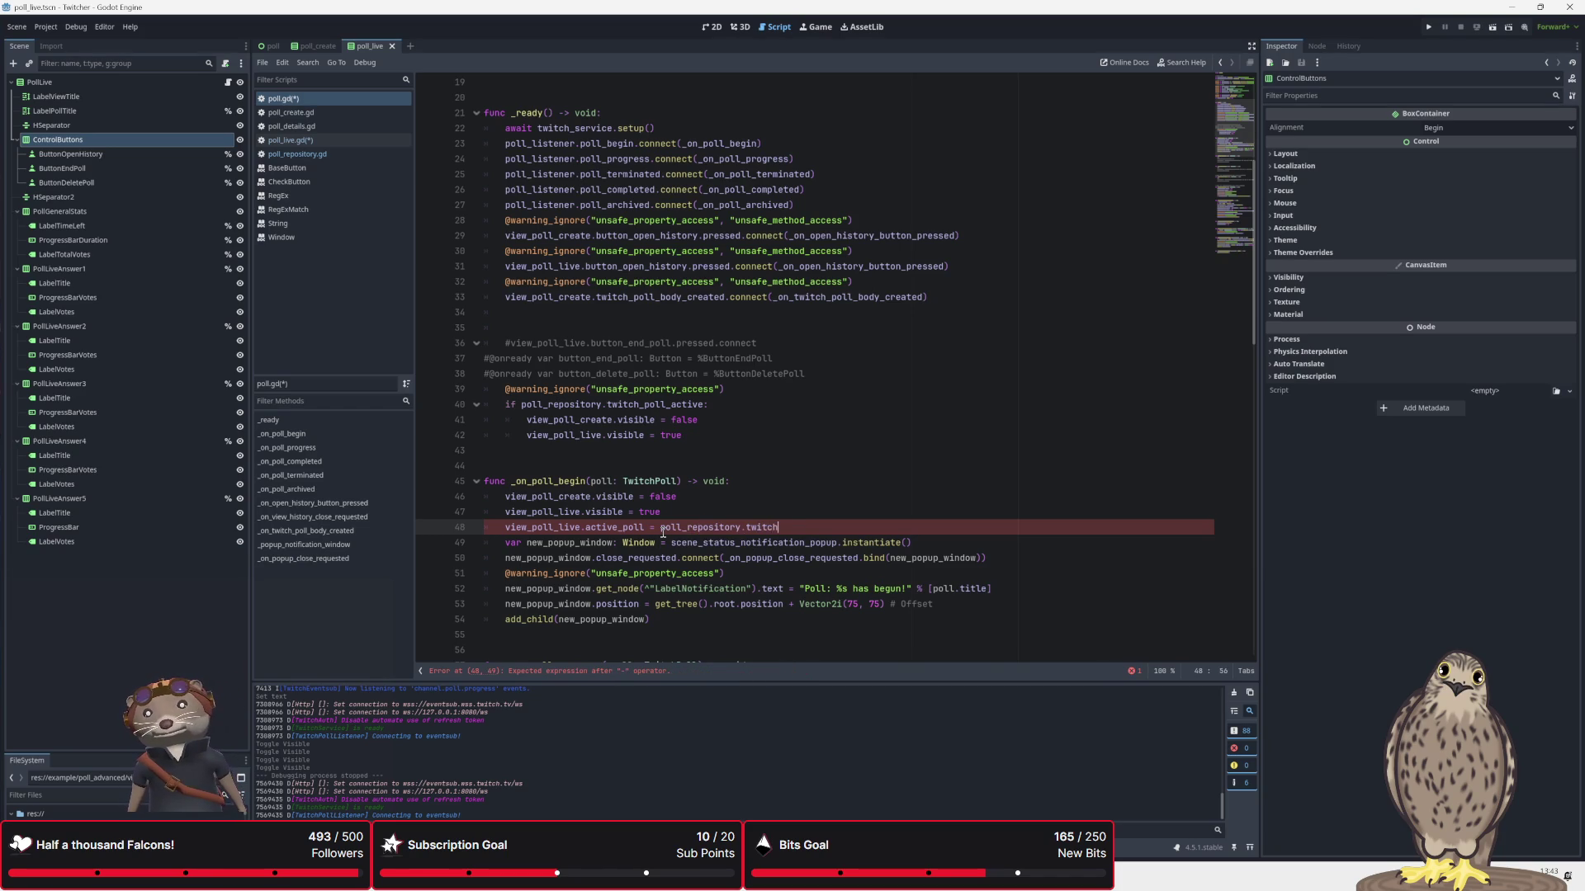
{"action": "type", "text": "oll_active"}
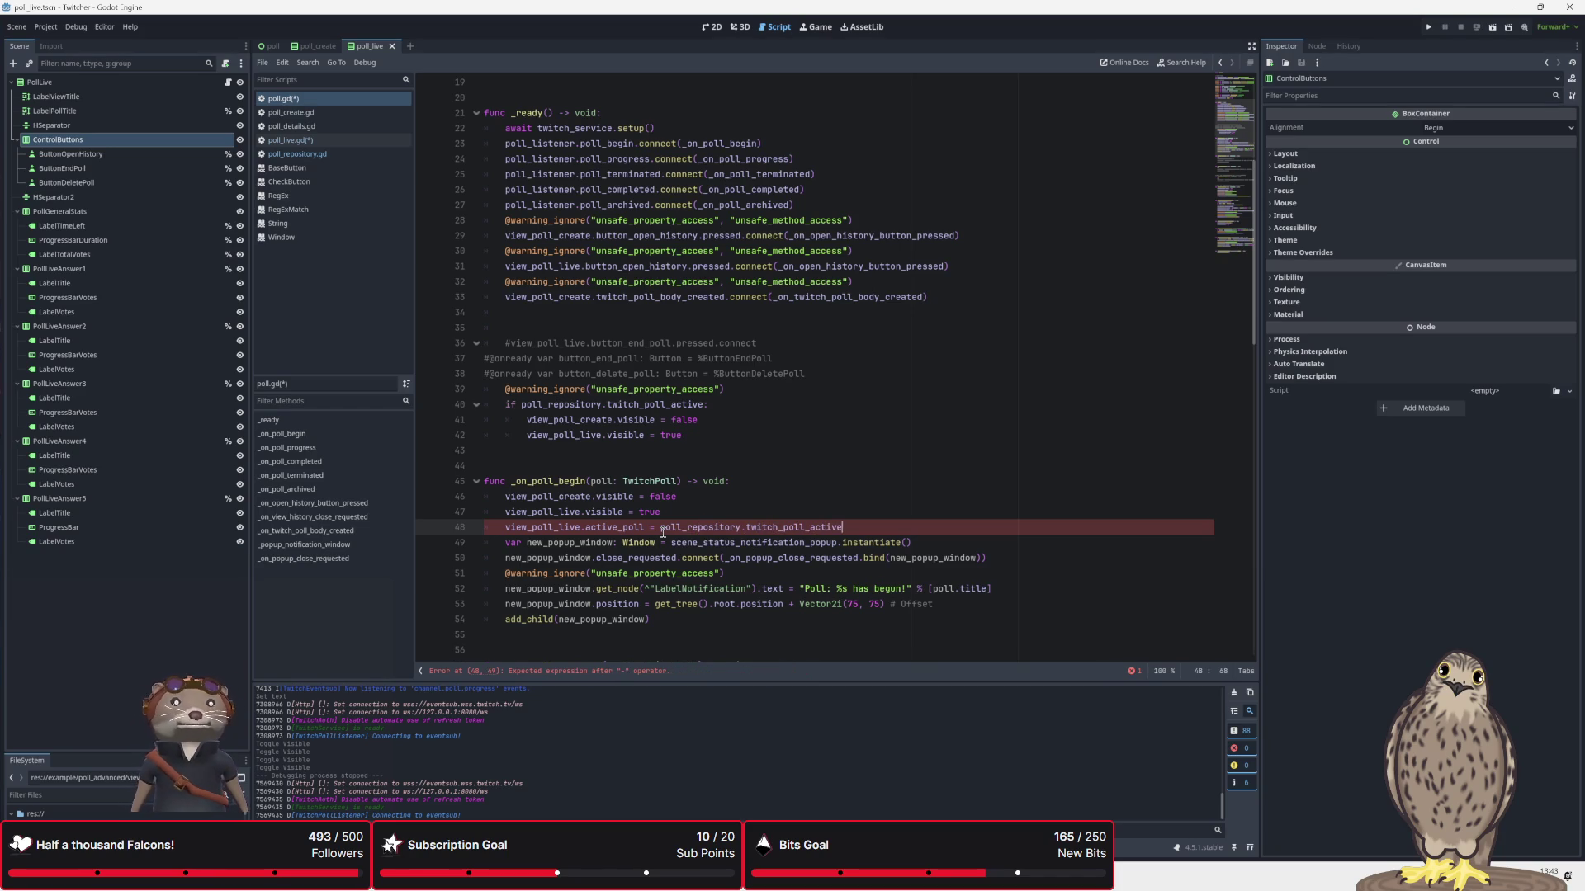
Suppress the UNSAFE_PROPERTY_ACCESS warning above that assignment and save poll.gd
{"action": "key", "text": "Up"}
{"action": "key", "text": "Return"}
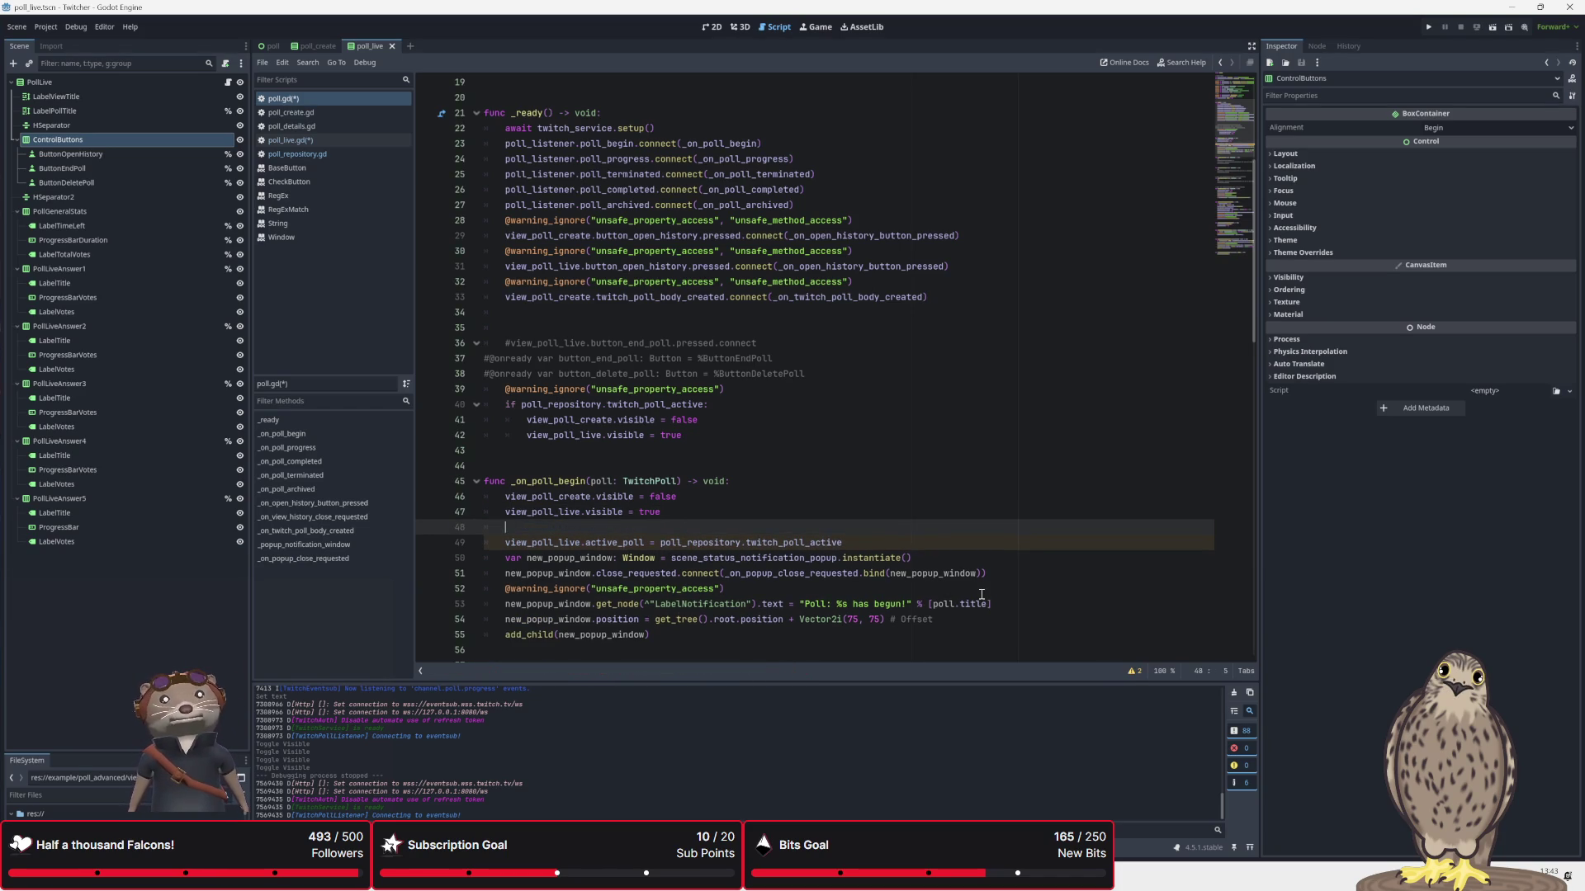
{"action": "left_click", "coordinate": [1132, 671]}
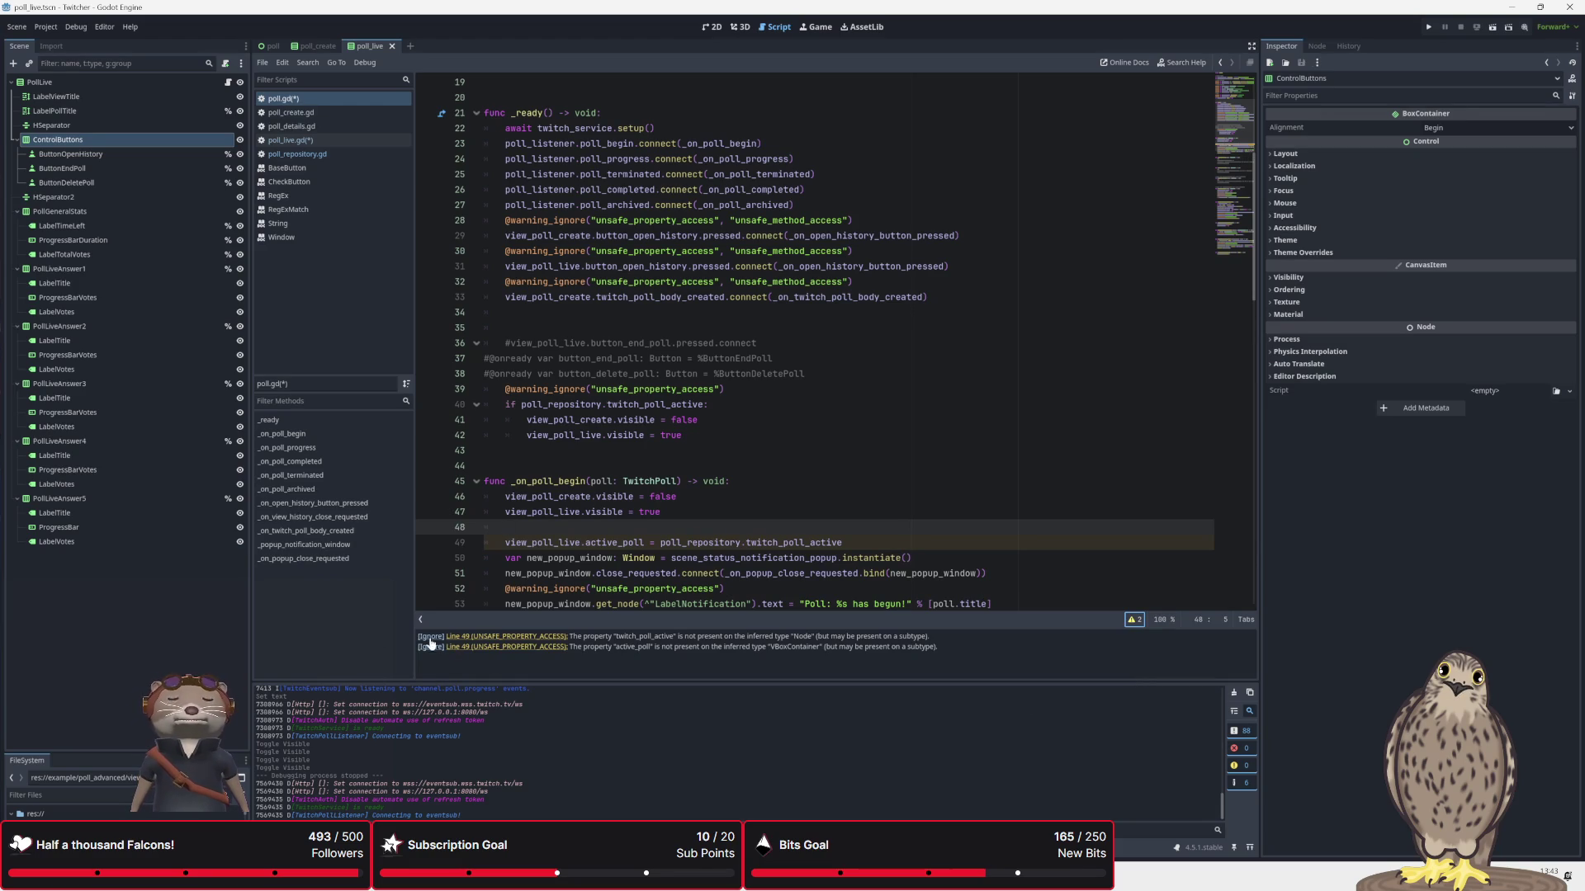
{"action": "left_click", "coordinate": [430, 647]}
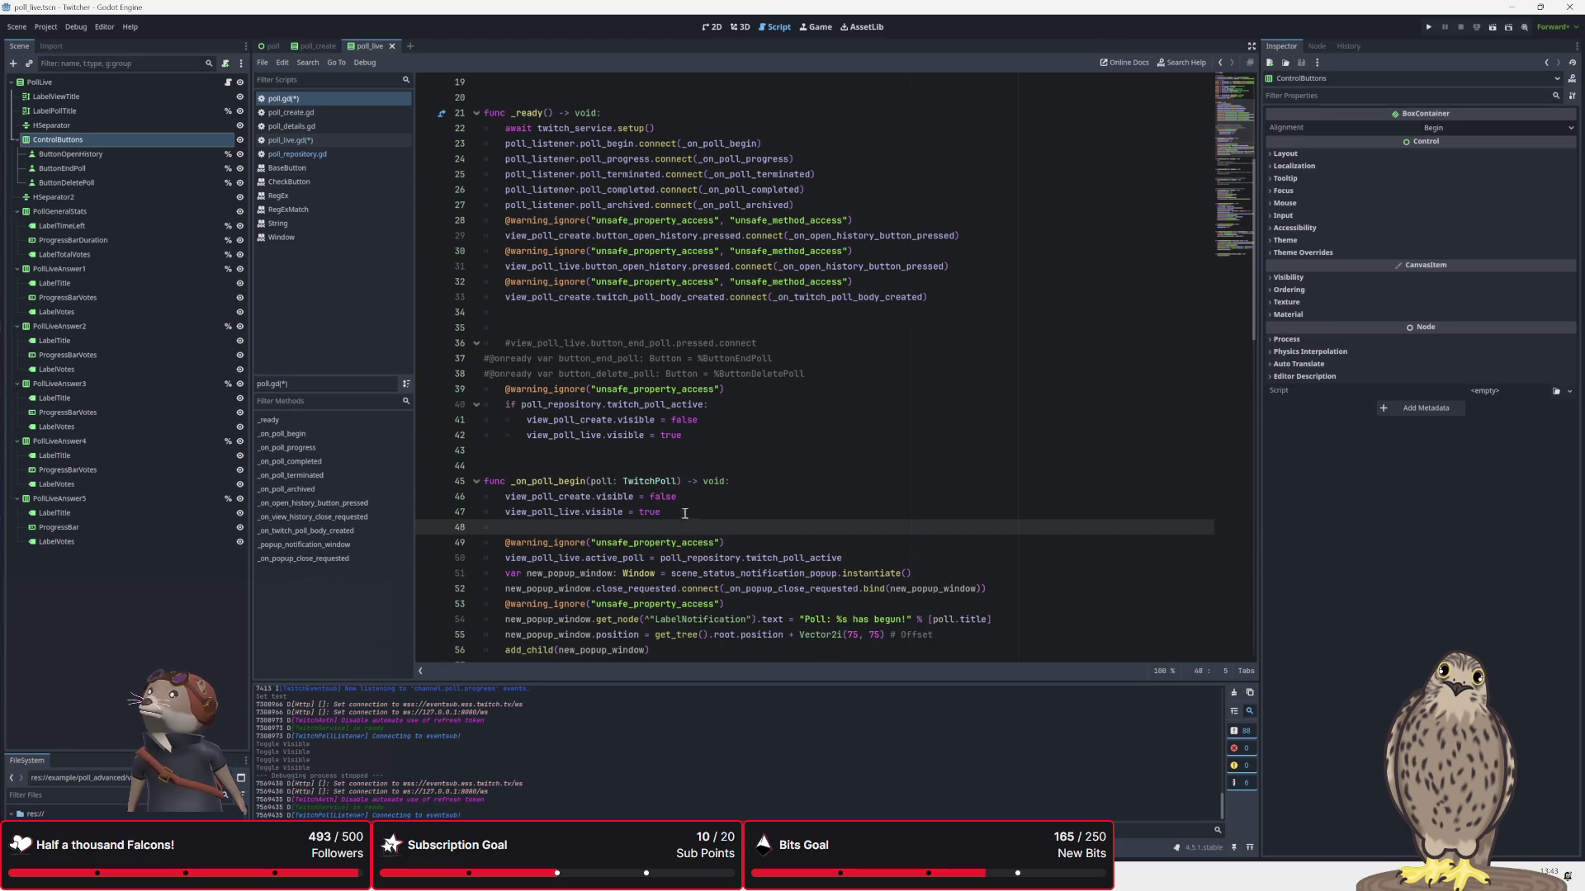
{"action": "key", "text": "BackSpace"}
{"action": "key", "text": "BackSpace"}
{"action": "key", "text": "ctrl+s"}
{"action": "left_click", "coordinate": [689, 544]}
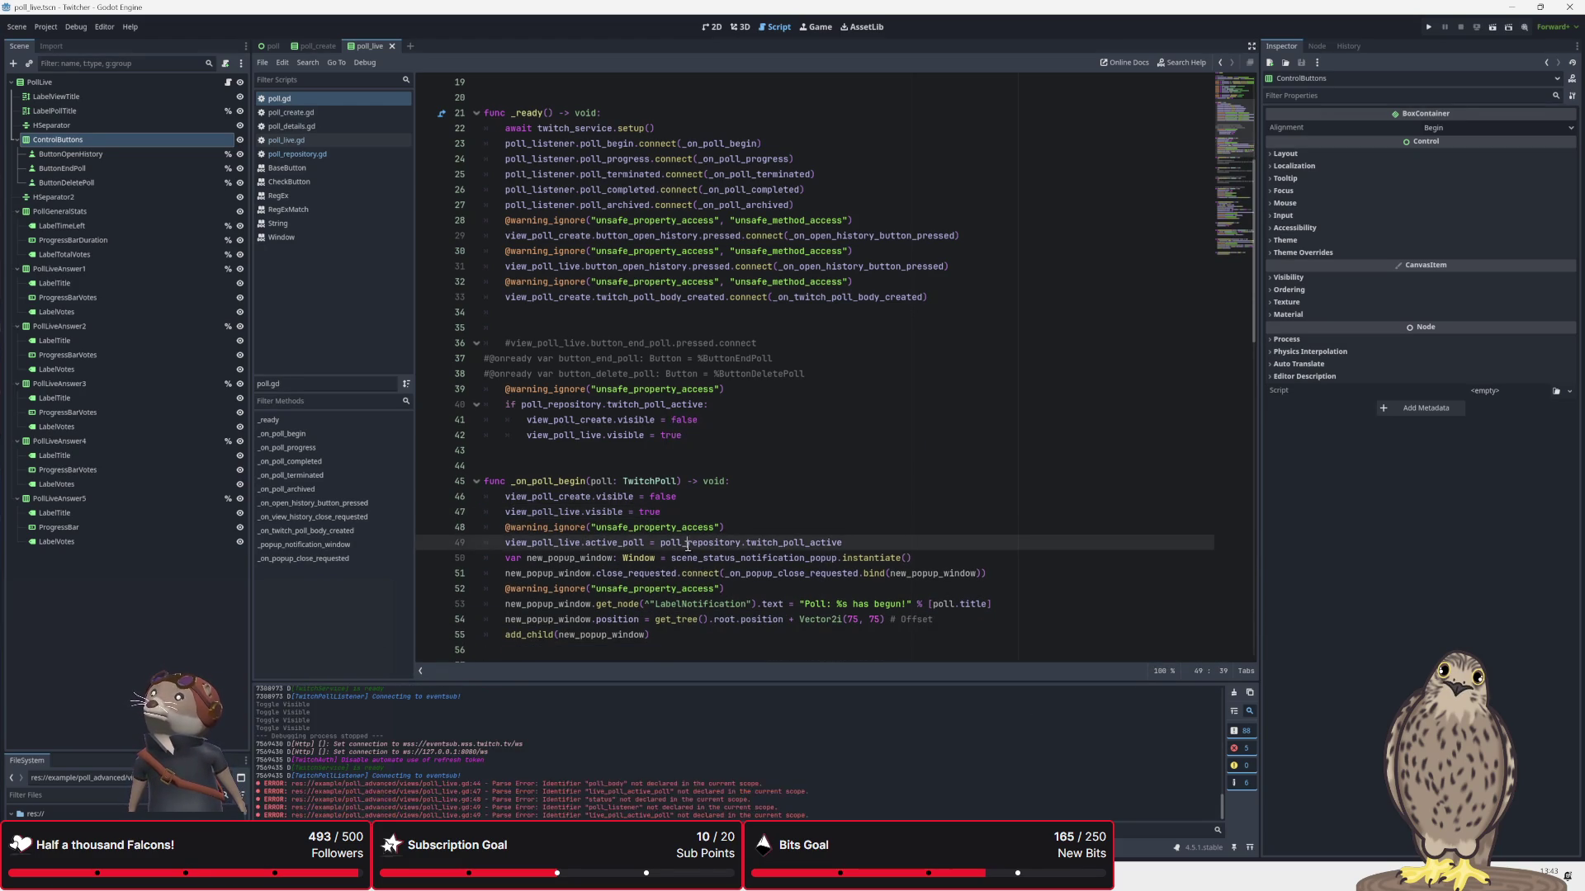
{"action": "scroll", "coordinate": [800, 603], "scroll_direction": "down", "scroll_amount": 1}
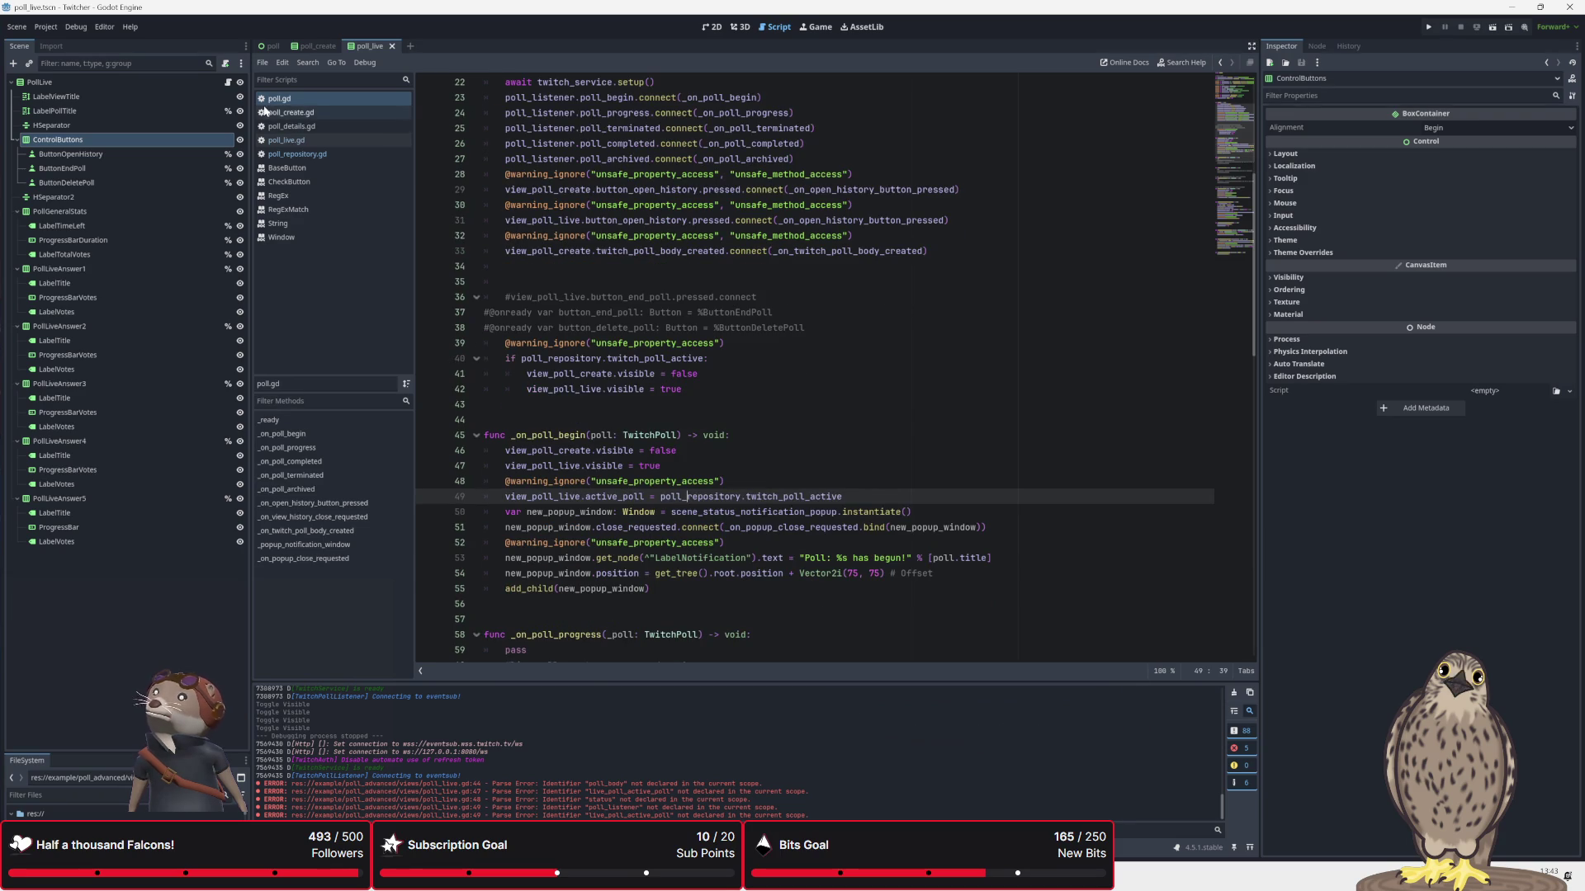
{"action": "left_click", "coordinate": [289, 141]}
Change the signal emitted on line 44 of poll_live.gd to twitch_poll_end_body_created
{"action": "left_click", "coordinate": [780, 555]}
{"action": "key", "text": "Left"}
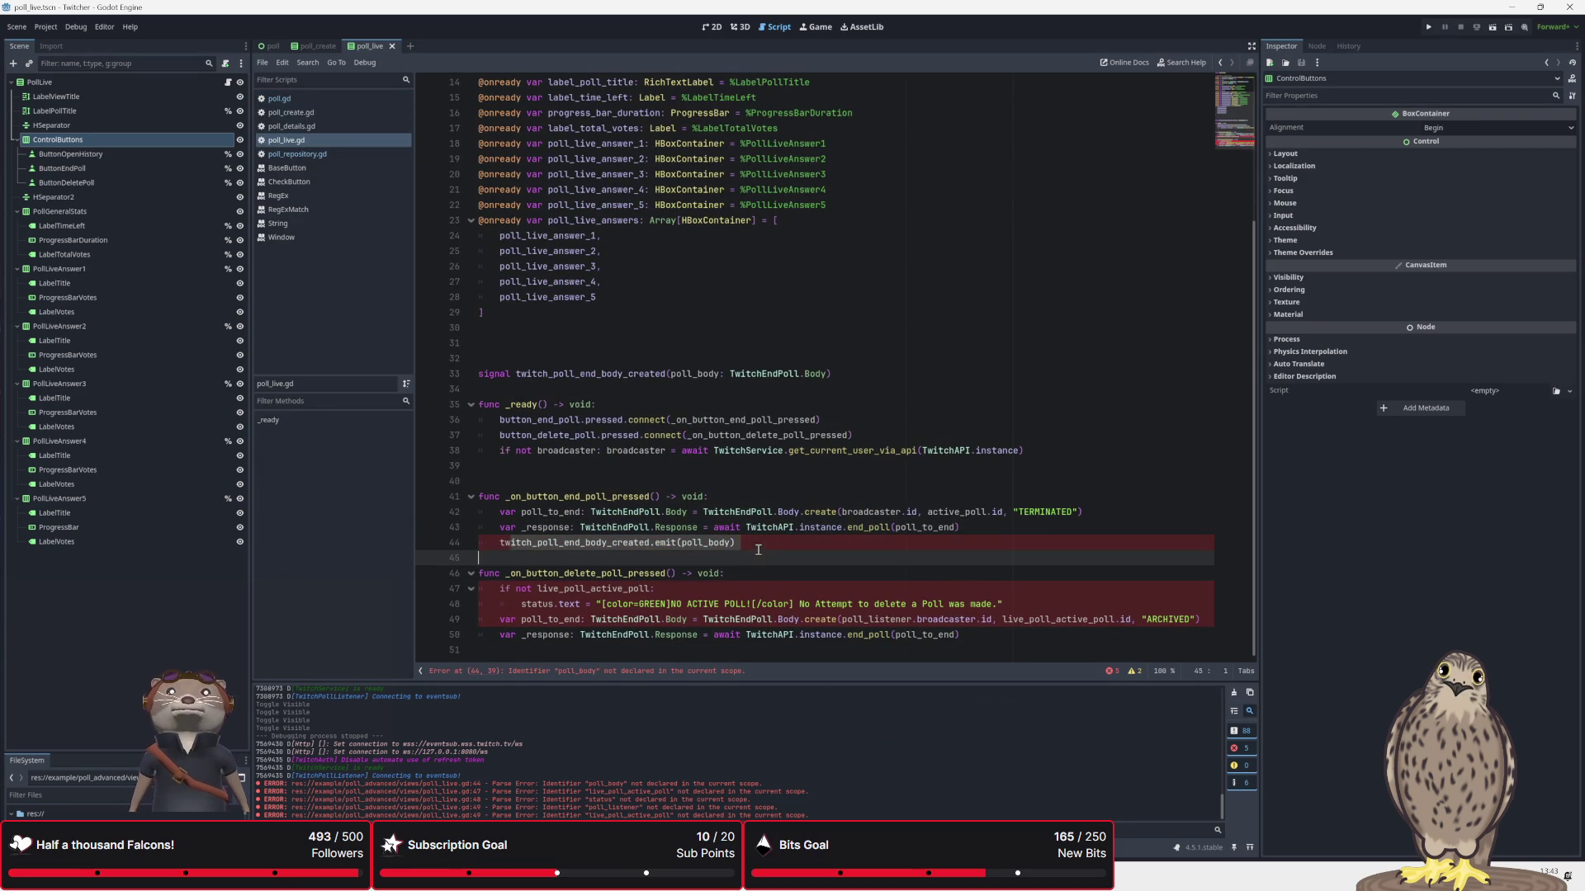
{"action": "key", "text": "BackSpace"}
{"action": "key", "text": "Delete"}
{"action": "key", "text": "Delete"}
{"action": "key", "text": "Delete"}
{"action": "left_click", "coordinate": [491, 562]}
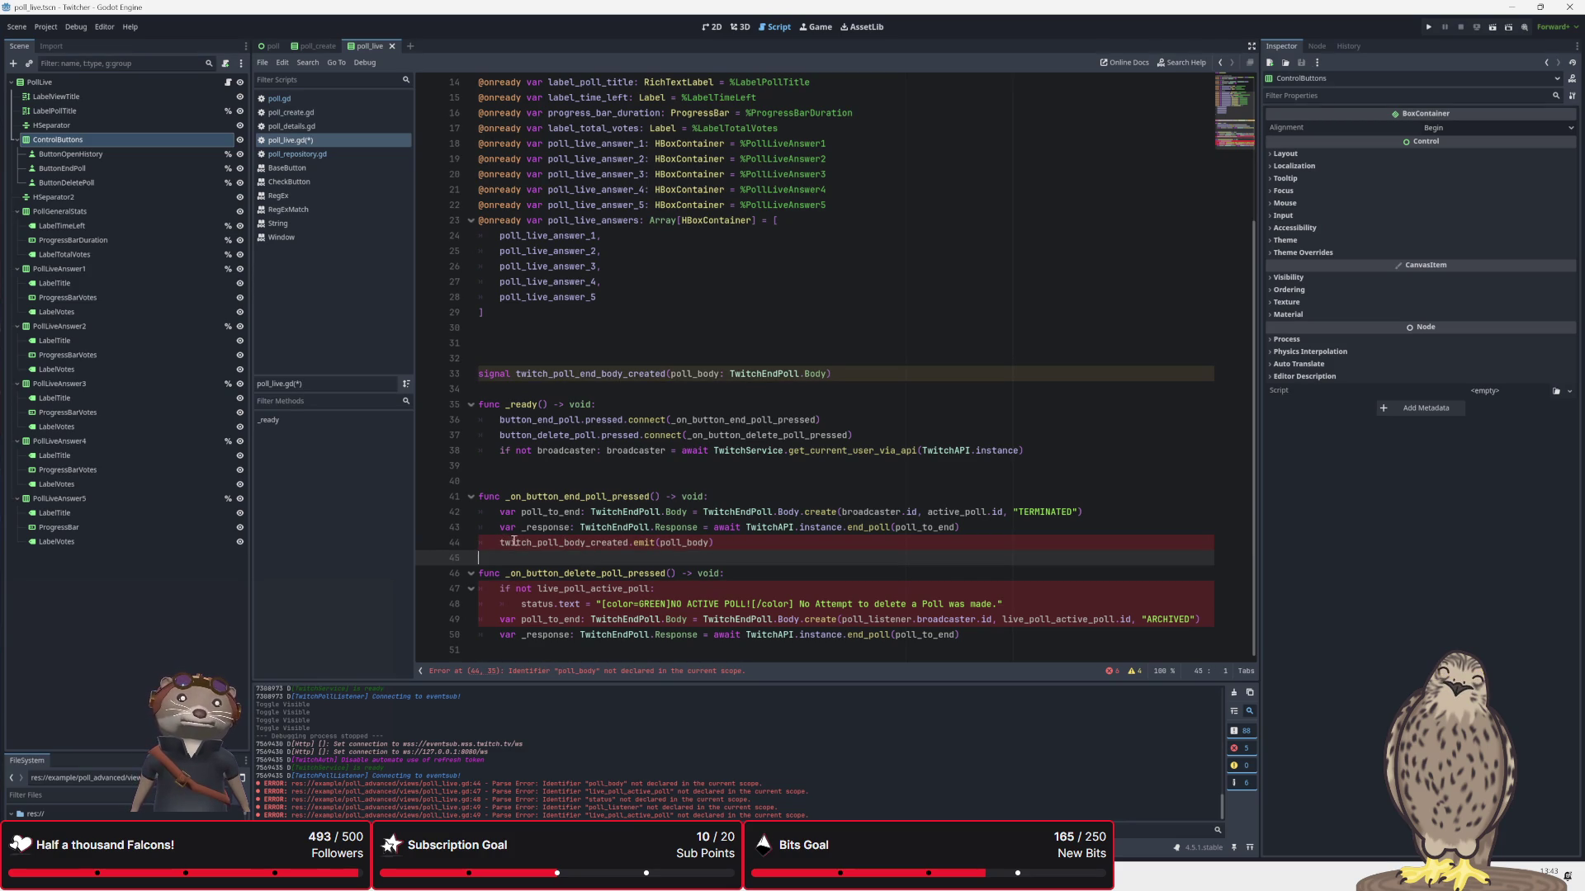
{"action": "left_click", "coordinate": [588, 543]}
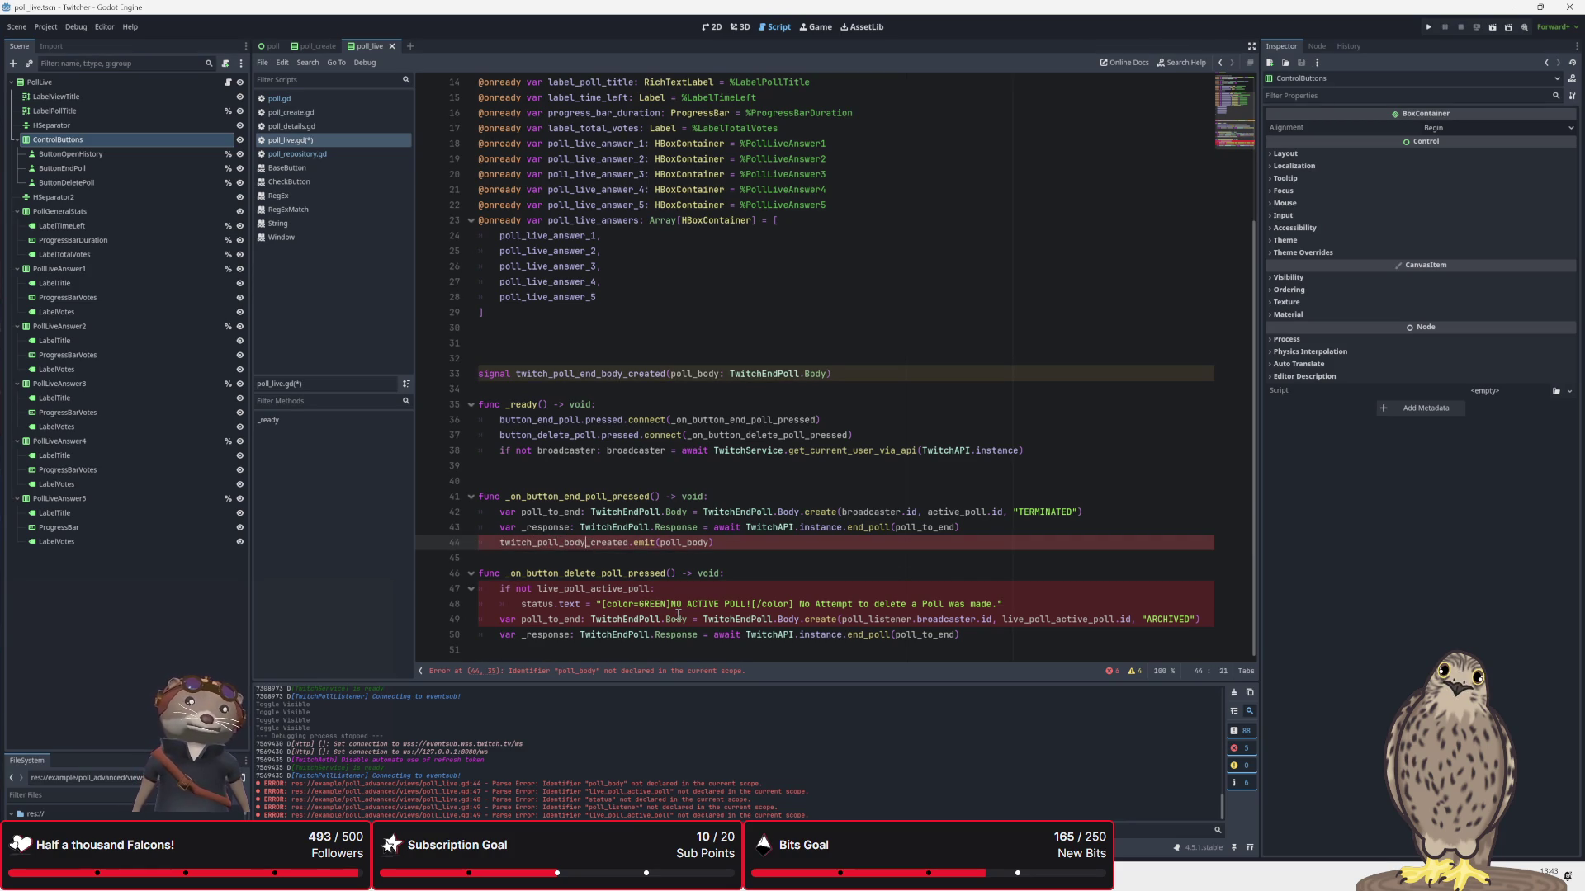
{"action": "key", "text": "Left"}
{"action": "key", "text": "Left"}
{"action": "key", "text": "Left"}
{"action": "type", "text": "end_"}
Rename poll_to_end to poll_body and delete the end_poll call line
{"action": "key", "text": "Up"}
{"action": "key", "text": "Up"}
{"action": "key", "text": "Up"}
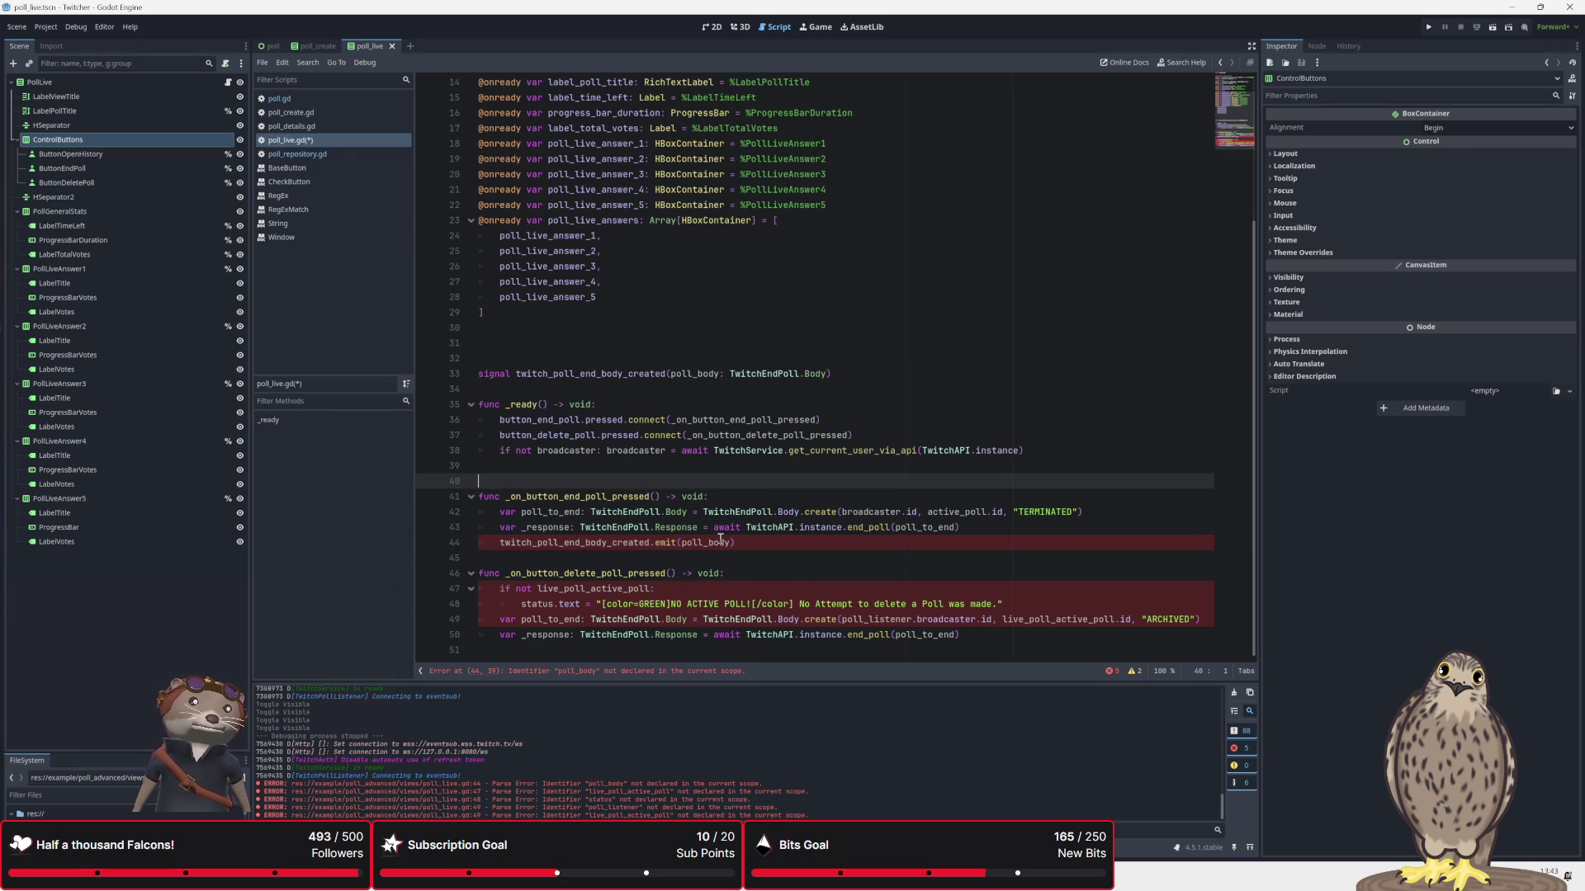
{"action": "left_click", "coordinate": [546, 512]}
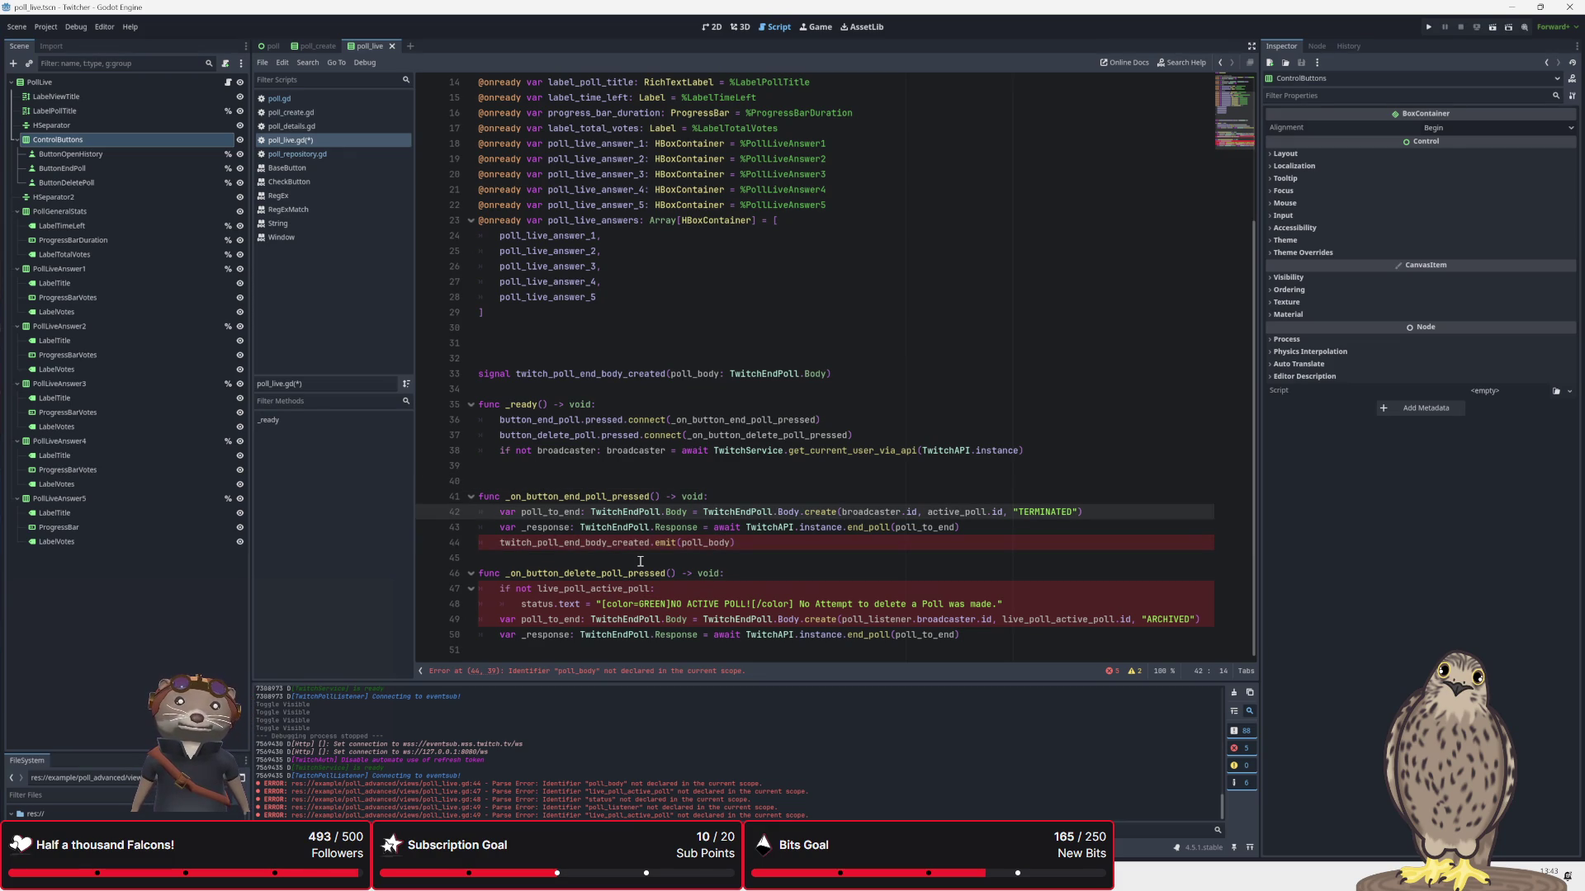
{"action": "key", "text": "Delete"}
{"action": "key", "text": "Delete"}
{"action": "key", "text": "Delete"}
{"action": "type", "text": "body"}
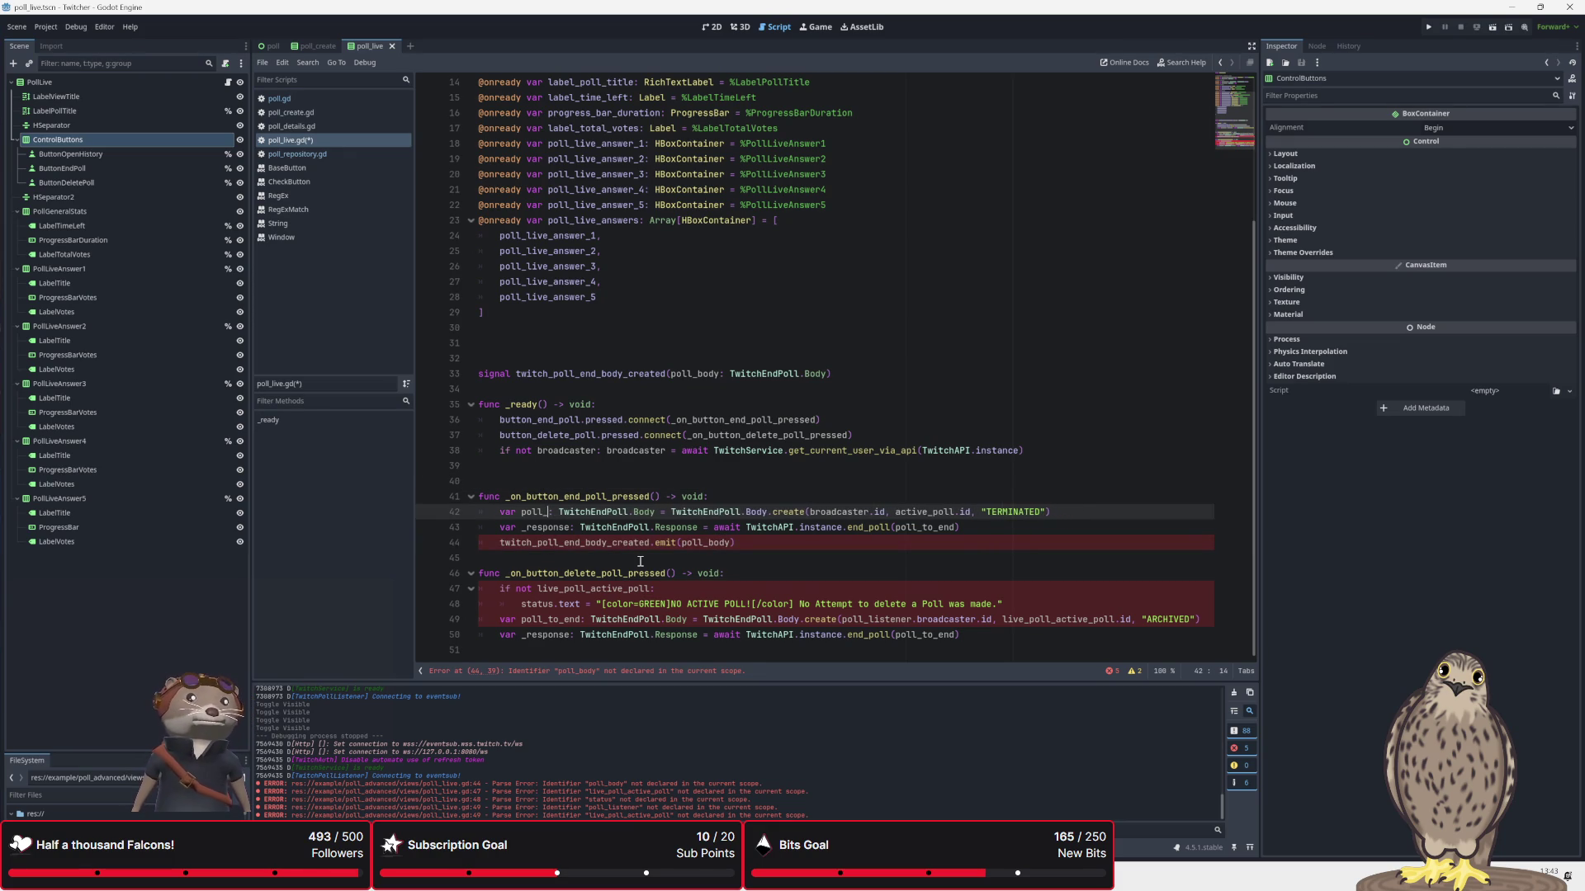
{"action": "left_click", "coordinate": [648, 542]}
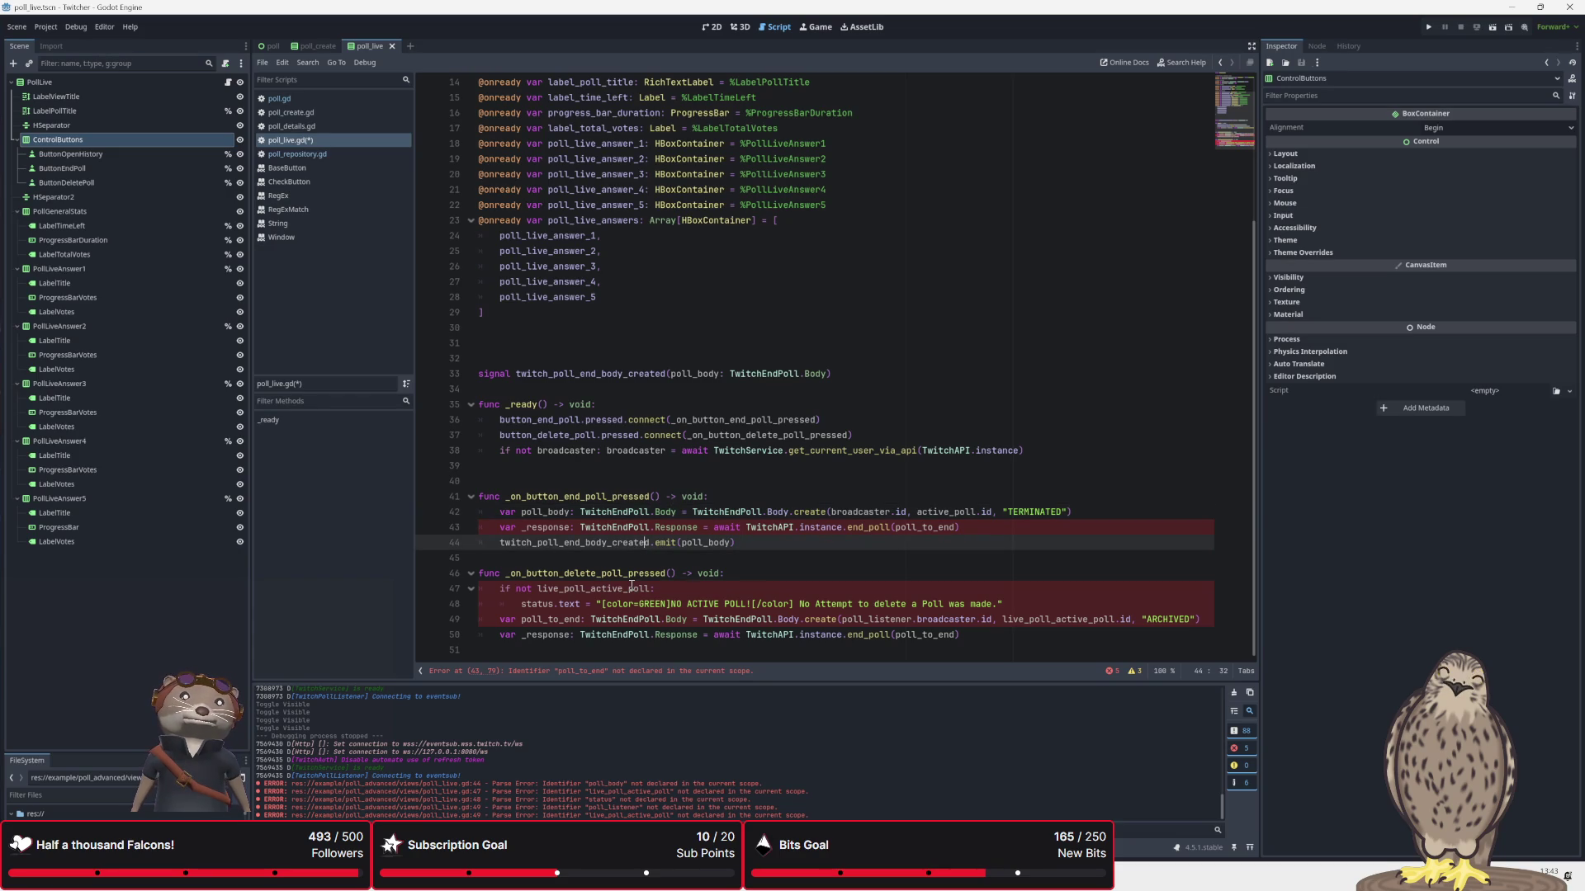
{"action": "left_click", "coordinate": [998, 530]}
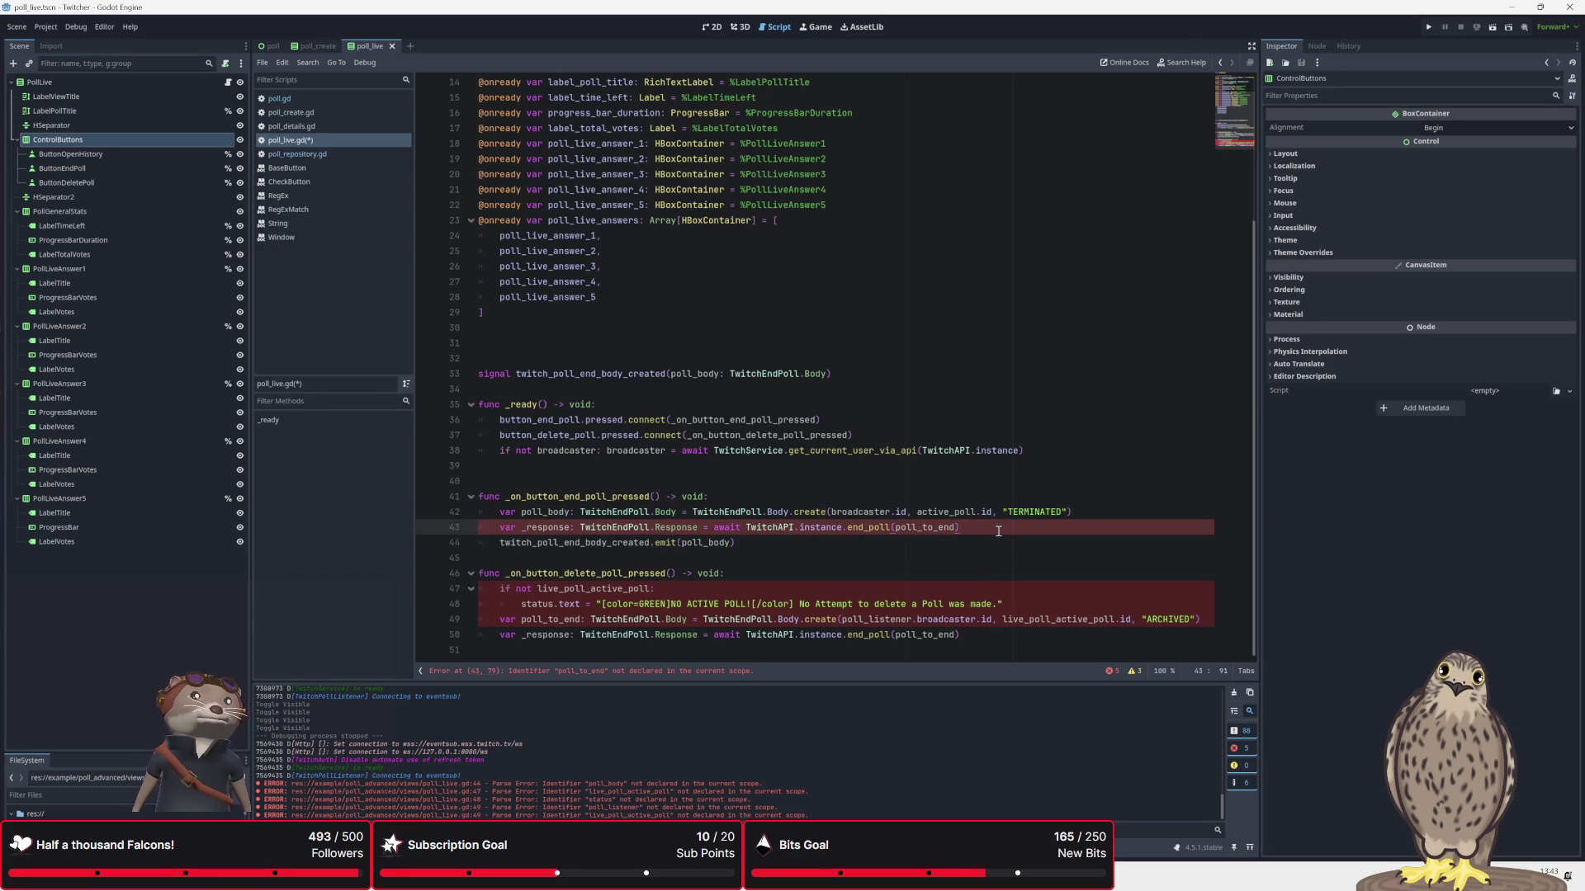
{"action": "key", "text": "ctrl+shift+k"}
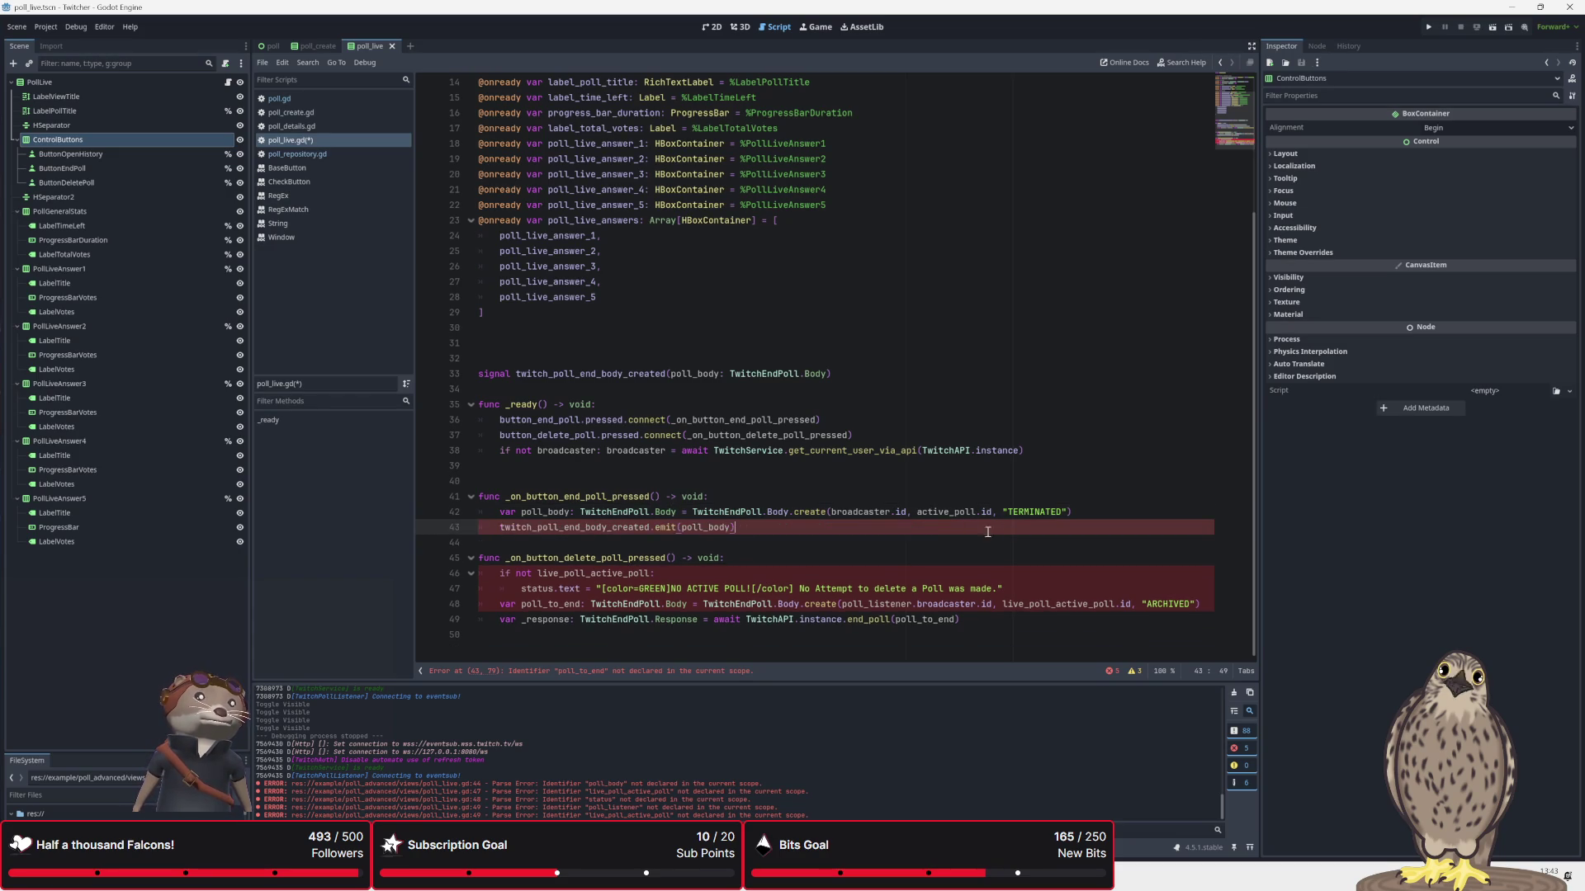
{"action": "left_click", "coordinate": [321, 100]}
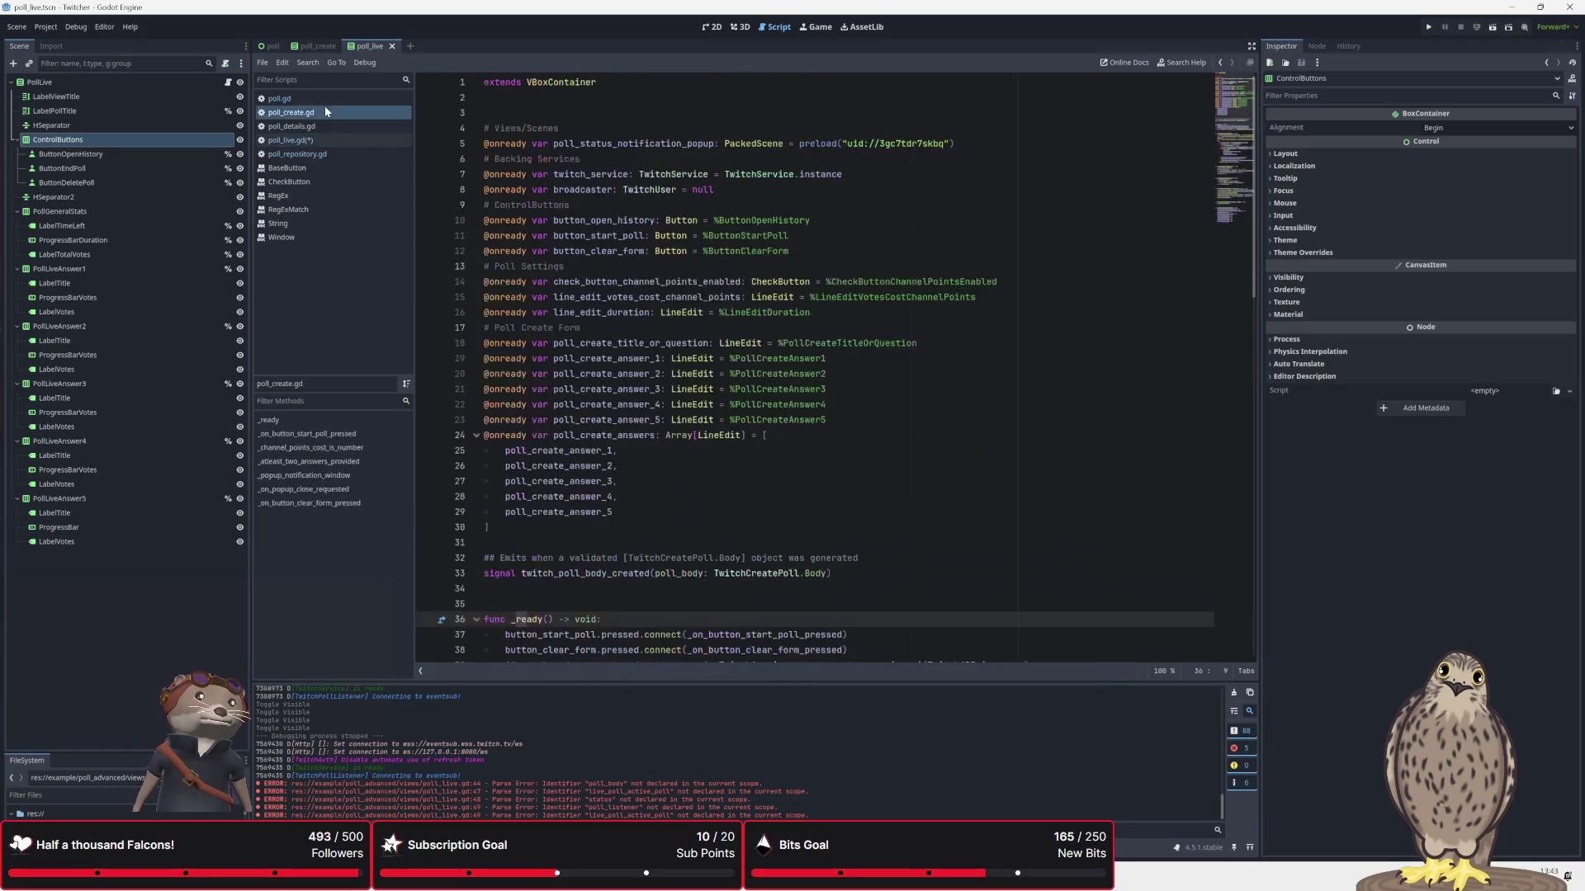
Add func _on_twitch_end_poll_body_created(poll_body: TwitchEndPoll.Body) -> void to poll.gd
{"action": "scroll", "coordinate": [571, 337], "scroll_direction": "down", "scroll_amount": 15}
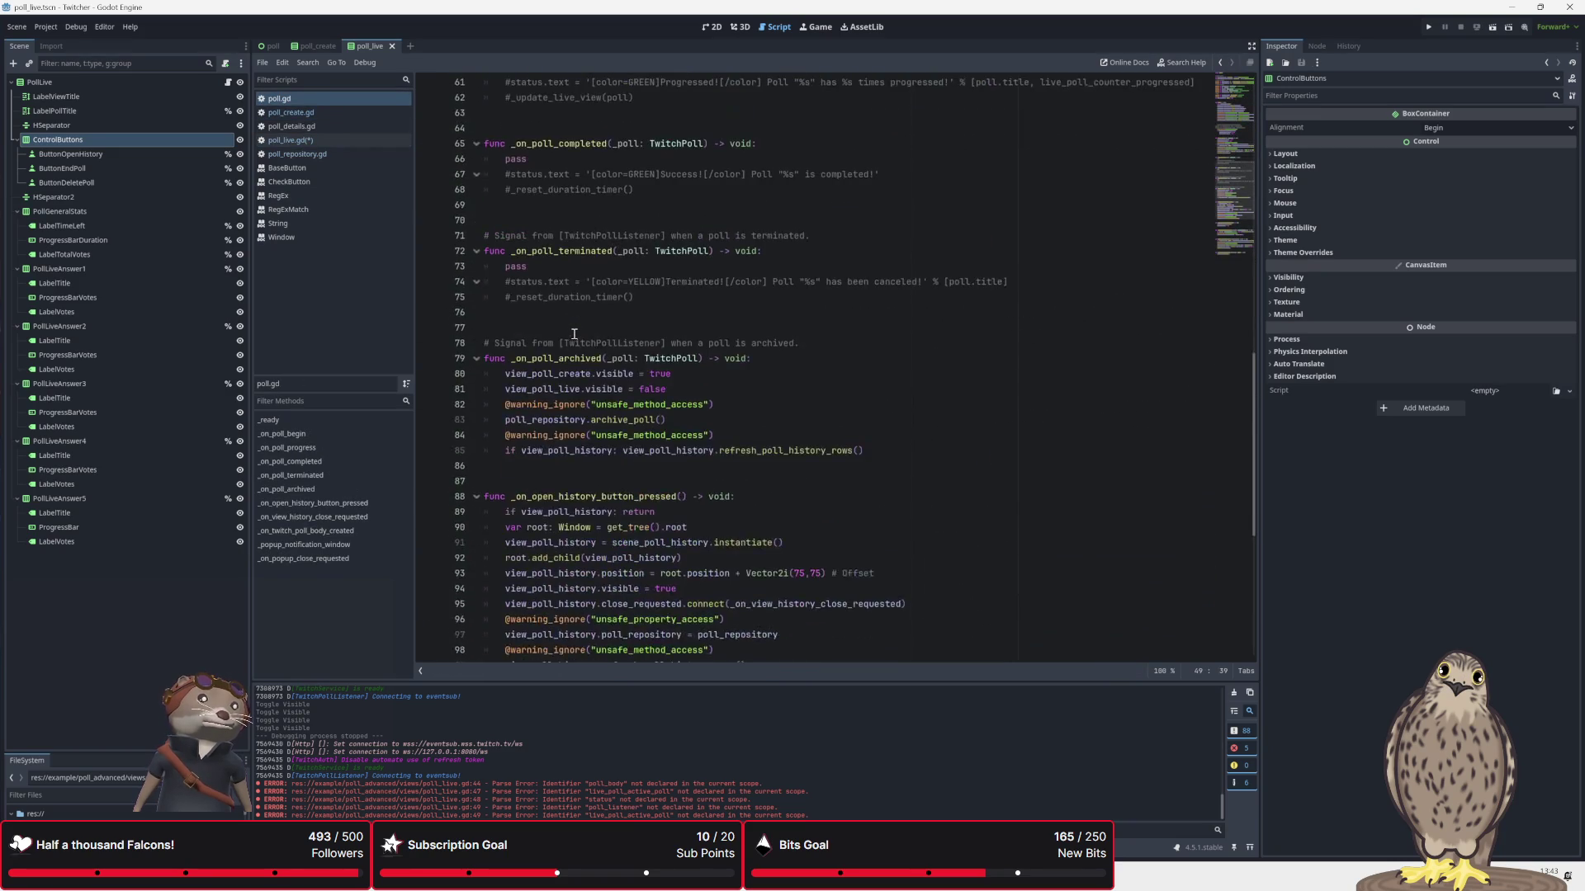
{"action": "scroll", "coordinate": [702, 355], "scroll_direction": "down", "scroll_amount": 1}
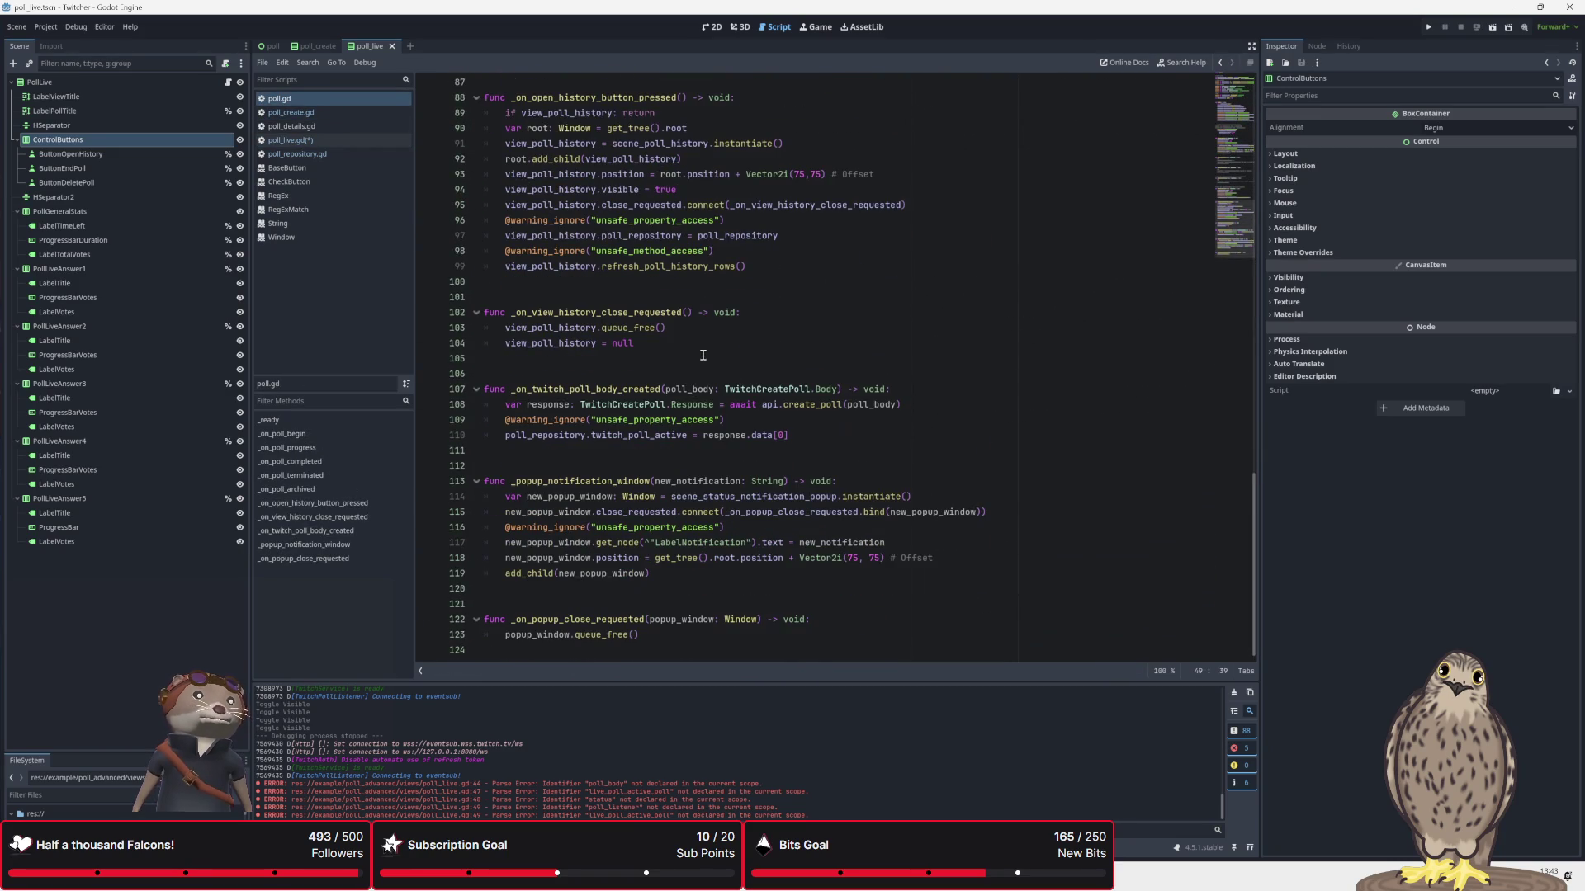
{"action": "left_click", "coordinate": [584, 438]}
{"action": "left_click", "coordinate": [595, 452]}
{"action": "key", "text": "Return"}
{"action": "key", "text": "Return"}
{"action": "key", "text": "Up"}
{"action": "type", "text": "un"}
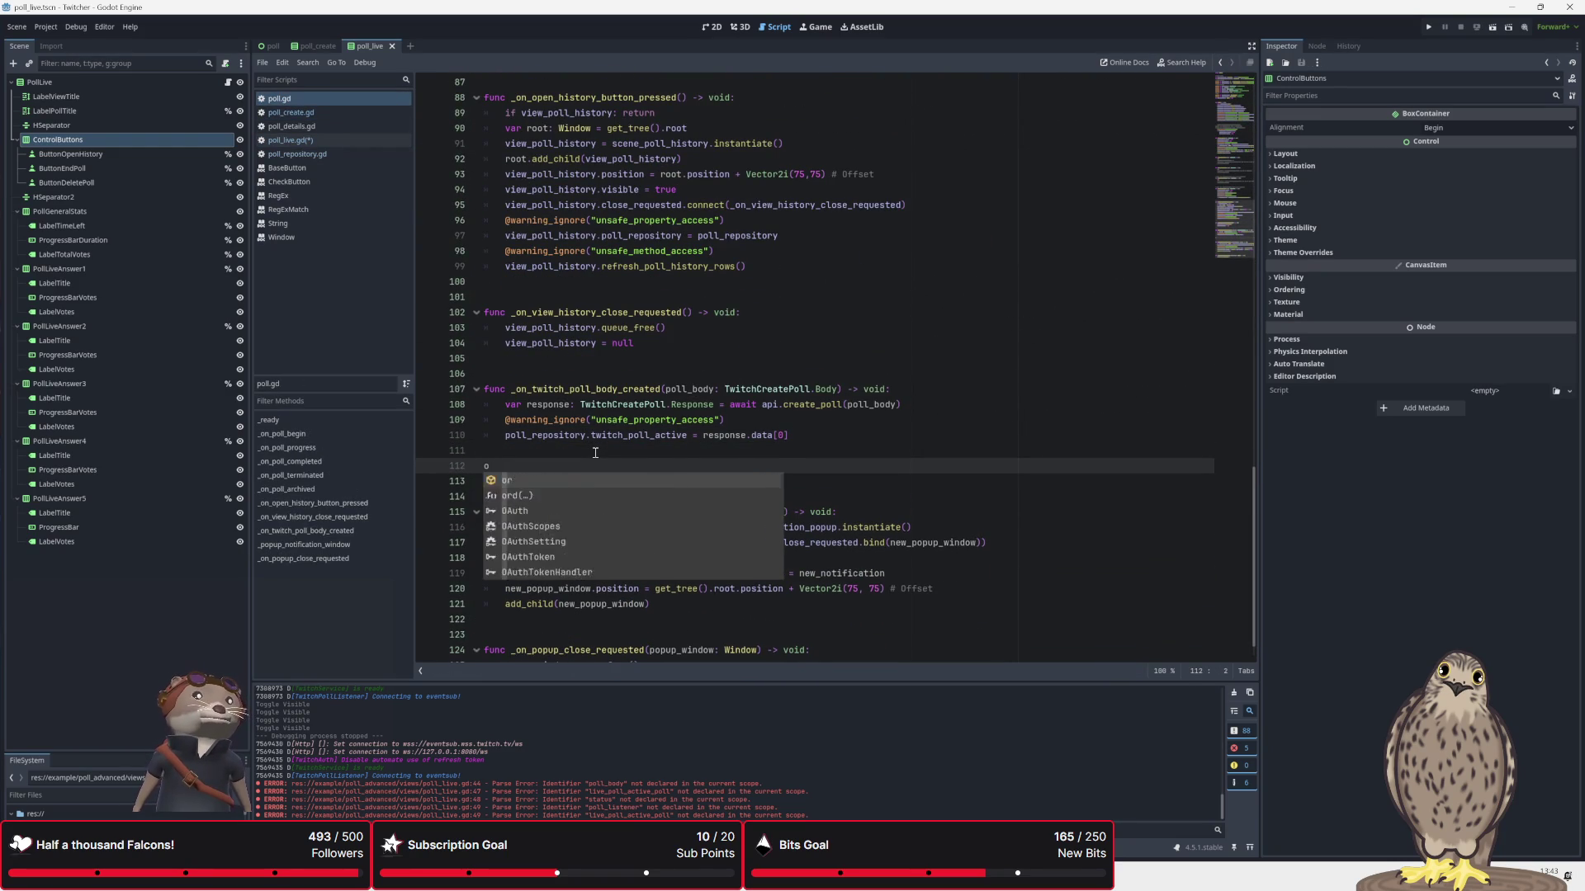
{"action": "type", "text": "c _on_"}
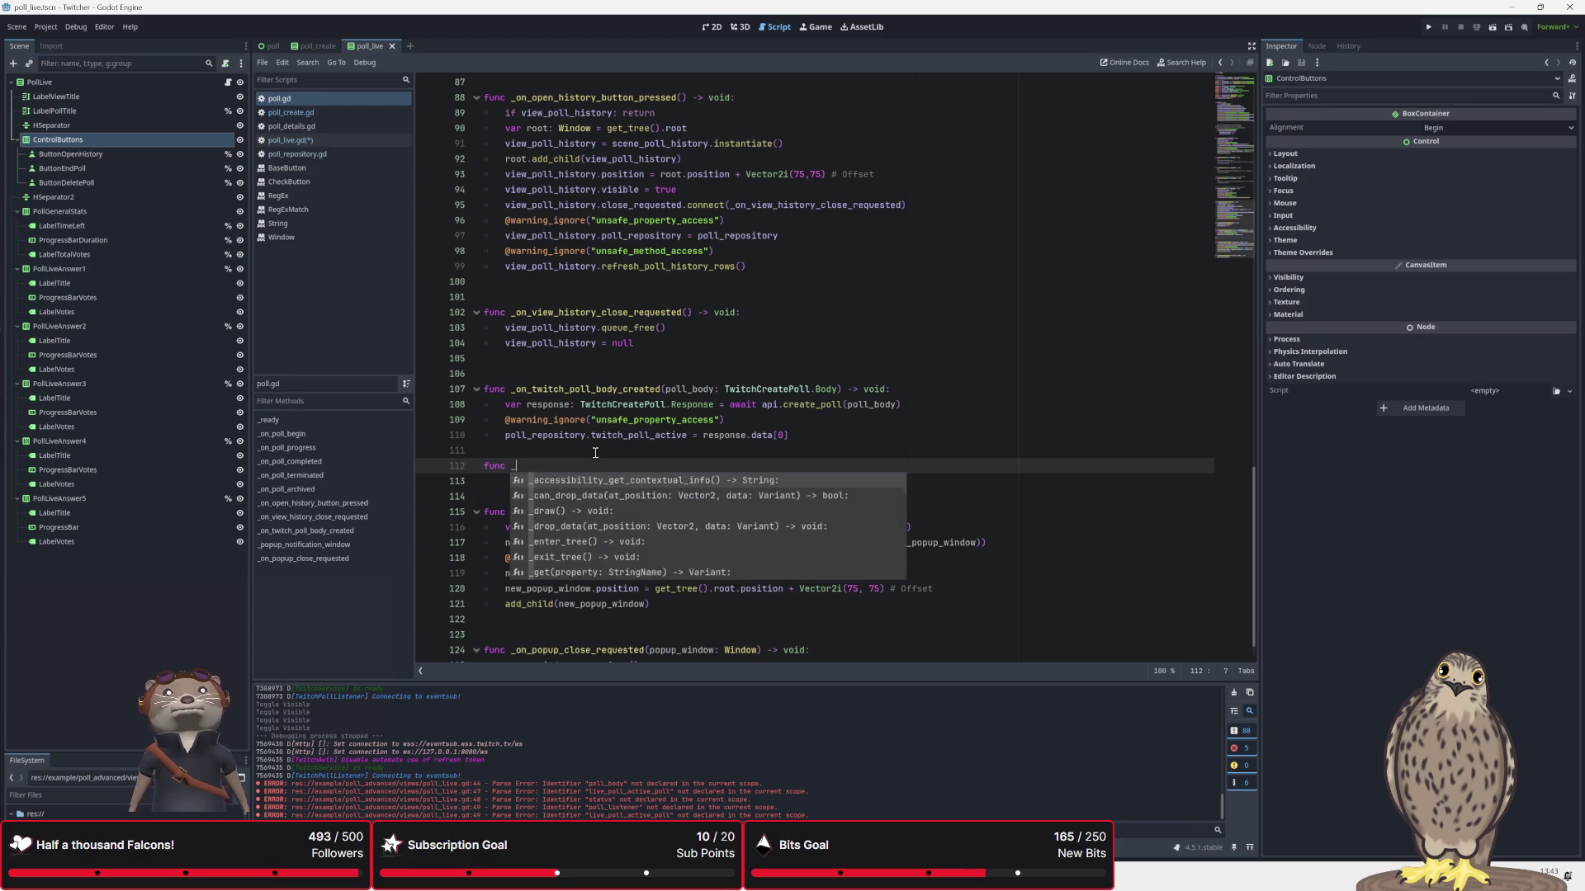
{"action": "type", "text": "twit"}
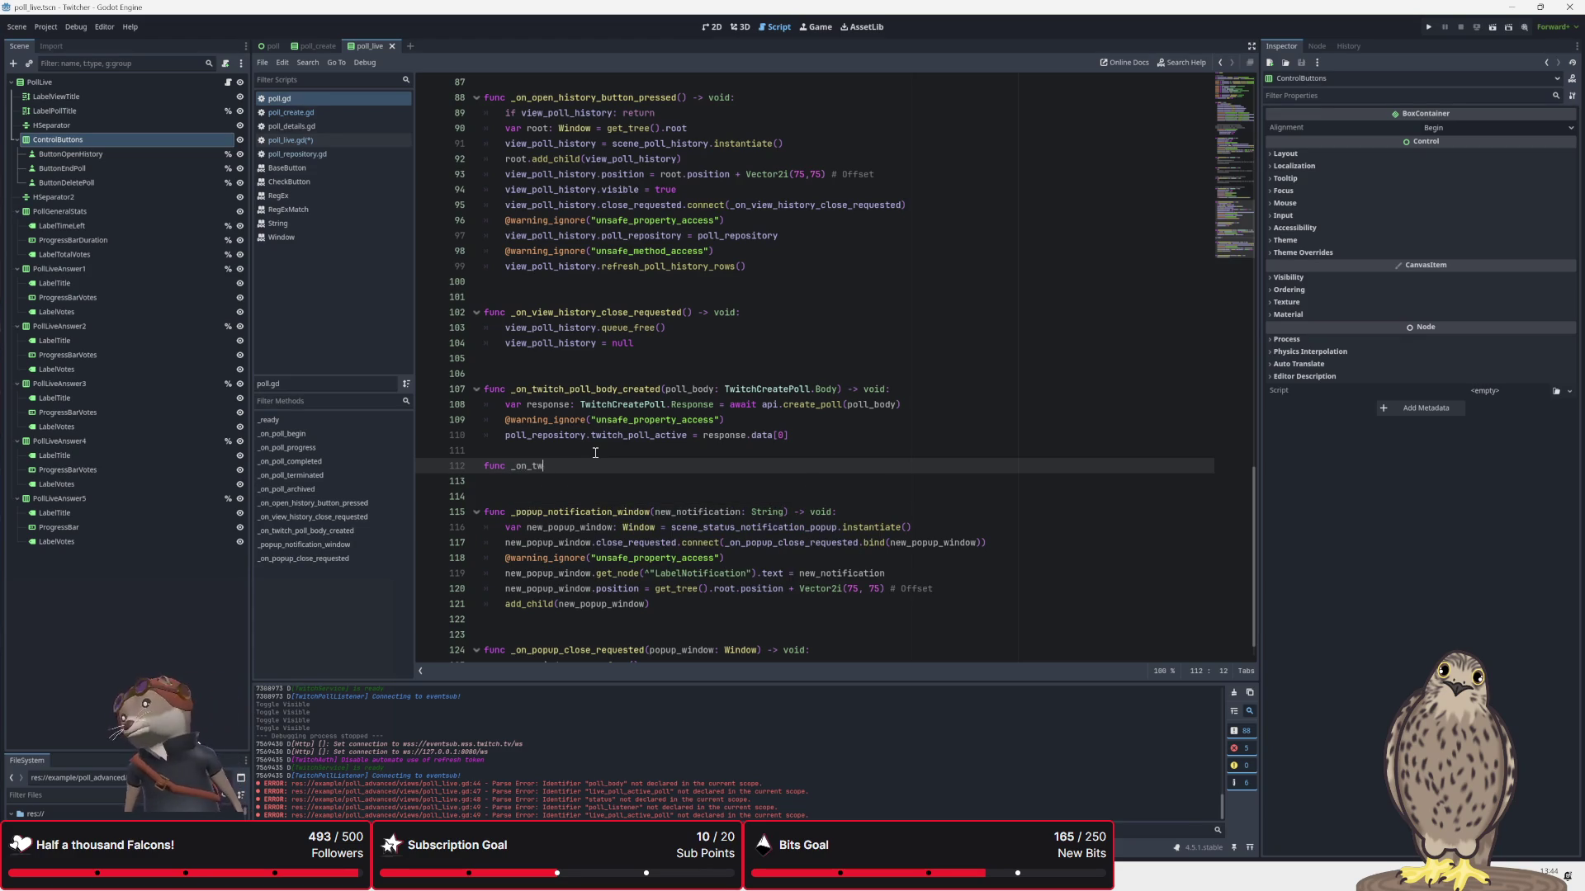
{"action": "type", "text": "ch_end_poll"}
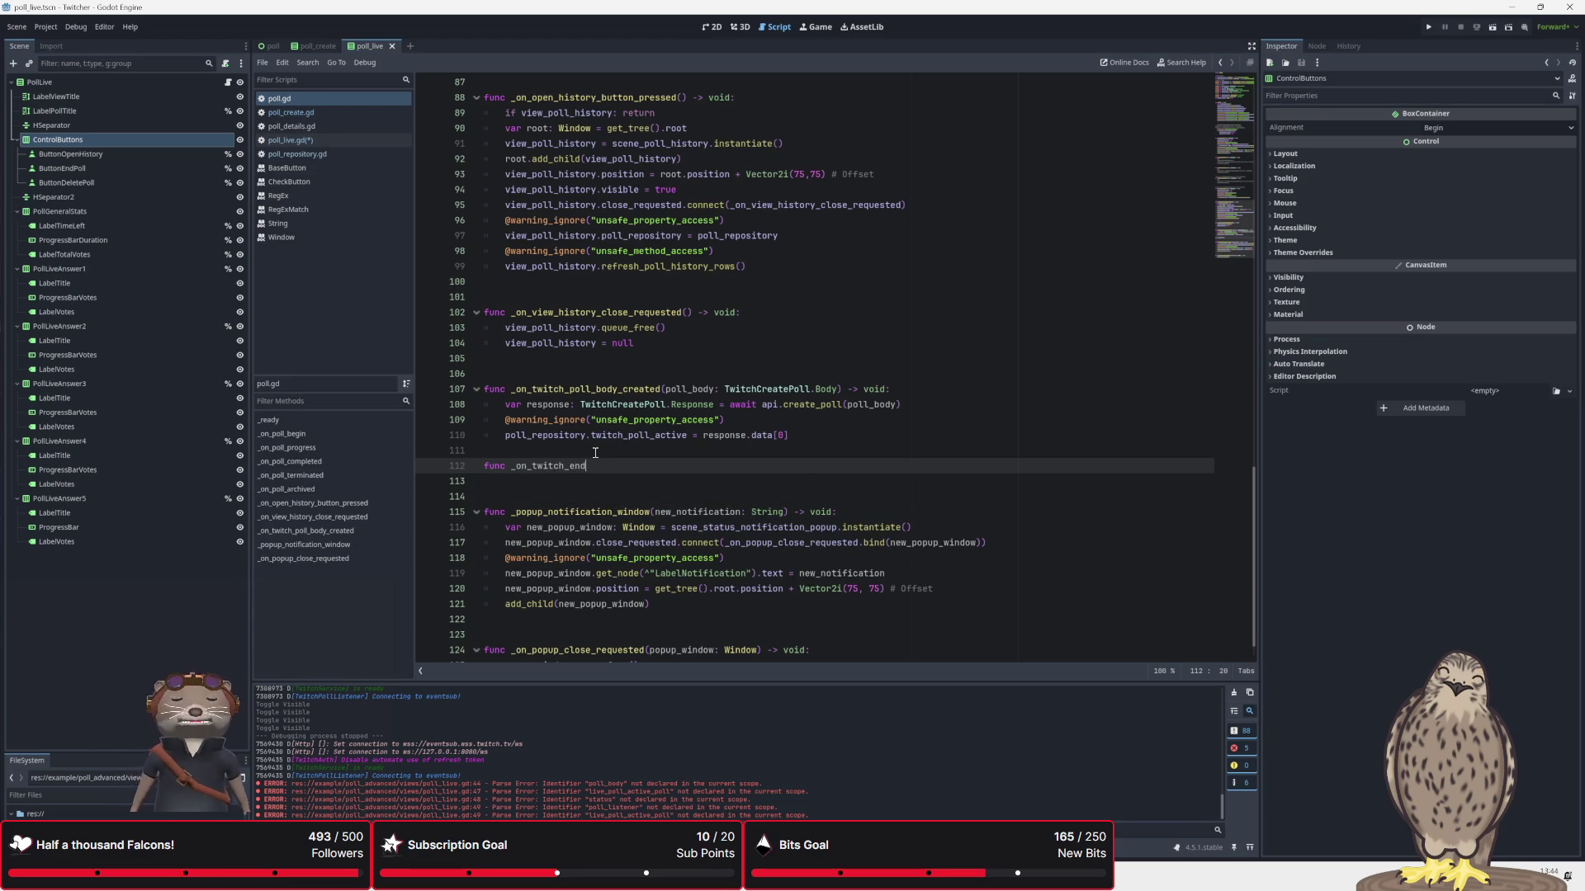
{"action": "type", "text": "_body_"}
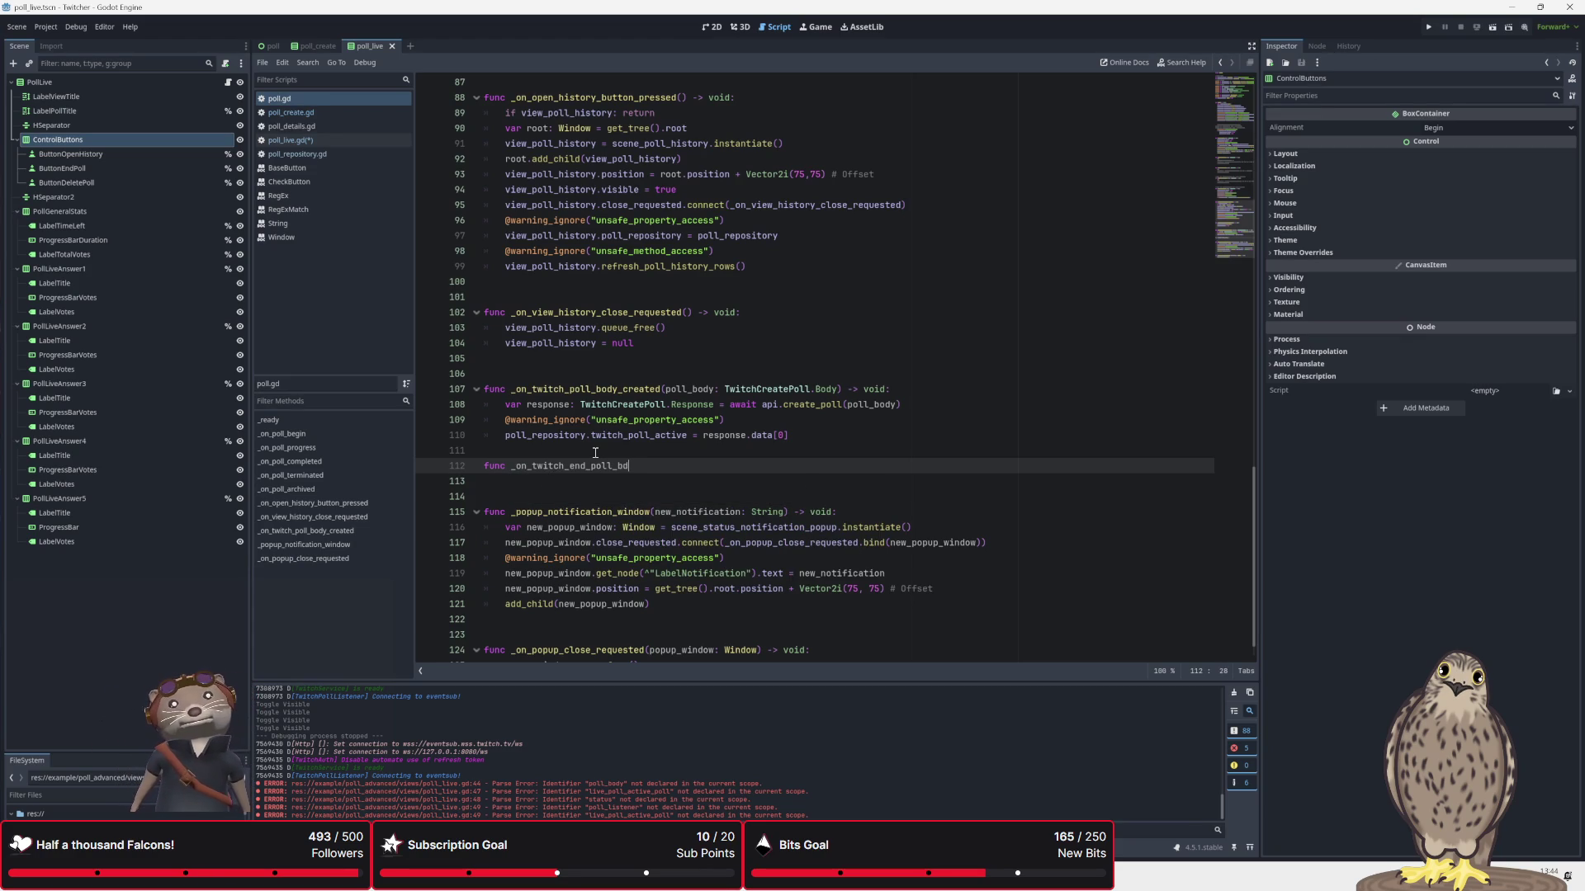
{"action": "type", "text": "created(po"}
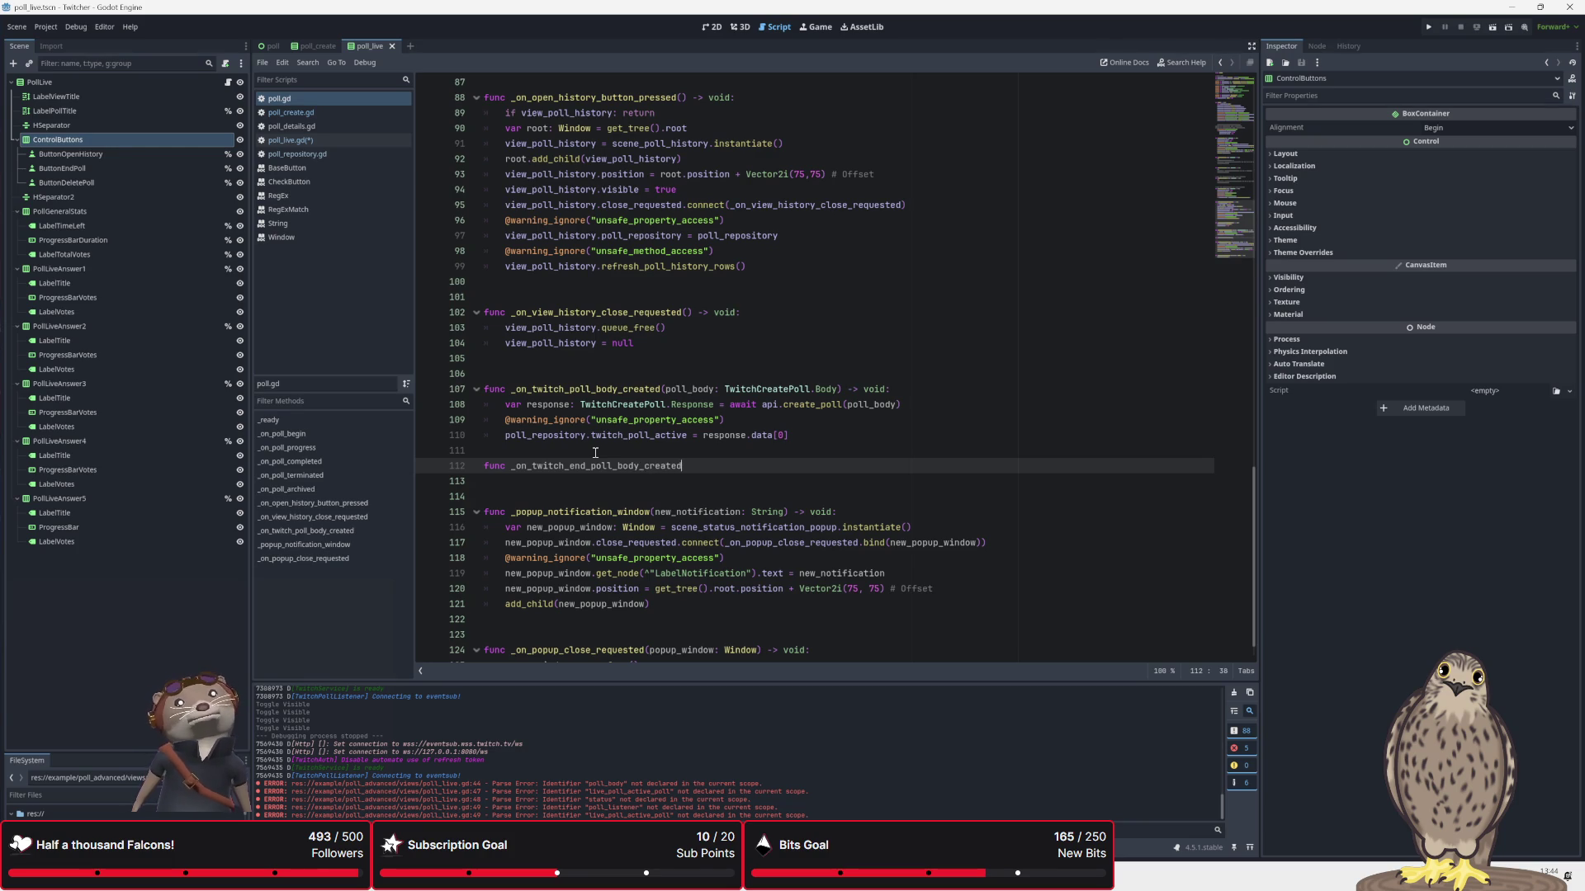
{"action": "type", "text": "ll_b"}
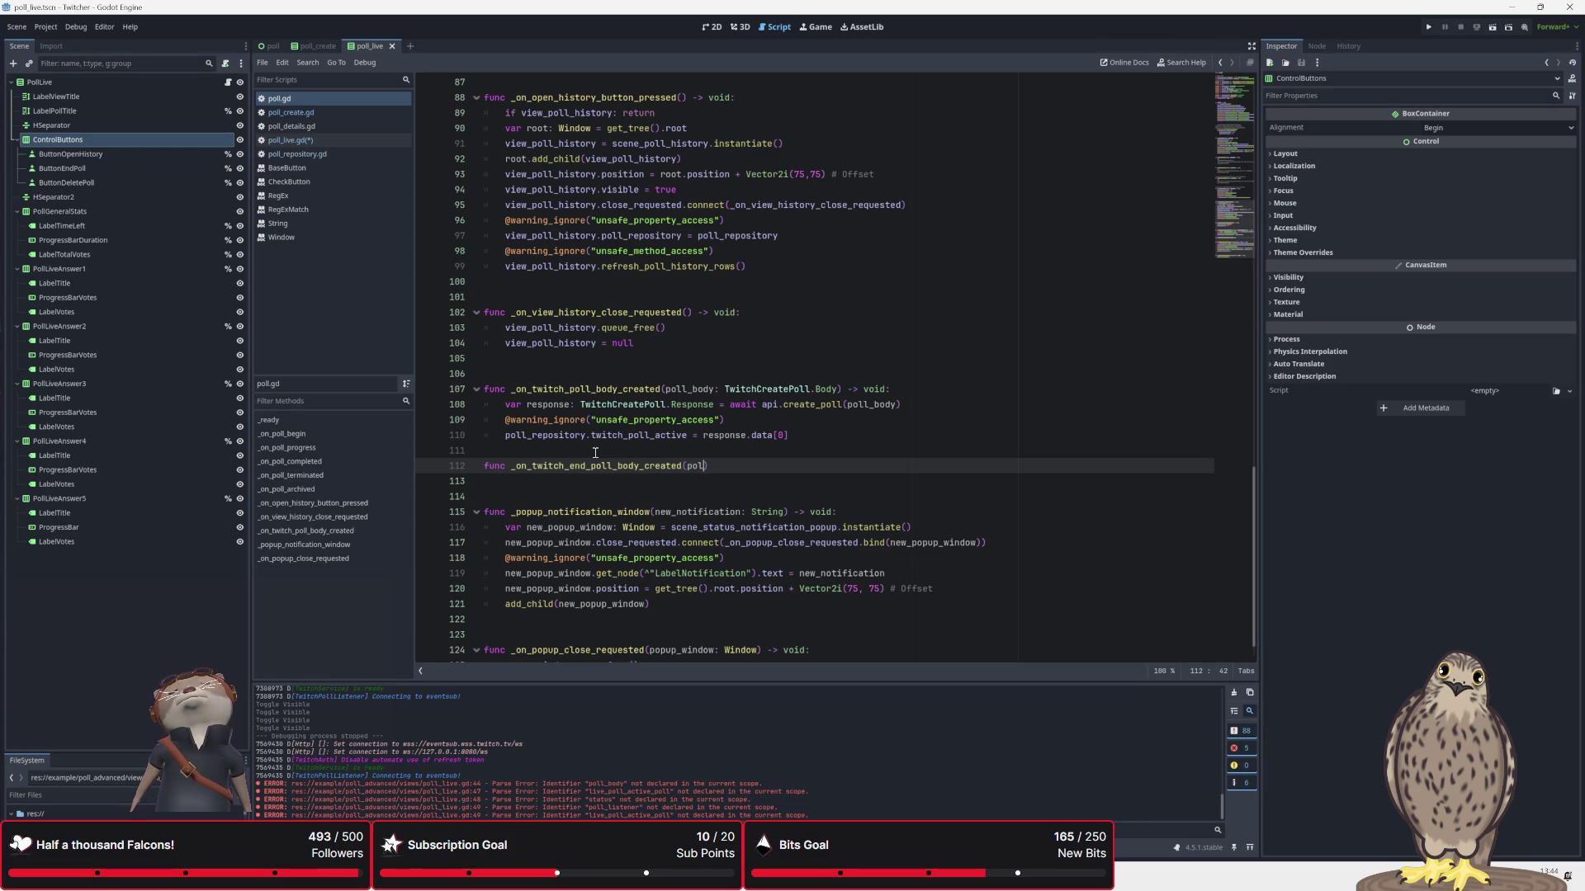
{"action": "type", "text": "ody: Twitch"}
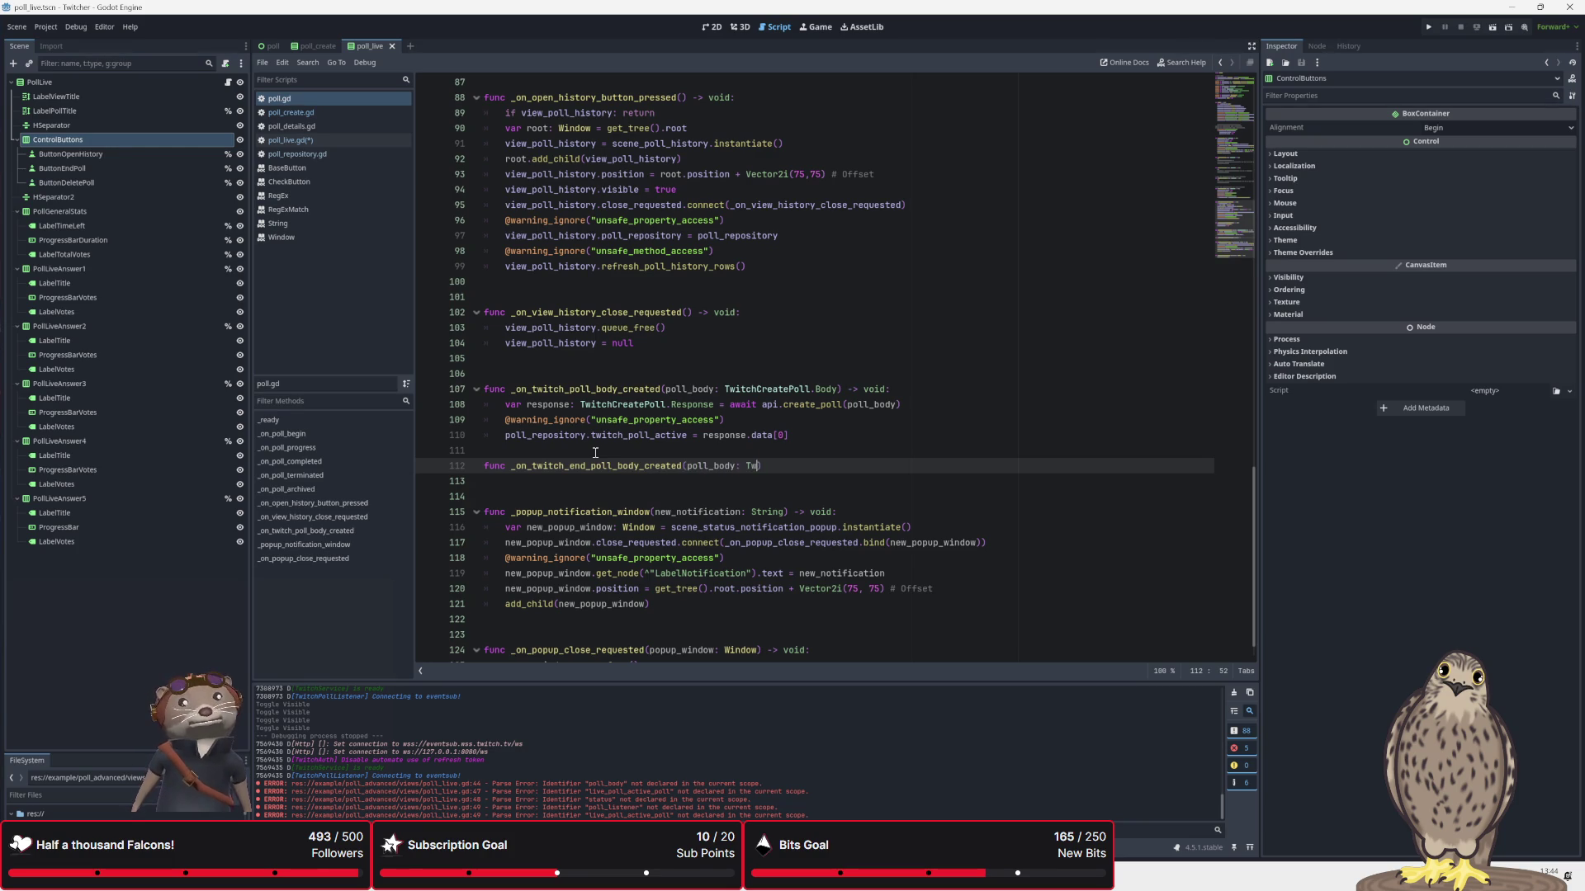
{"action": "type", "text": "End"}
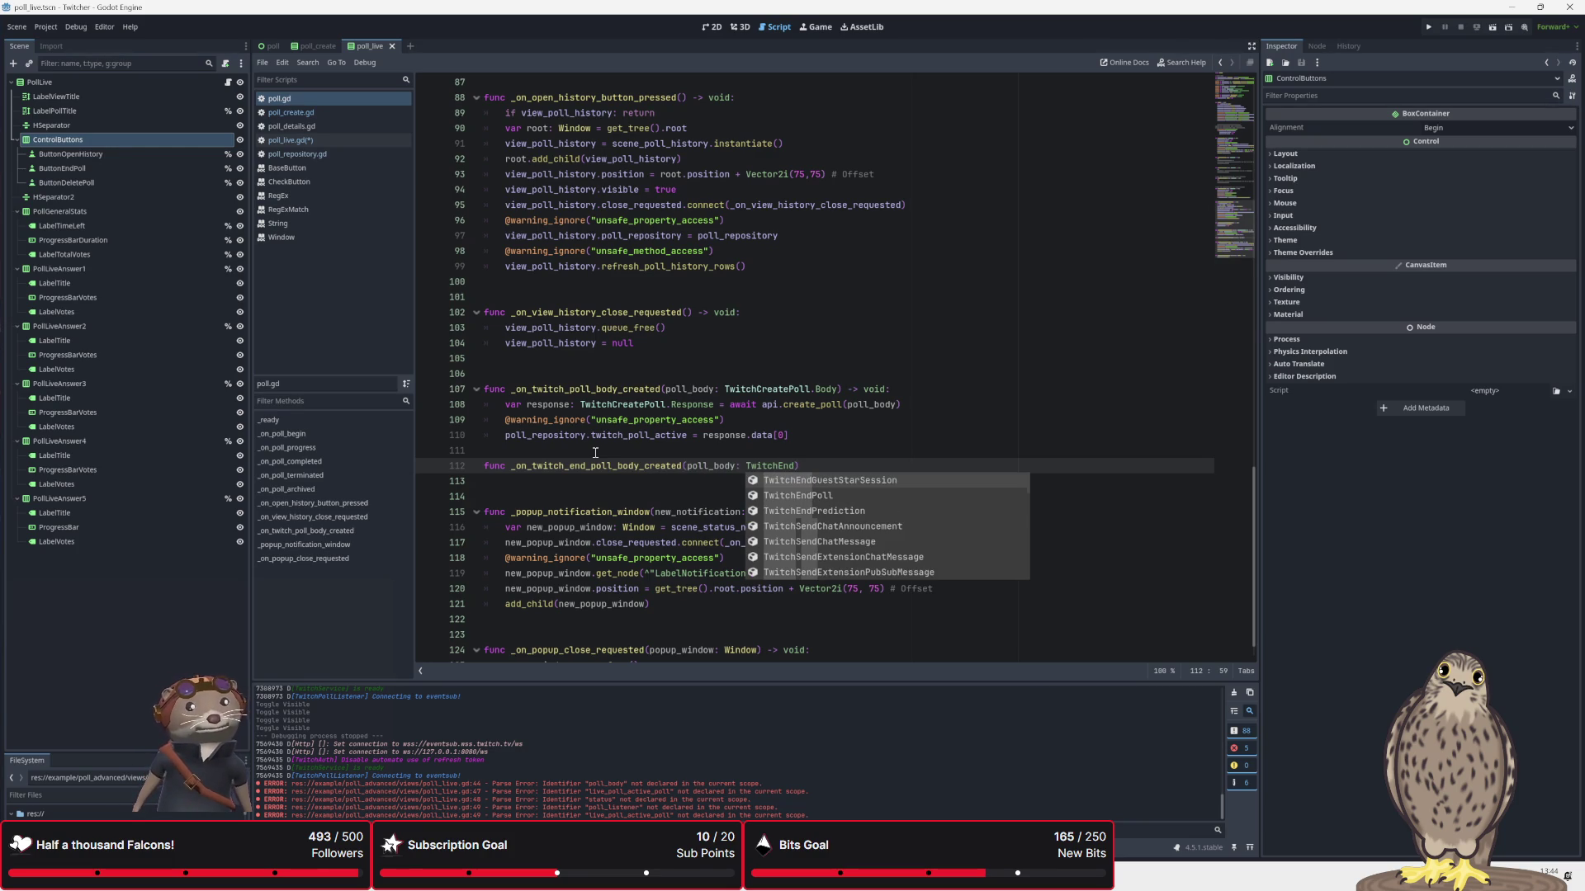
{"action": "type", "text": "Poll.Body) -> void:"}
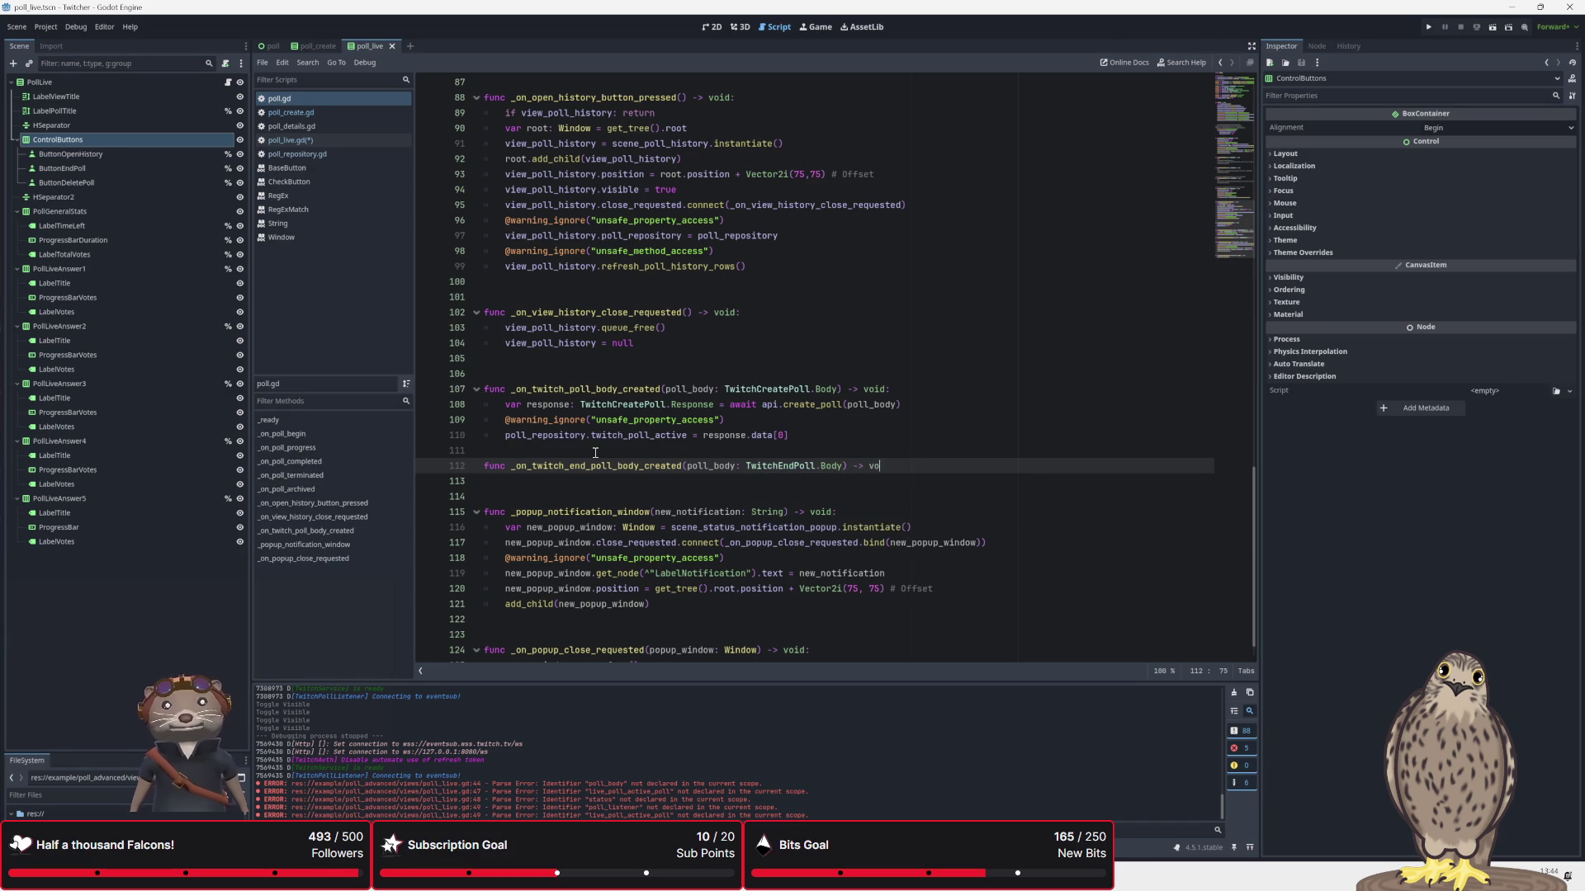
{"action": "key", "text": "Return"}
Paste the await TwitchAPI.instance.end_poll call into the handler body with correct indentation
{"action": "type", "text": "var _response: TwitchEndPoll.Response = await TwitchAPI.instance.end_poll(poll_to_end)"}
{"action": "key", "text": "Return"}
{"action": "key", "text": "Up"}
{"action": "key", "text": "shift+Tab"}
{"action": "key", "text": "Down"}
{"action": "type", "text": "poll_rep"}
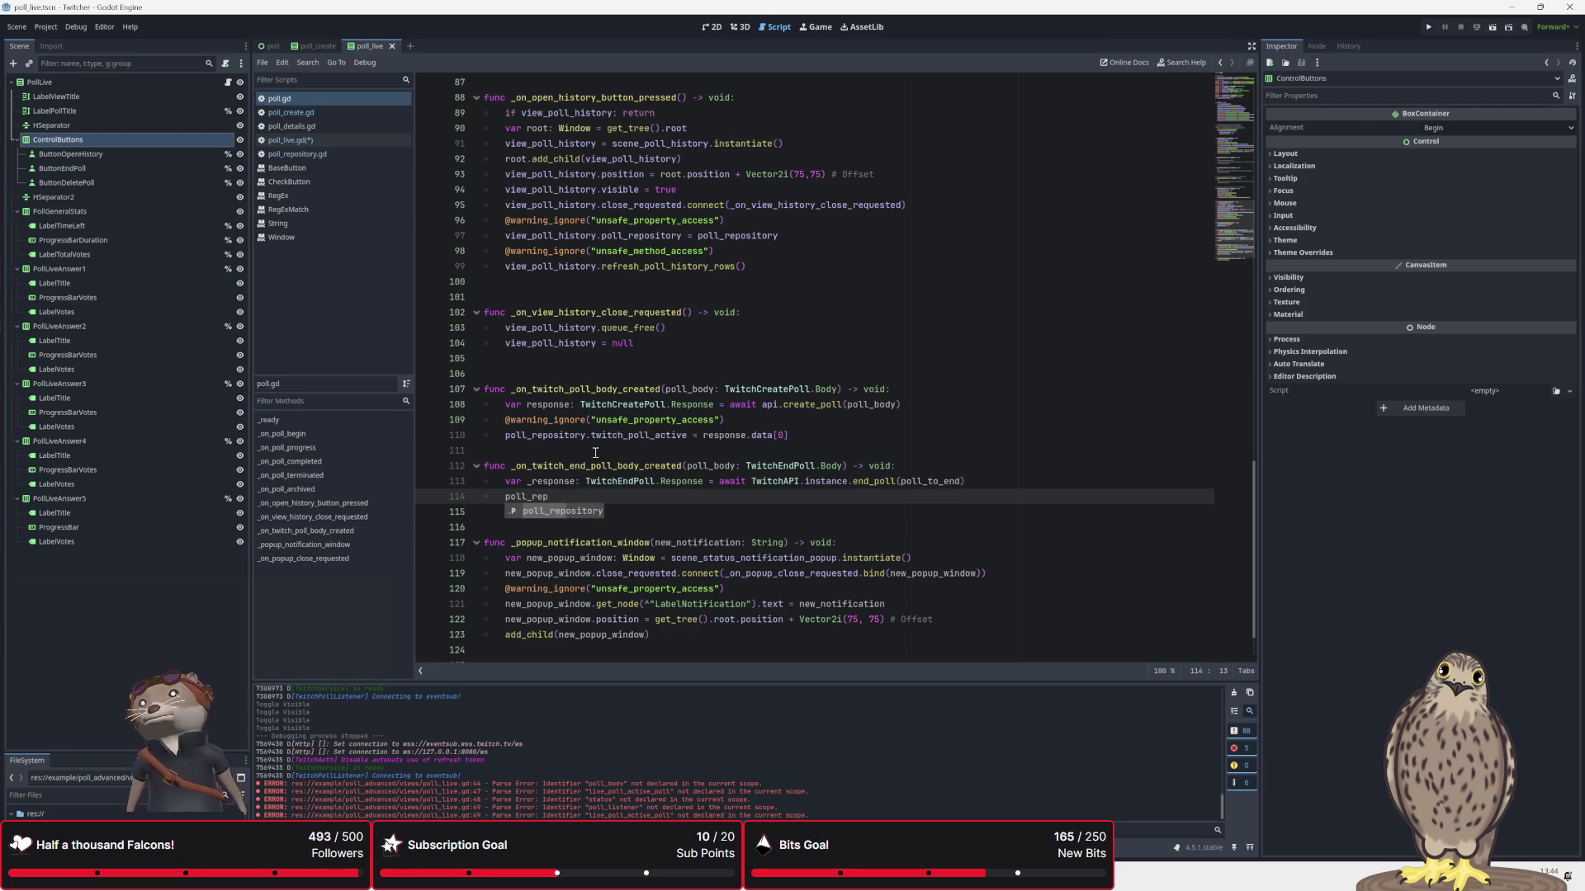
{"action": "key", "text": "BackSpace"}
{"action": "key", "text": "BackSpace"}
{"action": "key", "text": "BackSpace"}
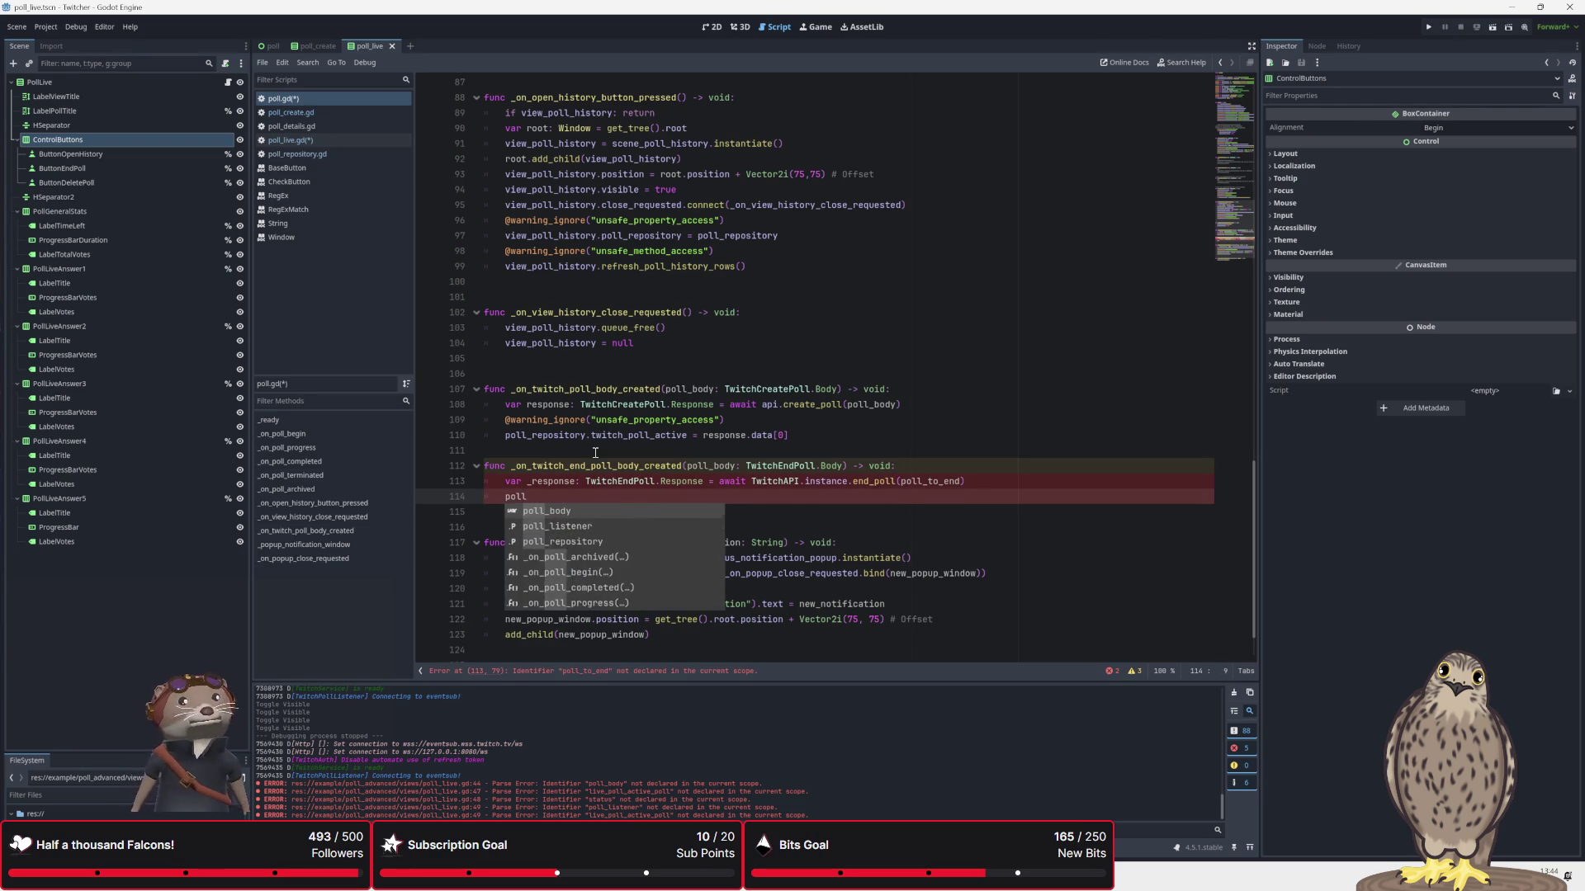
{"action": "key", "text": "BackSpace"}
{"action": "key", "text": "BackSpace"}
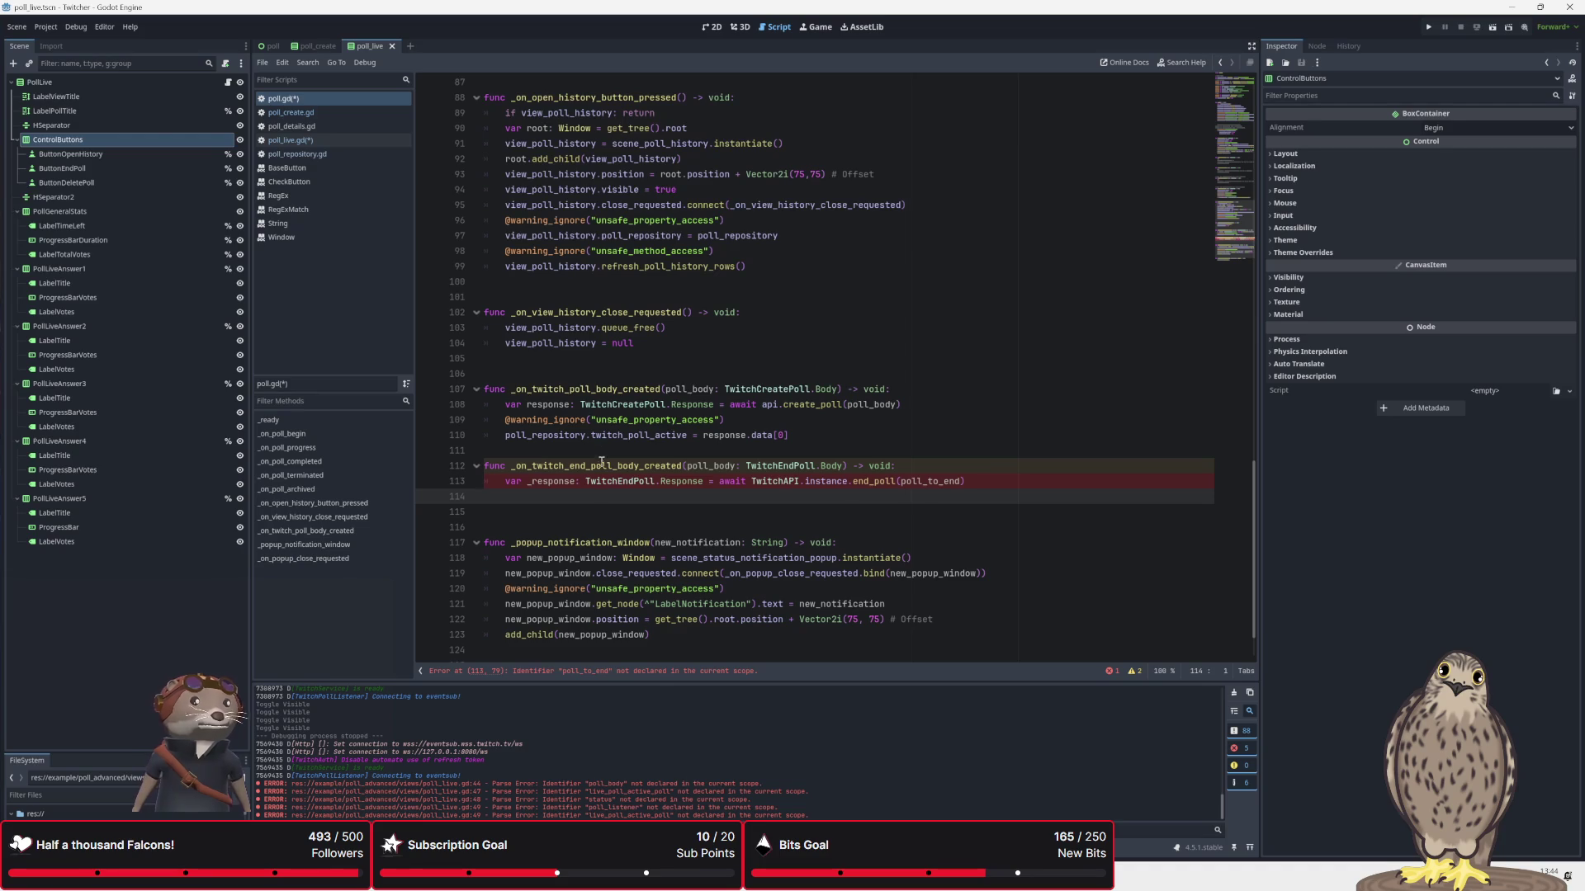
Pass poll_body as the end_poll argument and save the scripts
{"action": "left_click", "coordinate": [934, 481]}
{"action": "key", "text": "BackSpace"}
{"action": "key", "text": "BackSpace"}
{"action": "key", "text": "Delete"}
{"action": "key", "text": "Delete"}
{"action": "key", "text": "Delete"}
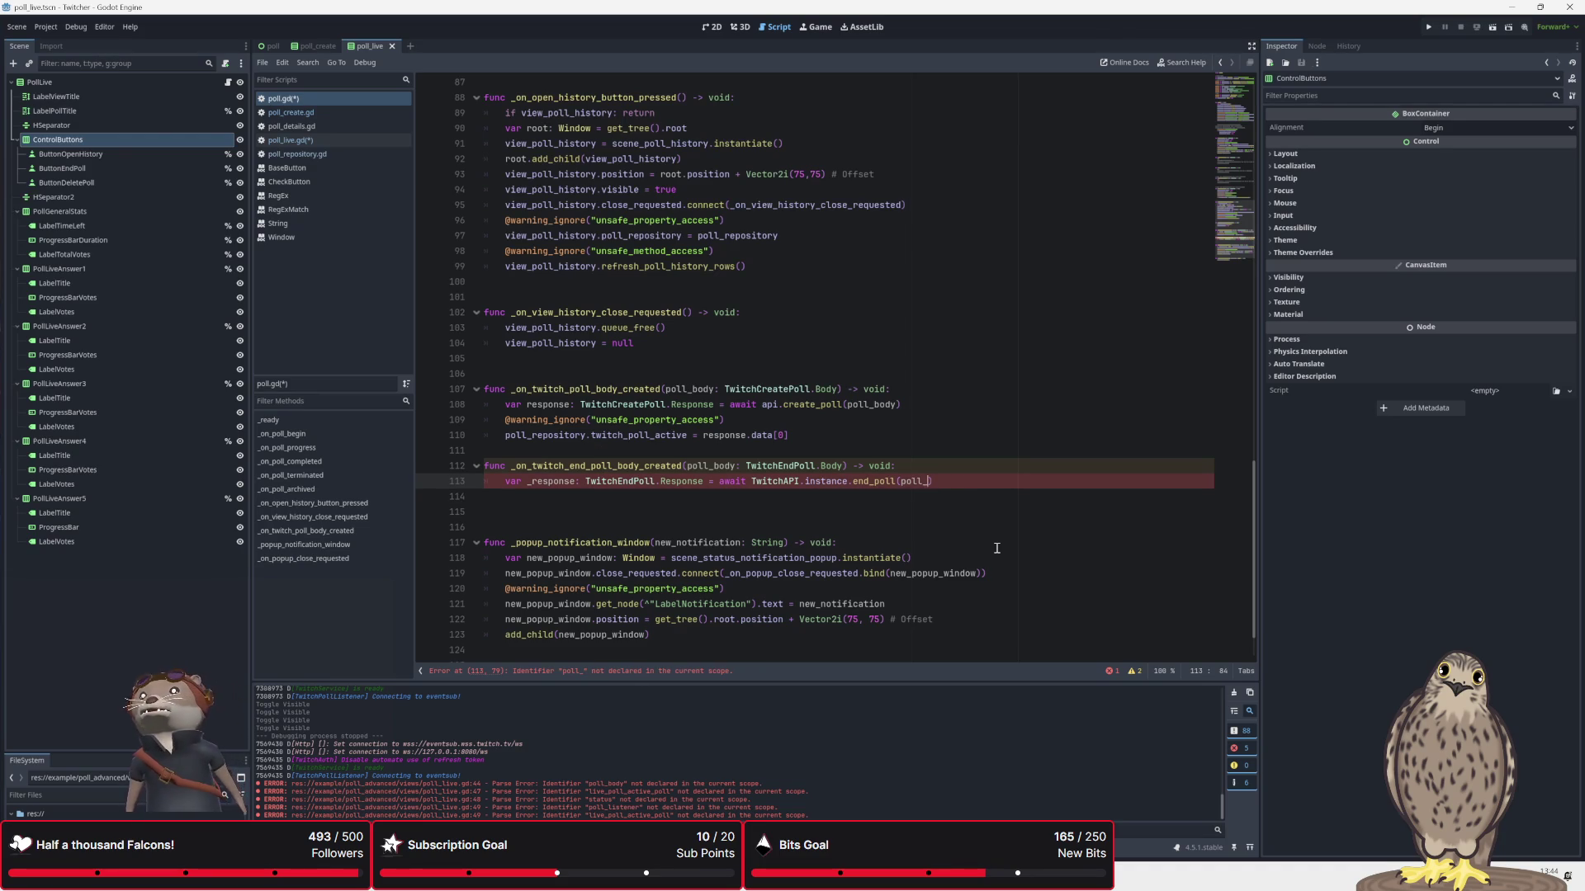
{"action": "type", "text": "body"}
{"action": "key", "text": "Return"}
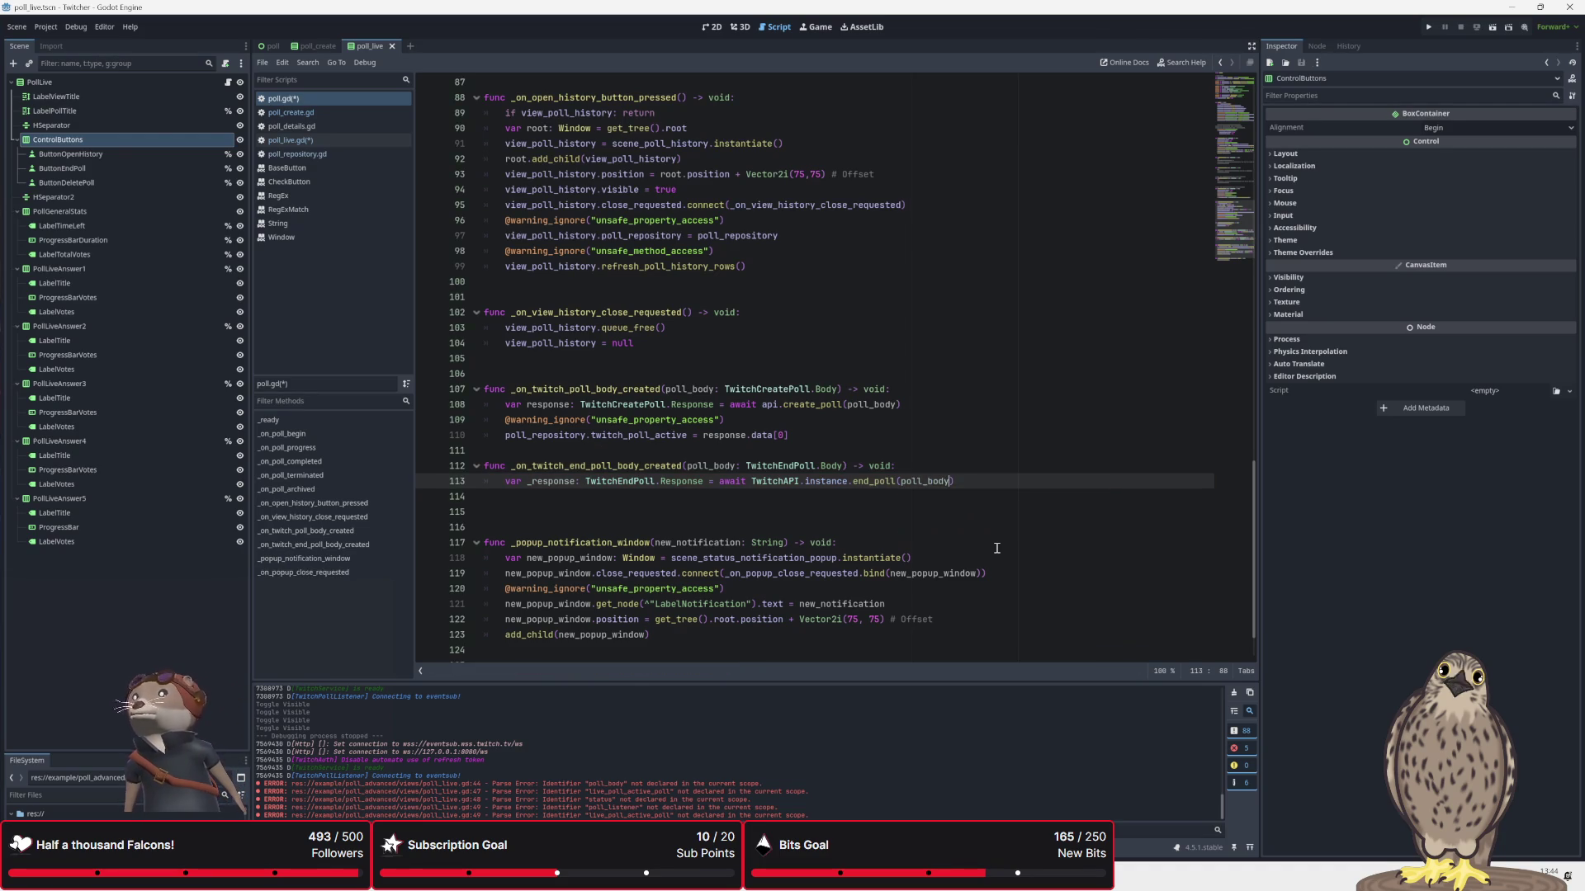
{"action": "key", "text": "ctrl+shift+Return"}
{"action": "key", "text": "ctrl+s"}
{"action": "left_click", "coordinate": [376, 142]}
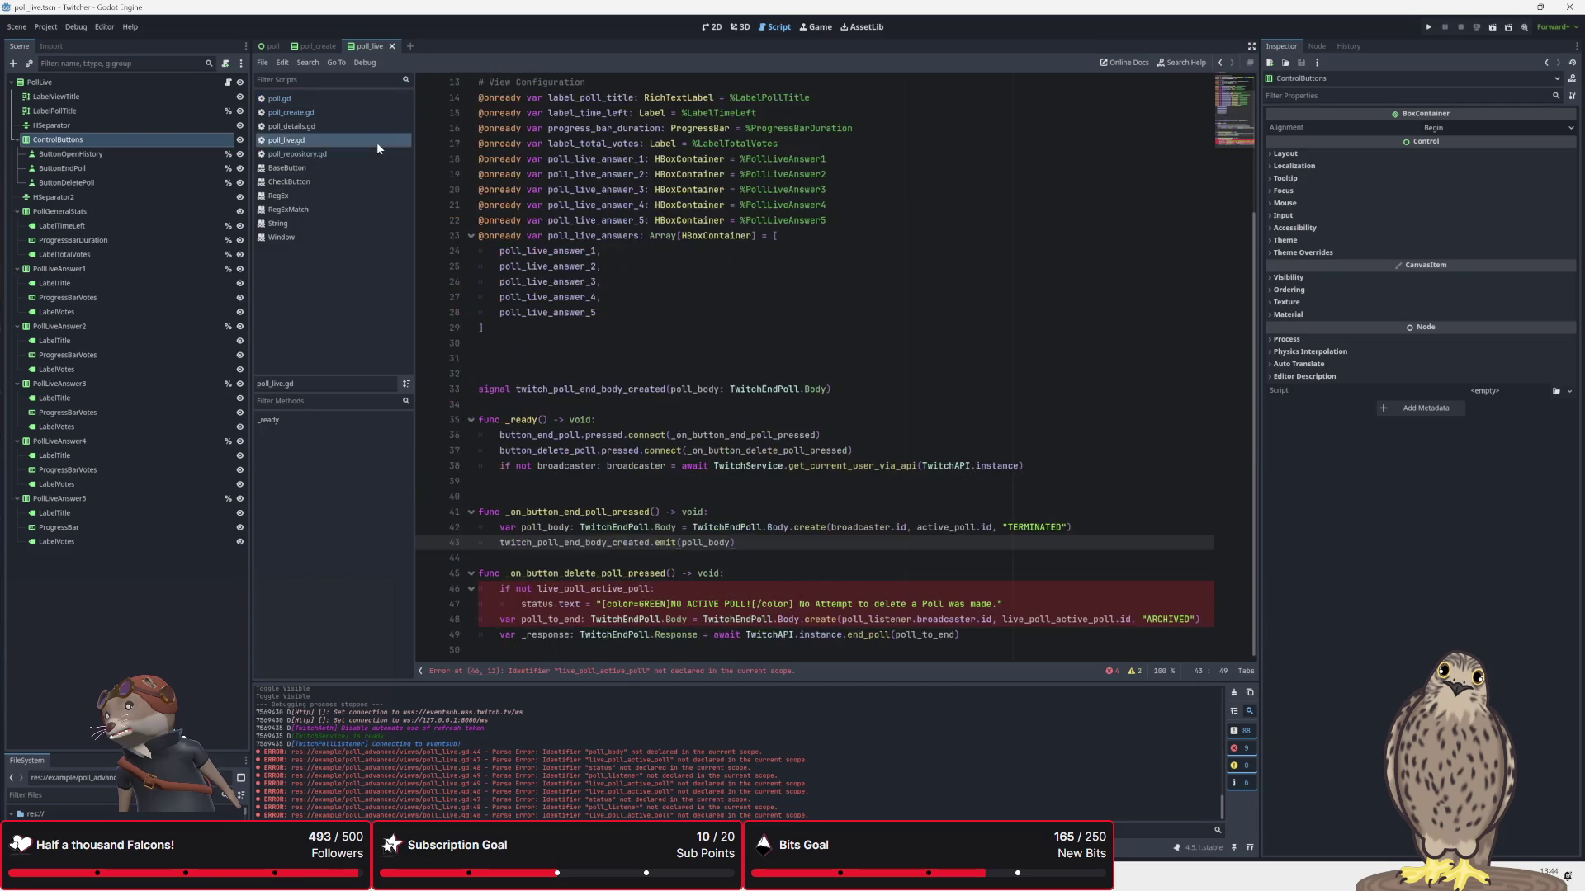
Remove the delete-poll handler's active-poll check, status message and direct end_poll call
{"action": "key", "text": "Down"}
{"action": "key", "text": "Down"}
{"action": "key", "text": "Down"}
{"action": "key", "text": "Up"}
{"action": "key", "text": "Up"}
{"action": "key", "text": "Up"}
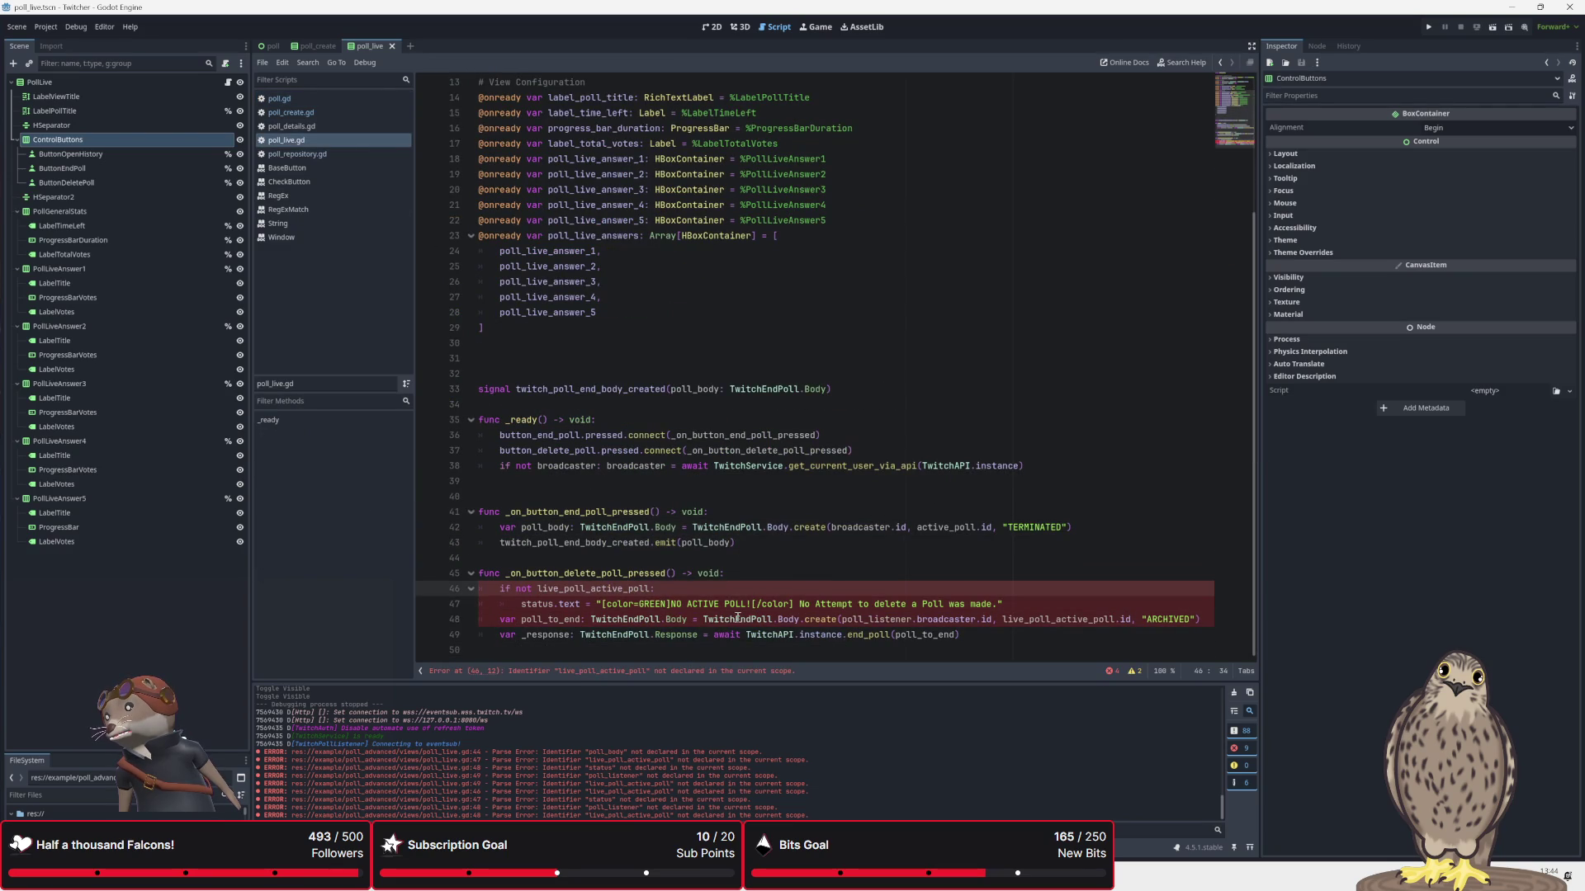
{"action": "left_click", "coordinate": [568, 542]}
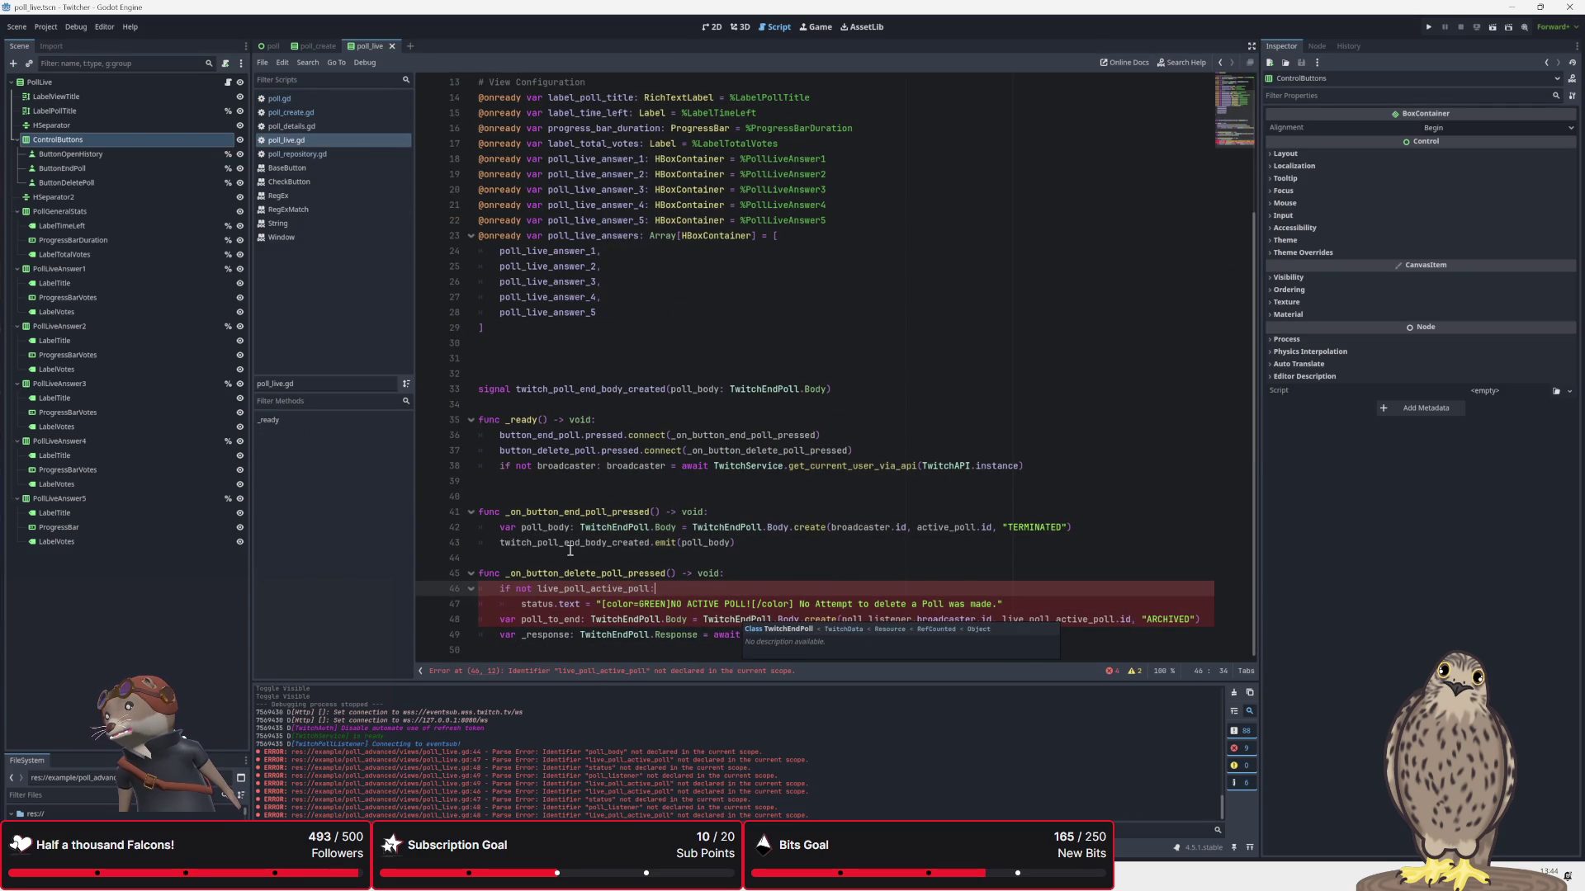
{"action": "left_click", "coordinate": [704, 558]}
{"action": "key", "text": "Return"}
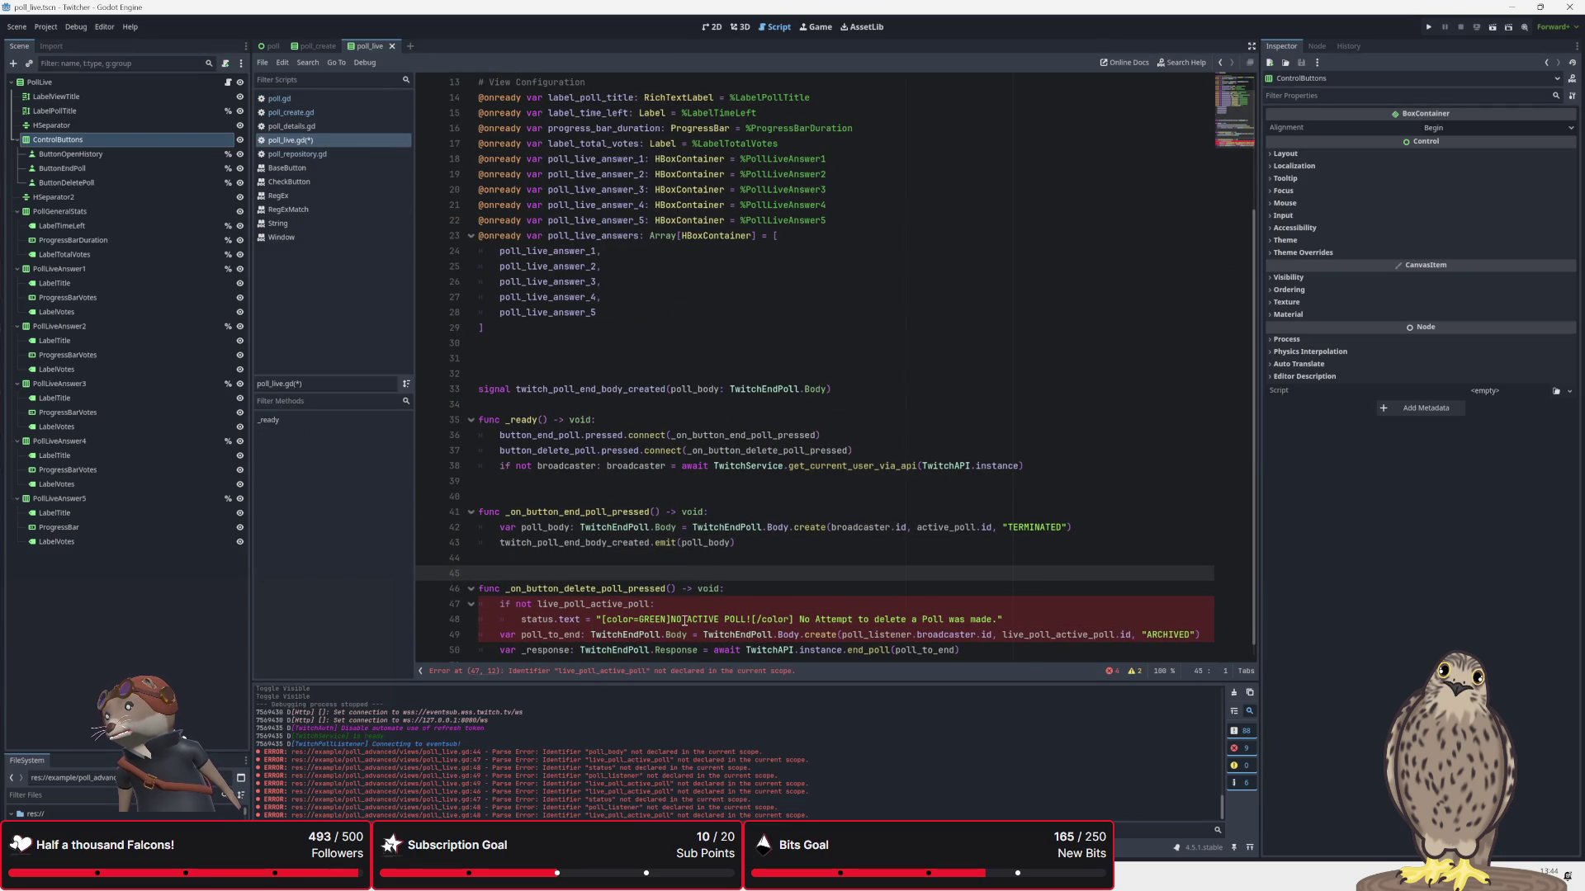
{"action": "left_click_drag", "start_coordinate": [1002, 619], "coordinate": [425, 614]}
{"action": "key", "text": "BackSpace"}
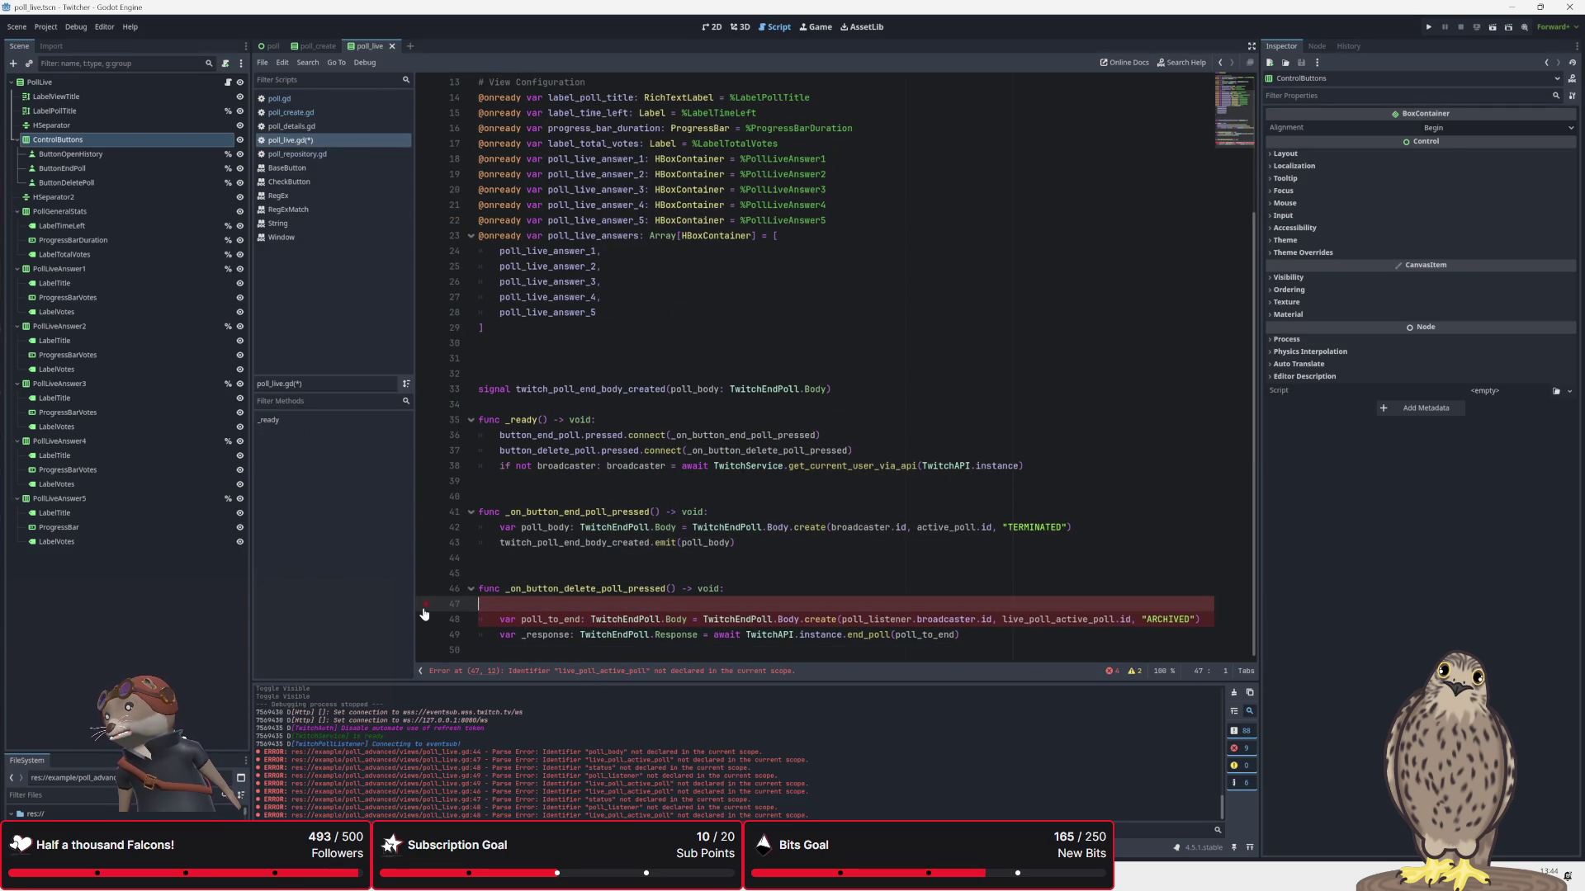
{"action": "key", "text": "Delete"}
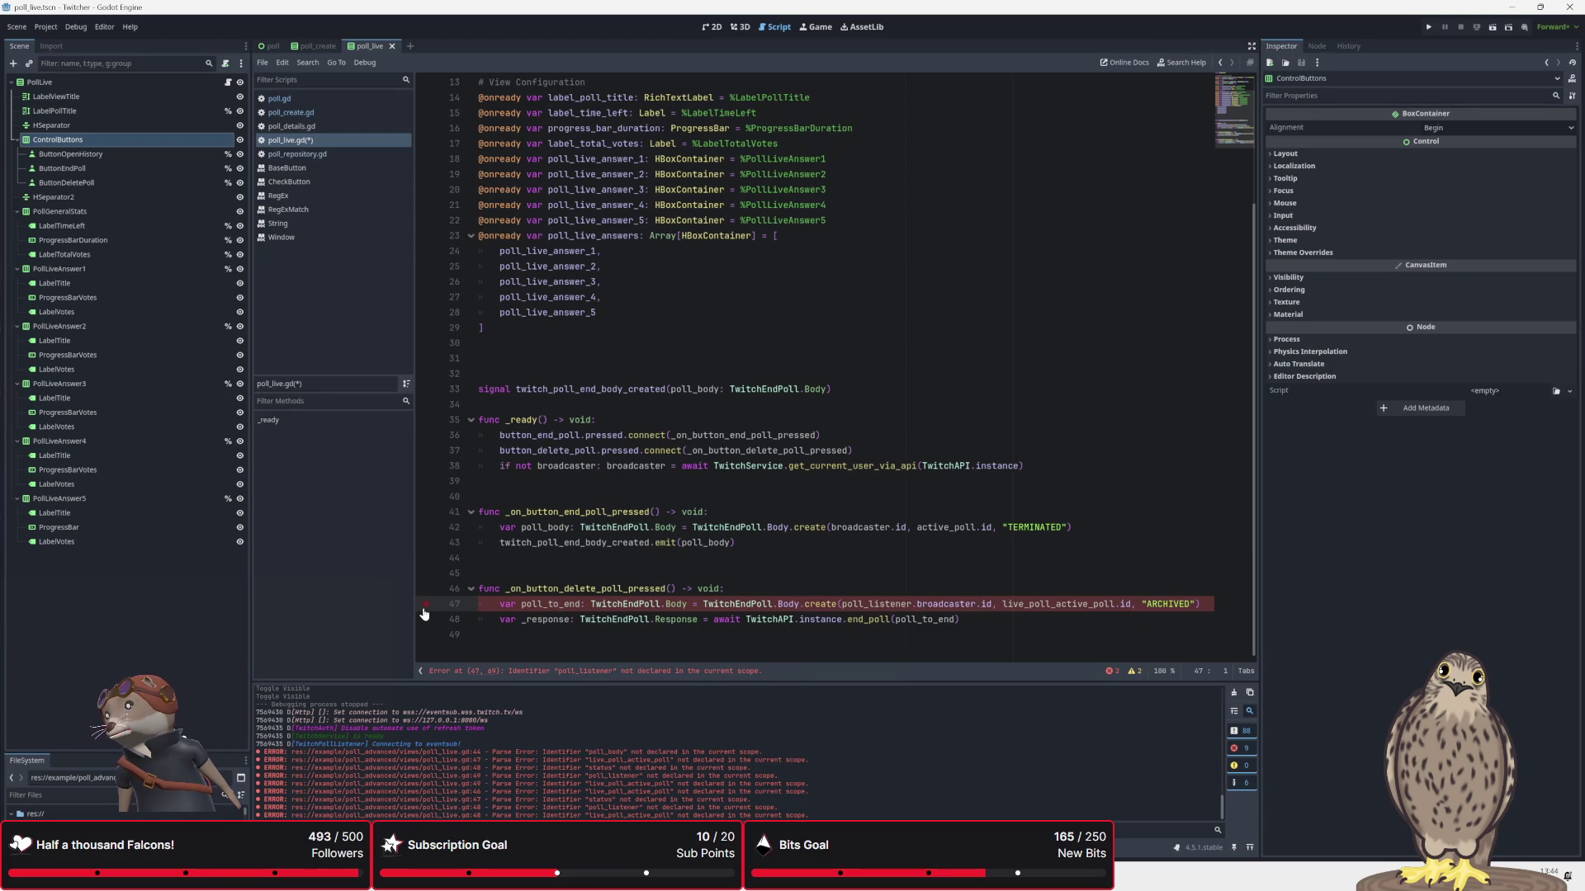
{"action": "left_click", "coordinate": [986, 621]}
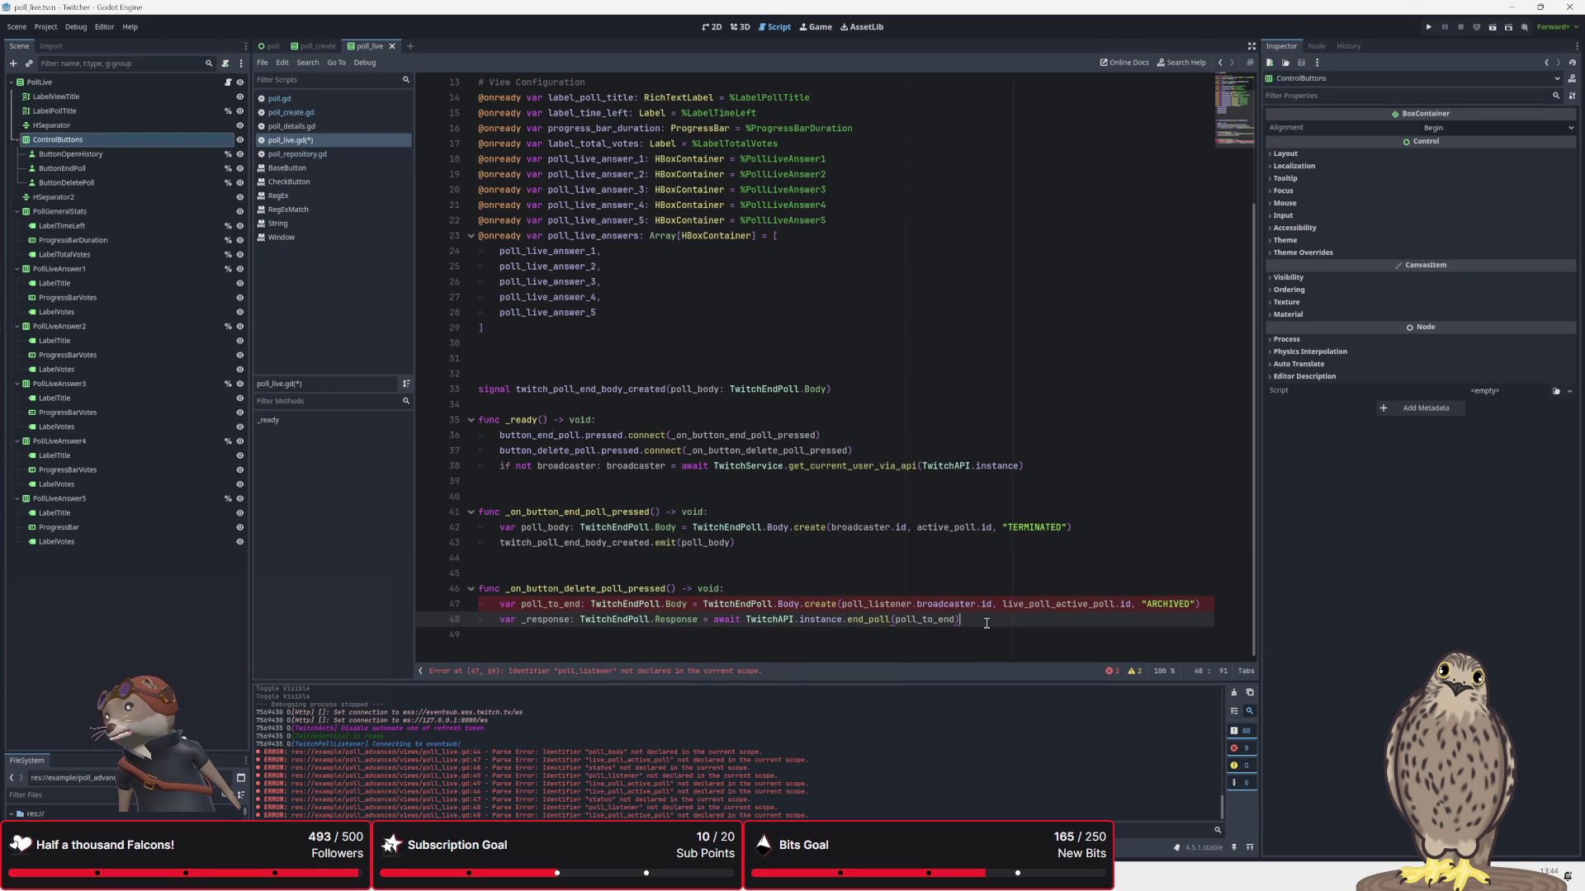
{"action": "key", "text": "ctrl+shift+k"}
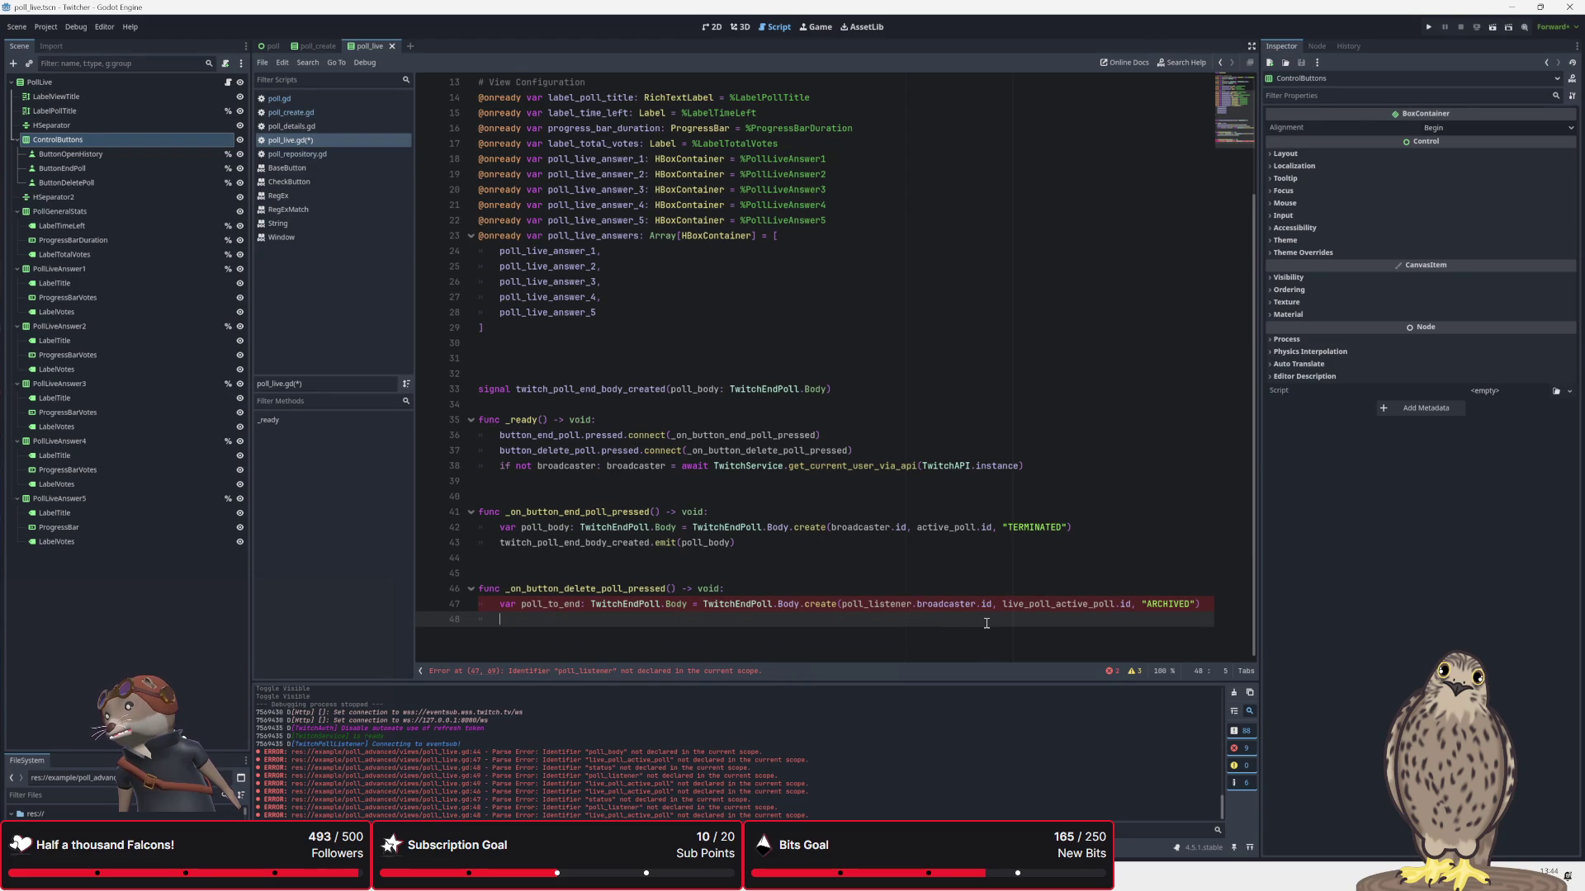
Emit twitch_poll_end_body_created.emit(poll_body) in place of the removed call
{"action": "type", "text": "twitch"}
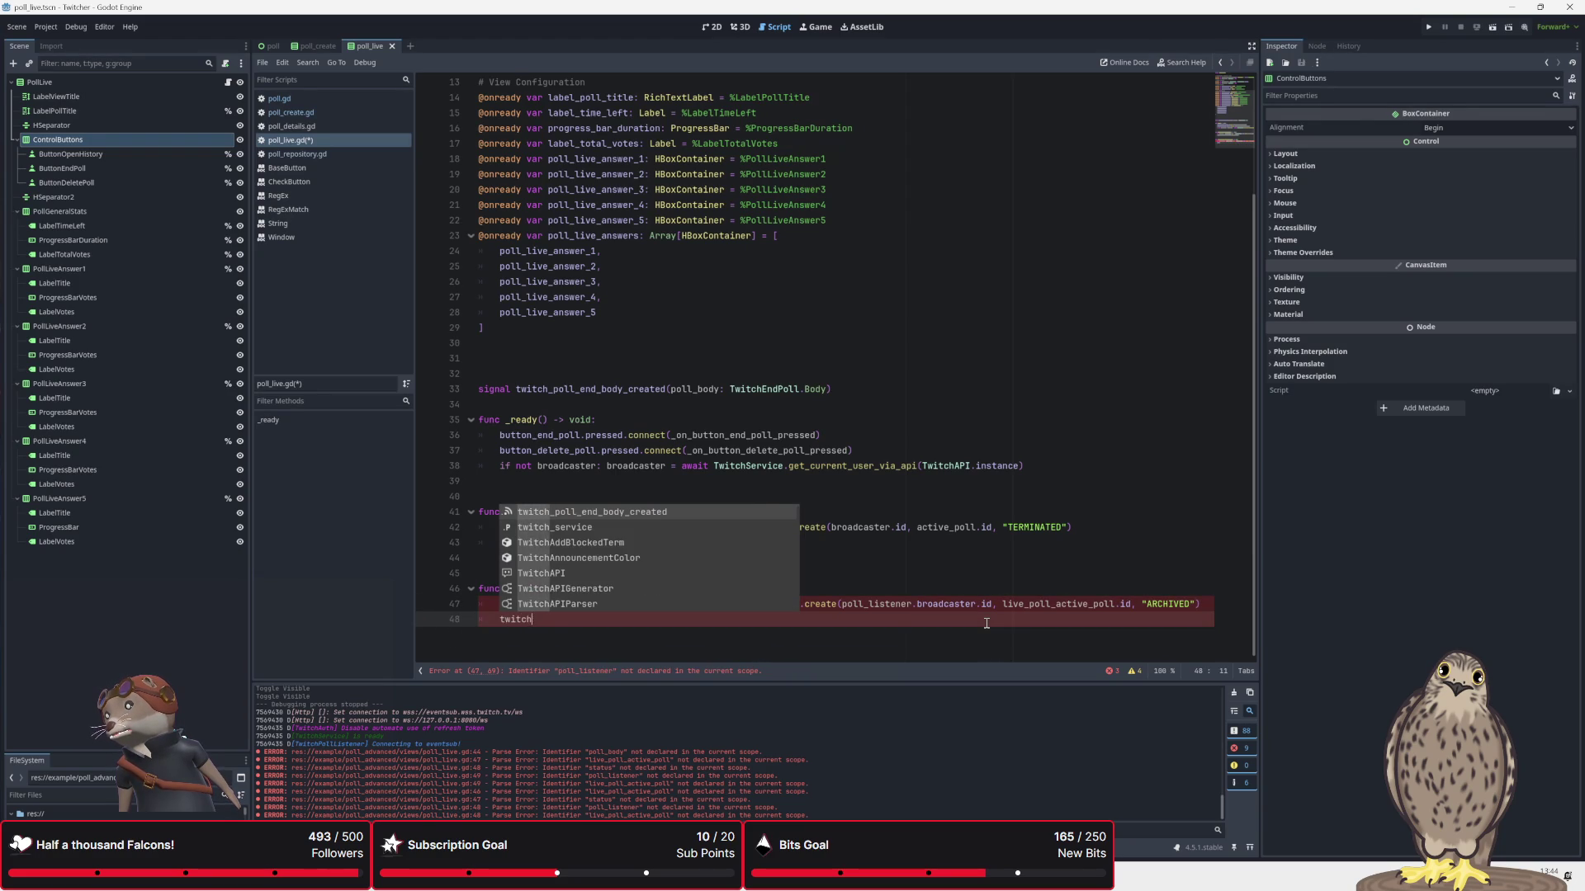
{"action": "type", "text": "_"}
{"action": "key", "text": "Escape"}
{"action": "type", "text": "poll"}
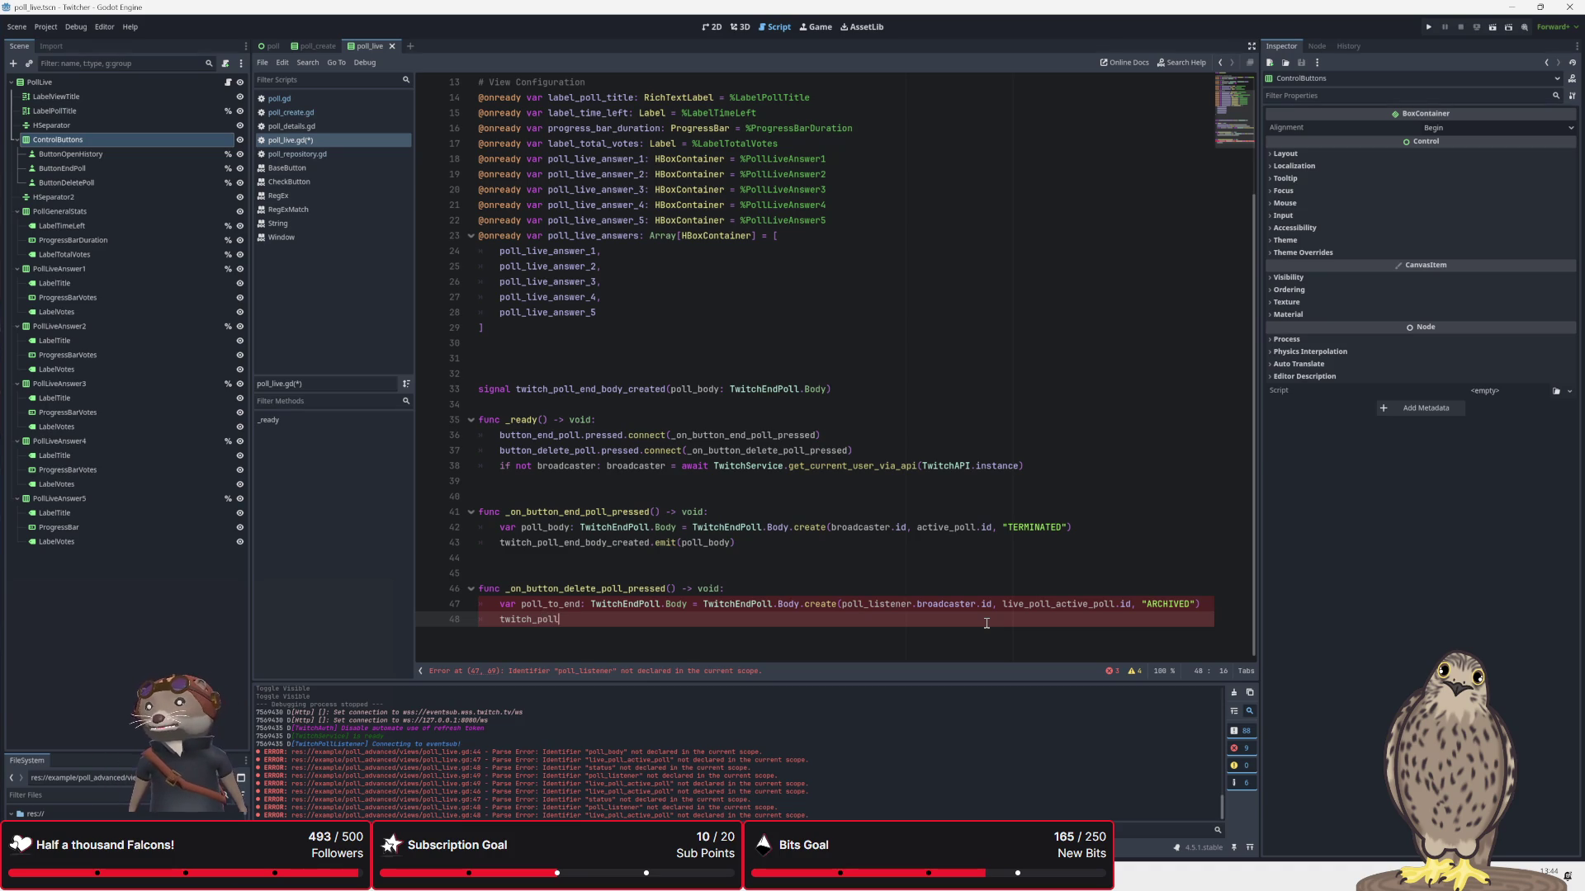
{"action": "type", "text": "_end"}
{"action": "key", "text": "BackSpace"}
{"action": "key", "text": "BackSpace"}
{"action": "key", "text": "Return"}
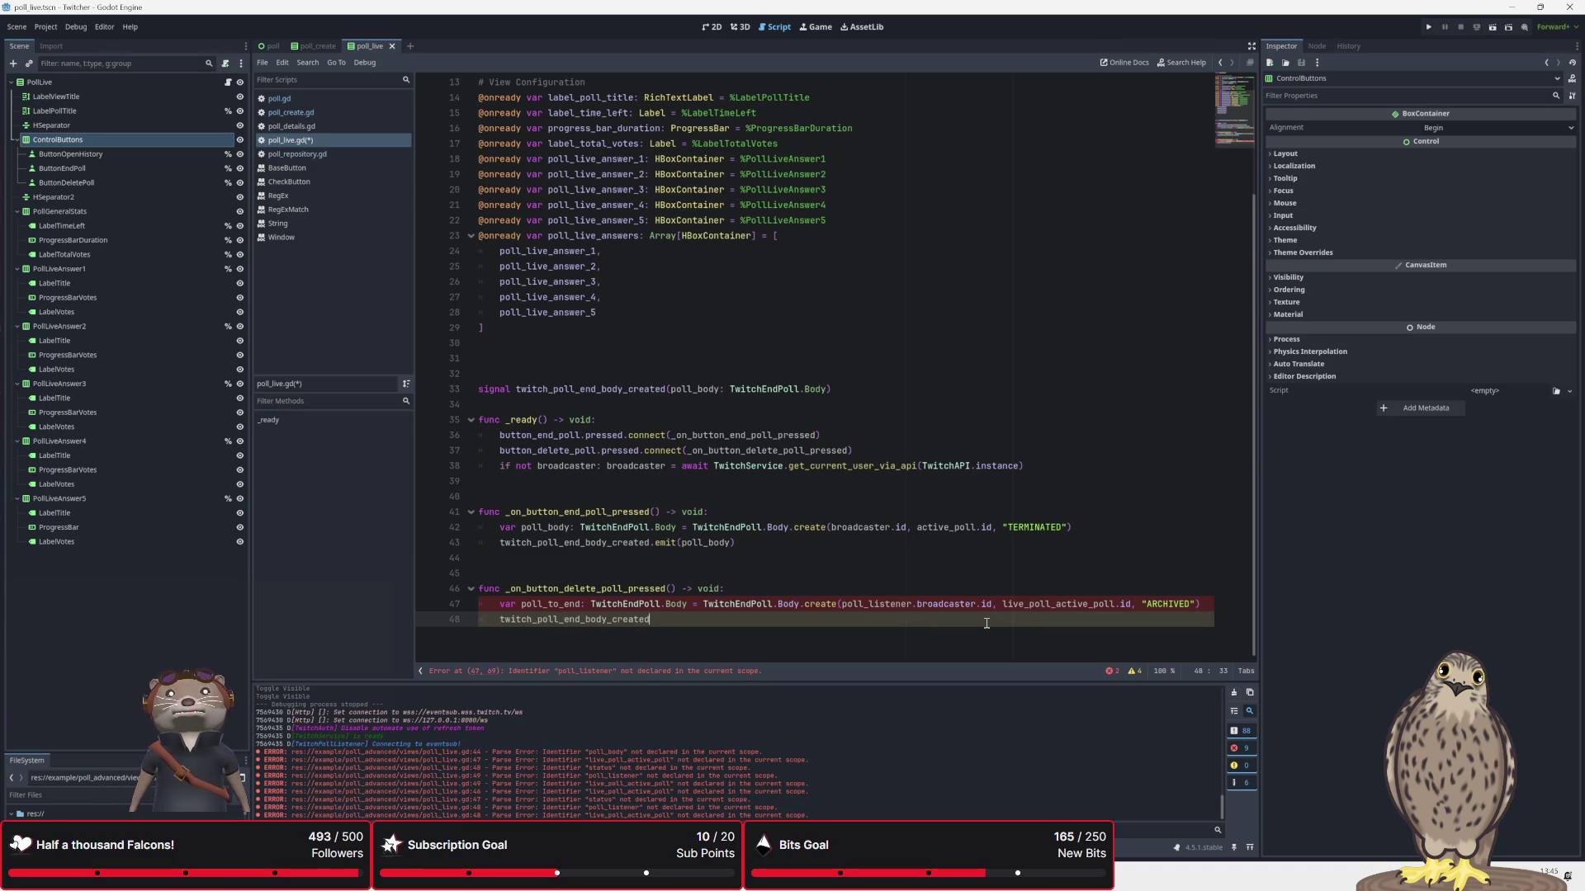
{"action": "type", "text": ".emit("}
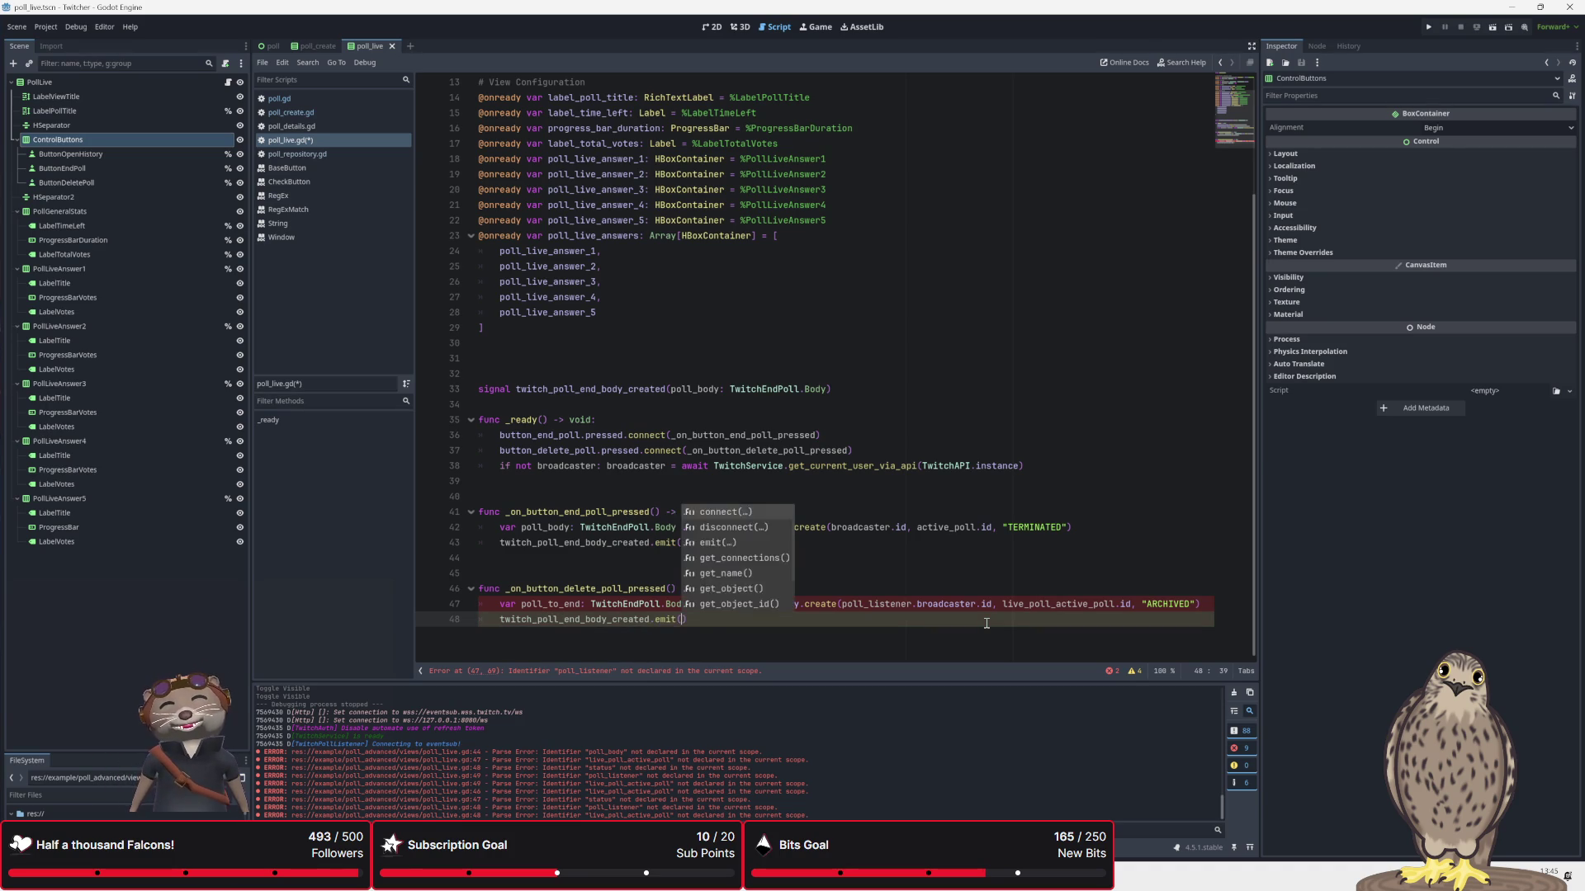
{"action": "key", "text": "Return"}
{"action": "type", "text": "poll_body"}
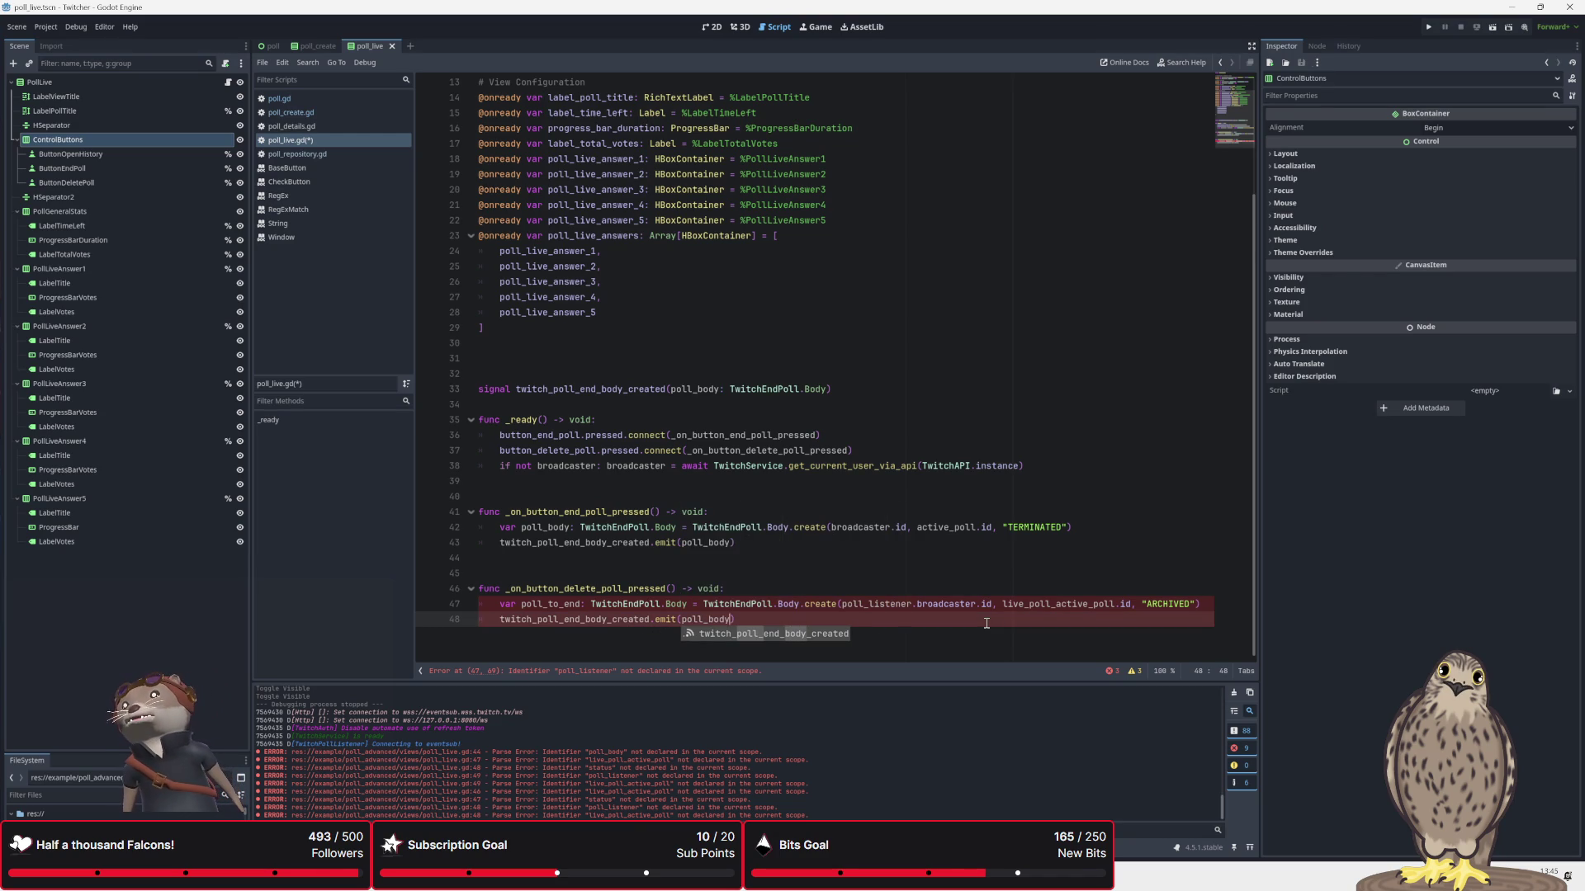
{"action": "type", "text": ")"}
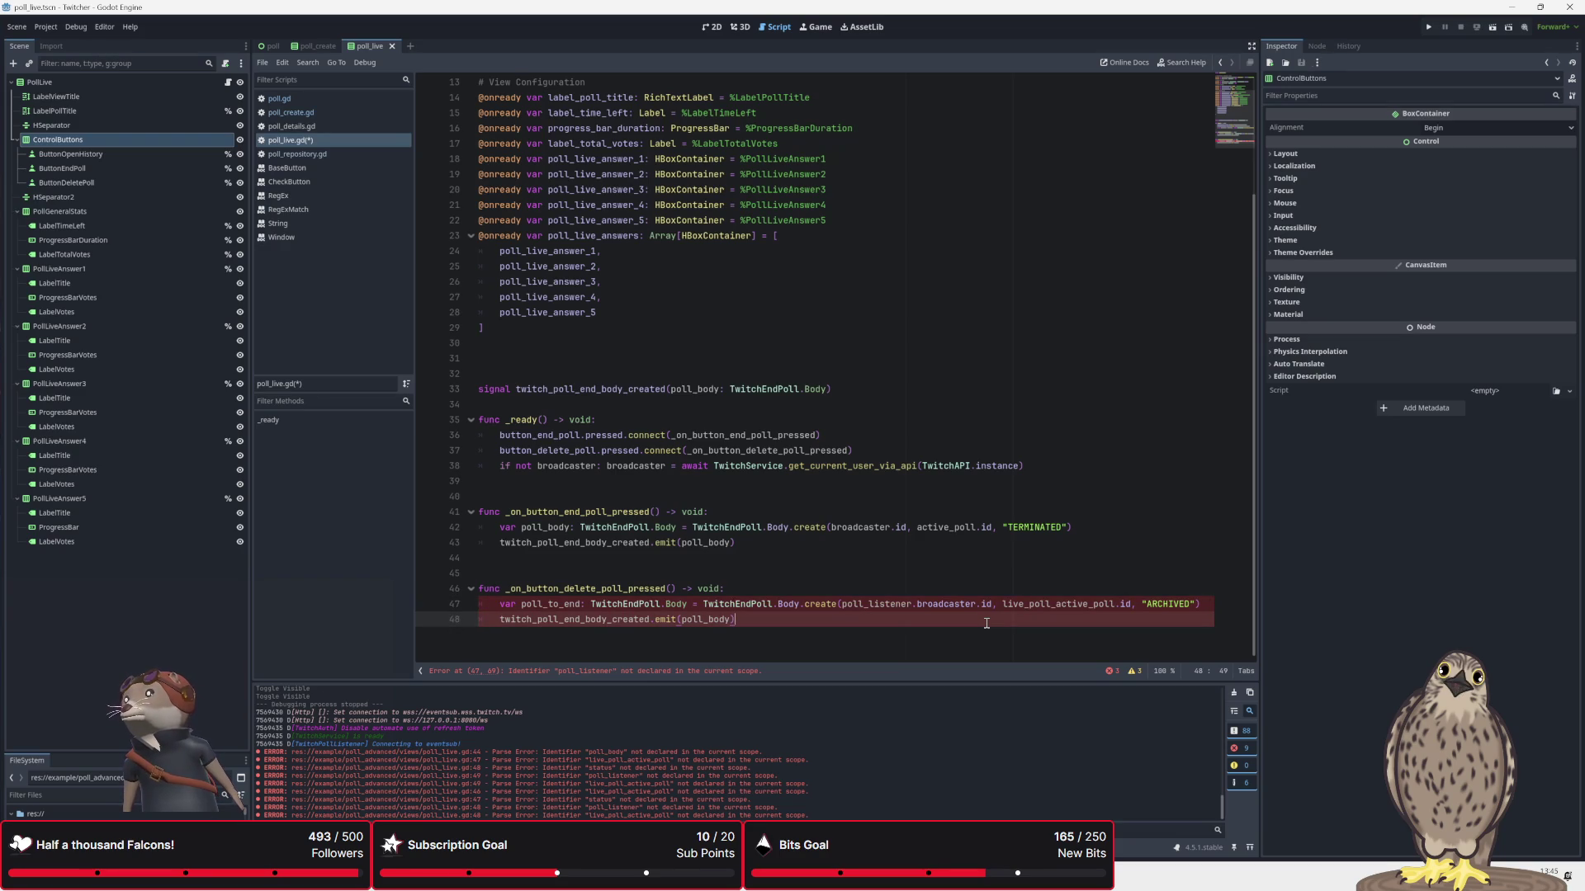
{"action": "key", "text": "Up"}
{"action": "key", "text": "Up"}
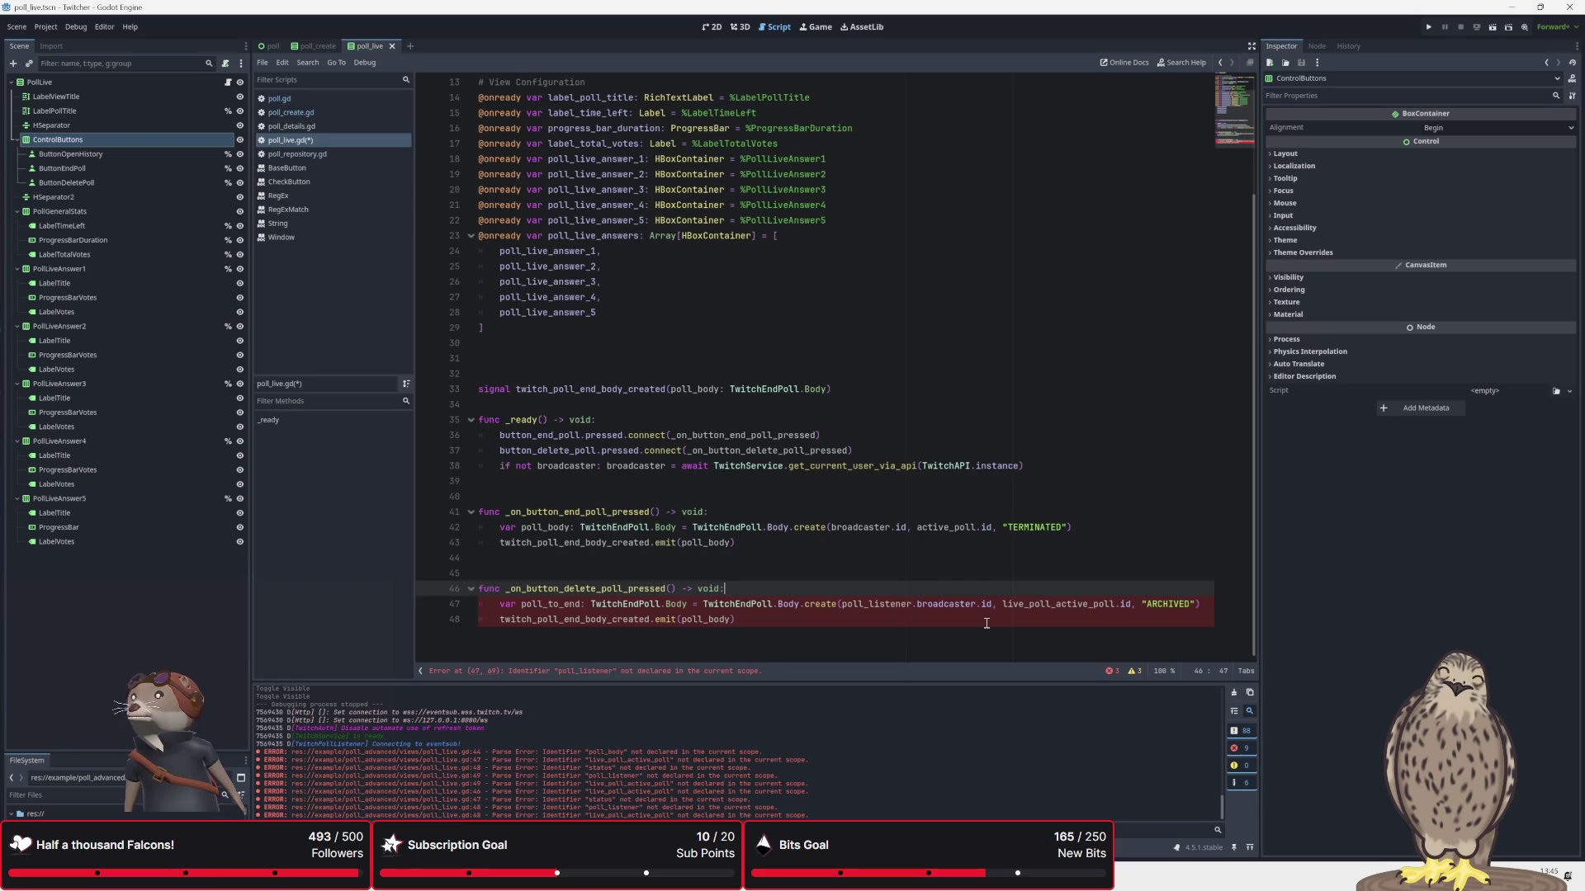
{"action": "key", "text": "Down"}
{"action": "key", "text": "Down"}
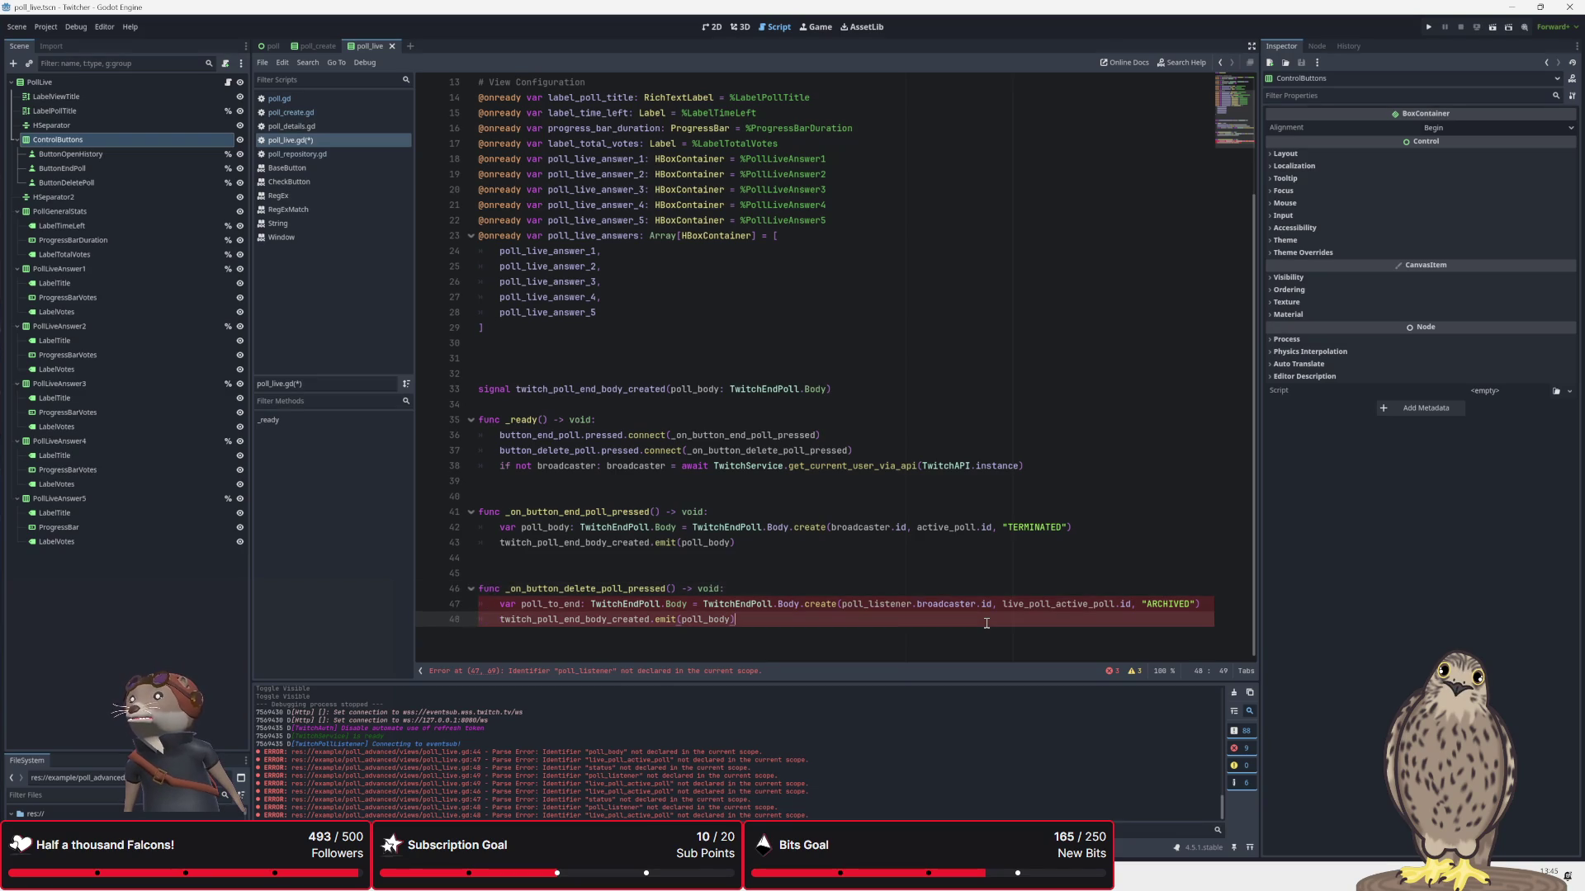
{"action": "key", "text": "Up"}
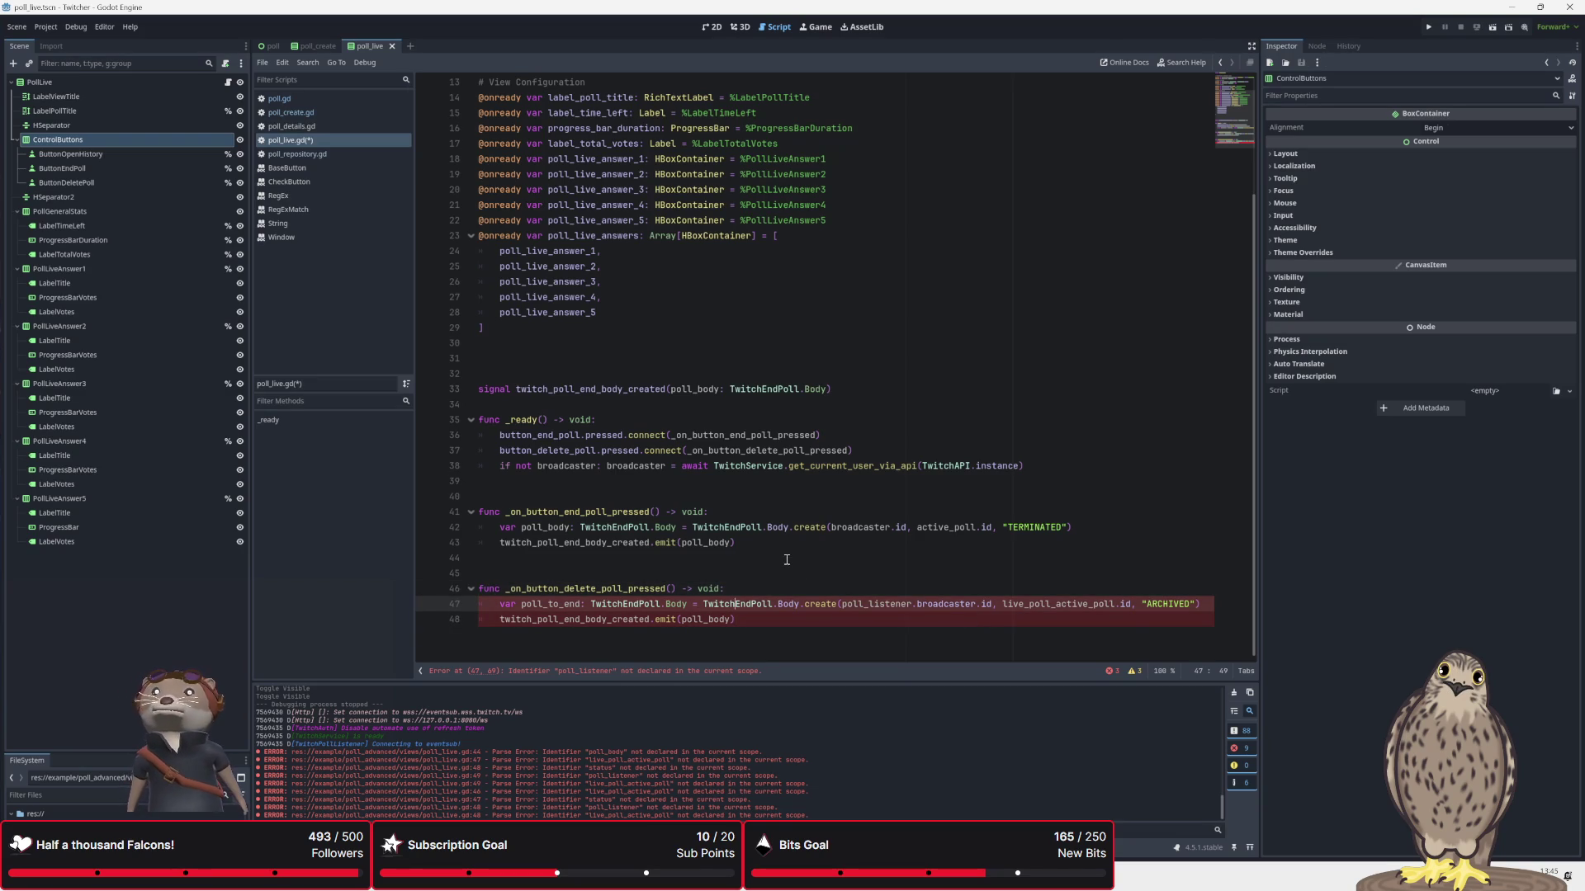
Make the TwitchEndPoll.Body use active_poll's id and drop the poll_listener broadcaster argument
{"action": "left_click", "coordinate": [1028, 605]}
{"action": "key", "text": "BackSpace"}
{"action": "key", "text": "BackSpace"}
{"action": "key", "text": "BackSpace"}
{"action": "key", "text": "Delete"}
{"action": "key", "text": "Delete"}
{"action": "key", "text": "Delete"}
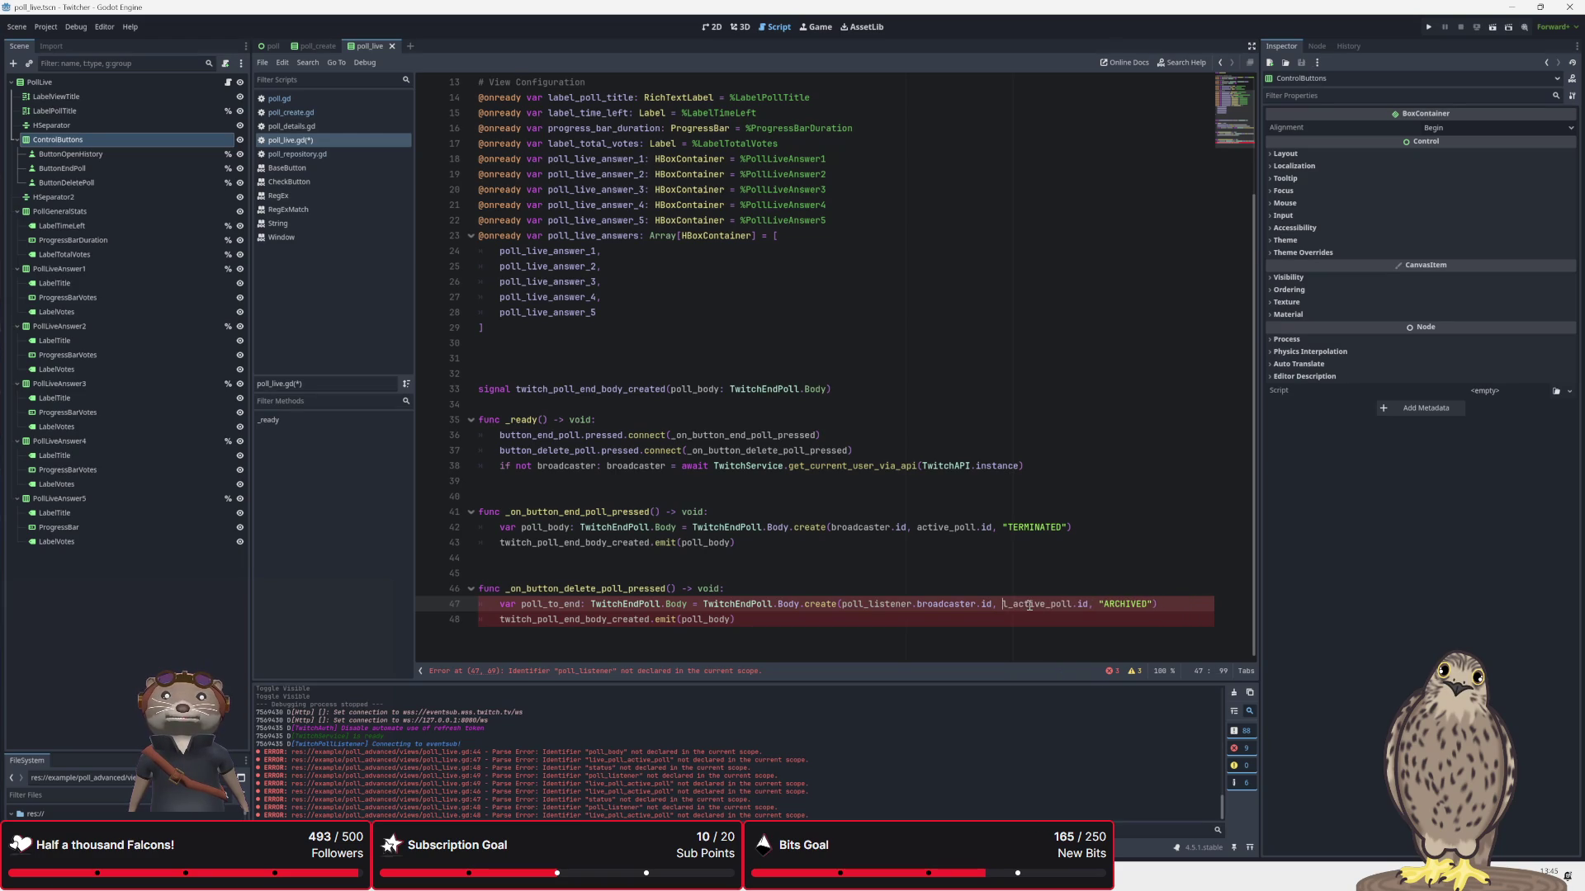
{"action": "key", "text": "Delete"}
{"action": "key", "text": "Delete"}
{"action": "key", "text": "Delete"}
{"action": "type", "text": "active"}
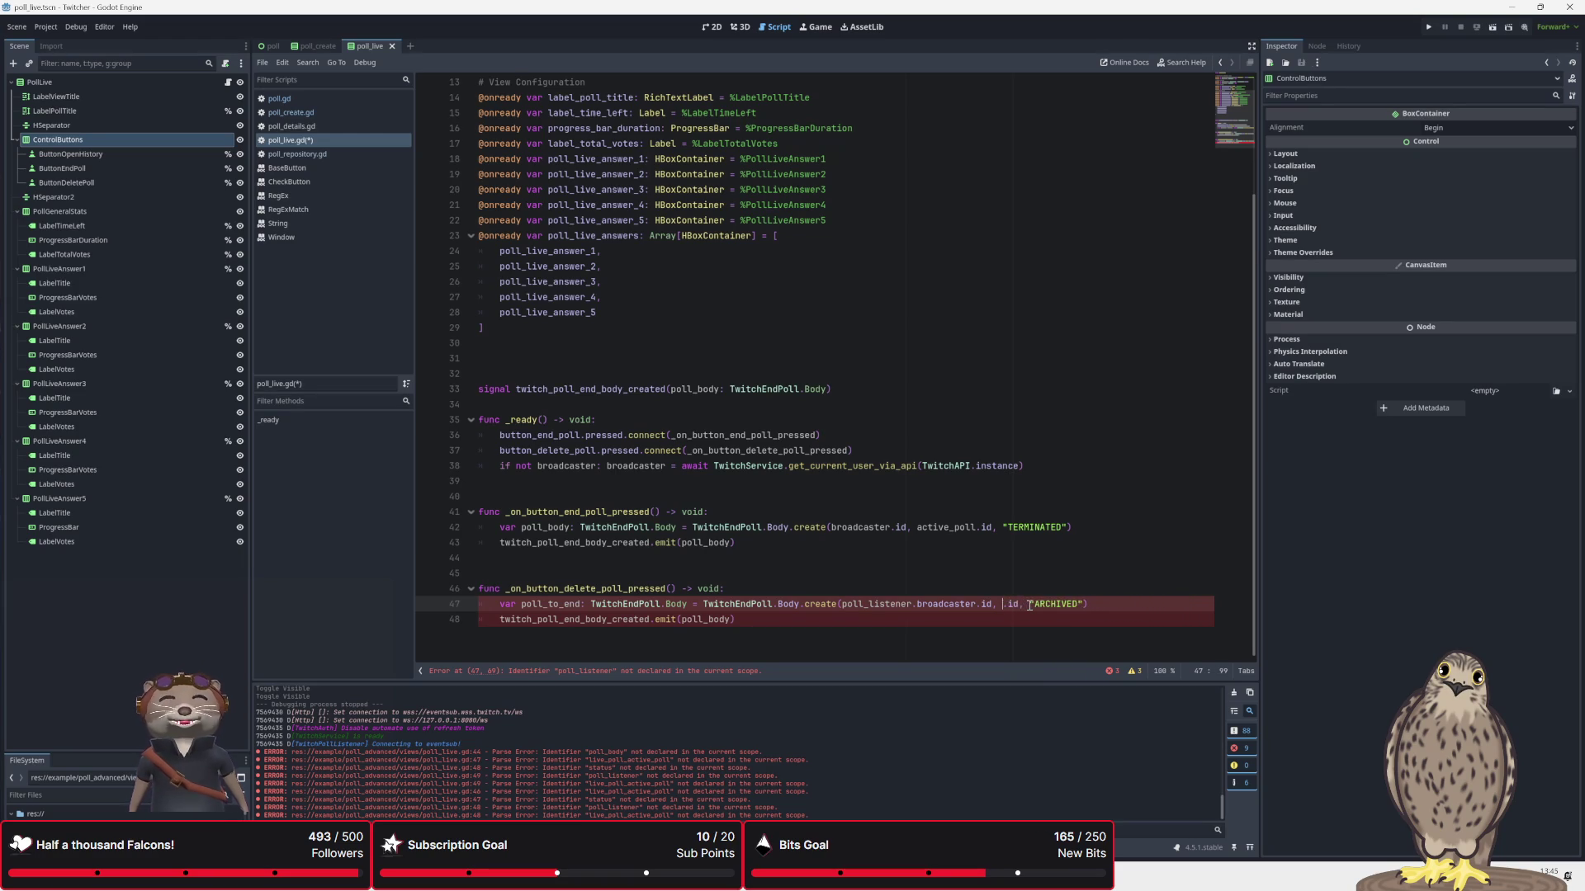
{"action": "type", "text": "_poll"}
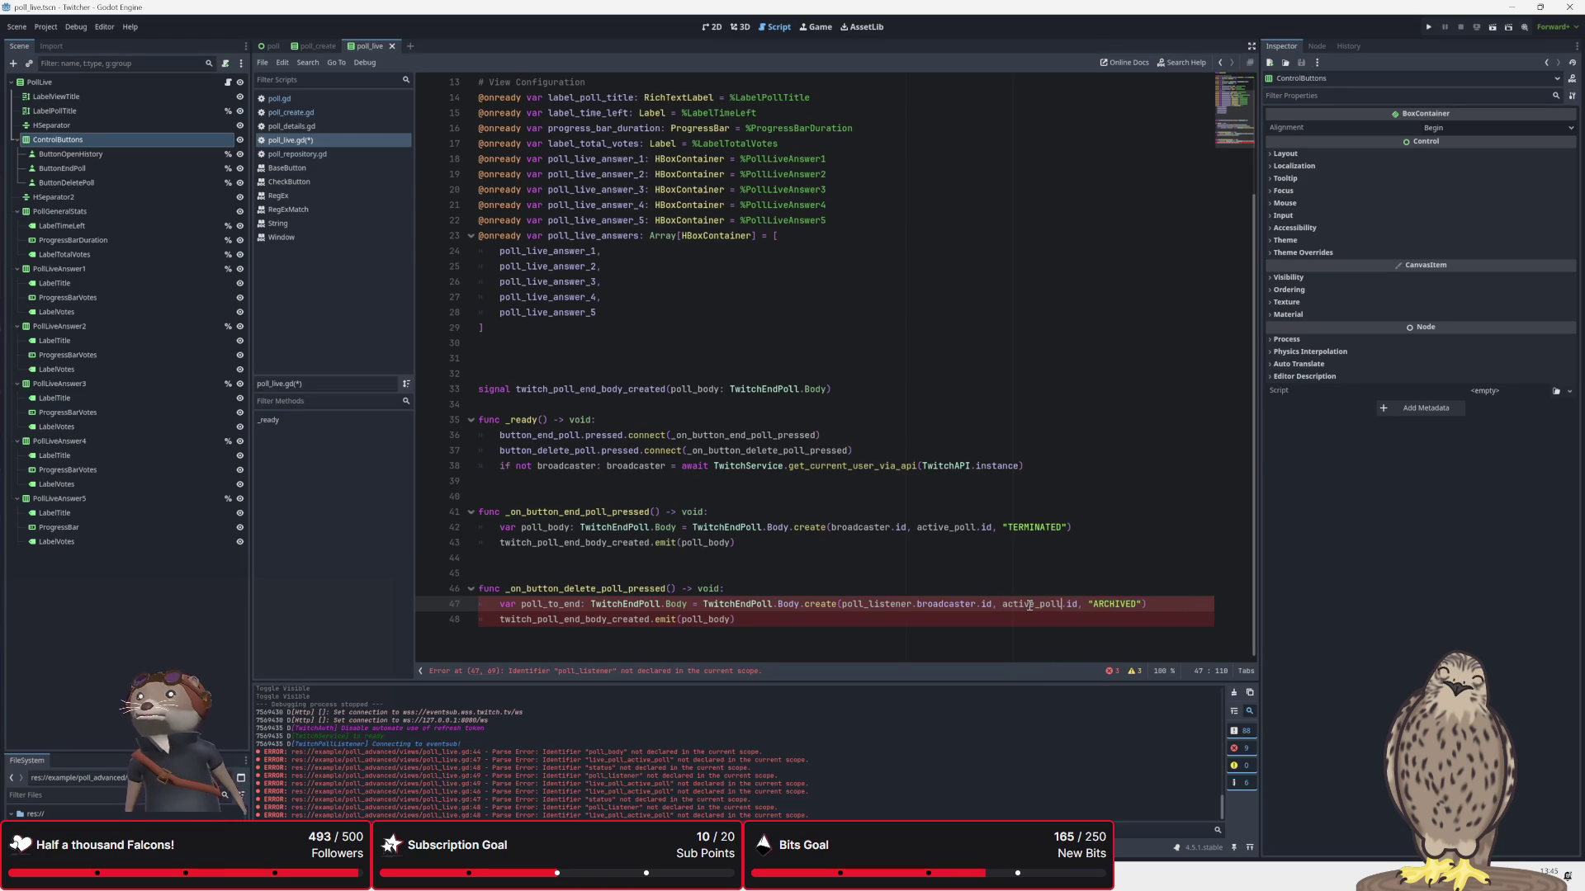
{"action": "key", "text": "BackSpace"}
{"action": "key", "text": "BackSpace"}
{"action": "key", "text": "BackSpace"}
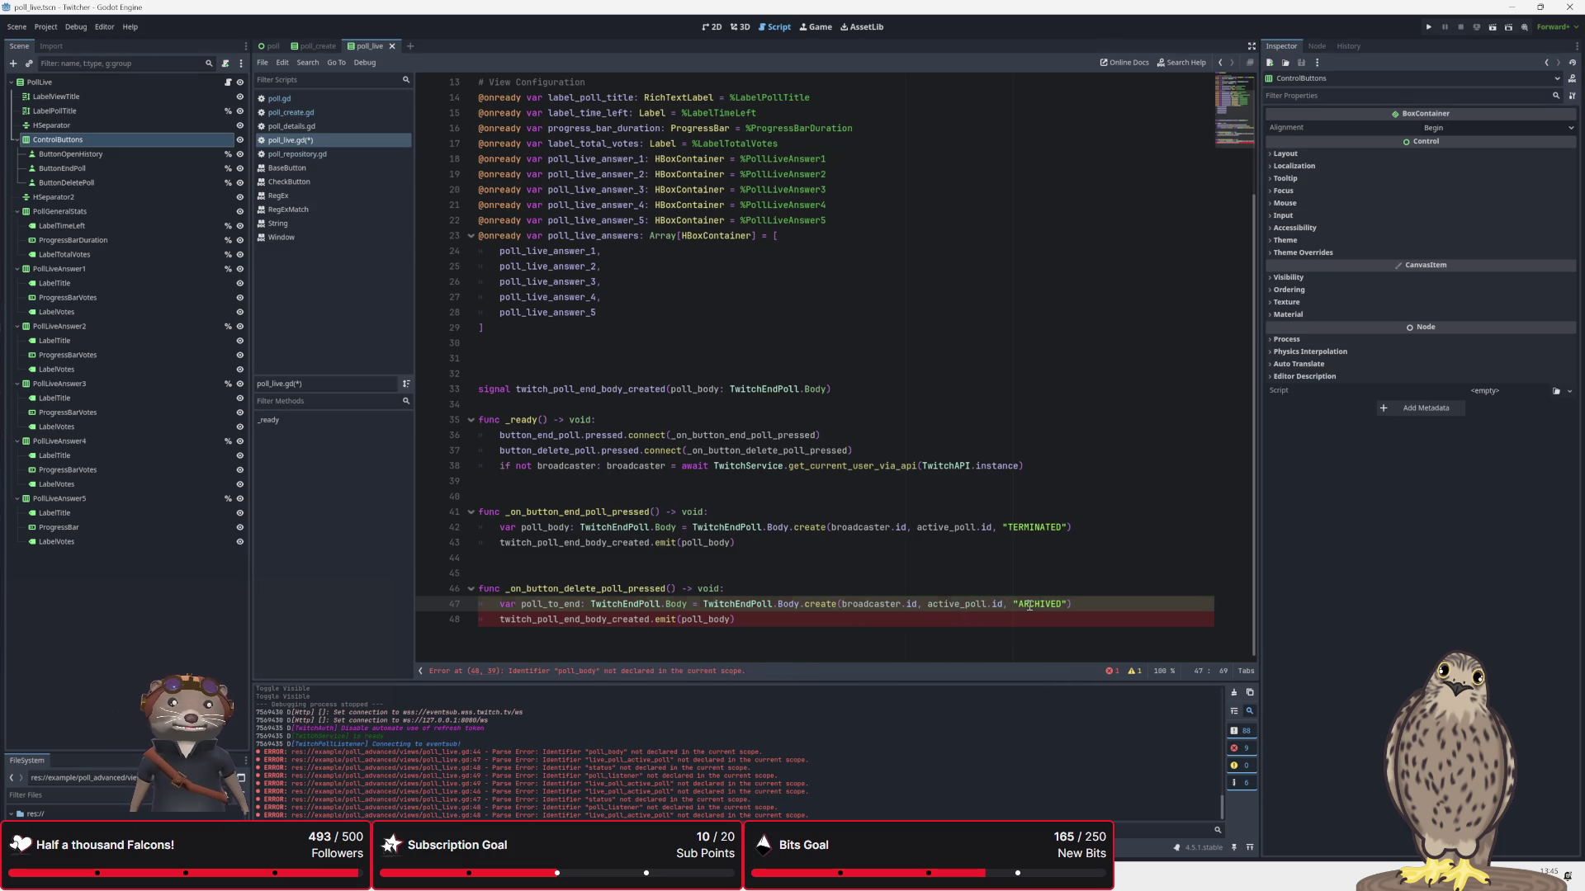
Review the delete handler's lines to locate the remaining error on the emit line 48
{"action": "key", "text": "Up"}
{"action": "key", "text": "Up"}
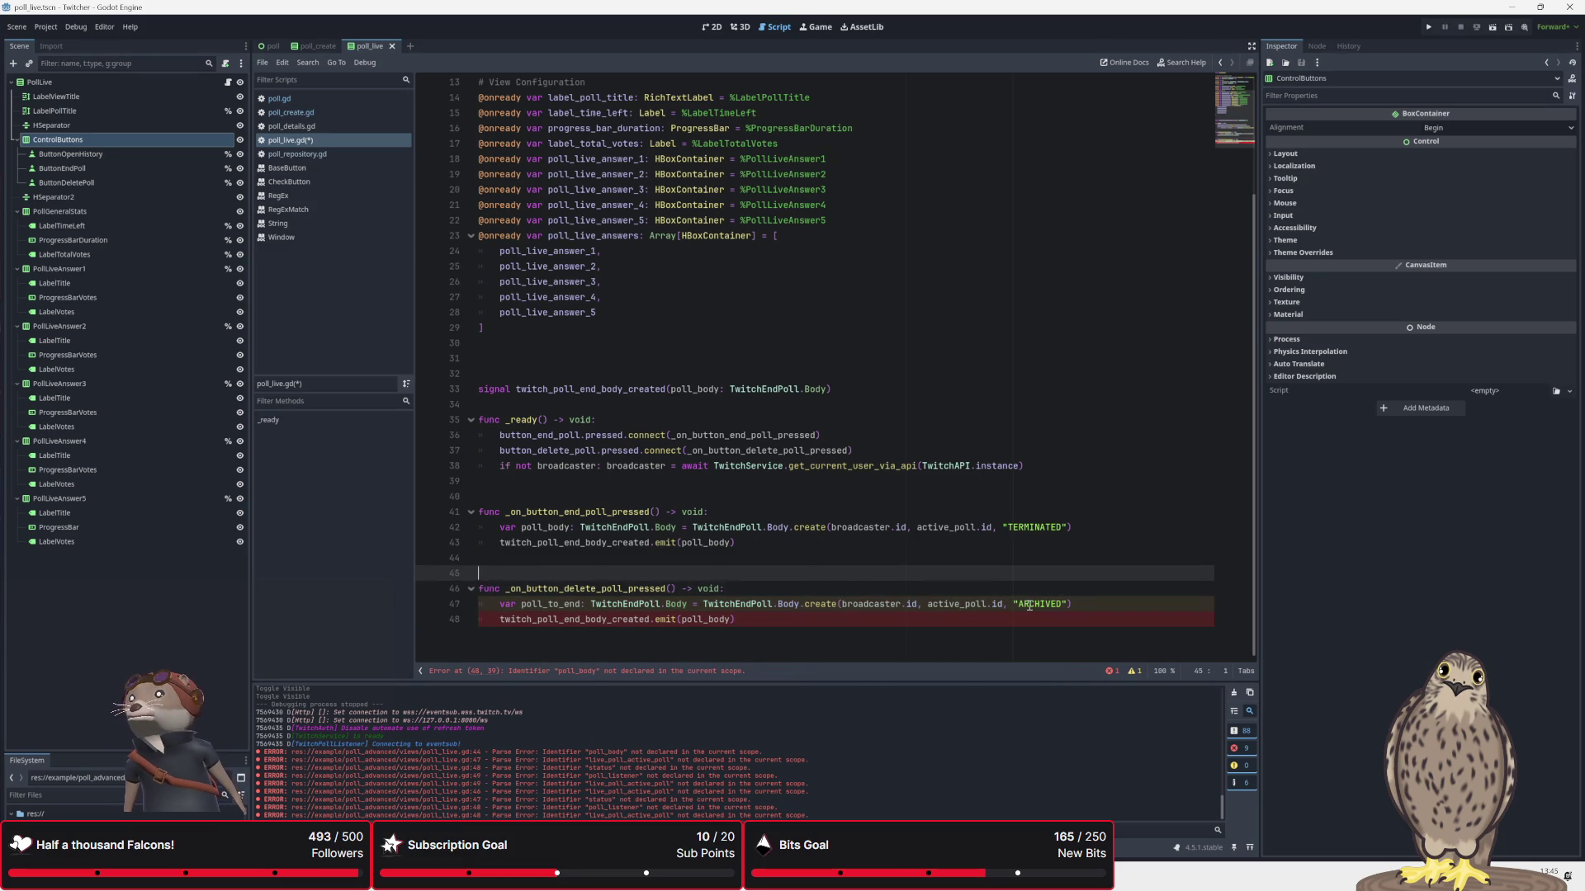
{"action": "key", "text": "Up"}
{"action": "key", "text": "Up"}
{"action": "key", "text": "Up"}
{"action": "key", "text": "Down"}
{"action": "key", "text": "Down"}
{"action": "key", "text": "Down"}
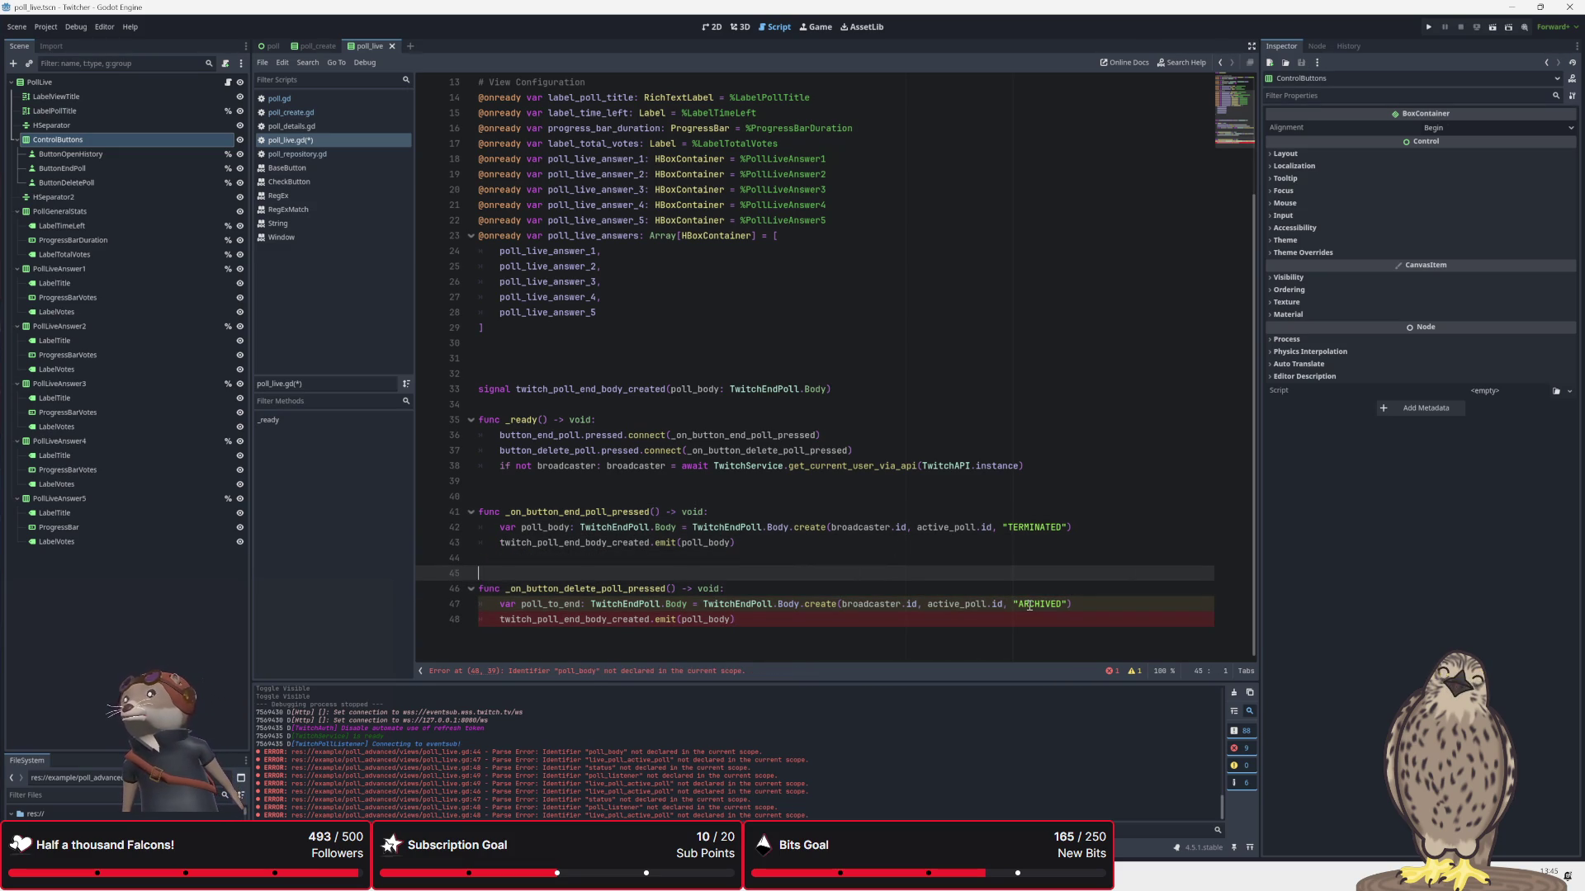
{"action": "key", "text": "Down"}
{"action": "key", "text": "Down"}
{"action": "key", "text": "Down"}
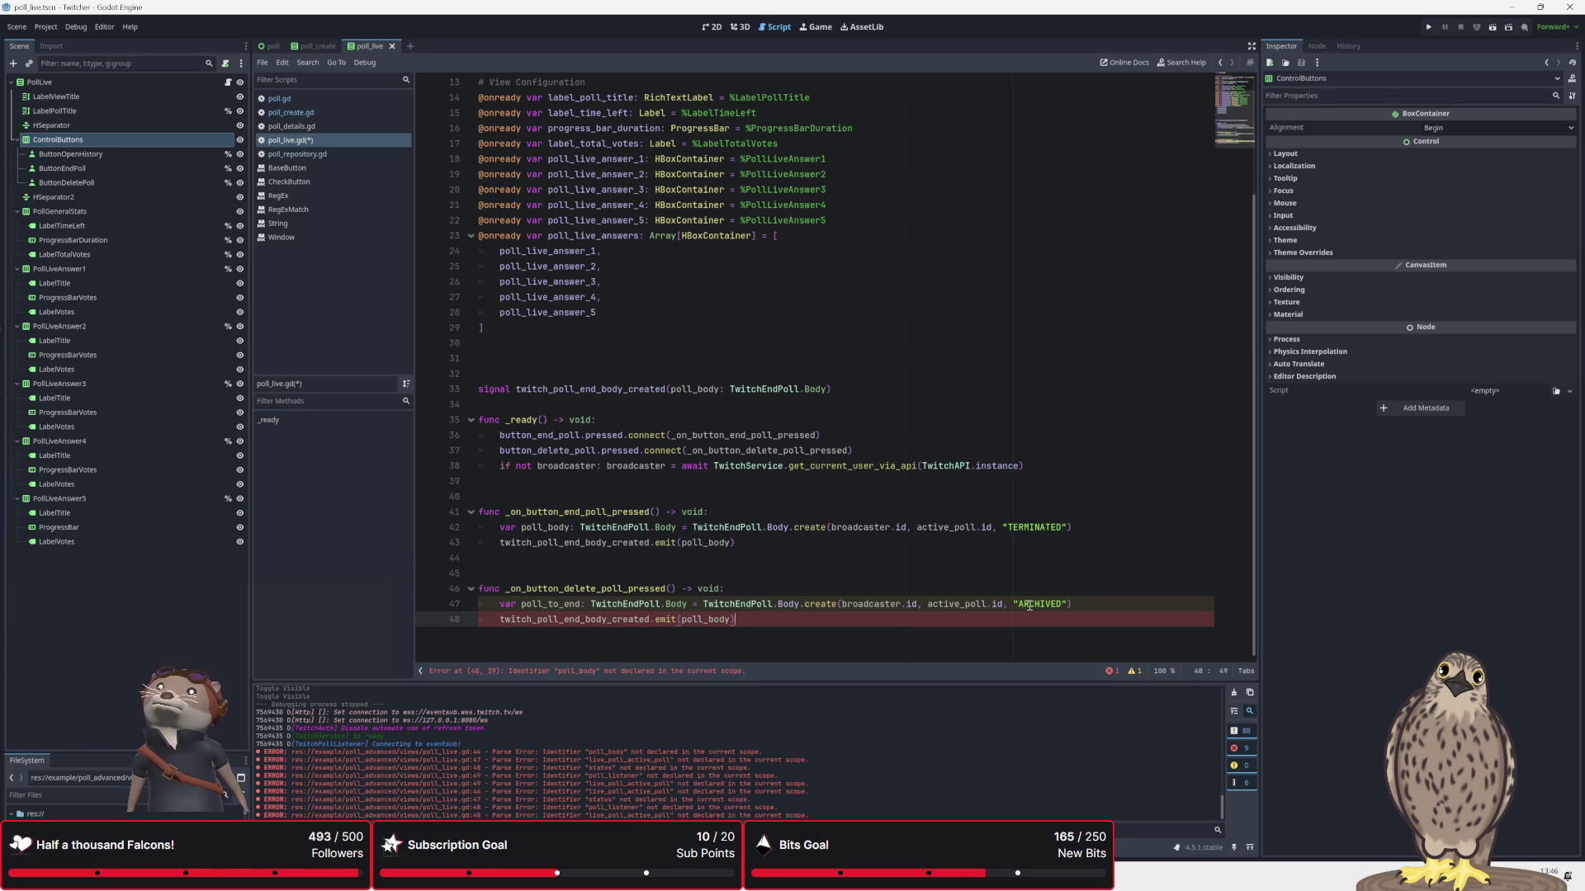
{"action": "left_click", "coordinate": [825, 558]}
{"action": "left_click", "coordinate": [817, 576]}
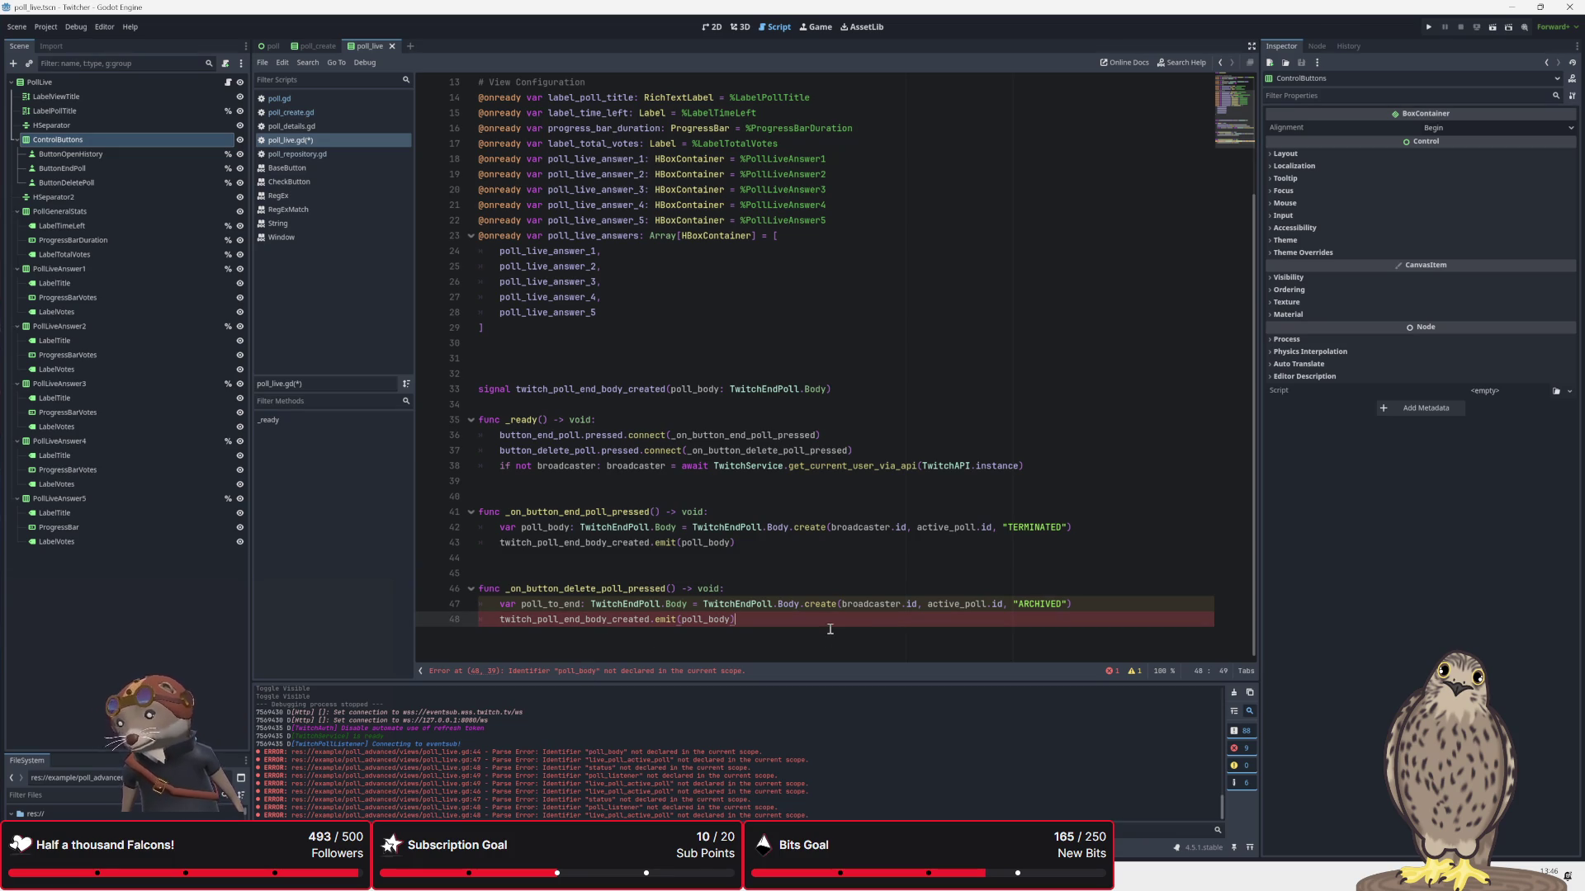
{"action": "left_click", "coordinate": [682, 588]}
{"action": "left_click", "coordinate": [657, 638]}
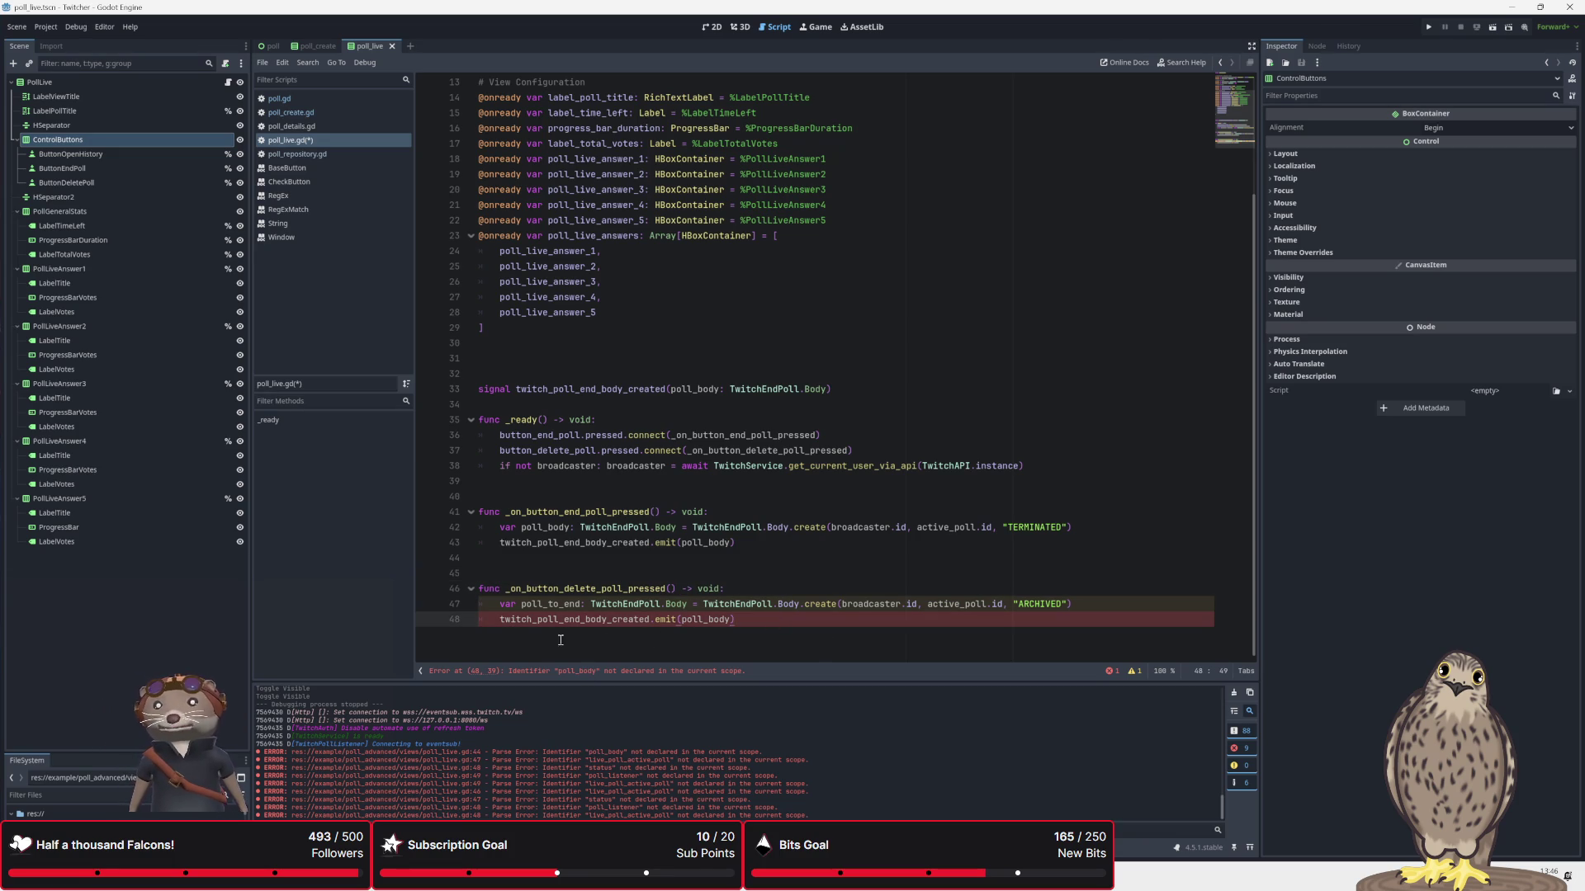
{"action": "left_click", "coordinate": [842, 568]}
{"action": "left_click", "coordinate": [587, 620]}
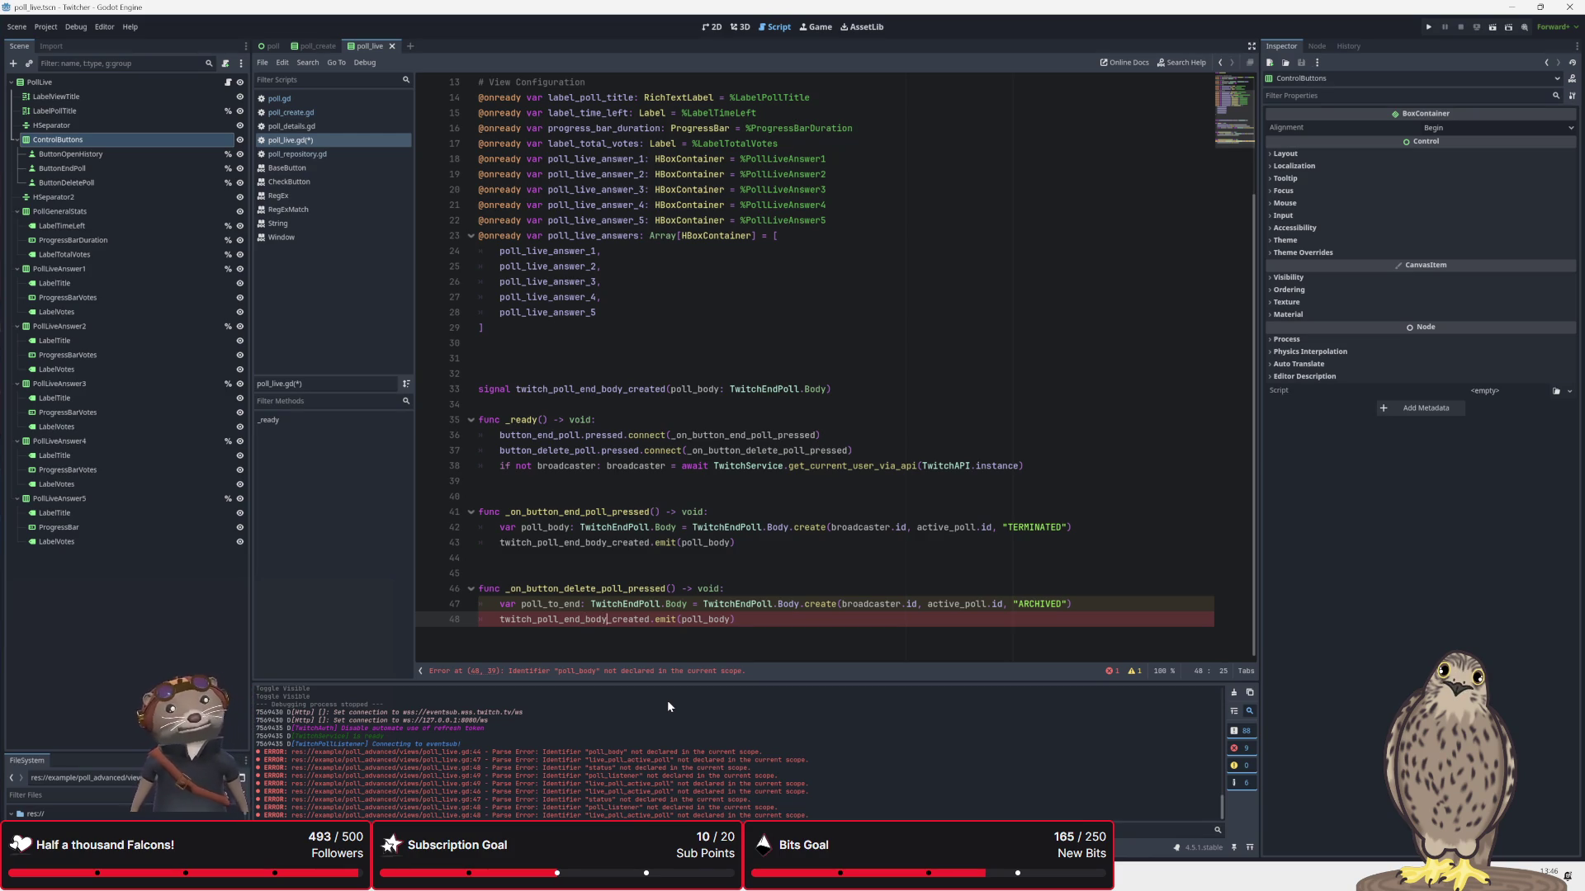
Rename poll_to_end on line 47 to poll_body so it matches the emit call
{"action": "key", "text": "Right"}
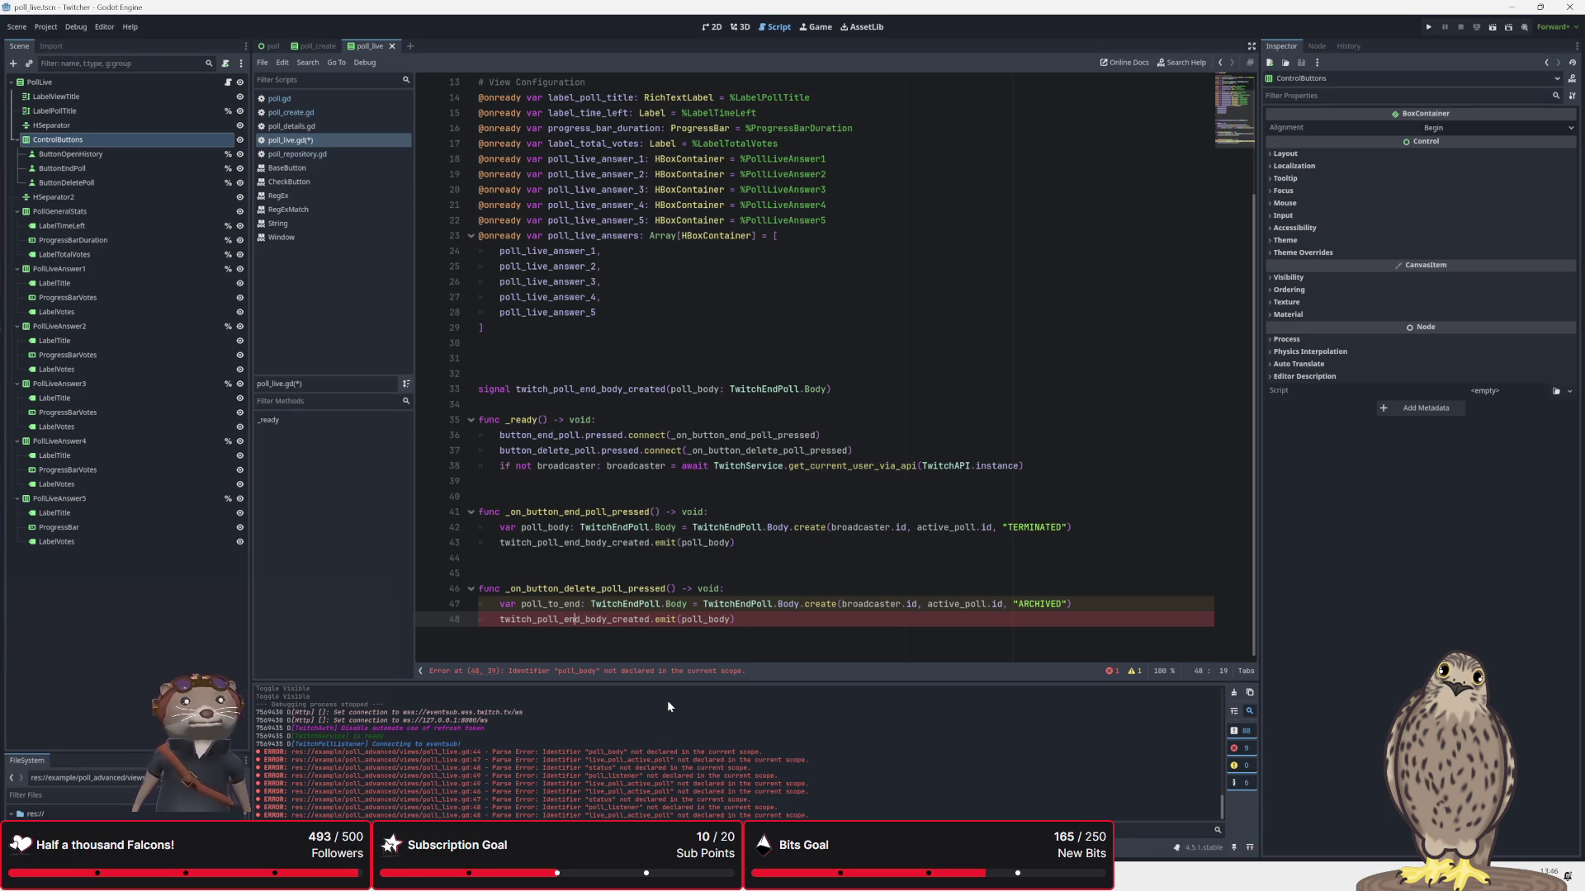
{"action": "key", "text": "Right"}
{"action": "key", "text": "Right"}
{"action": "key", "text": "Right"}
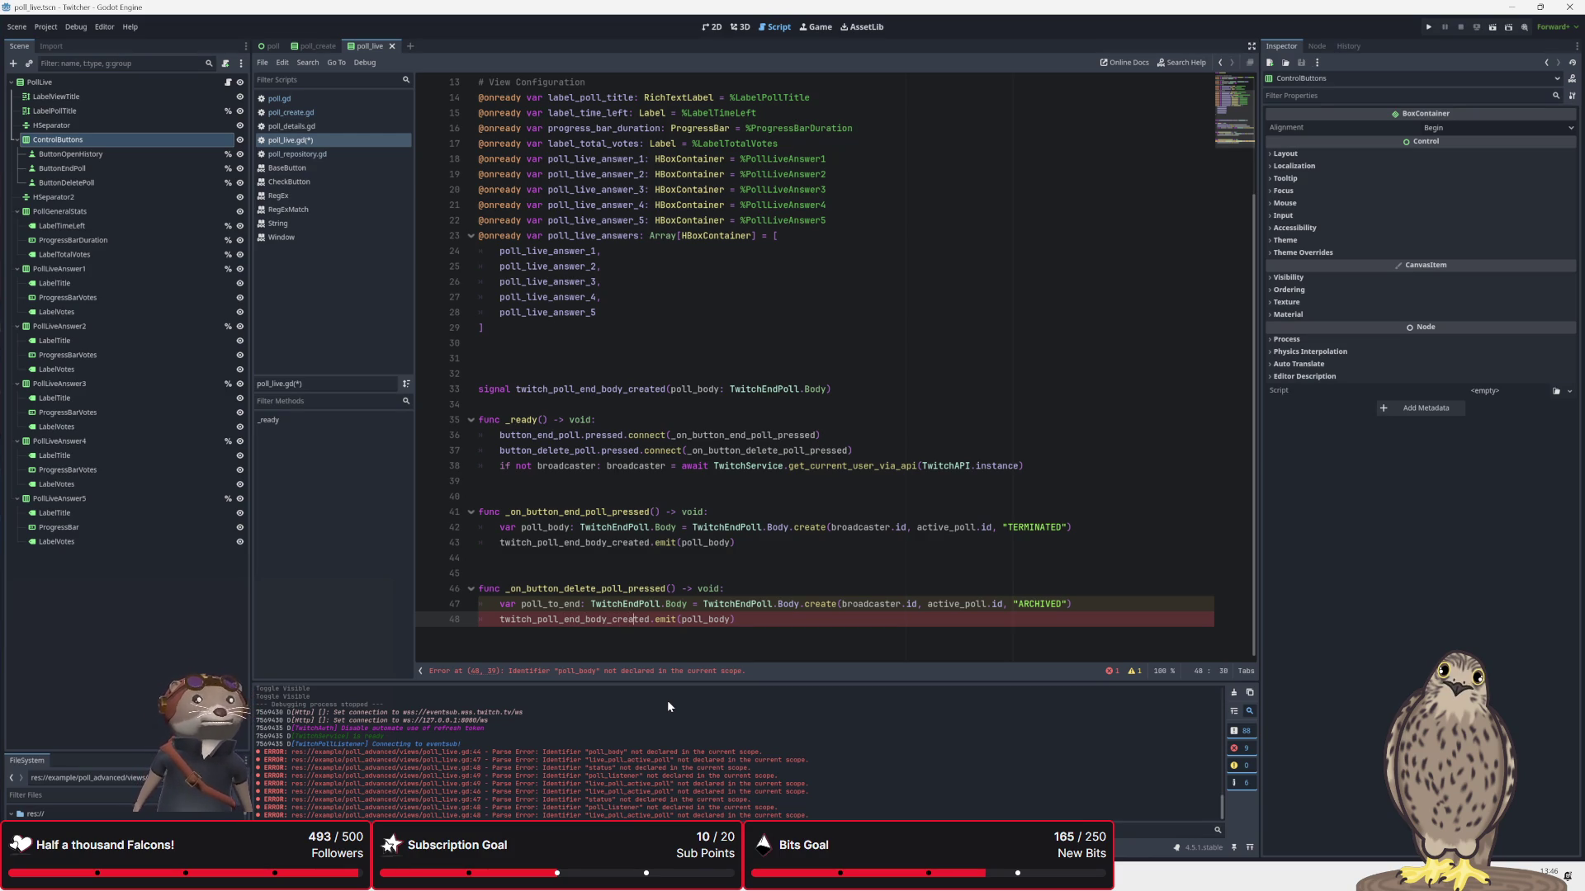
{"action": "key", "text": "Right"}
{"action": "key", "text": "Right"}
{"action": "key", "text": "Up"}
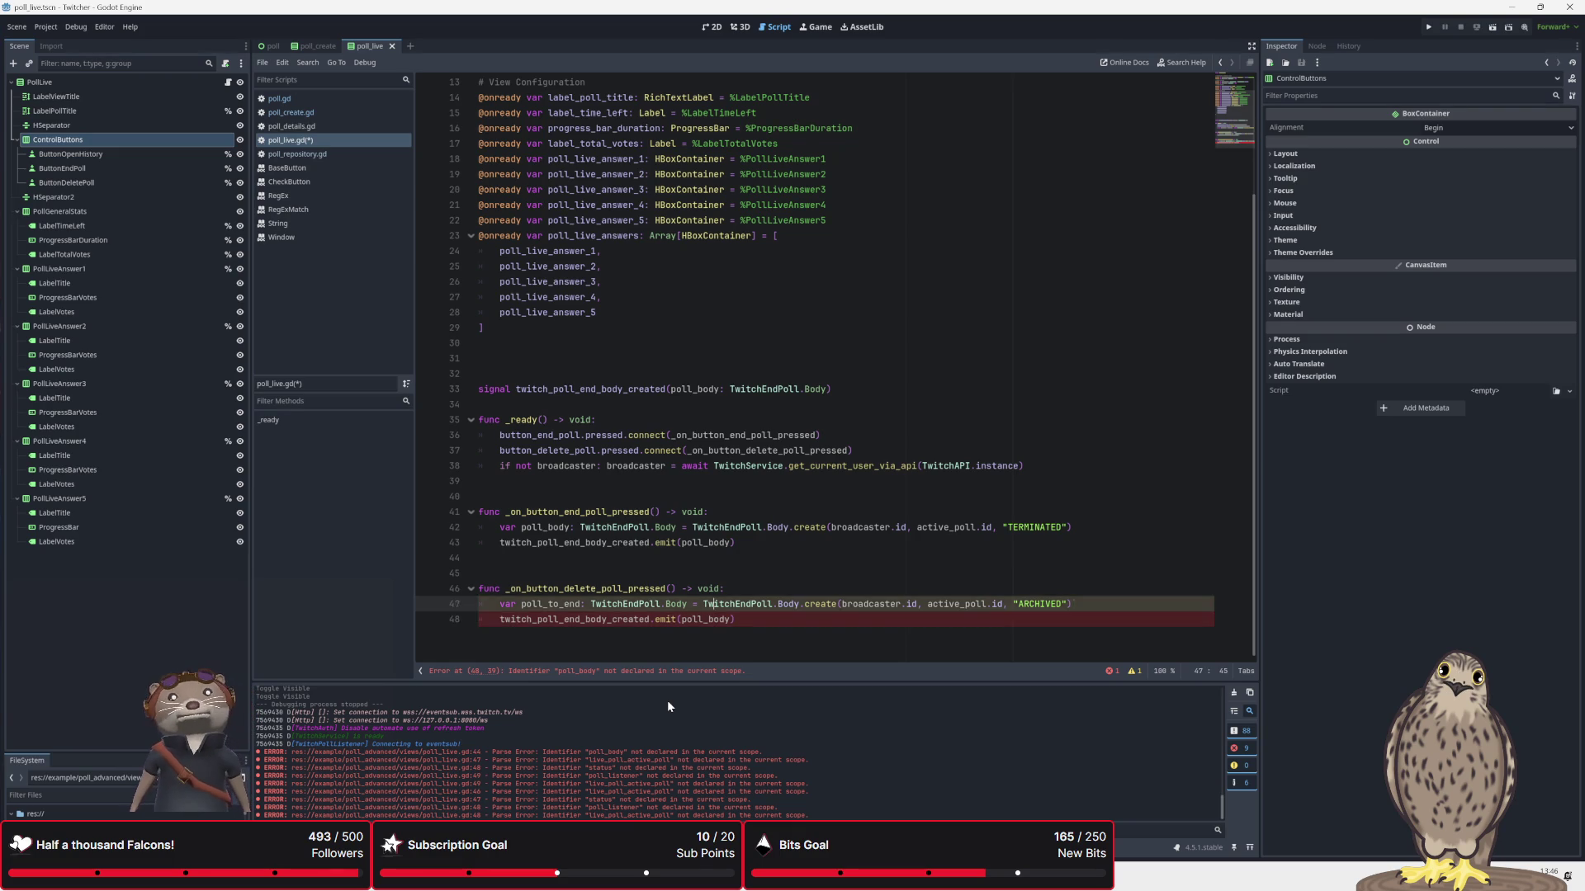
{"action": "key", "text": "Left"}
{"action": "key", "text": "Left"}
{"action": "key", "text": "Left"}
{"action": "key", "text": "BackSpace"}
{"action": "key", "text": "BackSpace"}
{"action": "key", "text": "BackSpace"}
{"action": "type", "text": "body"}
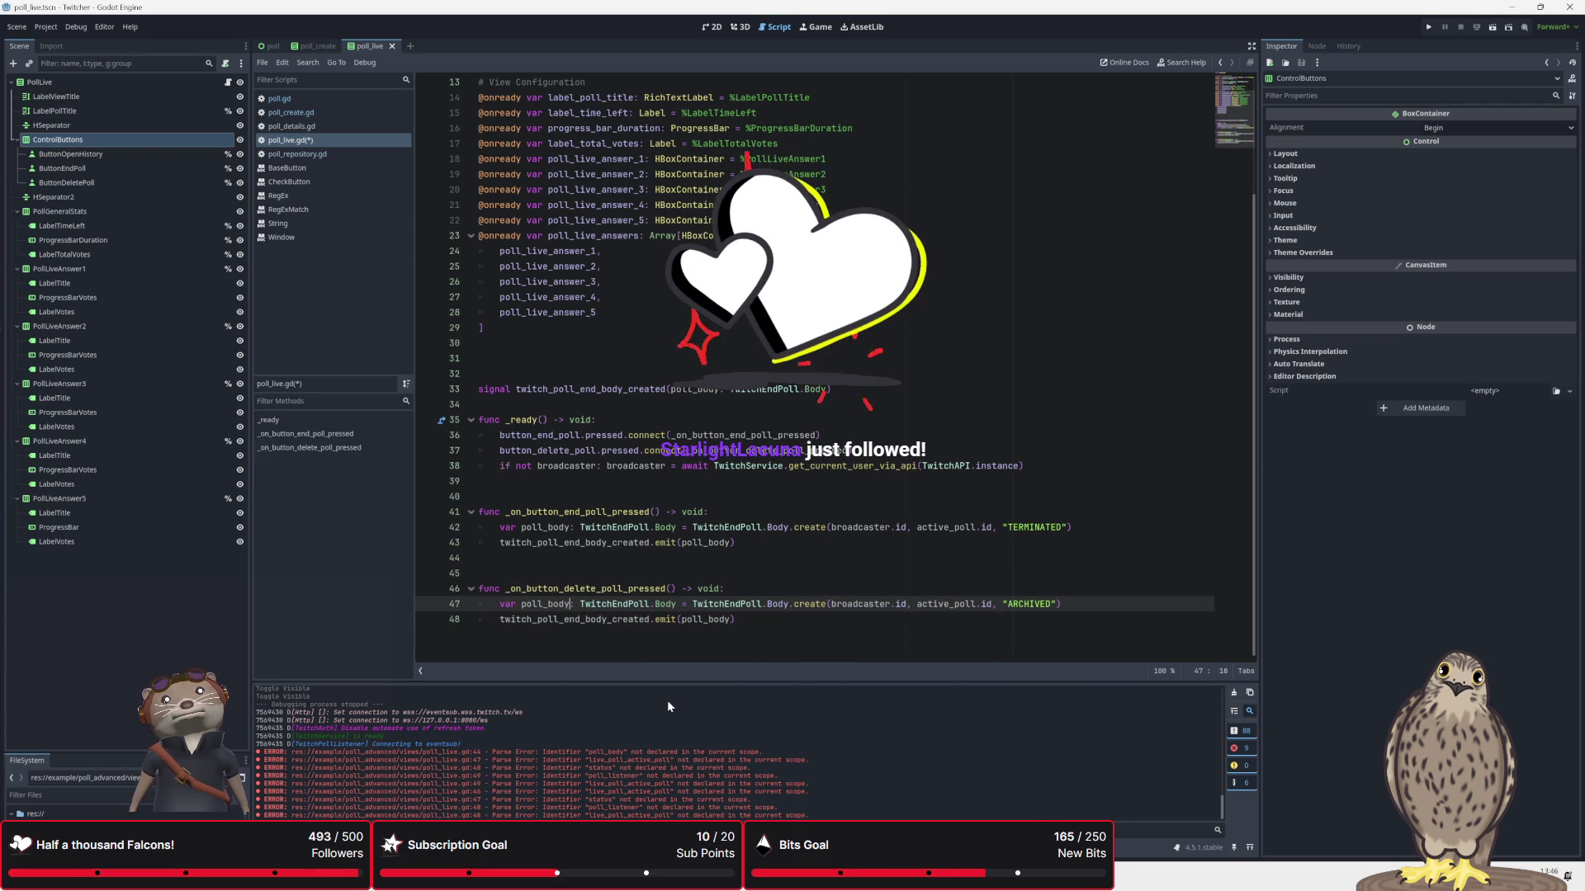
{"action": "key", "text": "Up"}
{"action": "key", "text": "Up"}
{"action": "key", "text": "Up"}
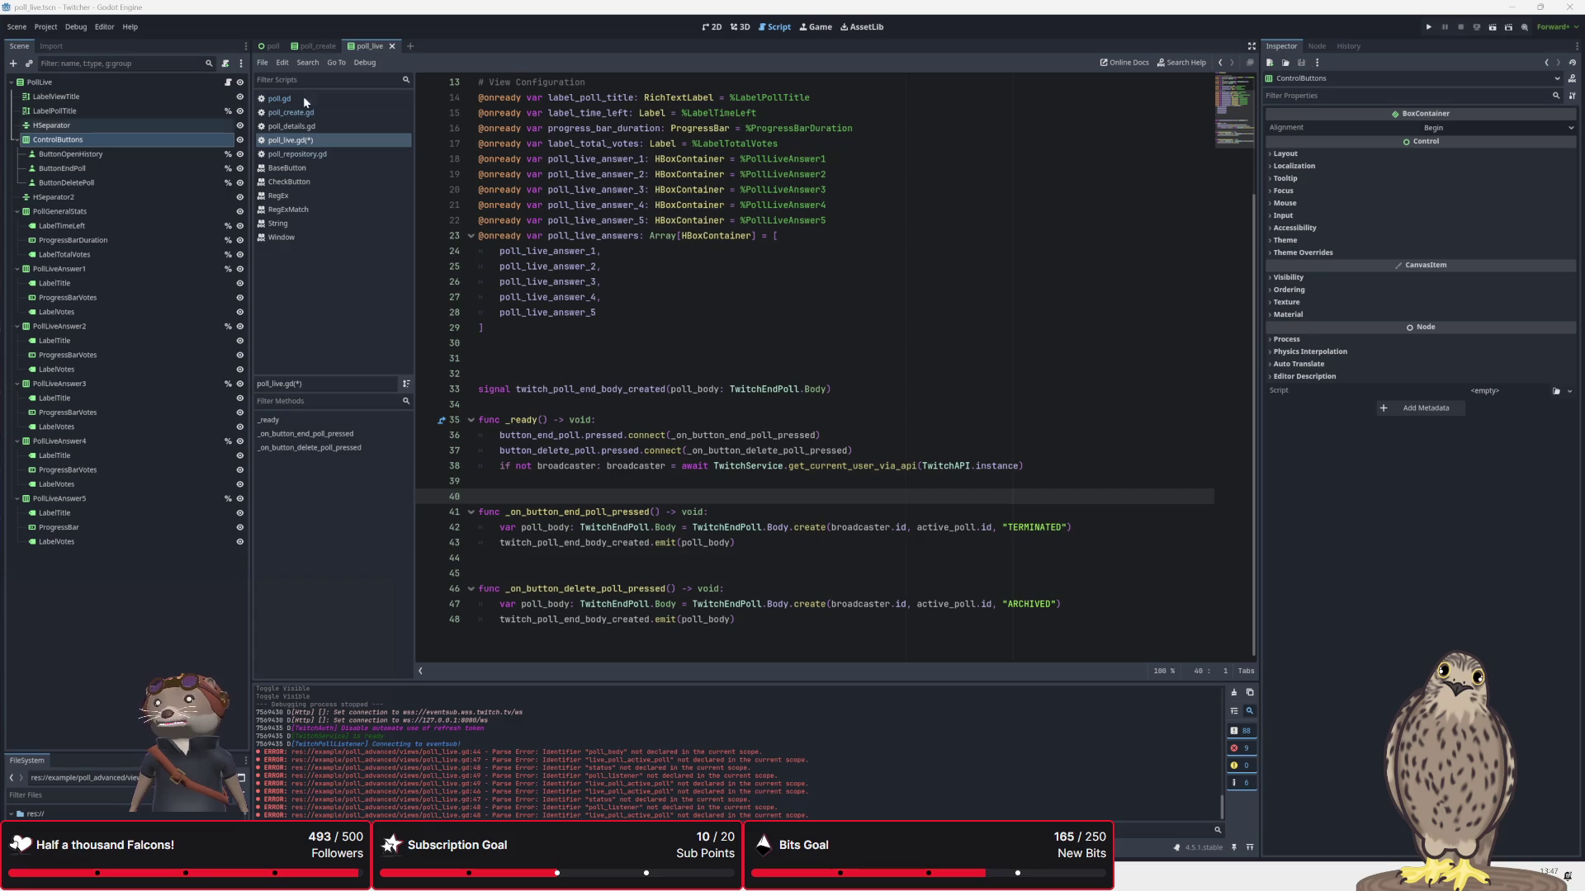
Review the delete-poll handler's signature and lines 46 to 48 in poll_live.gd
{"action": "left_click", "coordinate": [758, 355]}
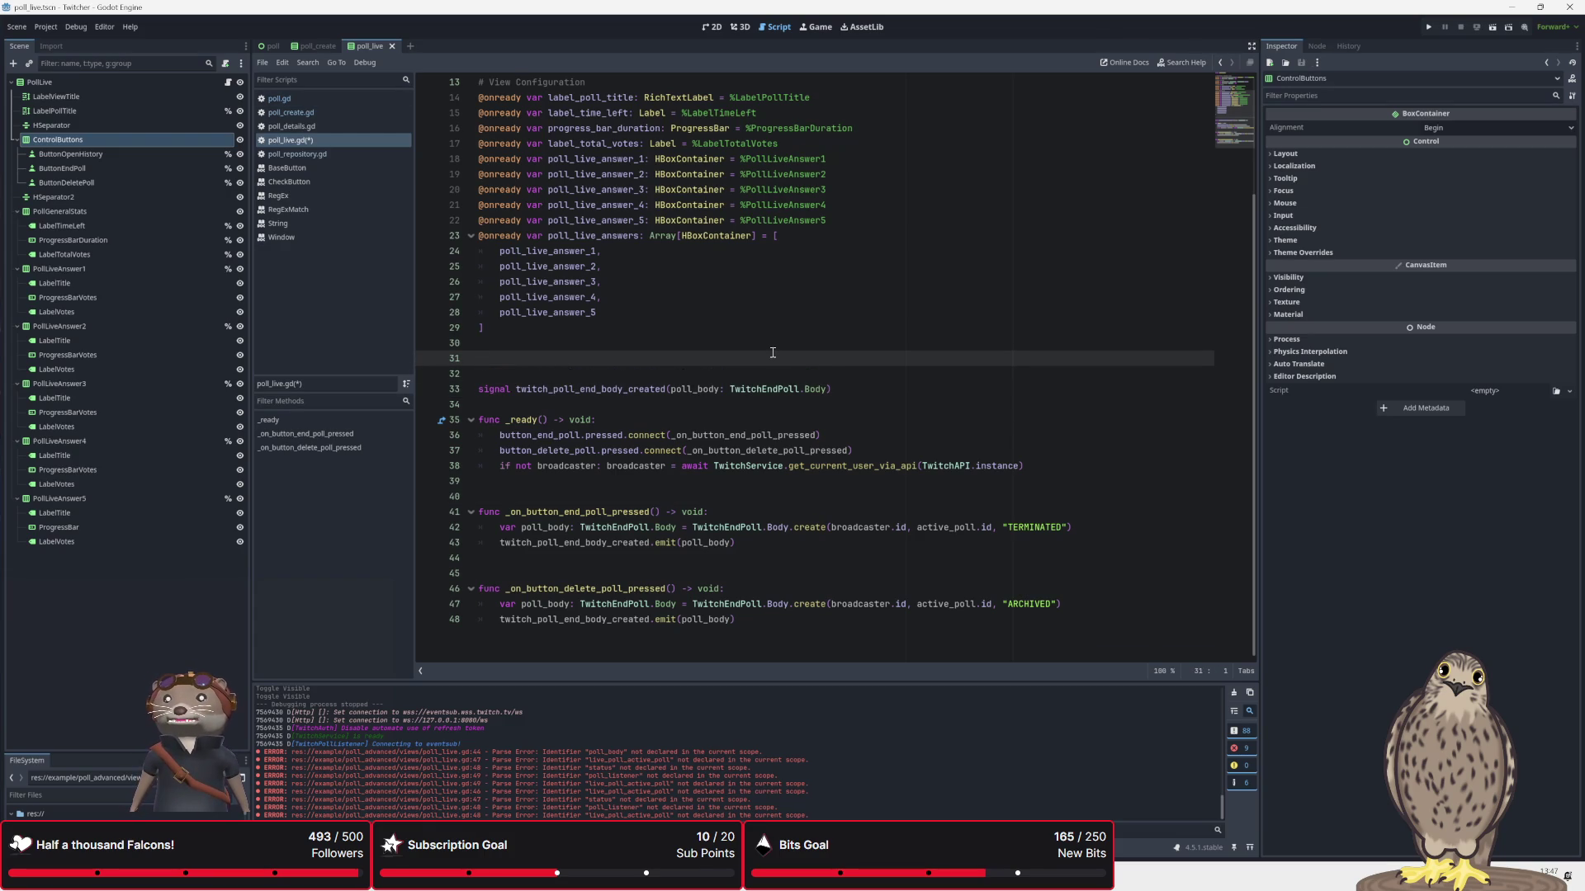
{"action": "left_click", "coordinate": [749, 576]}
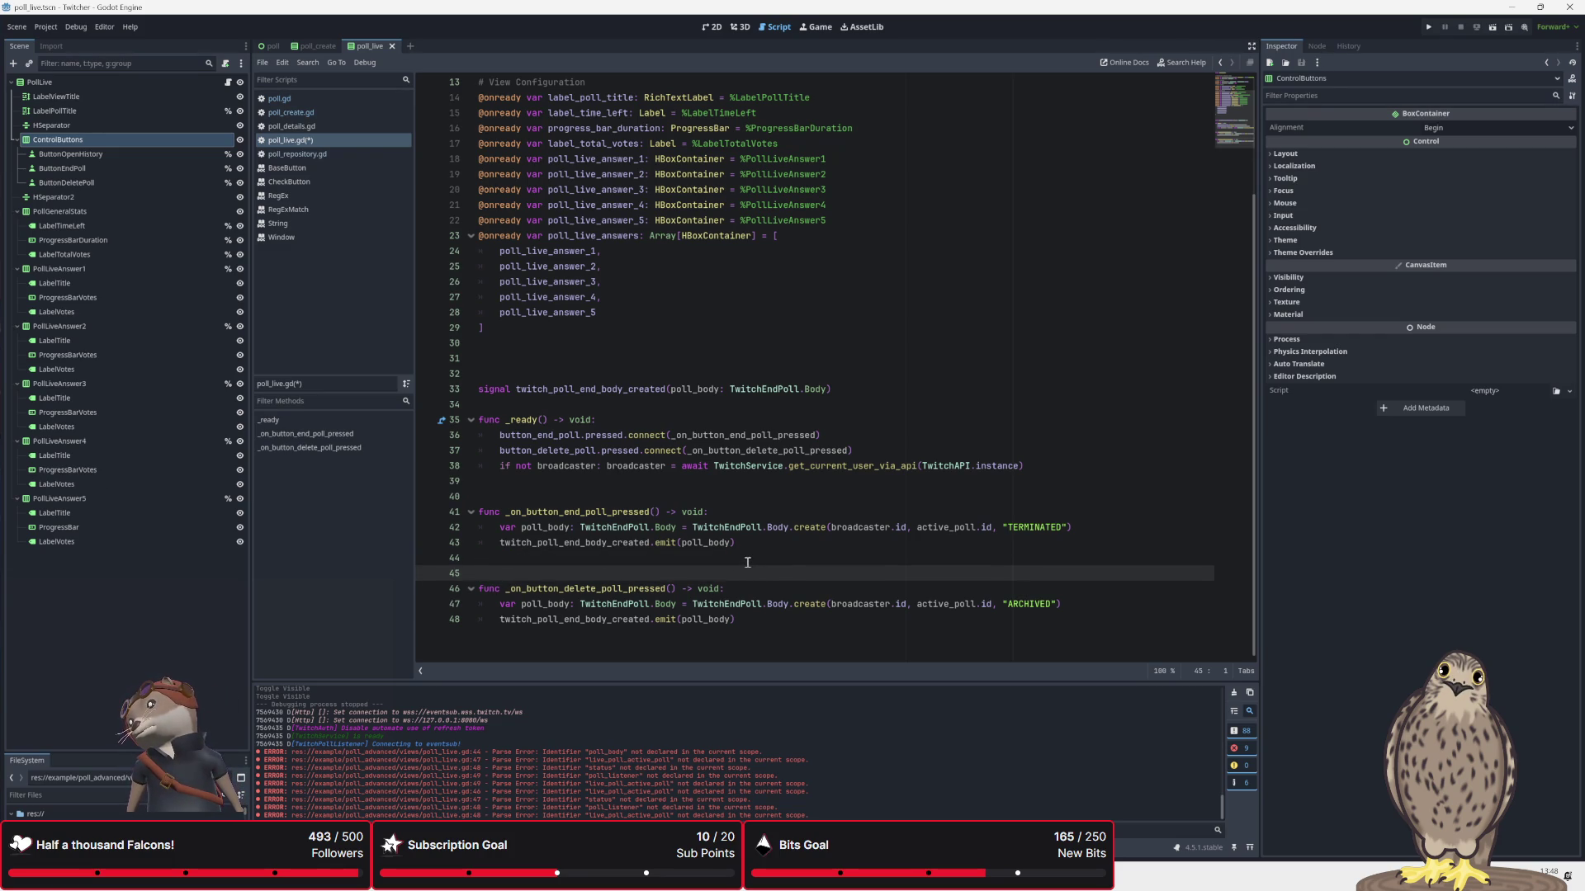
{"action": "key", "text": "Up"}
{"action": "key", "text": "Down"}
{"action": "key", "text": "Up"}
{"action": "key", "text": "Up"}
{"action": "key", "text": "Down"}
{"action": "key", "text": "Down"}
{"action": "key", "text": "Down"}
{"action": "key", "text": "End"}
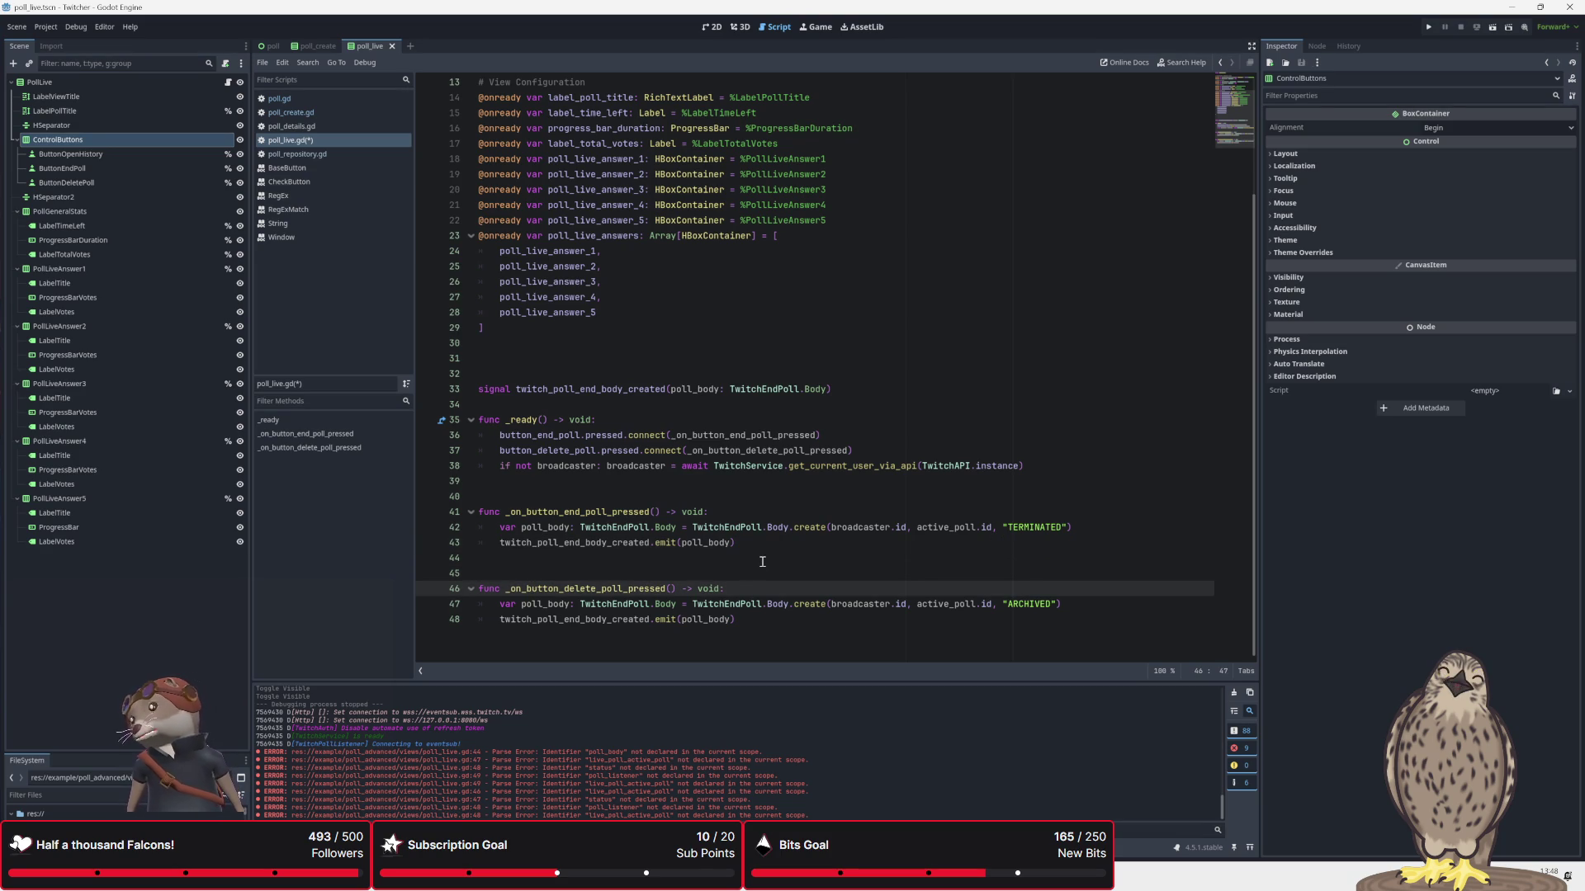
{"action": "left_click", "coordinate": [819, 620]}
{"action": "key", "text": "Up"}
{"action": "key", "text": "Up"}
{"action": "left_click", "coordinate": [797, 632]}
{"action": "key", "text": "Up"}
{"action": "key", "text": "Up"}
{"action": "left_click", "coordinate": [760, 636]}
Switch to the 2D view and pan the canvas to center the Poll Live UI
{"action": "key", "text": "Up"}
{"action": "key", "text": "Up"}
{"action": "key", "text": "Up"}
{"action": "left_click", "coordinate": [807, 500]}
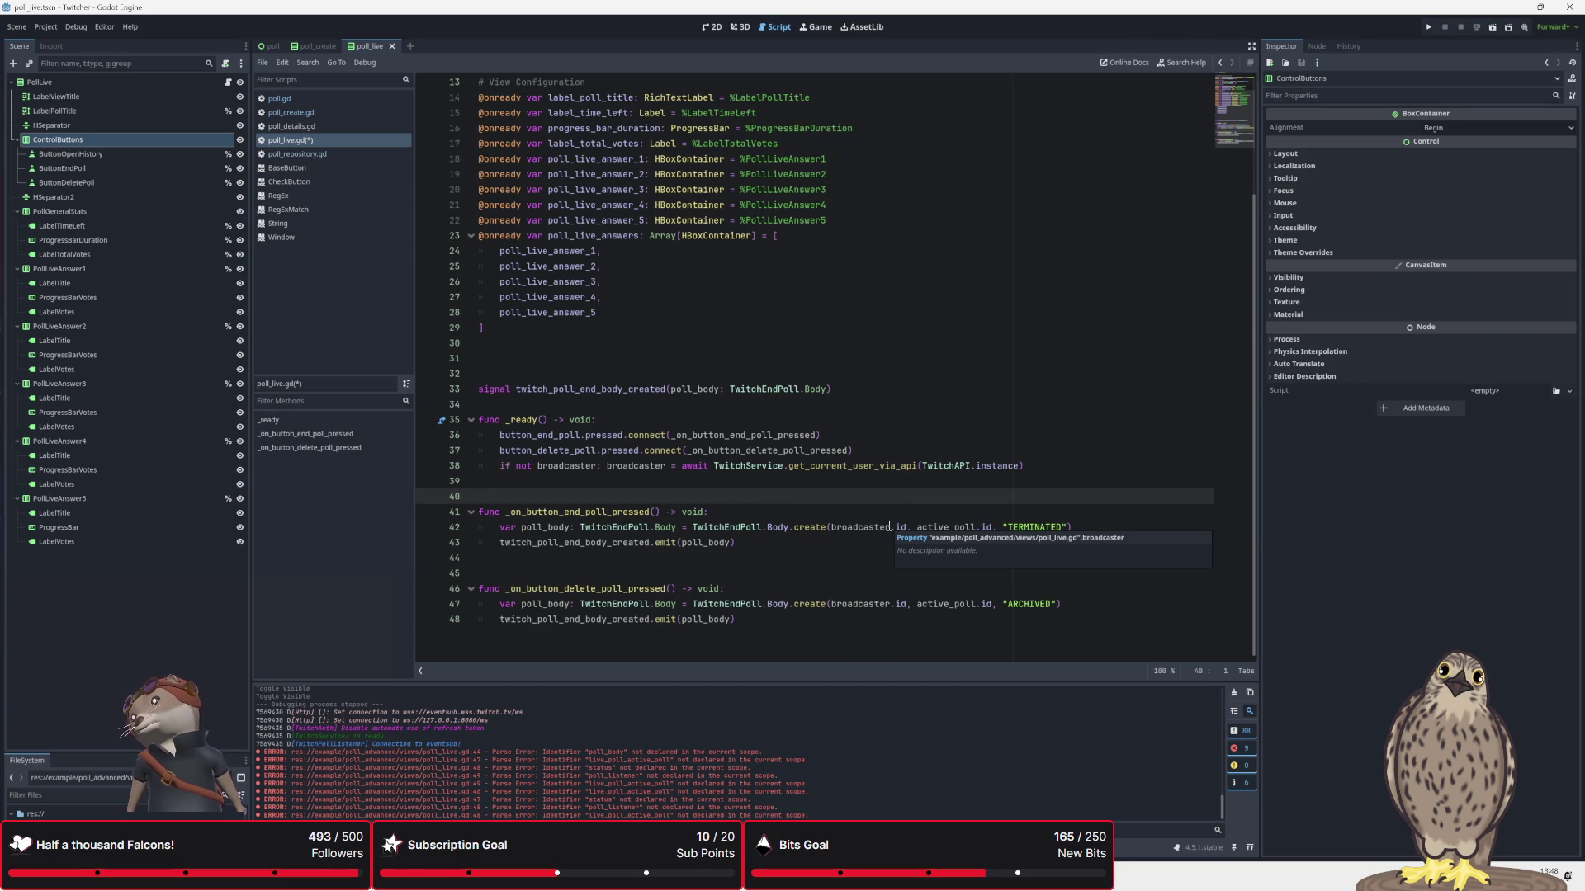
{"action": "left_click", "coordinate": [713, 33]}
{"action": "mouse_move", "coordinate": [673, 495]}
{"action": "left_mouse_down"}
{"action": "mouse_move", "coordinate": [609, 577]}
{"action": "mouse_move", "coordinate": [548, 512]}
{"action": "left_mouse_up"}
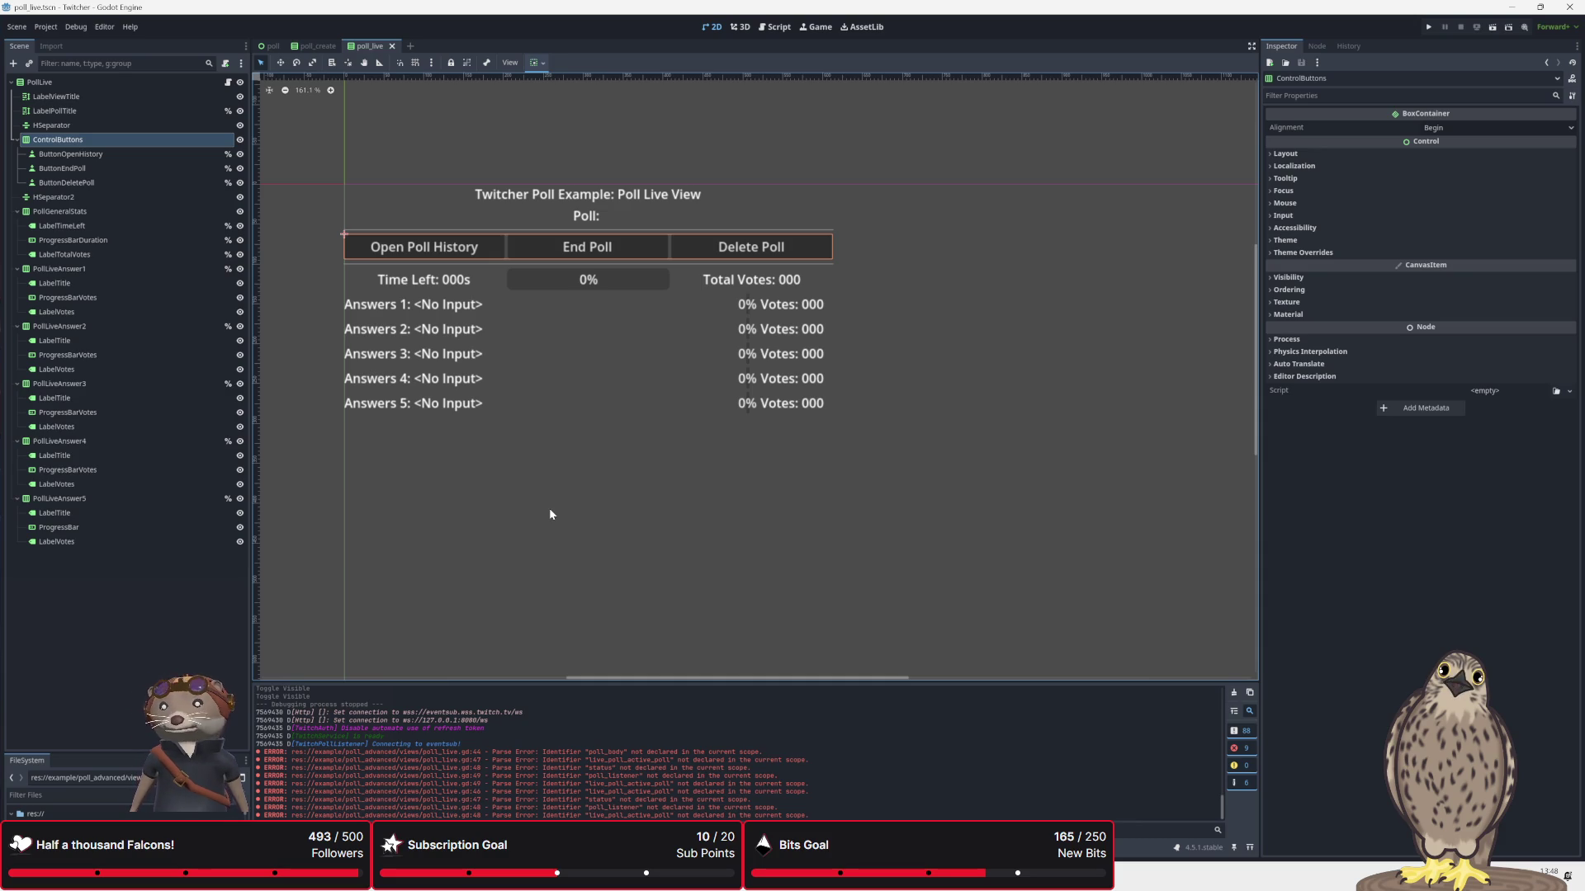
{"action": "left_click", "coordinate": [1428, 27]}
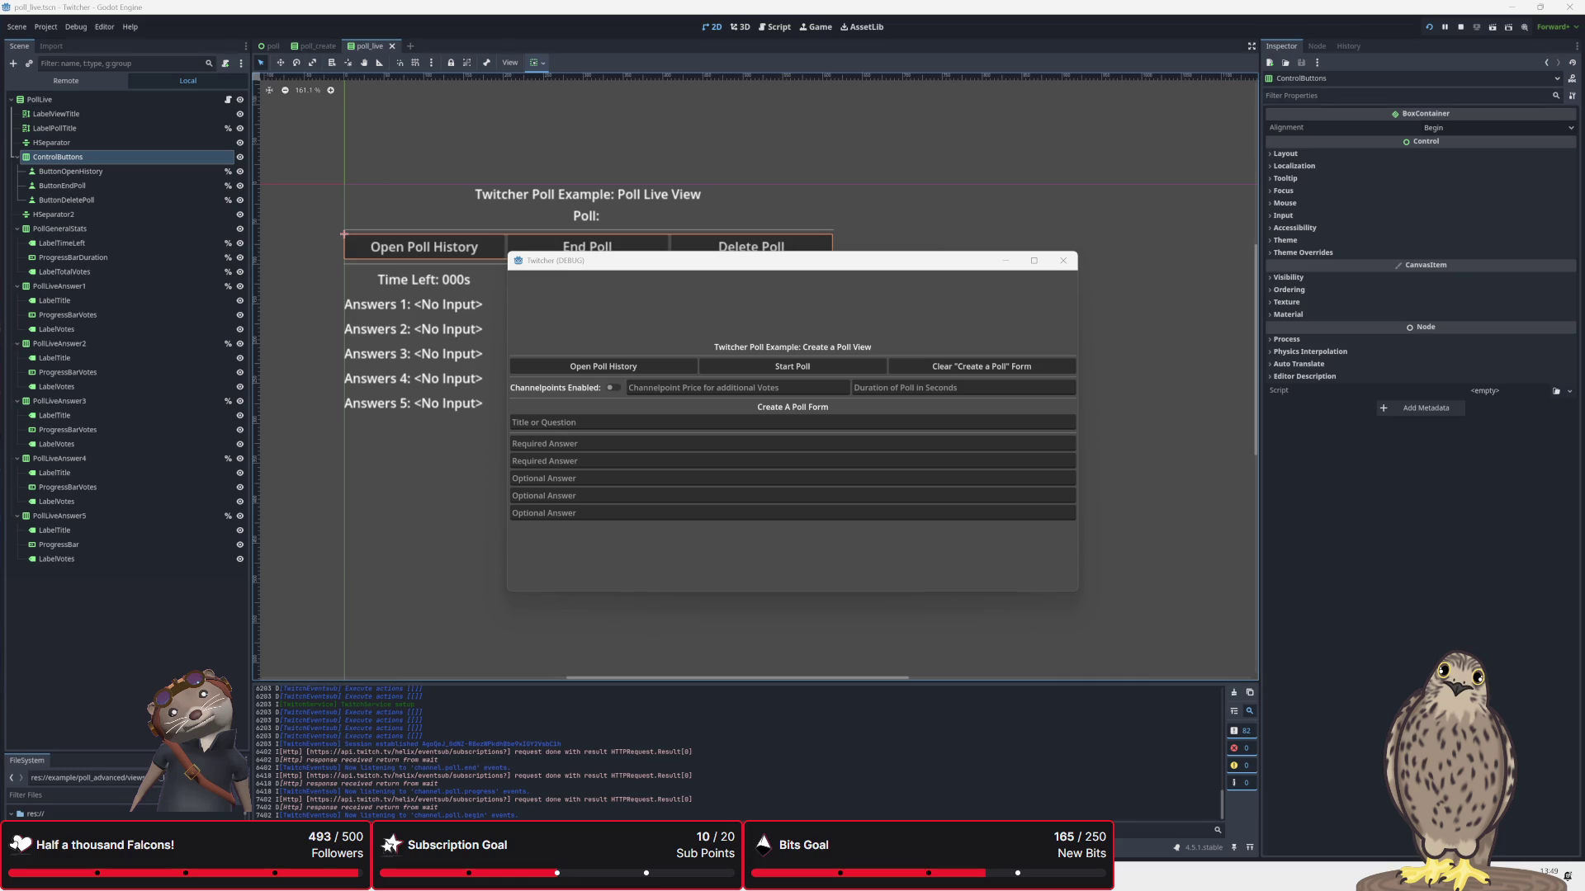
{"action": "left_click_drag", "start_coordinate": [868, 267], "coordinate": [589, 293]}
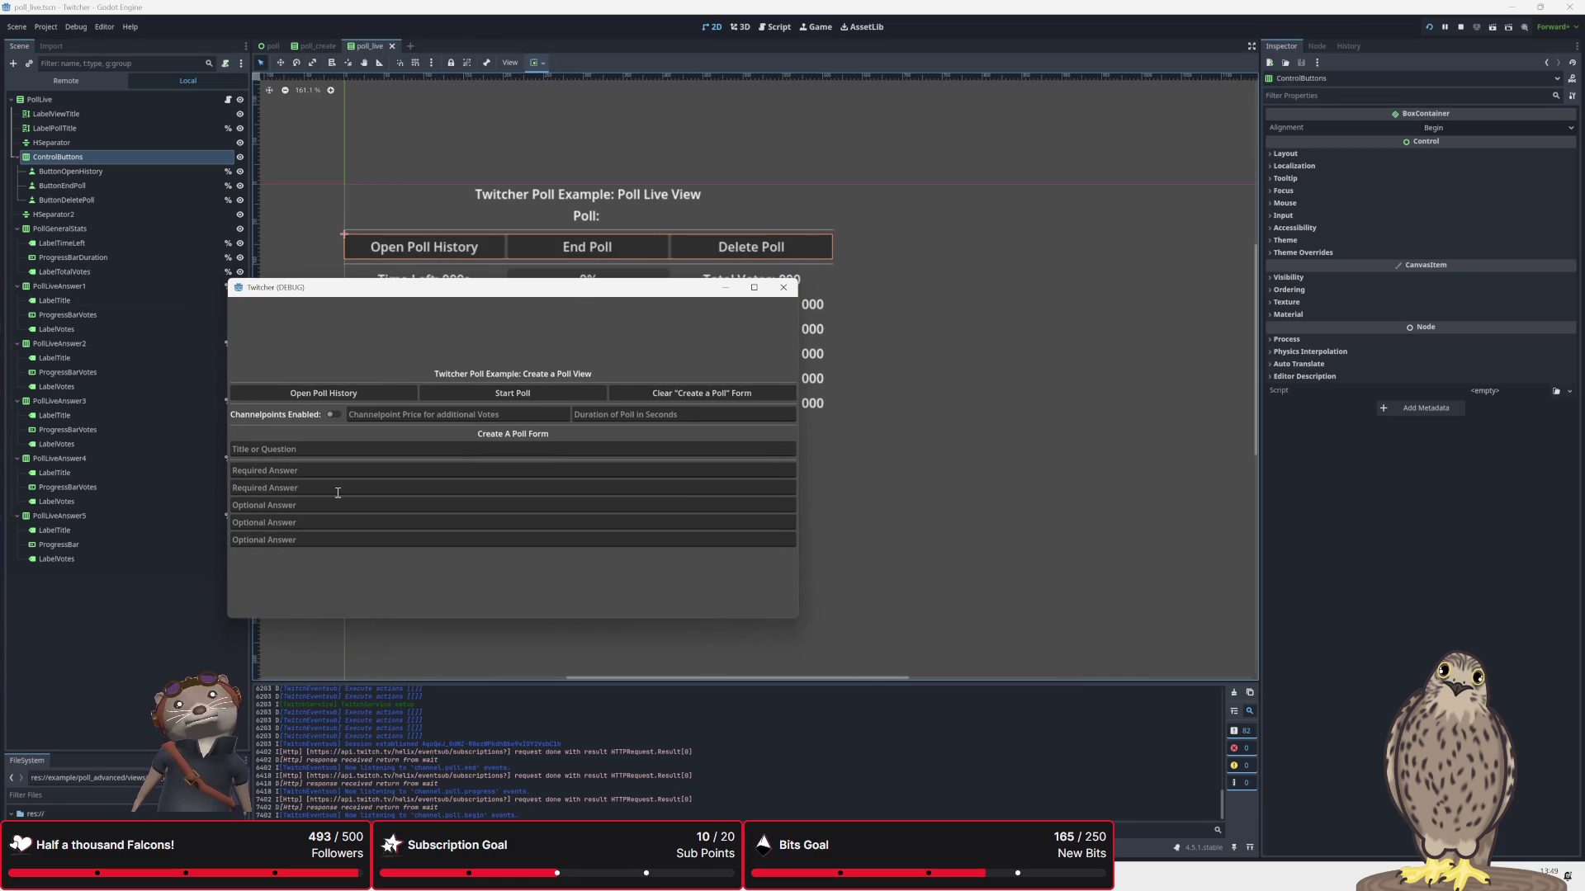
{"action": "left_click", "coordinate": [378, 393]}
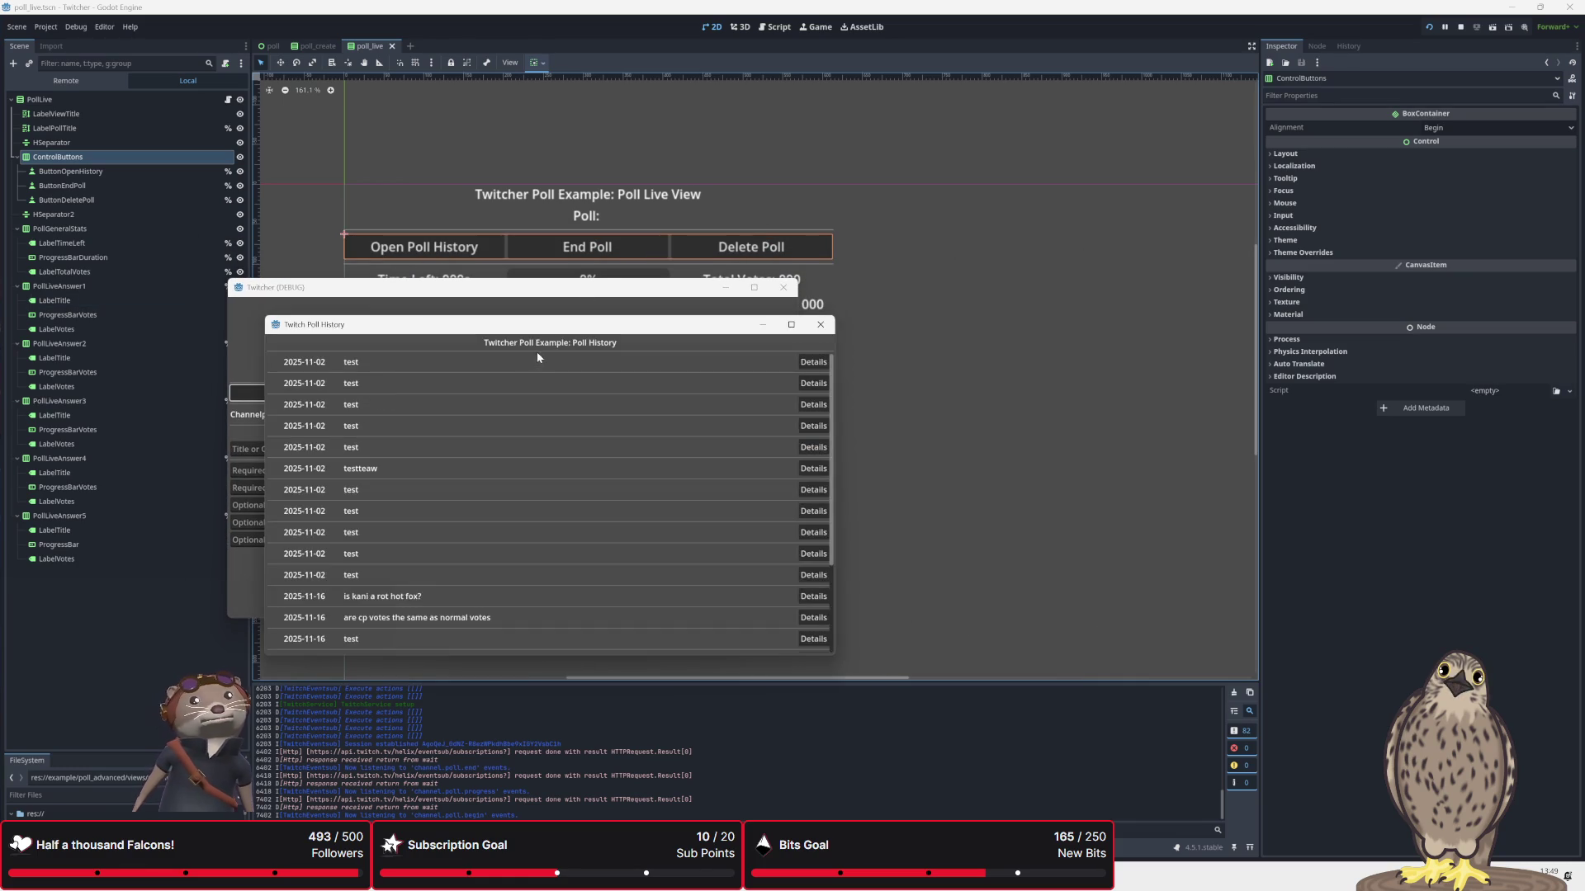
{"action": "mouse_move", "coordinate": [561, 298]}
{"action": "left_mouse_down"}
{"action": "mouse_move", "coordinate": [786, 182]}
{"action": "mouse_move", "coordinate": [881, 172]}
{"action": "left_mouse_up"}
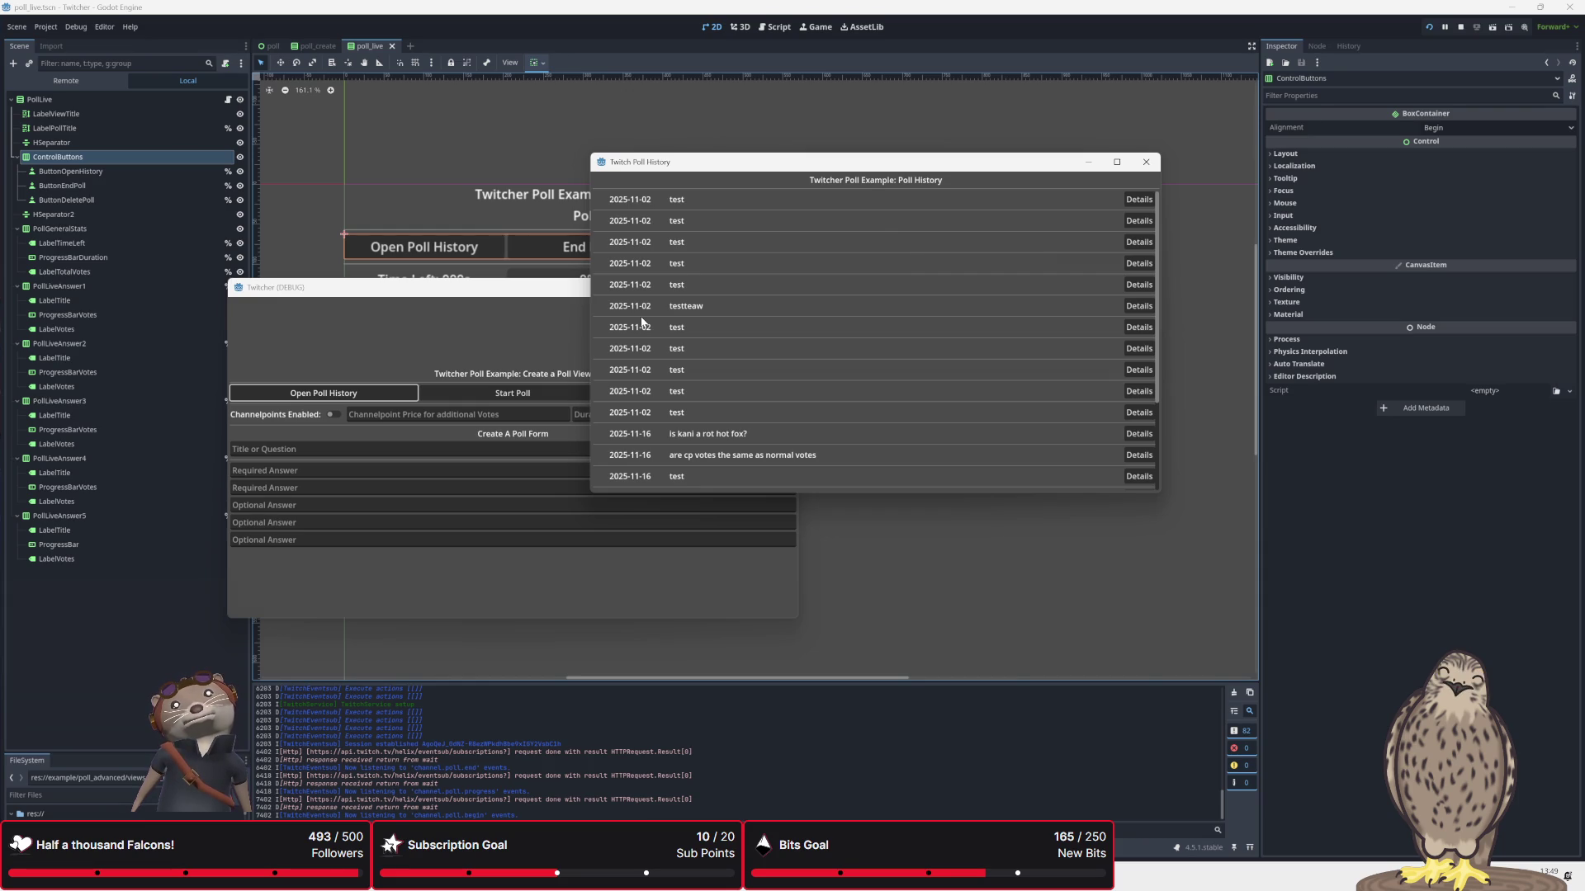
{"action": "scroll", "coordinate": [1093, 256], "scroll_direction": "down", "scroll_amount": 2}
{"action": "scroll", "coordinate": [1097, 259], "scroll_direction": "up", "scroll_amount": 2}
{"action": "left_click", "coordinate": [1138, 200]}
{"action": "mouse_move", "coordinate": [1051, 206]}
{"action": "left_mouse_down"}
{"action": "mouse_move", "coordinate": [1158, 438]}
{"action": "mouse_move", "coordinate": [915, 502]}
{"action": "mouse_move", "coordinate": [1075, 460]}
{"action": "mouse_move", "coordinate": [1297, 505]}
{"action": "mouse_move", "coordinate": [1175, 539]}
{"action": "mouse_move", "coordinate": [1169, 519]}
{"action": "left_mouse_up"}
{"action": "scroll", "coordinate": [1121, 280], "scroll_direction": "down", "scroll_amount": 3}
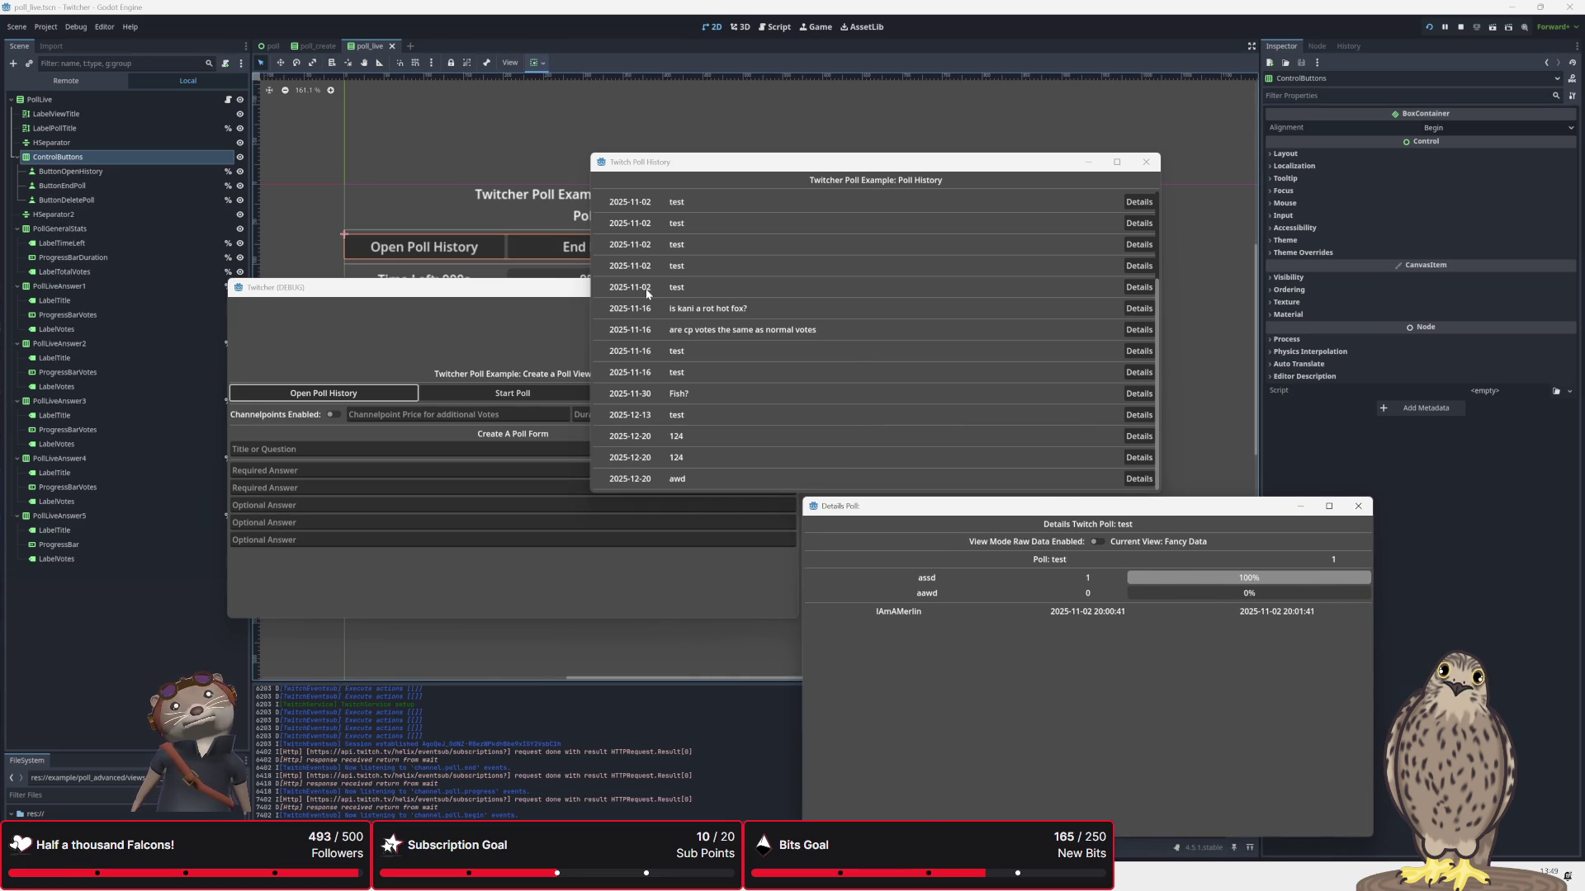
{"action": "scroll", "coordinate": [978, 374], "scroll_direction": "up", "scroll_amount": 3}
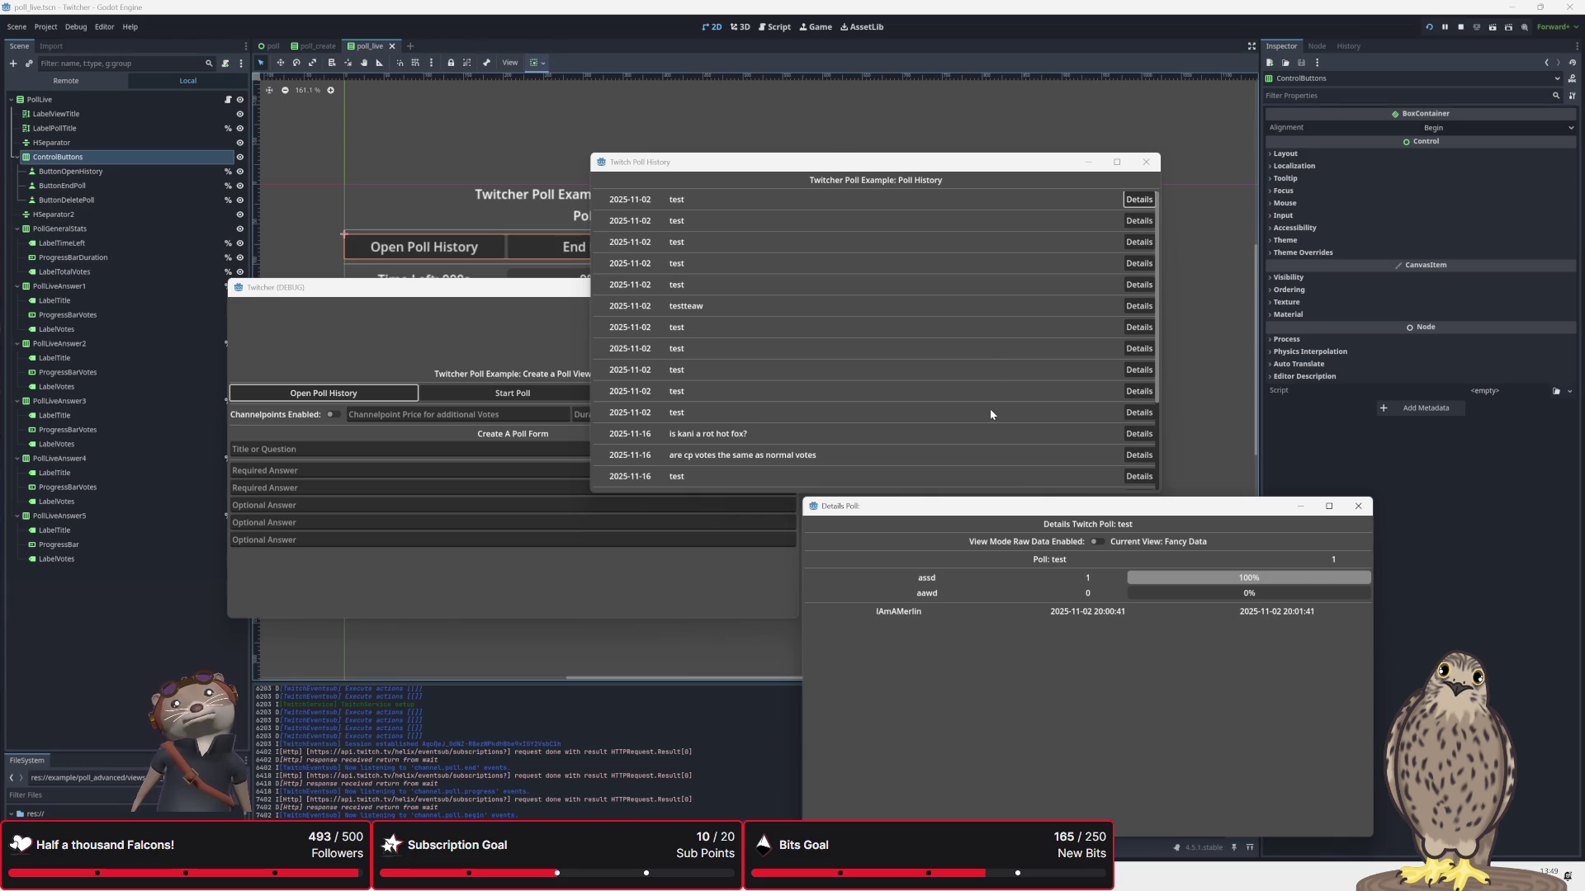
{"action": "left_click", "coordinate": [503, 561]}
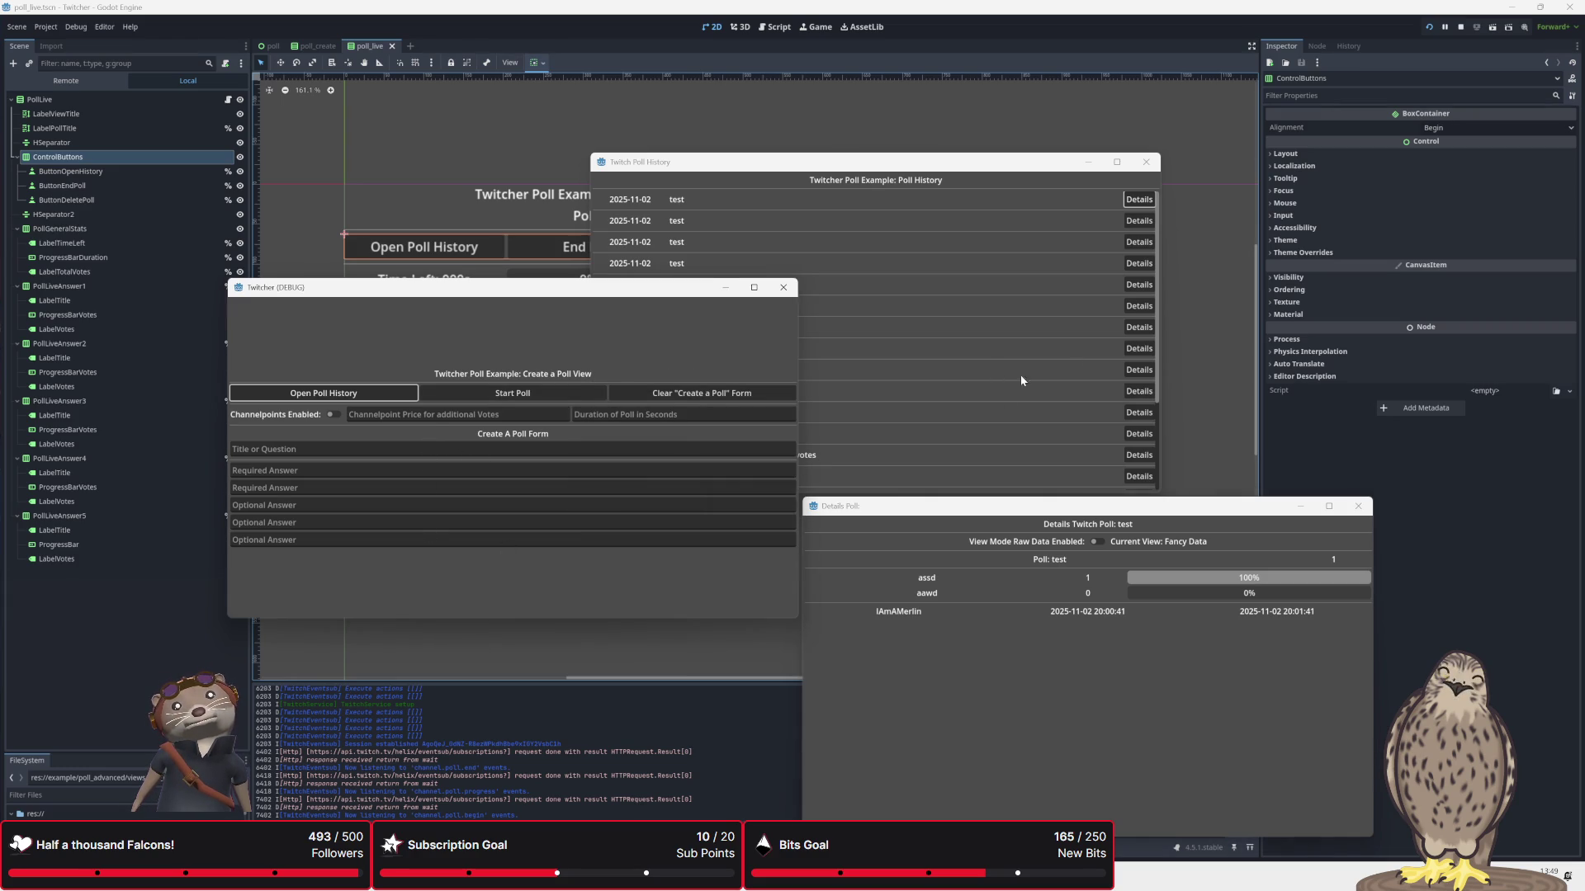
{"action": "left_click", "coordinate": [783, 287]}
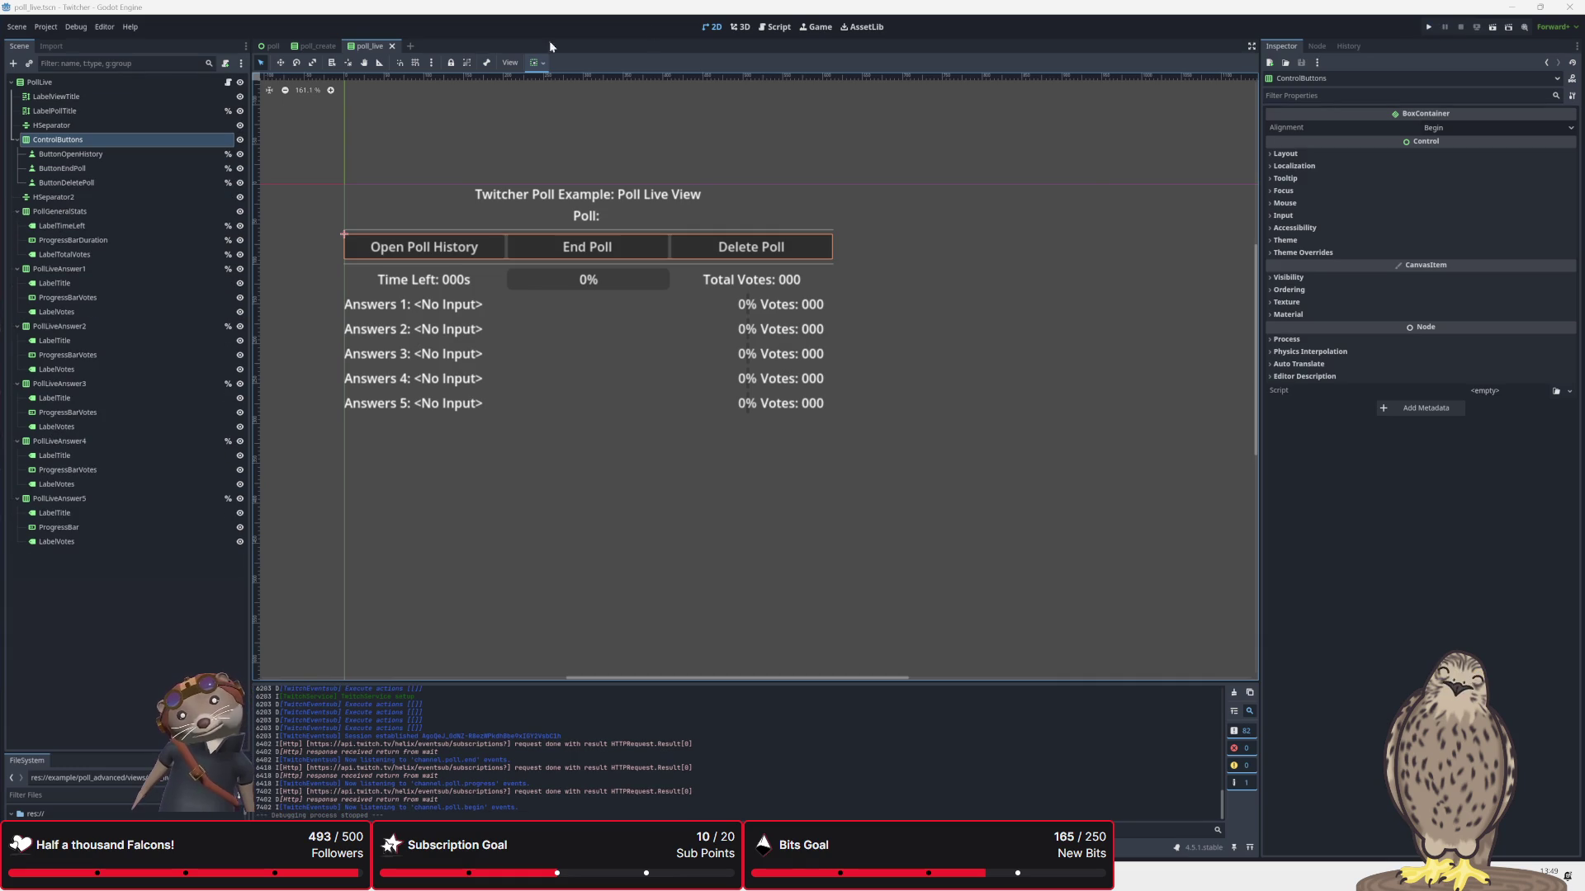
Open the poll.tscn scene in 2D and toggle the PollLive node's visibility off and back on
{"action": "left_click", "coordinate": [775, 26]}
{"action": "scroll", "coordinate": [556, 326], "scroll_direction": "down", "scroll_amount": 4}
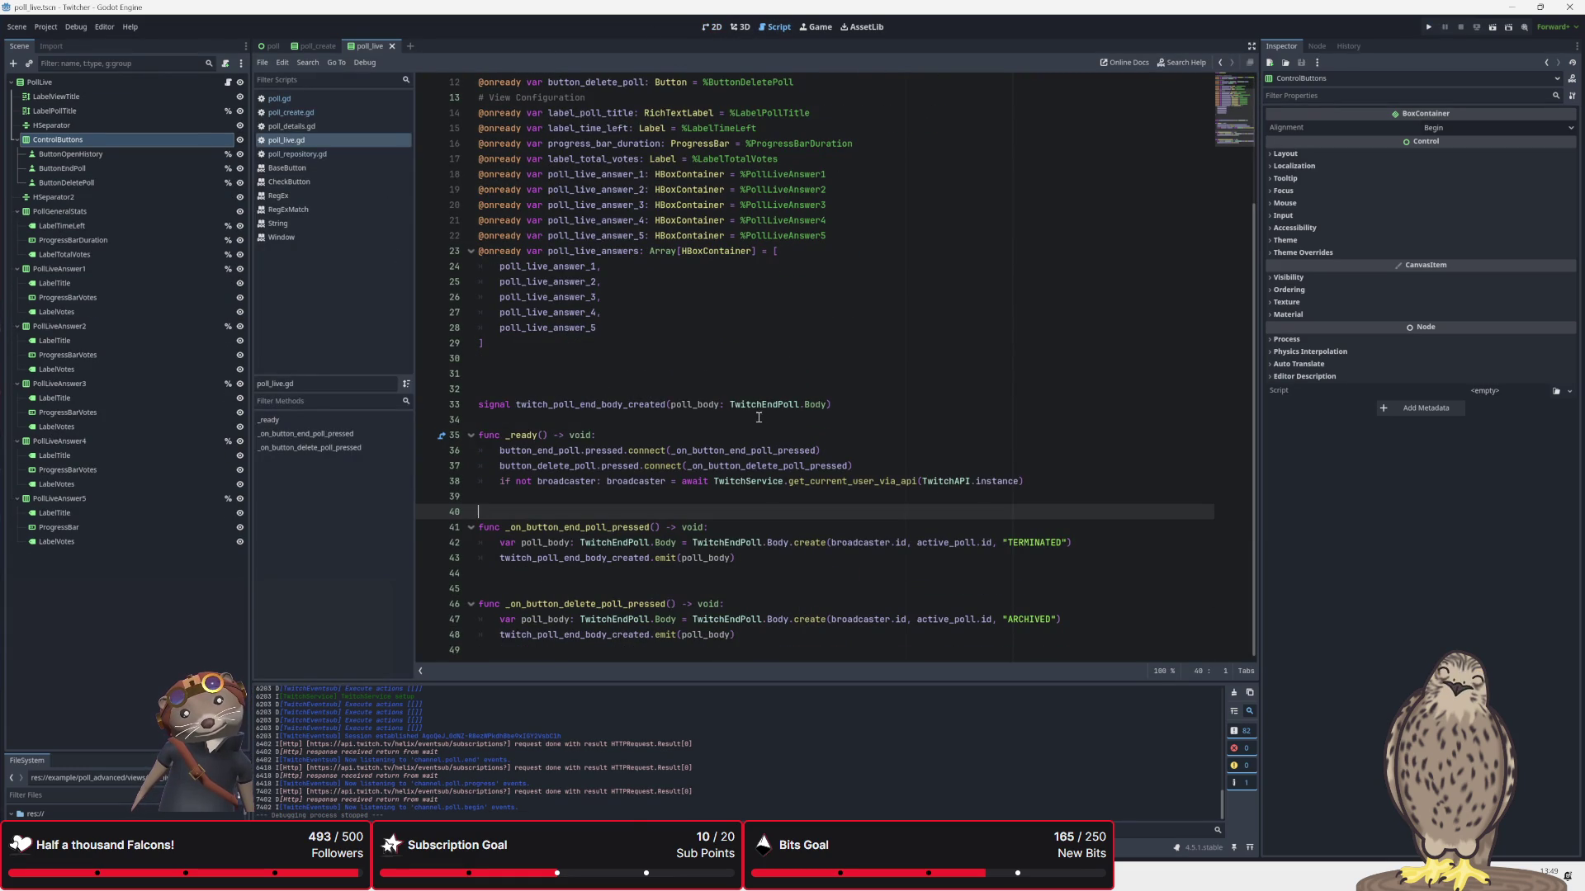
{"action": "left_click", "coordinate": [712, 26]}
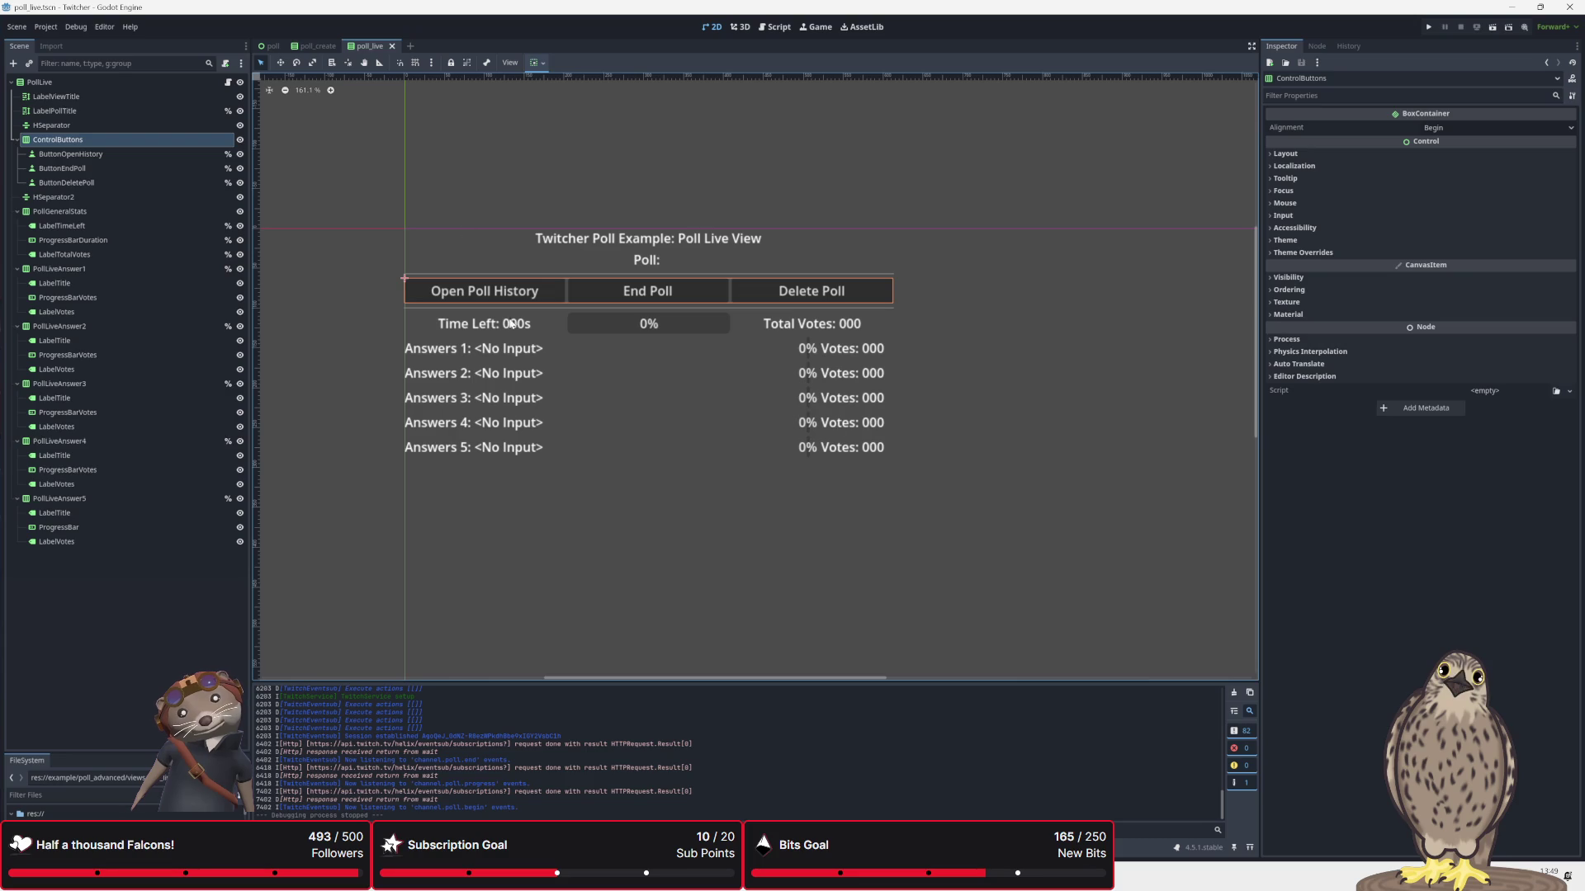
{"action": "left_click", "coordinate": [269, 45]}
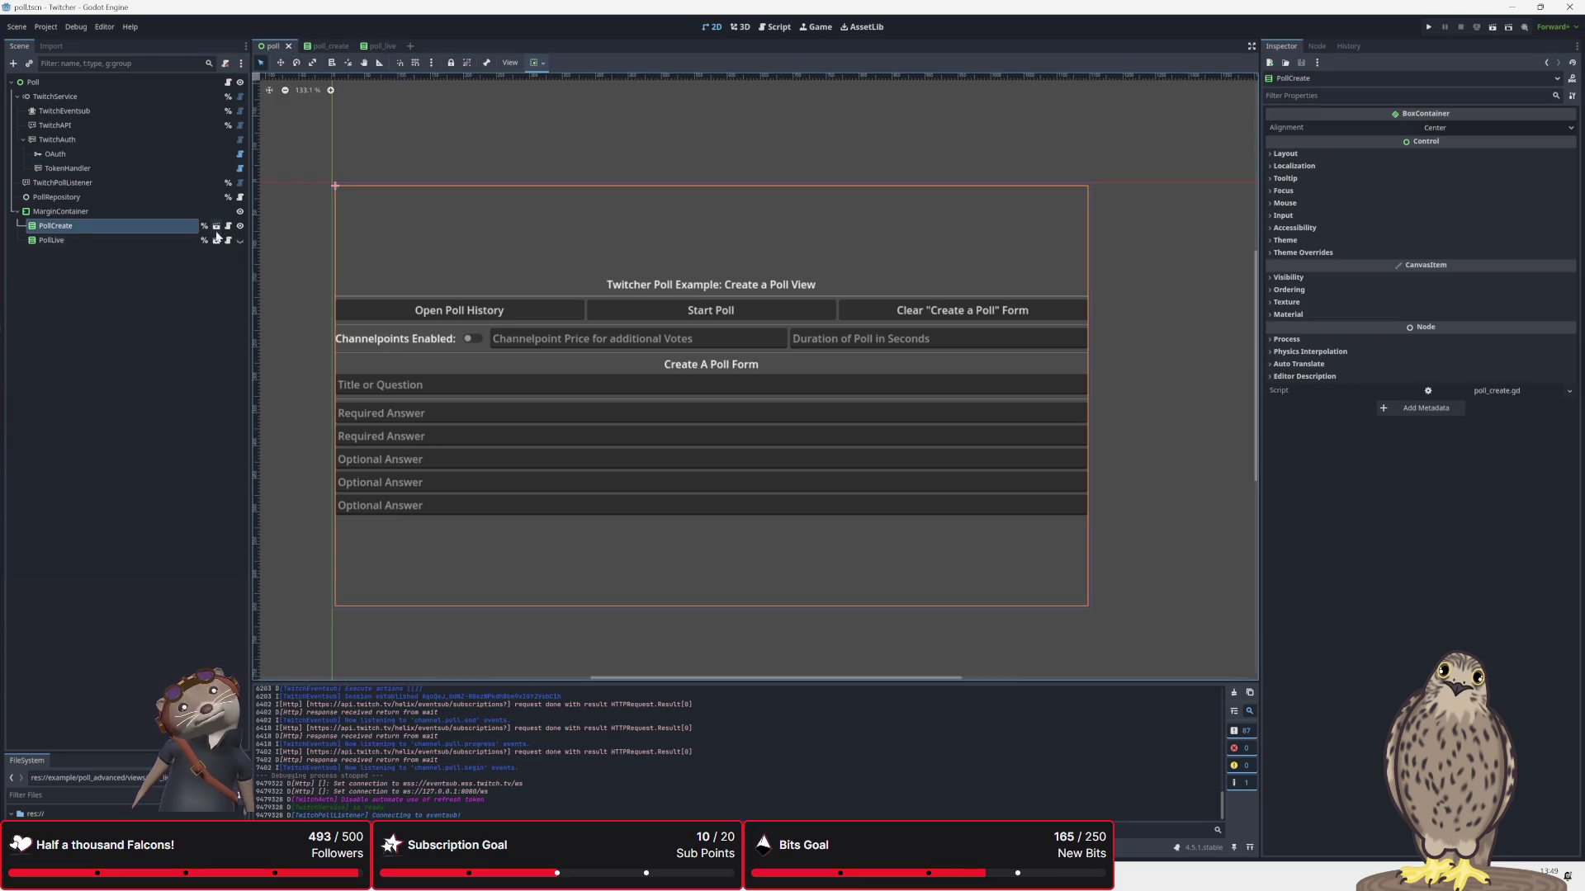
{"action": "left_click", "coordinate": [239, 240]}
{"action": "left_click", "coordinate": [239, 240]}
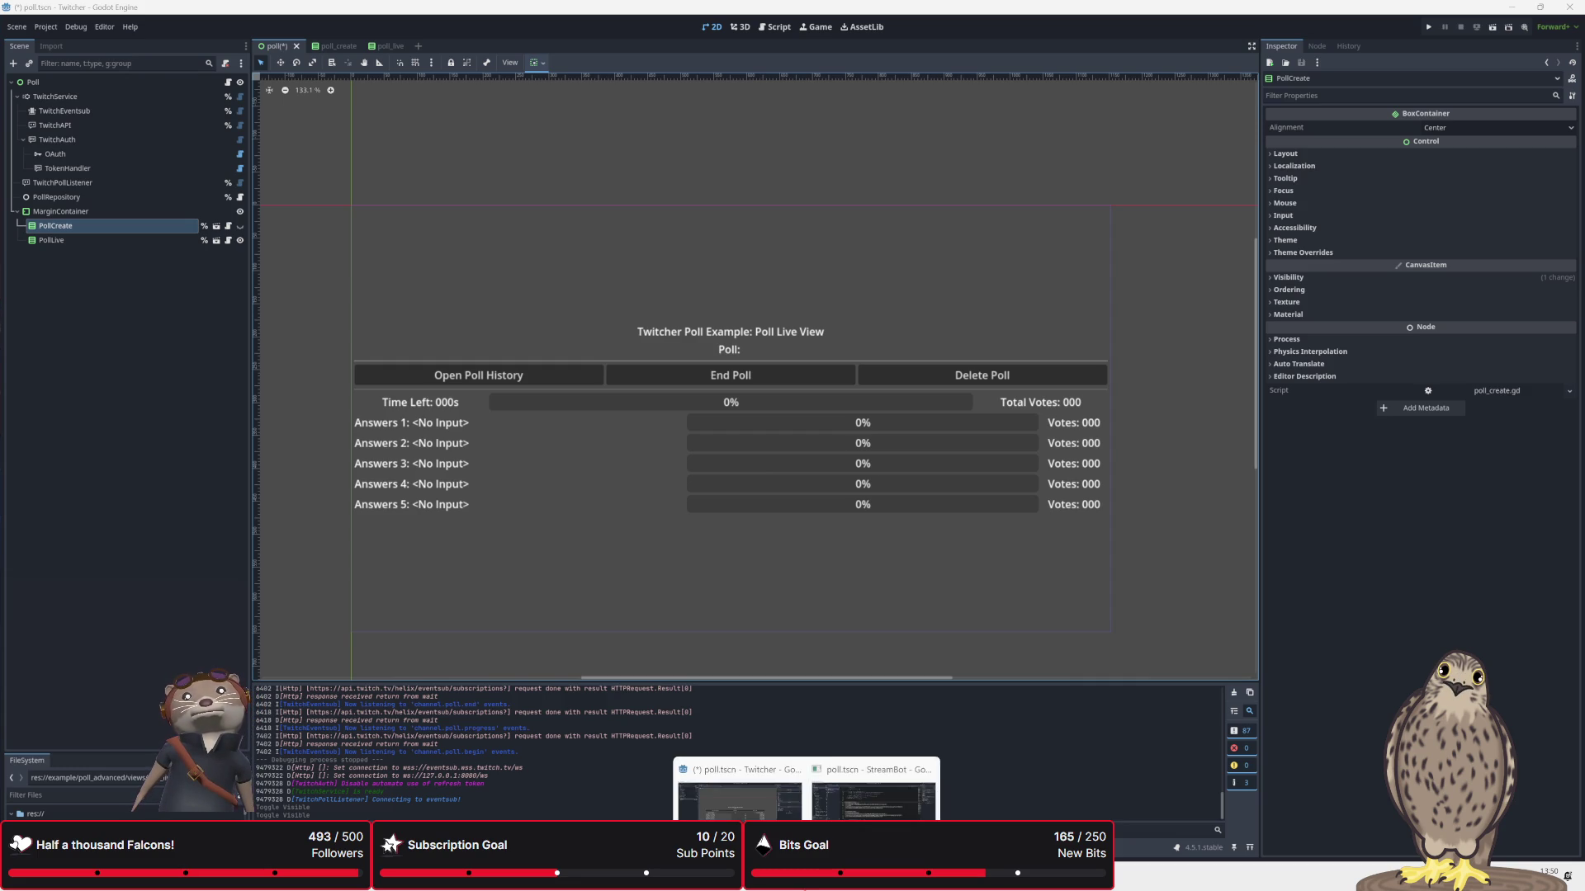
Minimize the StreamBot project window and bring up poll.gd in the script editor
{"action": "mouse_move", "coordinate": [806, 879]}
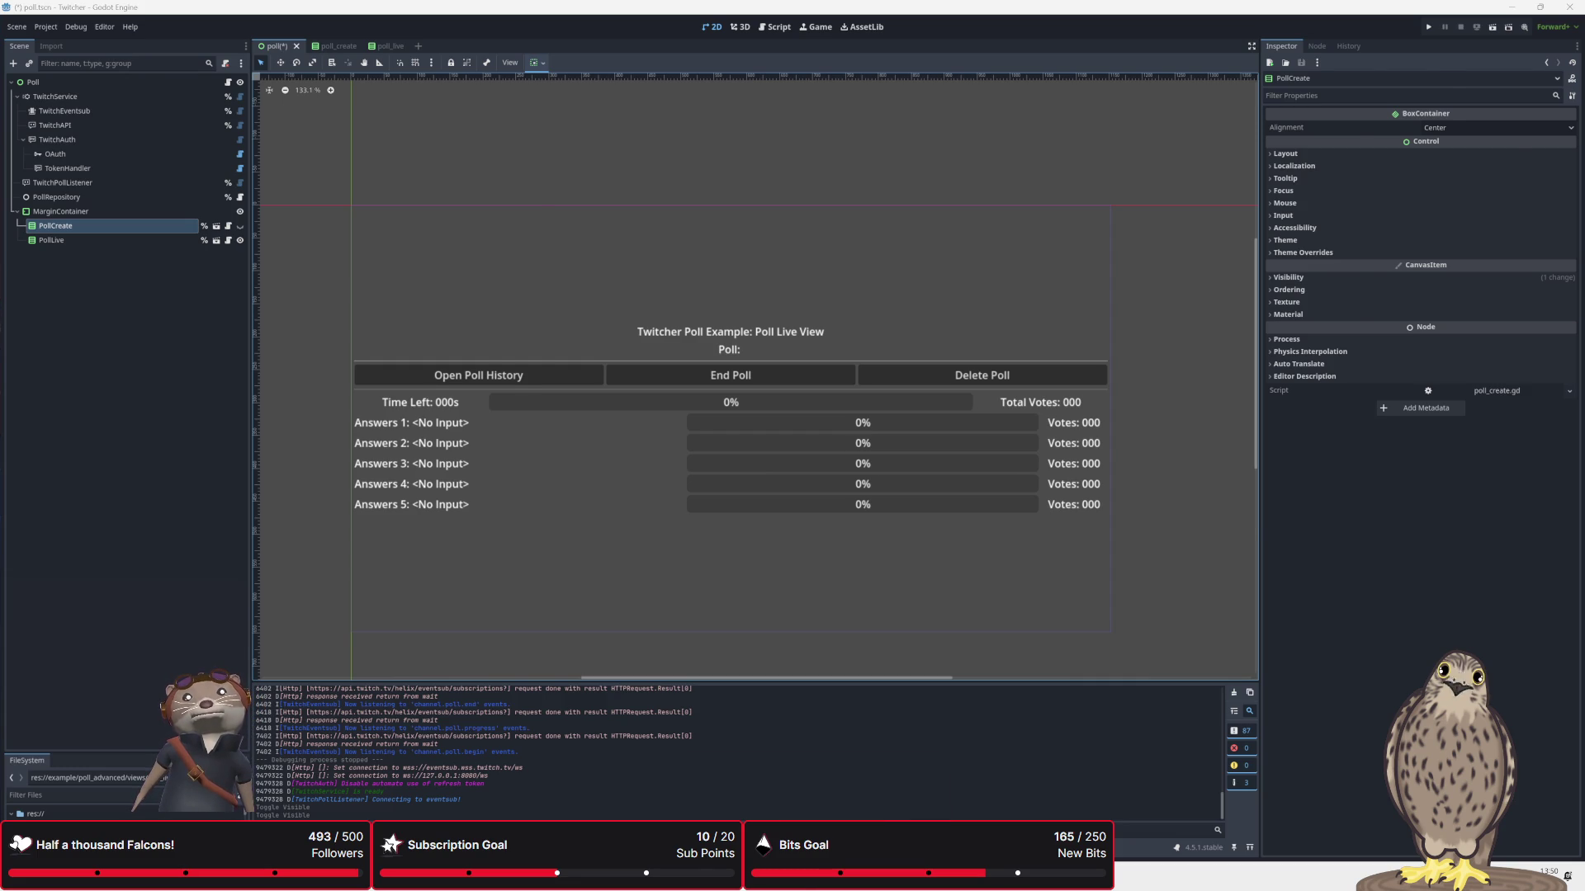
{"action": "left_click", "coordinate": [873, 799]}
{"action": "left_click", "coordinate": [710, 26]}
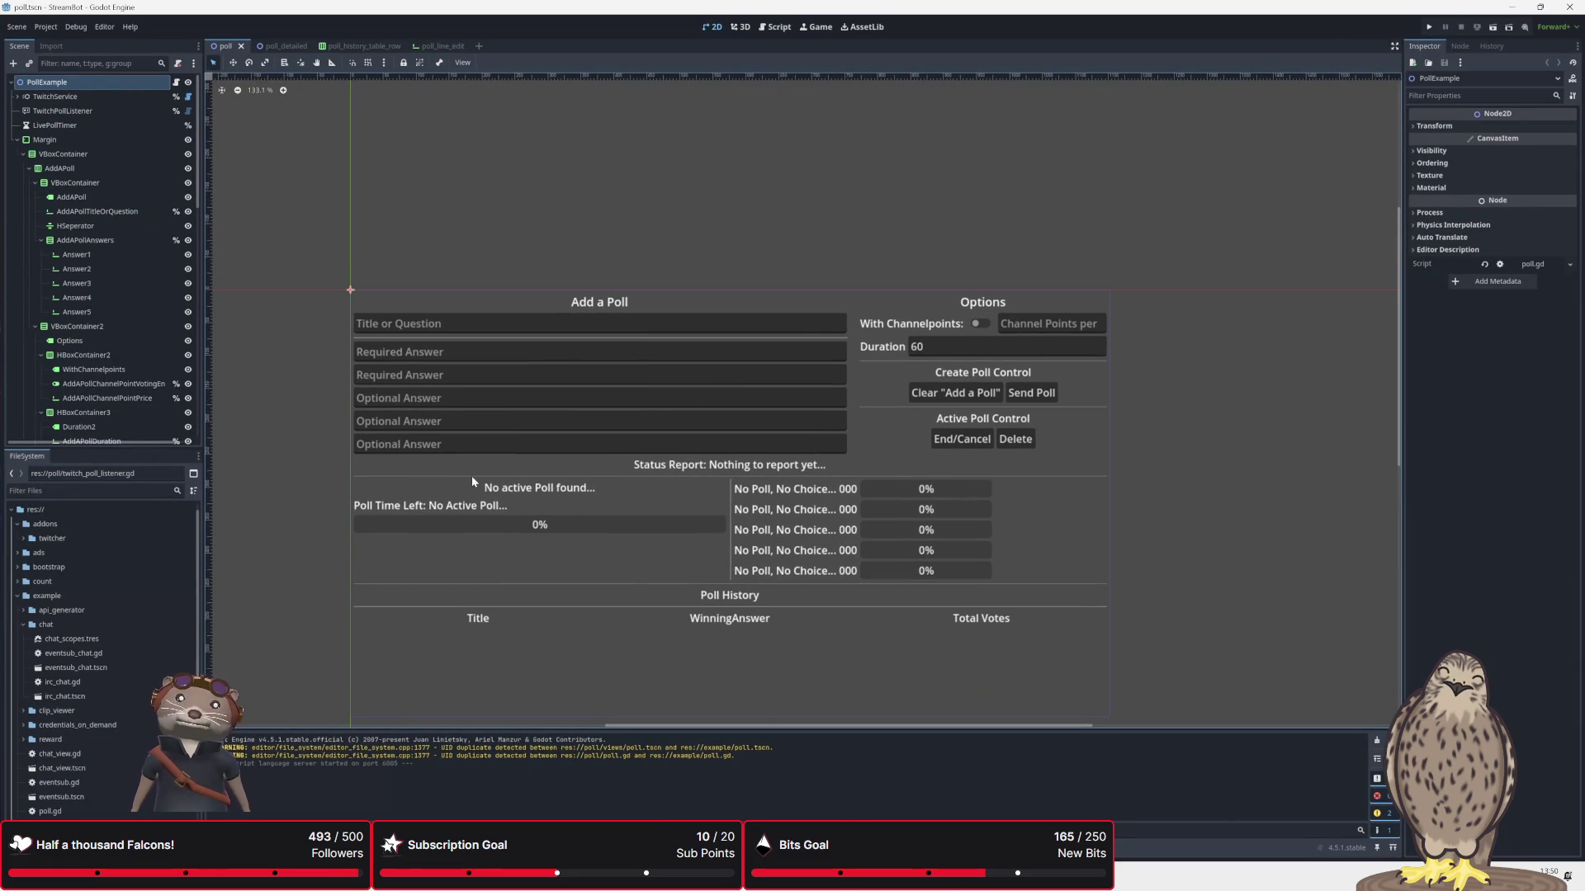
{"action": "left_click", "coordinate": [1513, 10]}
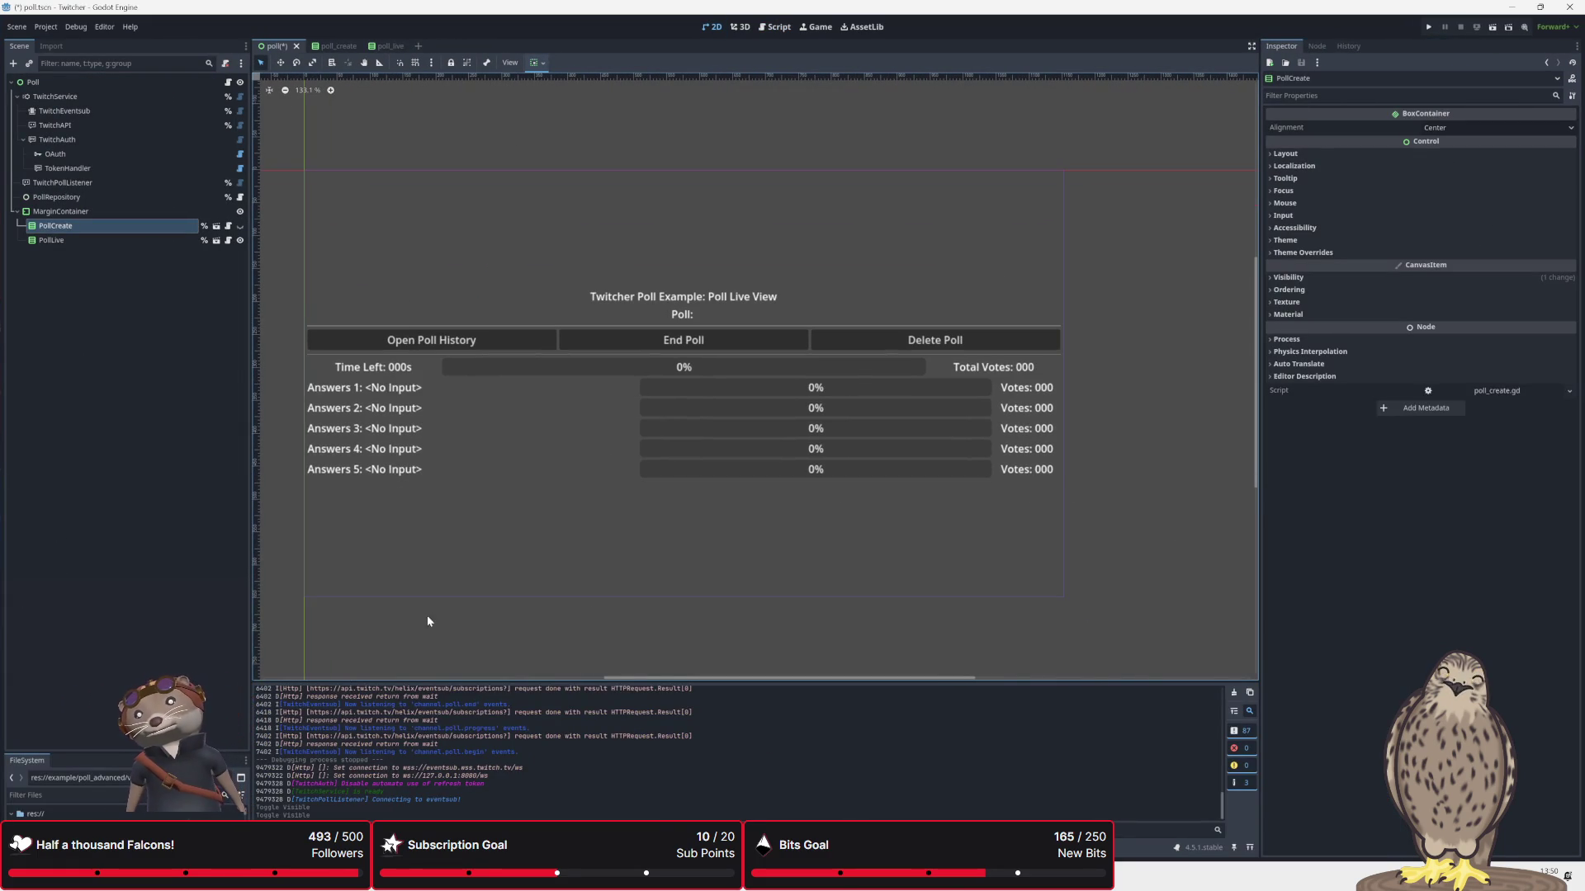
{"action": "left_click_drag", "start_coordinate": [591, 547], "coordinate": [577, 574]}
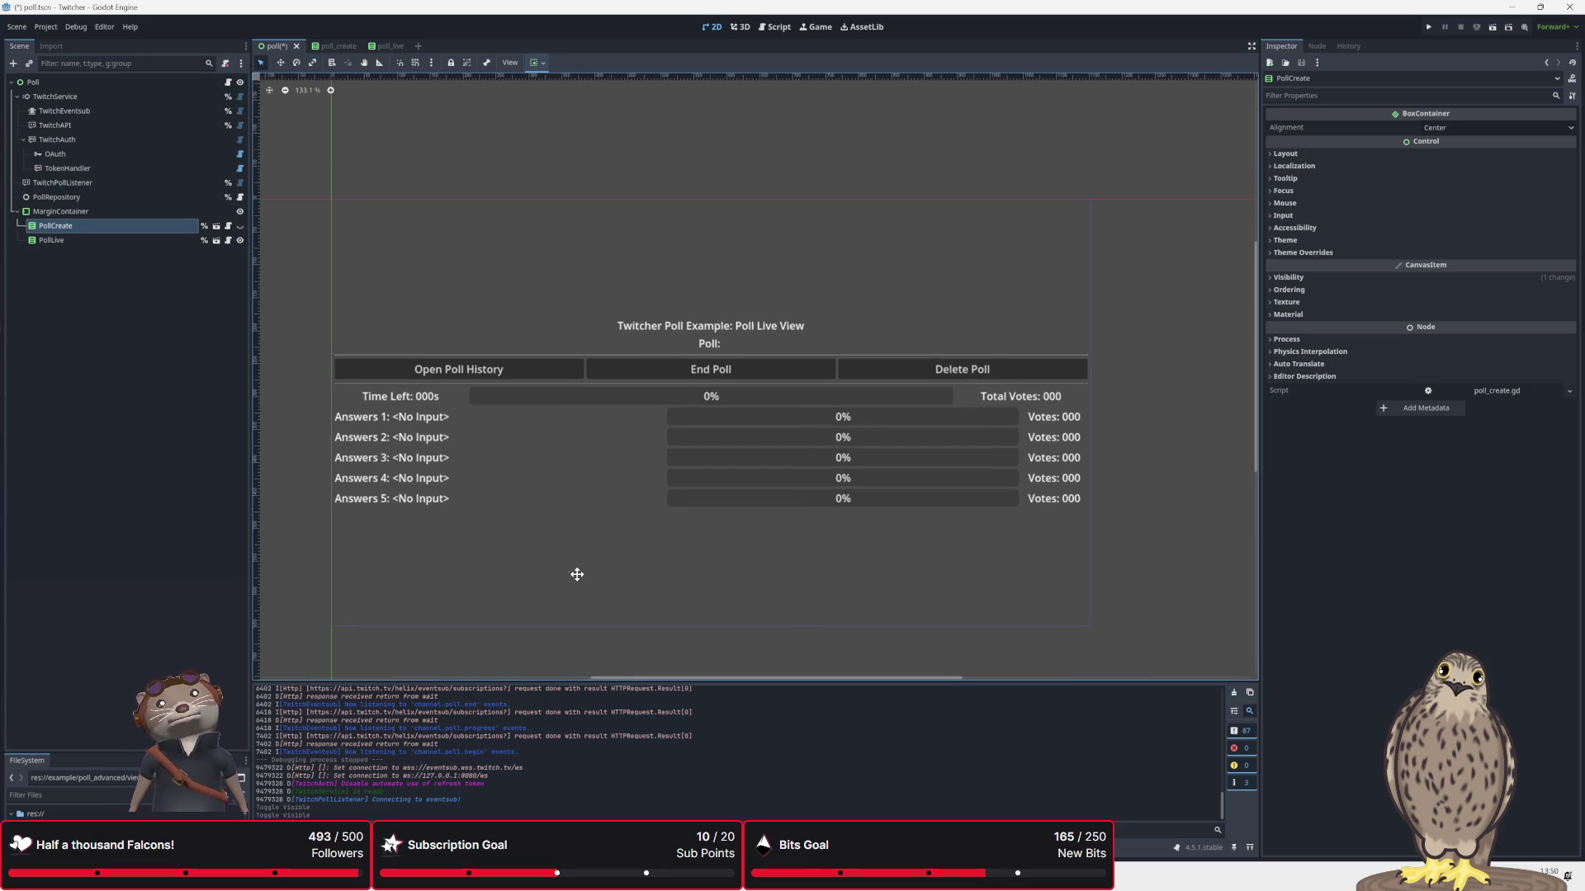
{"action": "left_click", "coordinate": [775, 26]}
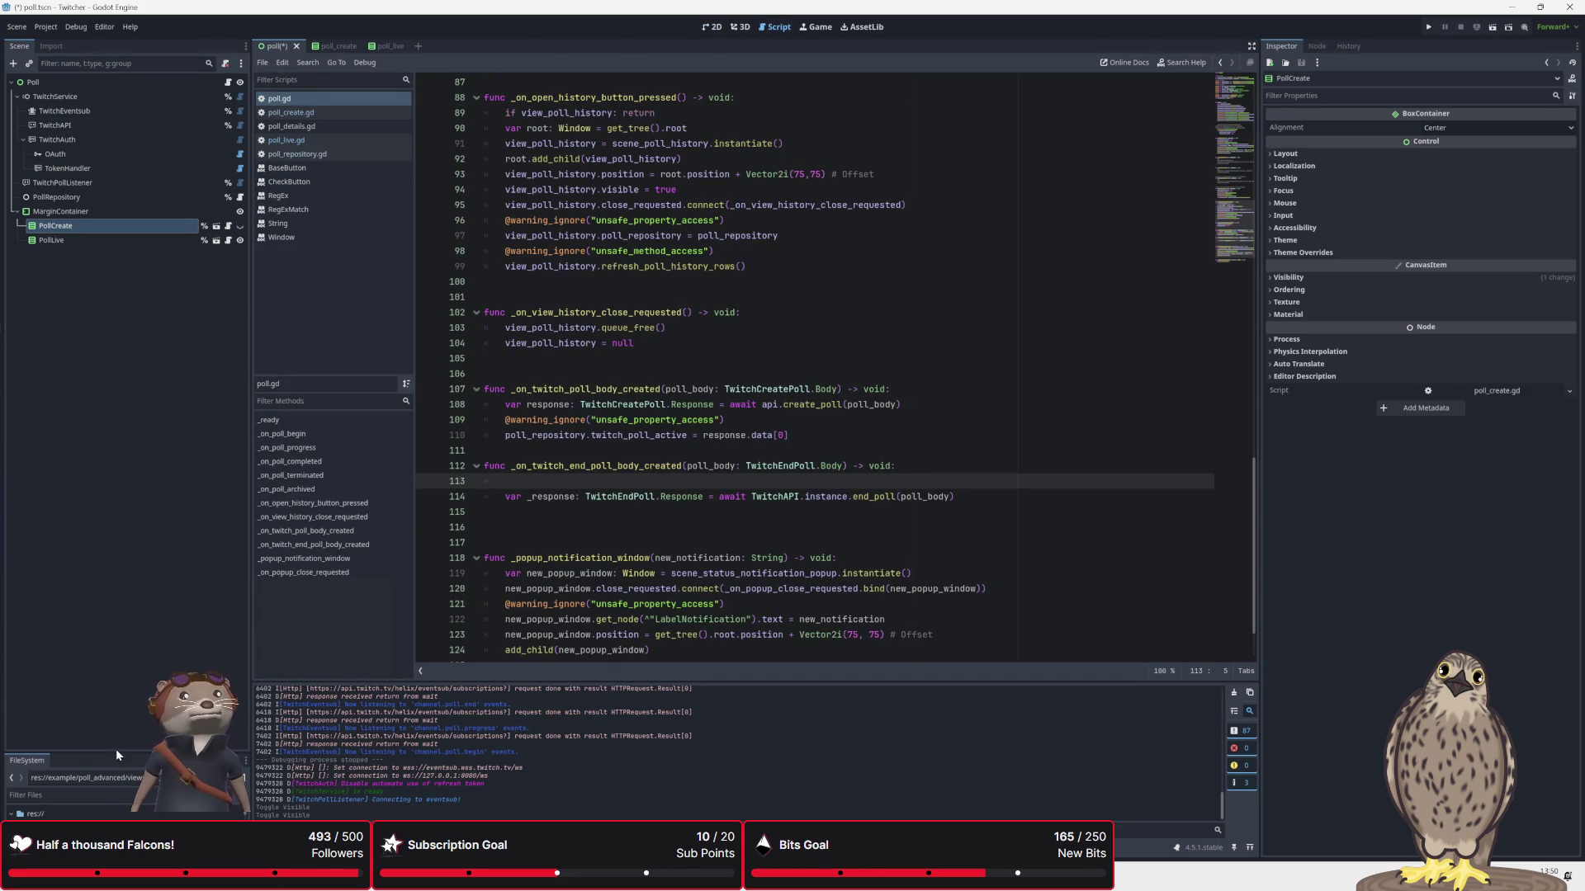
Enlarge the project file tree and scroll poll.gd to view the end-poll handler
{"action": "left_click_drag", "start_coordinate": [115, 750], "coordinate": [115, 403]}
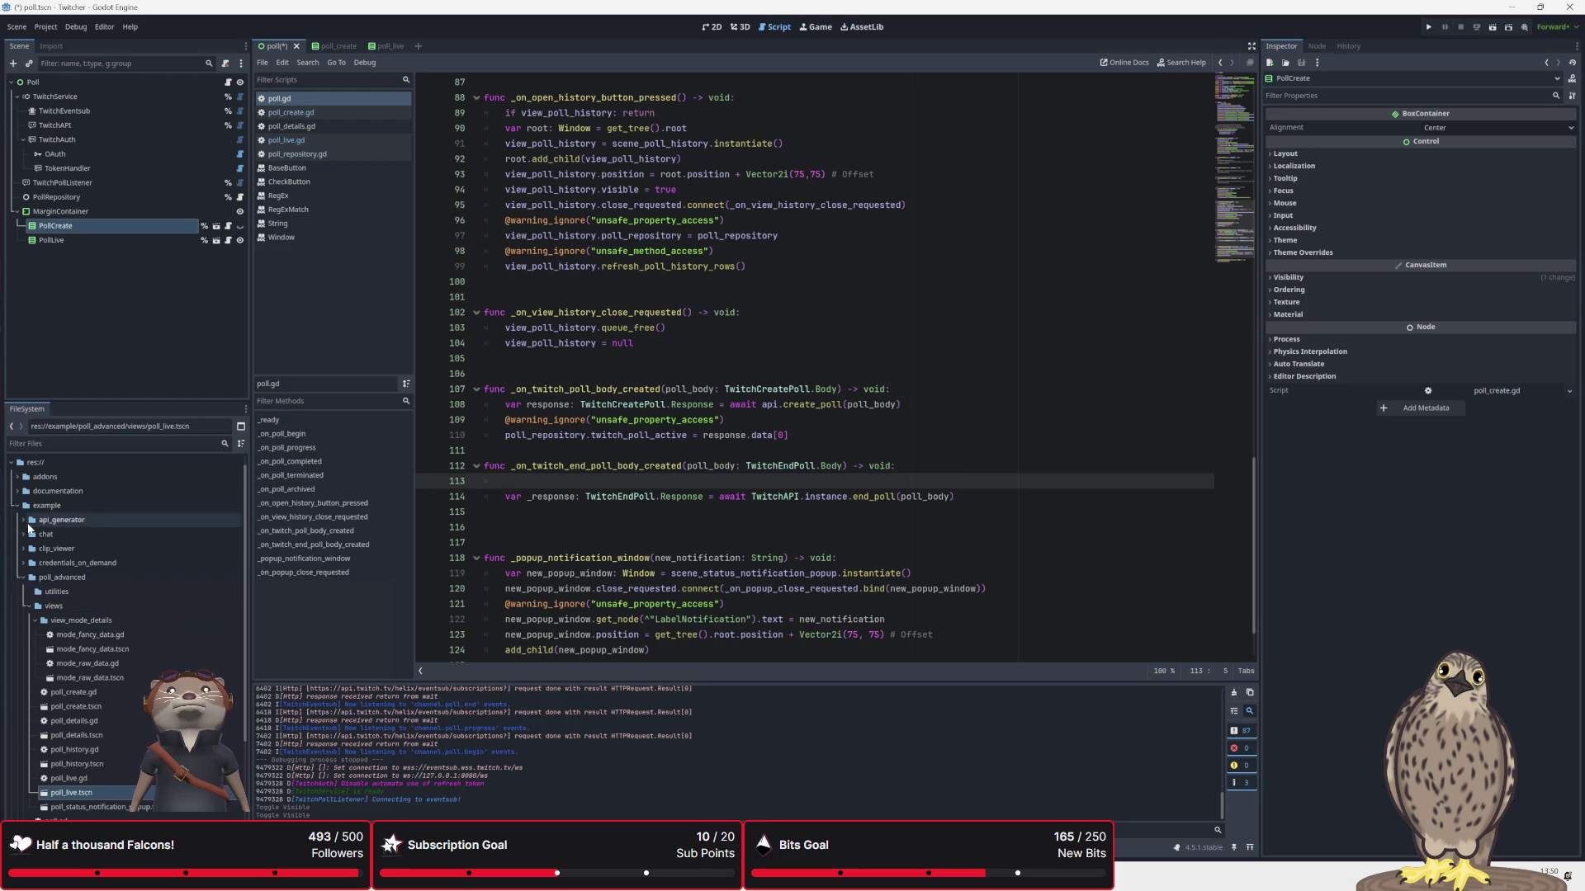
{"action": "scroll", "coordinate": [23, 570], "scroll_direction": "down", "scroll_amount": 5}
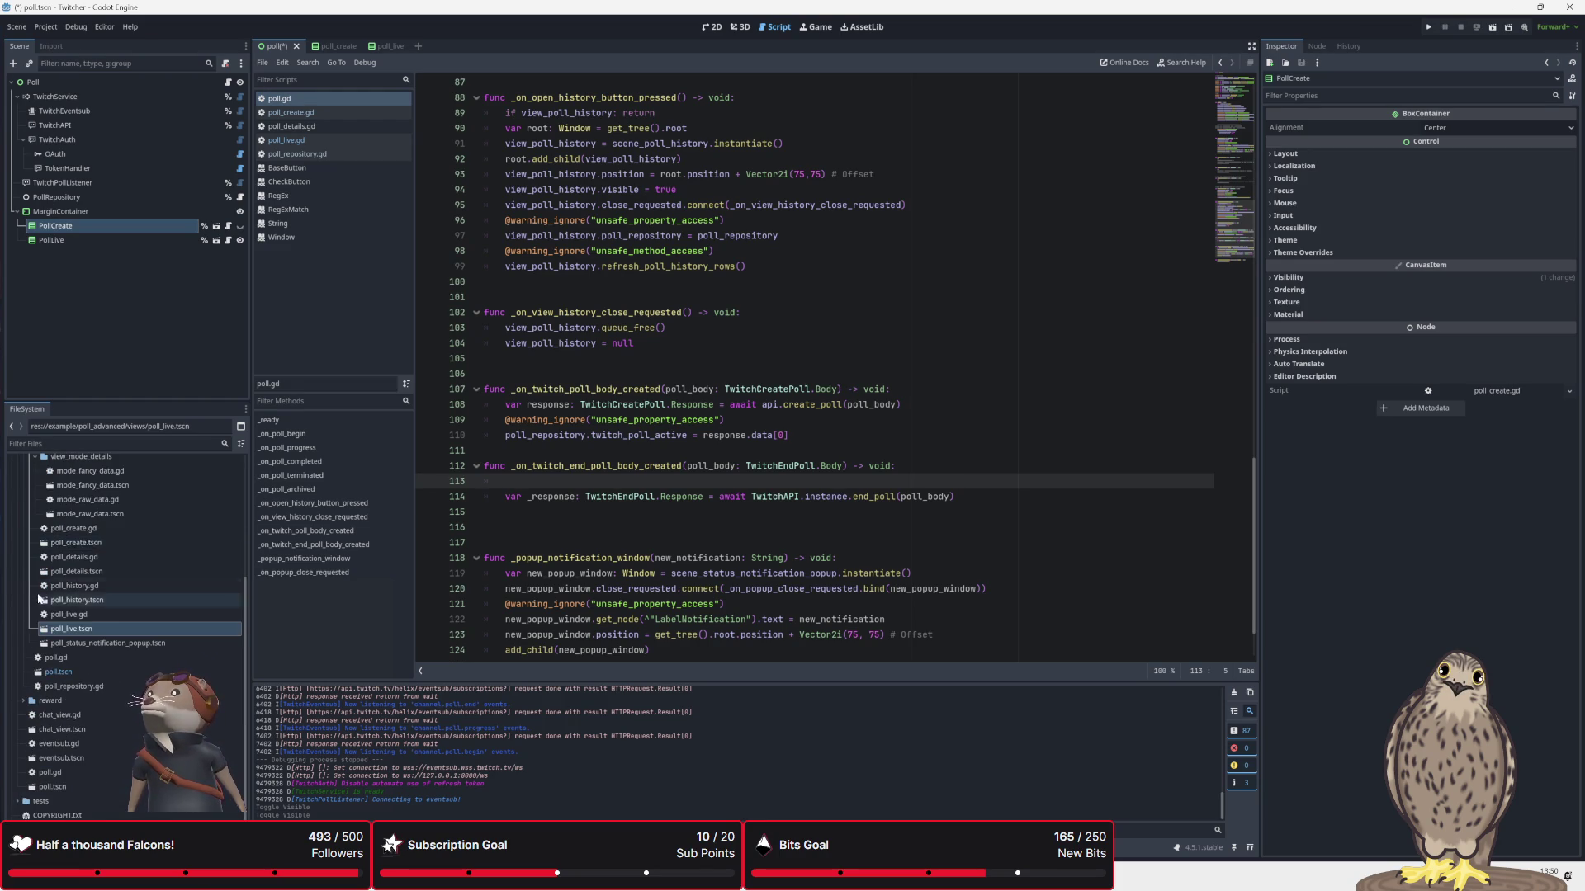
{"action": "scroll", "coordinate": [37, 594], "scroll_direction": "up", "scroll_amount": 5}
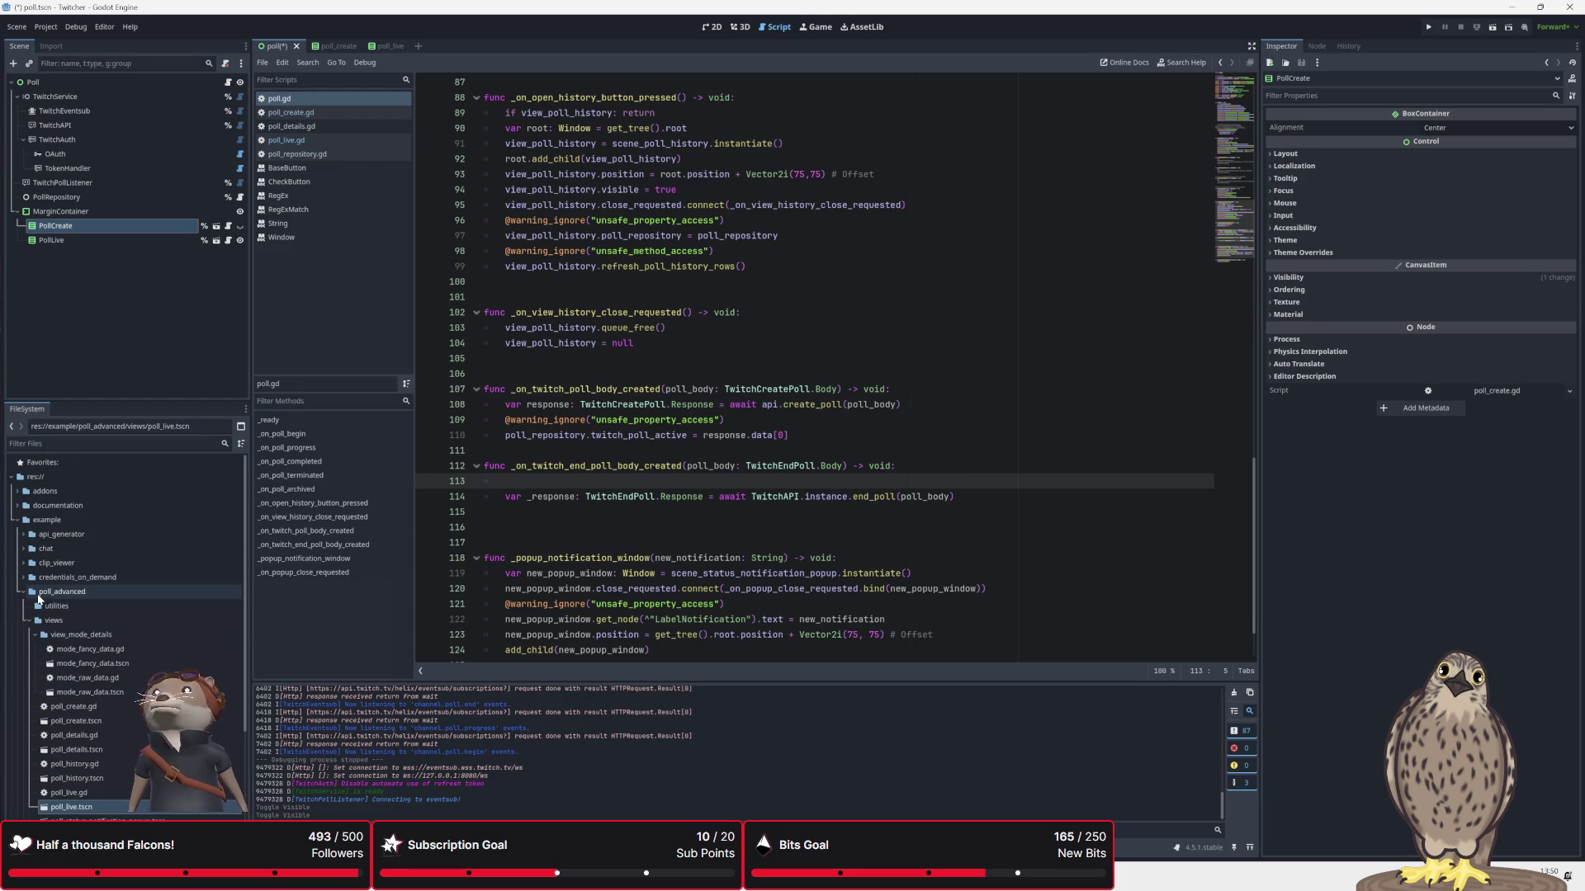
{"action": "scroll", "coordinate": [38, 599], "scroll_direction": "down", "scroll_amount": 5}
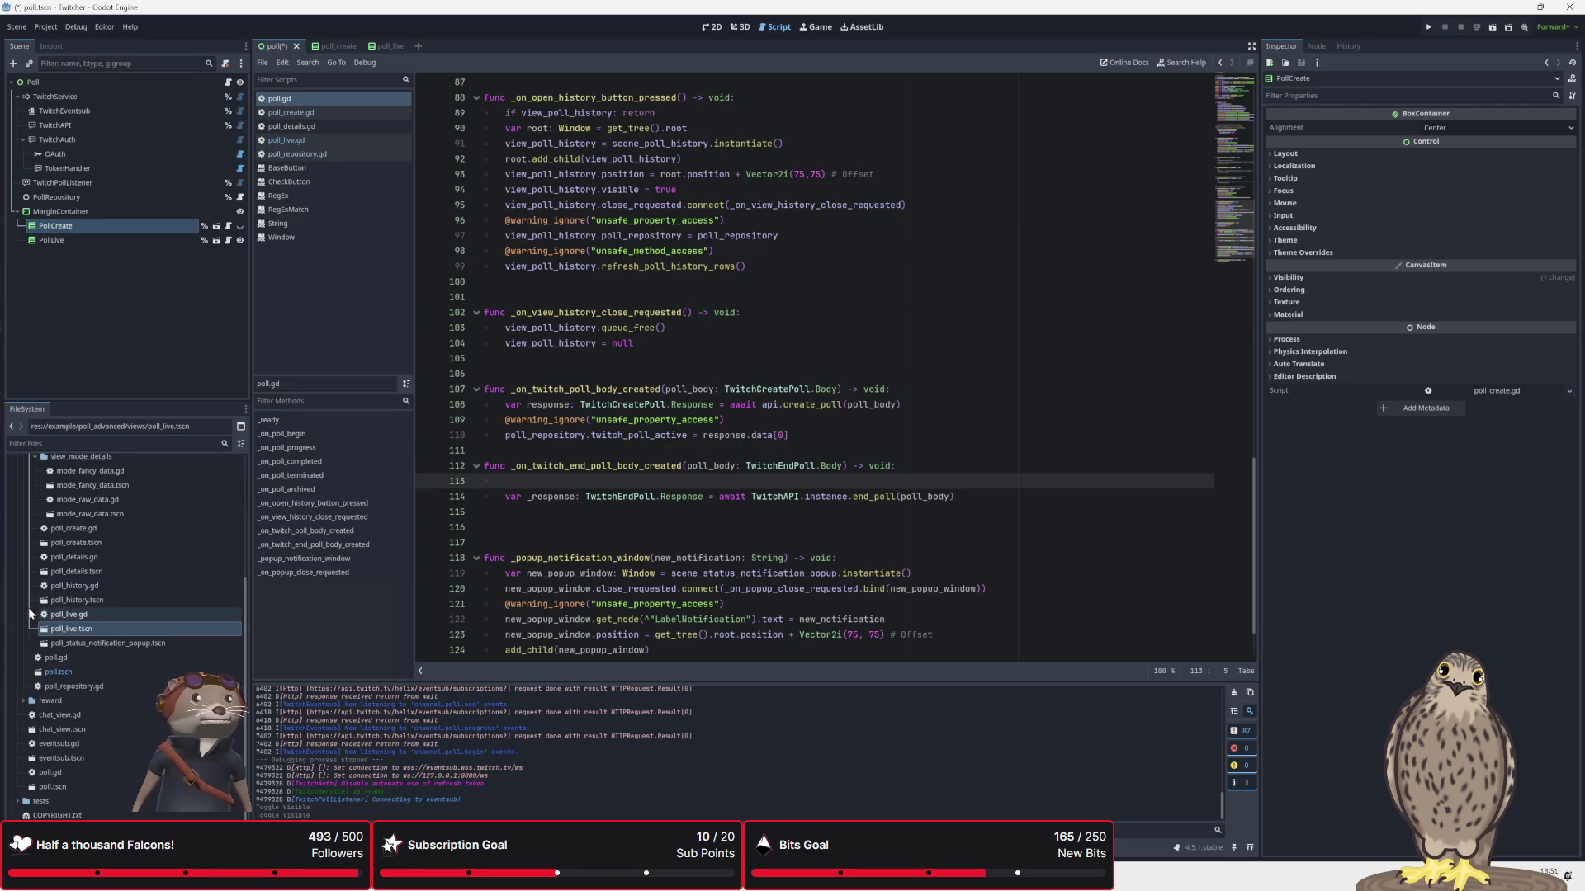
Add a second blank line above the end-poll handler and remove the empty line inside it
{"action": "key", "text": "Up"}
{"action": "key", "text": "Up"}
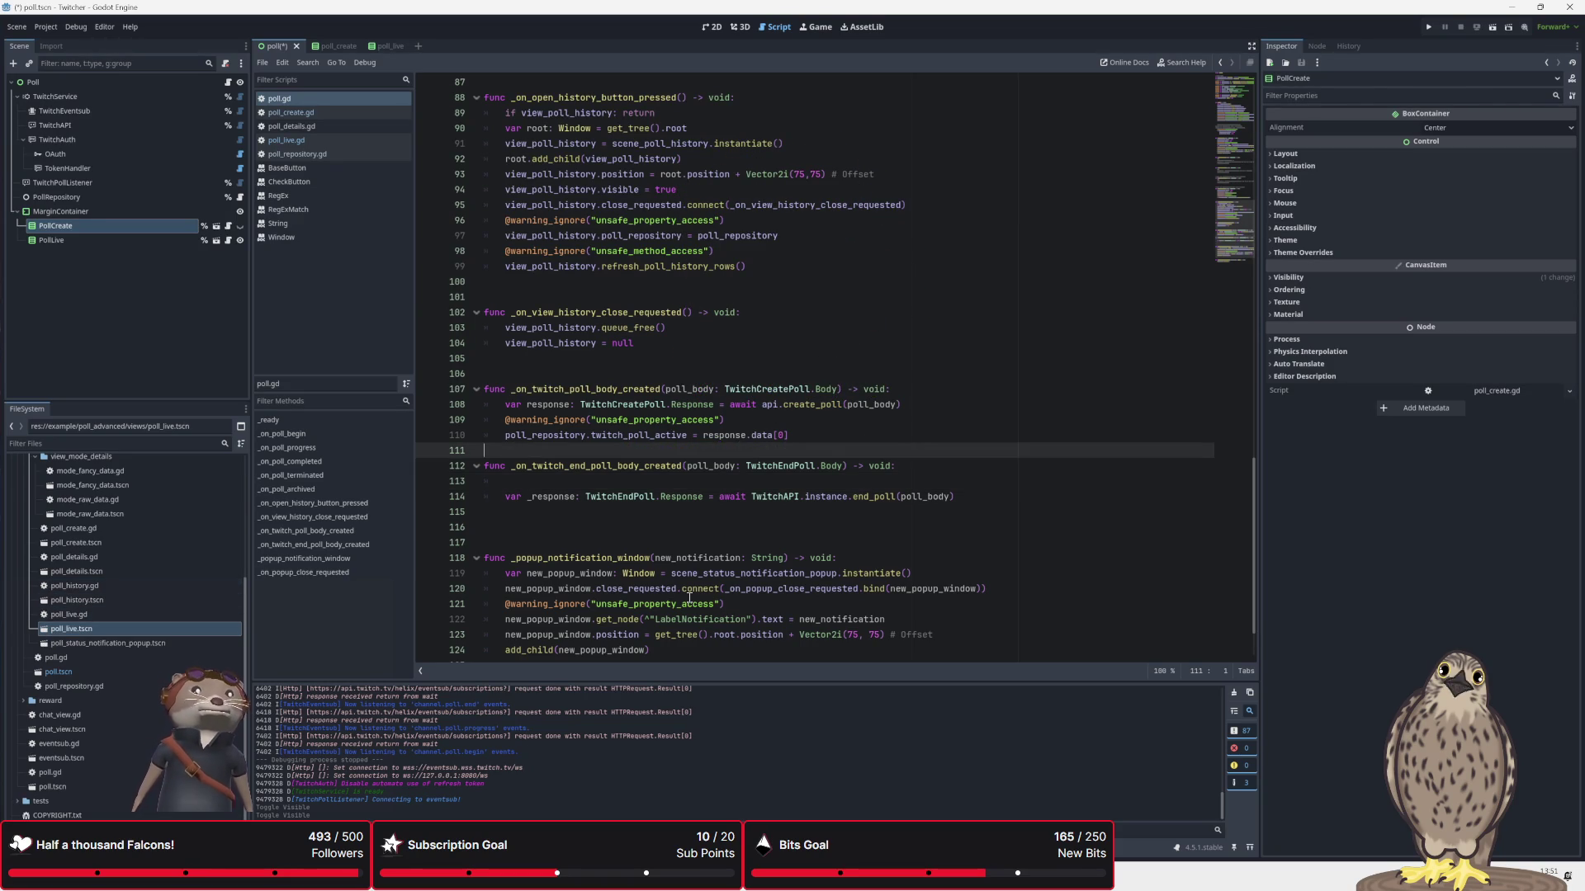
{"action": "key", "text": "Return"}
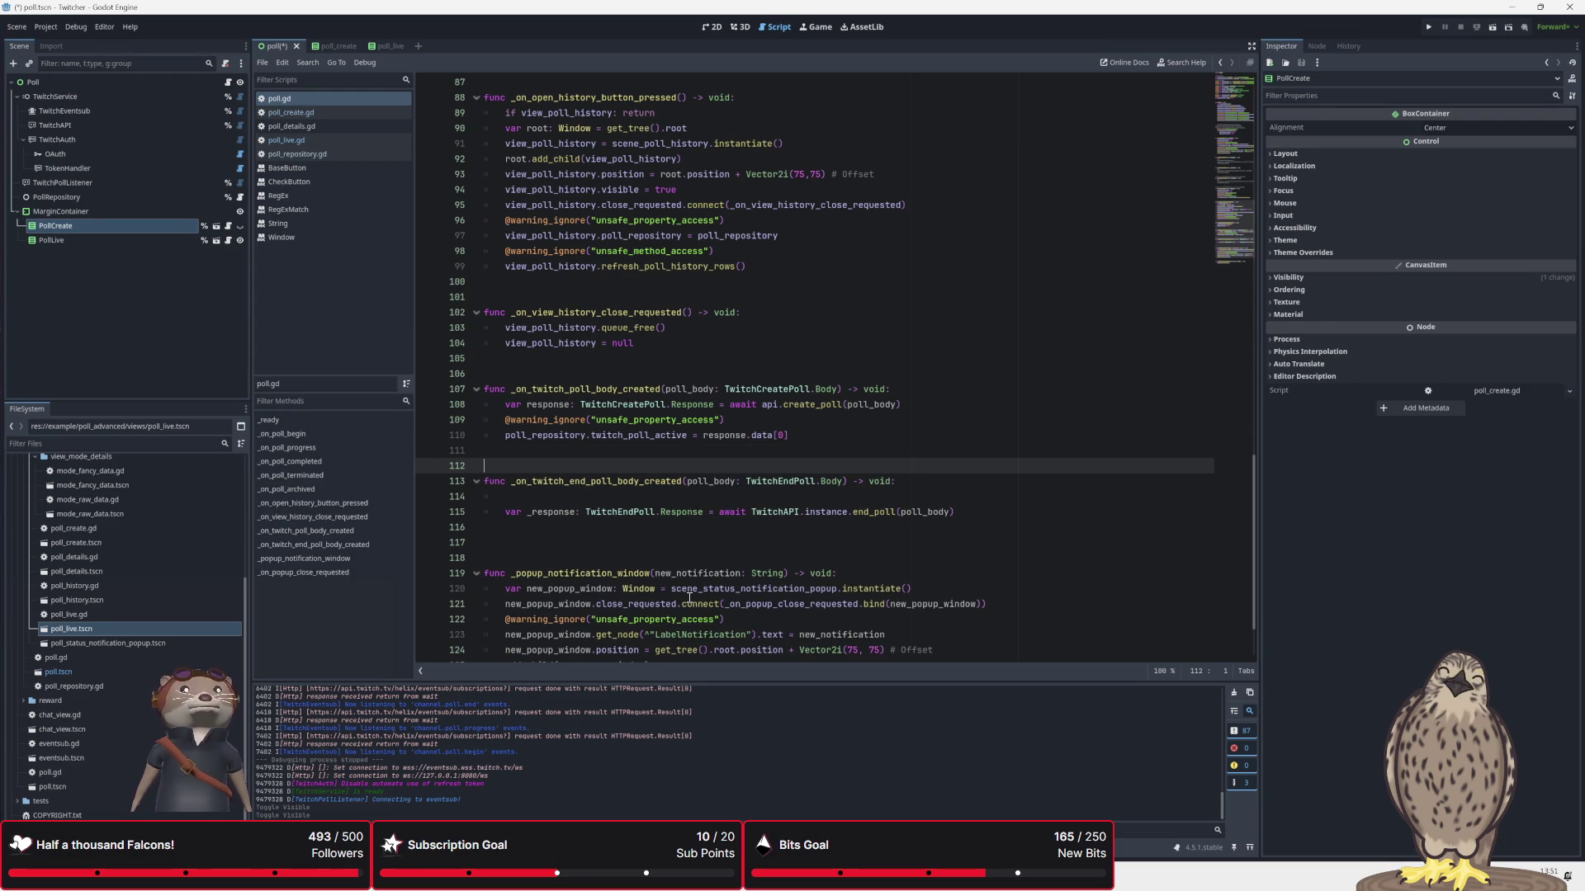
{"action": "key", "text": "Down"}
{"action": "key", "text": "Down"}
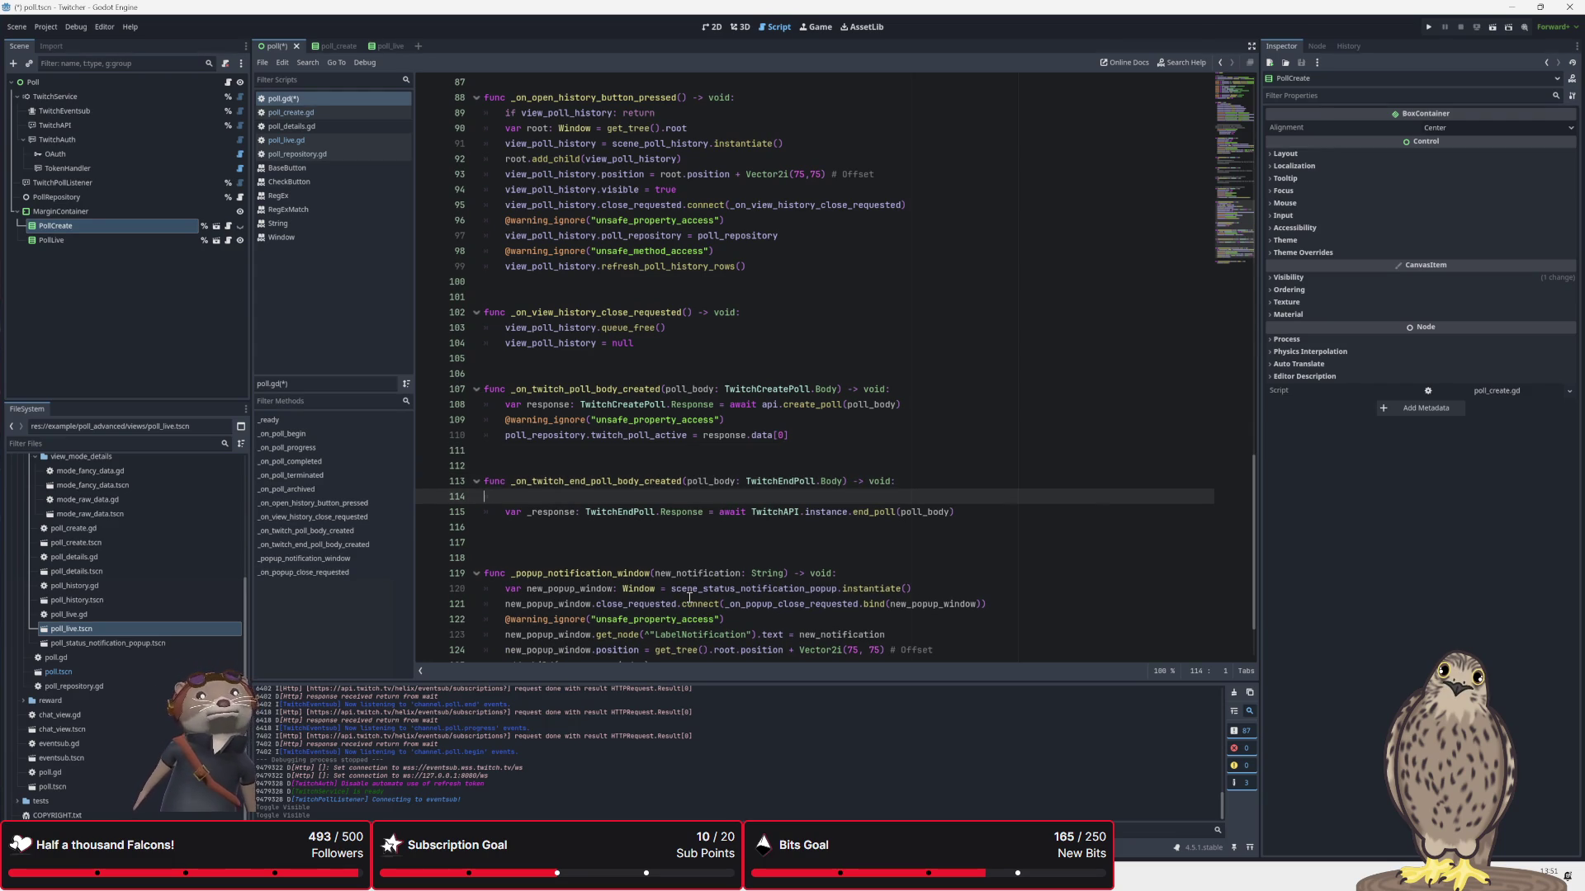
{"action": "key", "text": "Delete"}
{"action": "key", "text": "Down"}
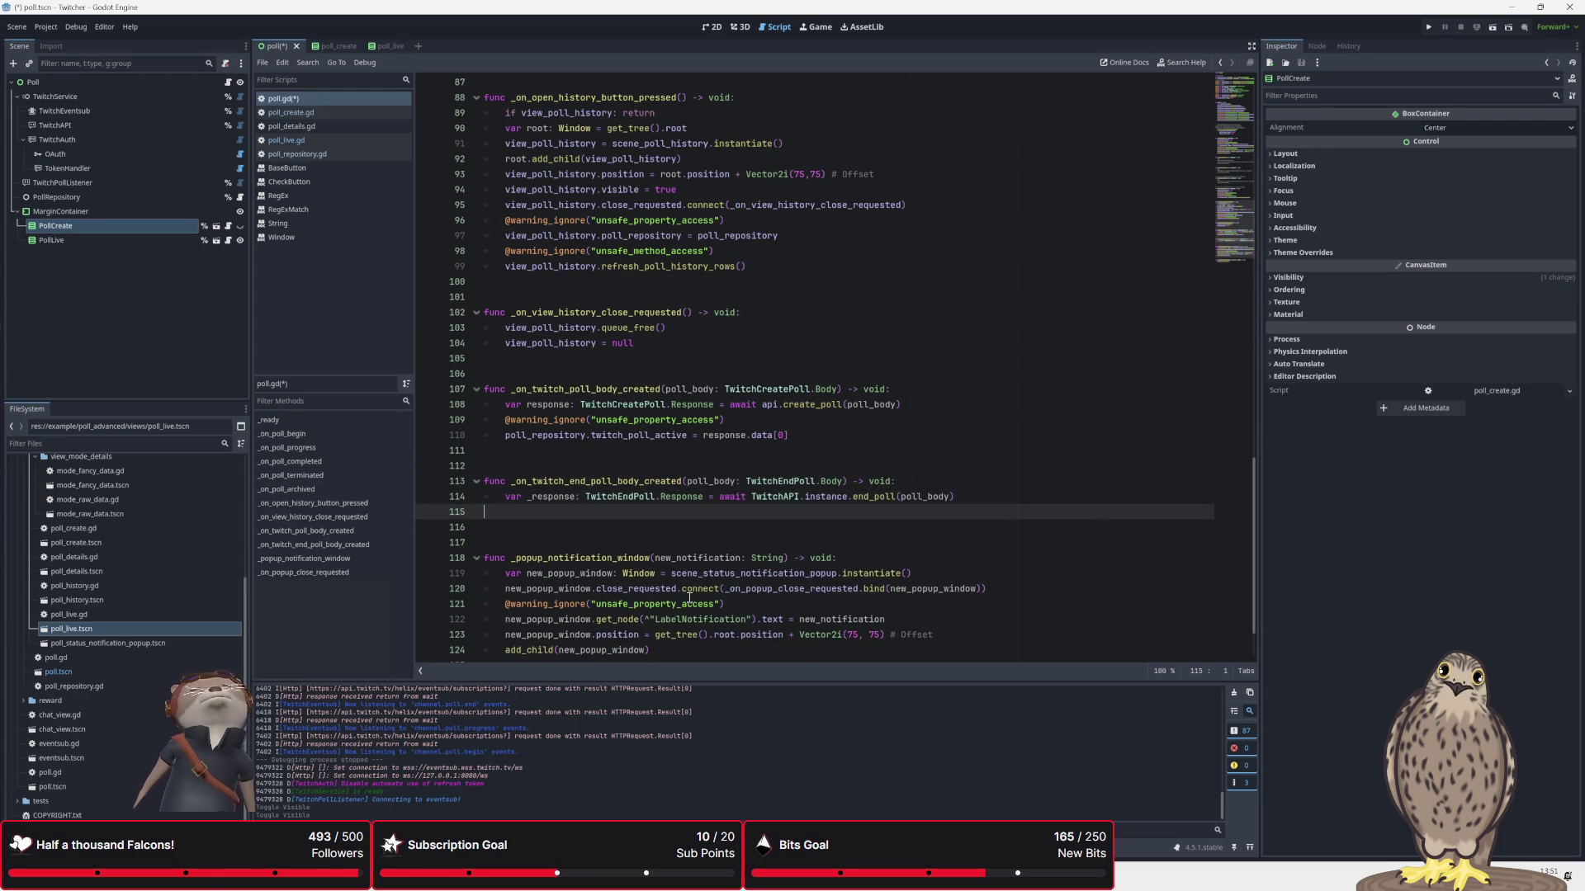
Check that the await end_poll line sits under the signature, then switch to poll_live.gd
{"action": "left_click_drag", "start_coordinate": [704, 481], "coordinate": [703, 489]}
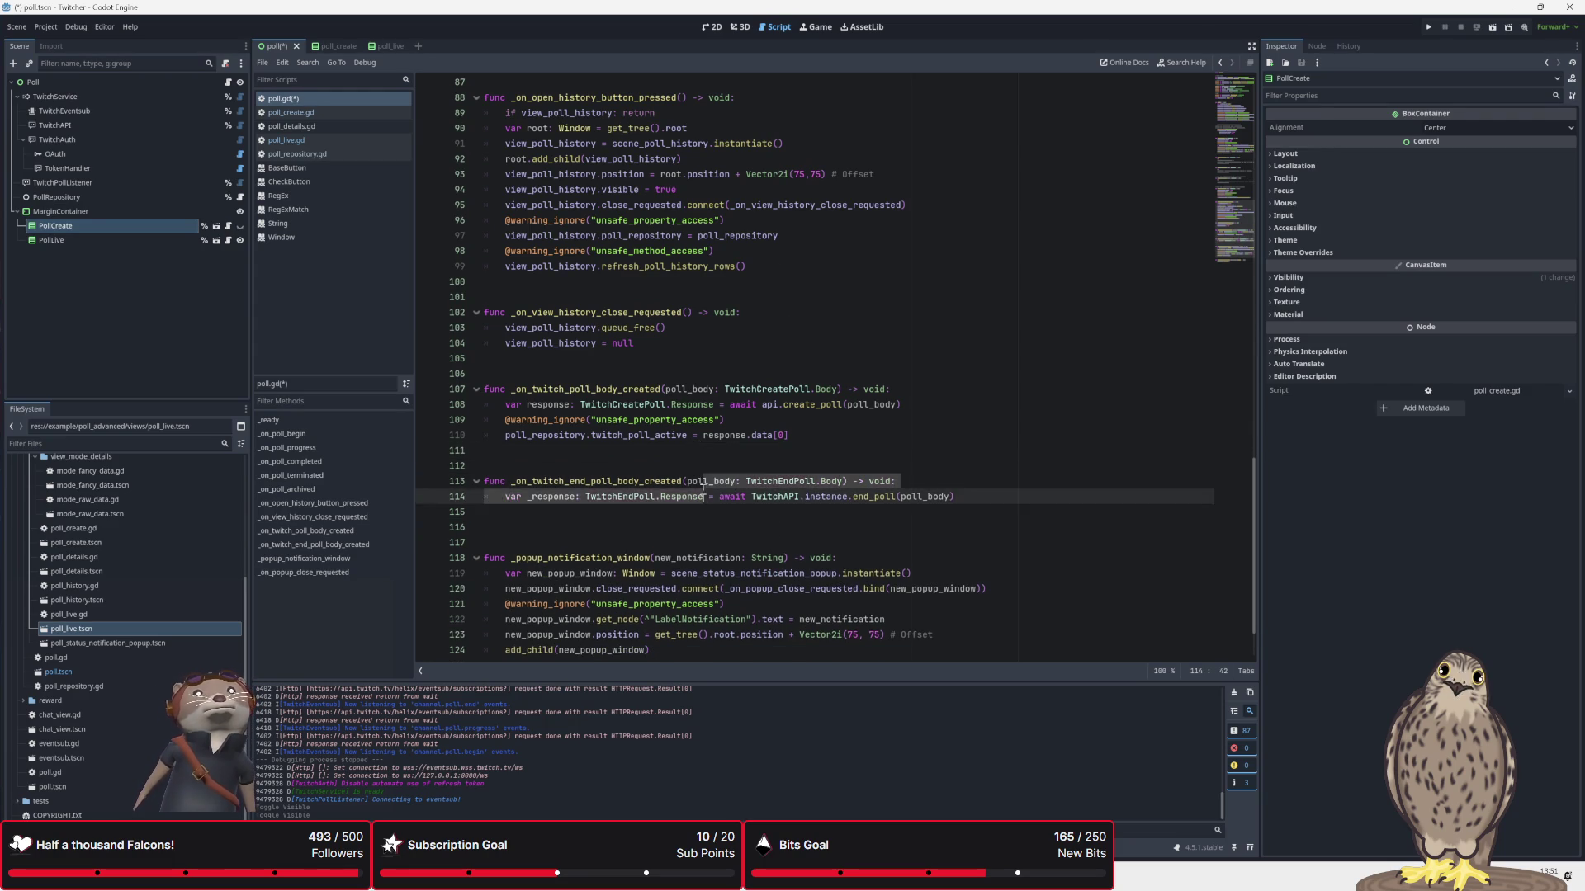
{"action": "left_click", "coordinate": [682, 528]}
{"action": "left_click", "coordinate": [683, 512]}
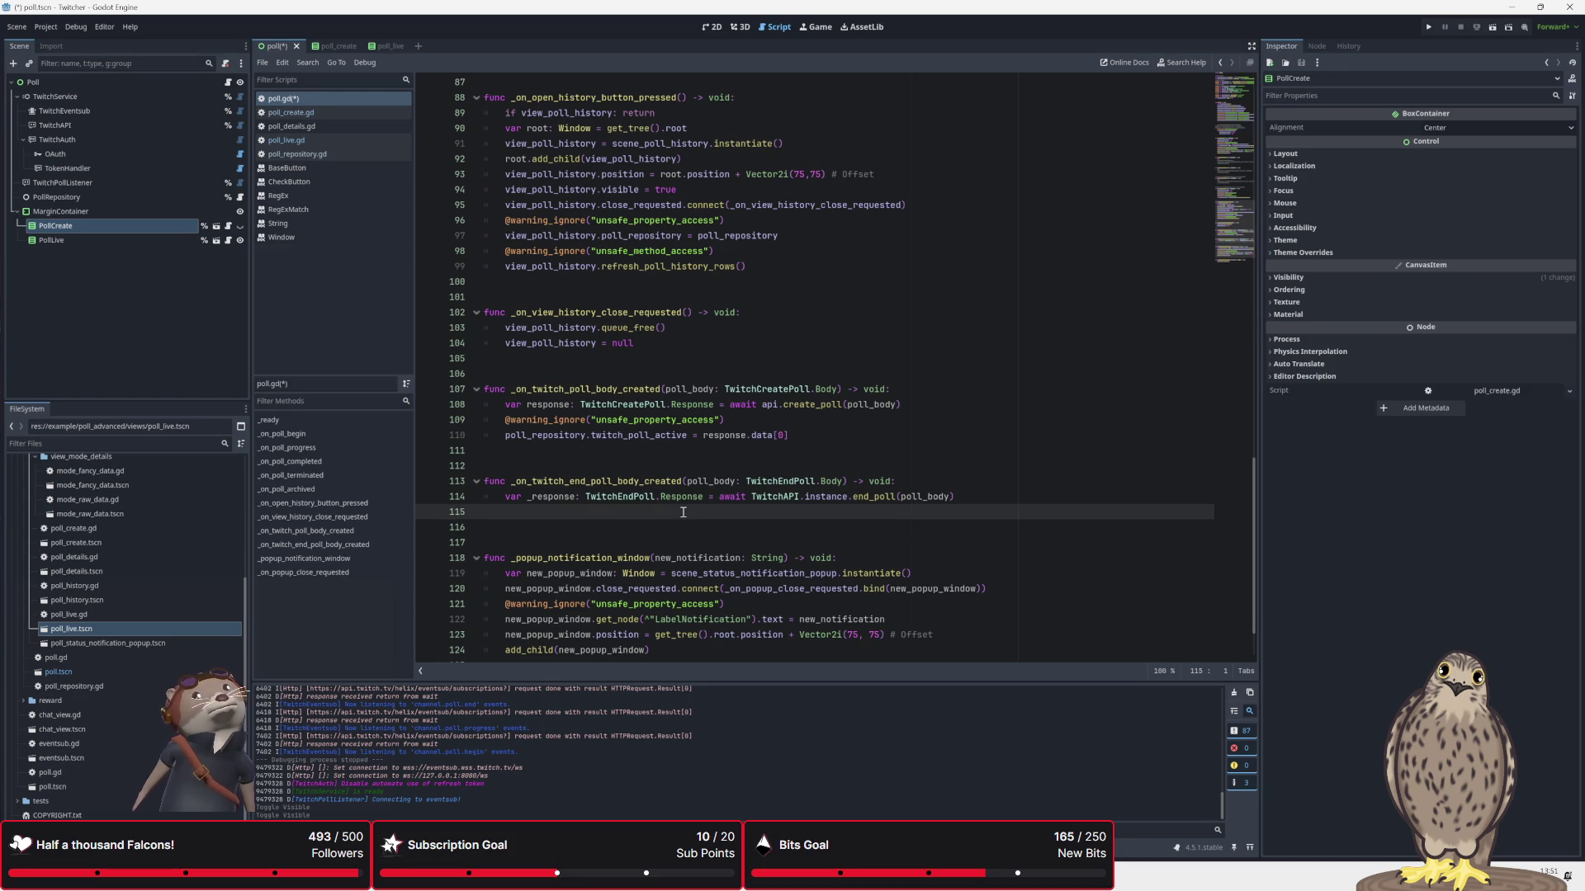
{"action": "scroll", "coordinate": [666, 360], "scroll_direction": "down", "scroll_amount": 2}
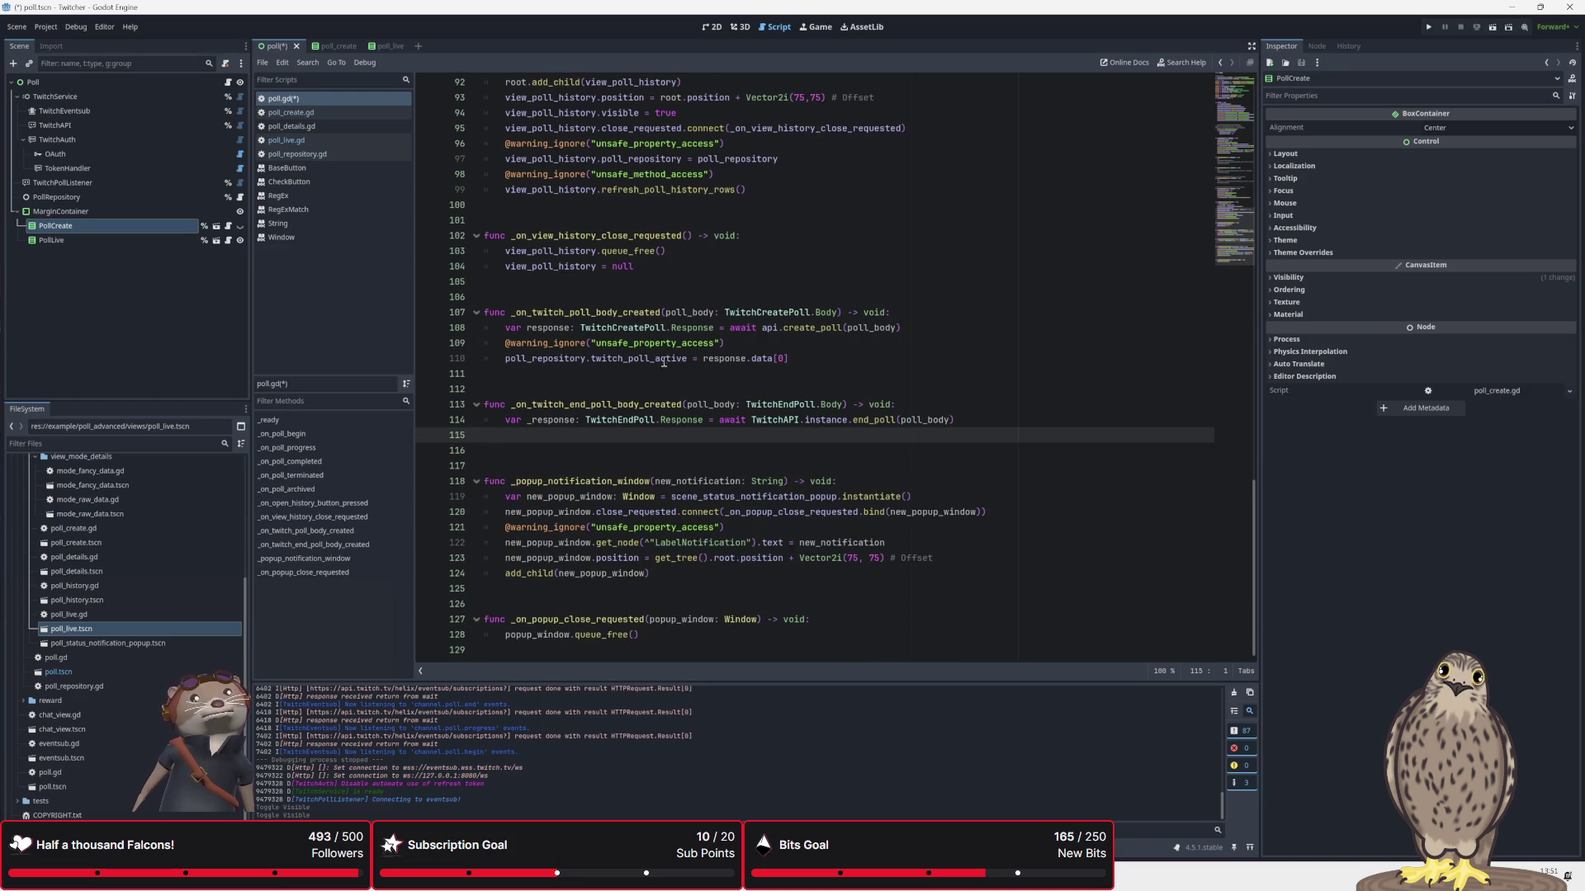
{"action": "left_click", "coordinate": [761, 350]}
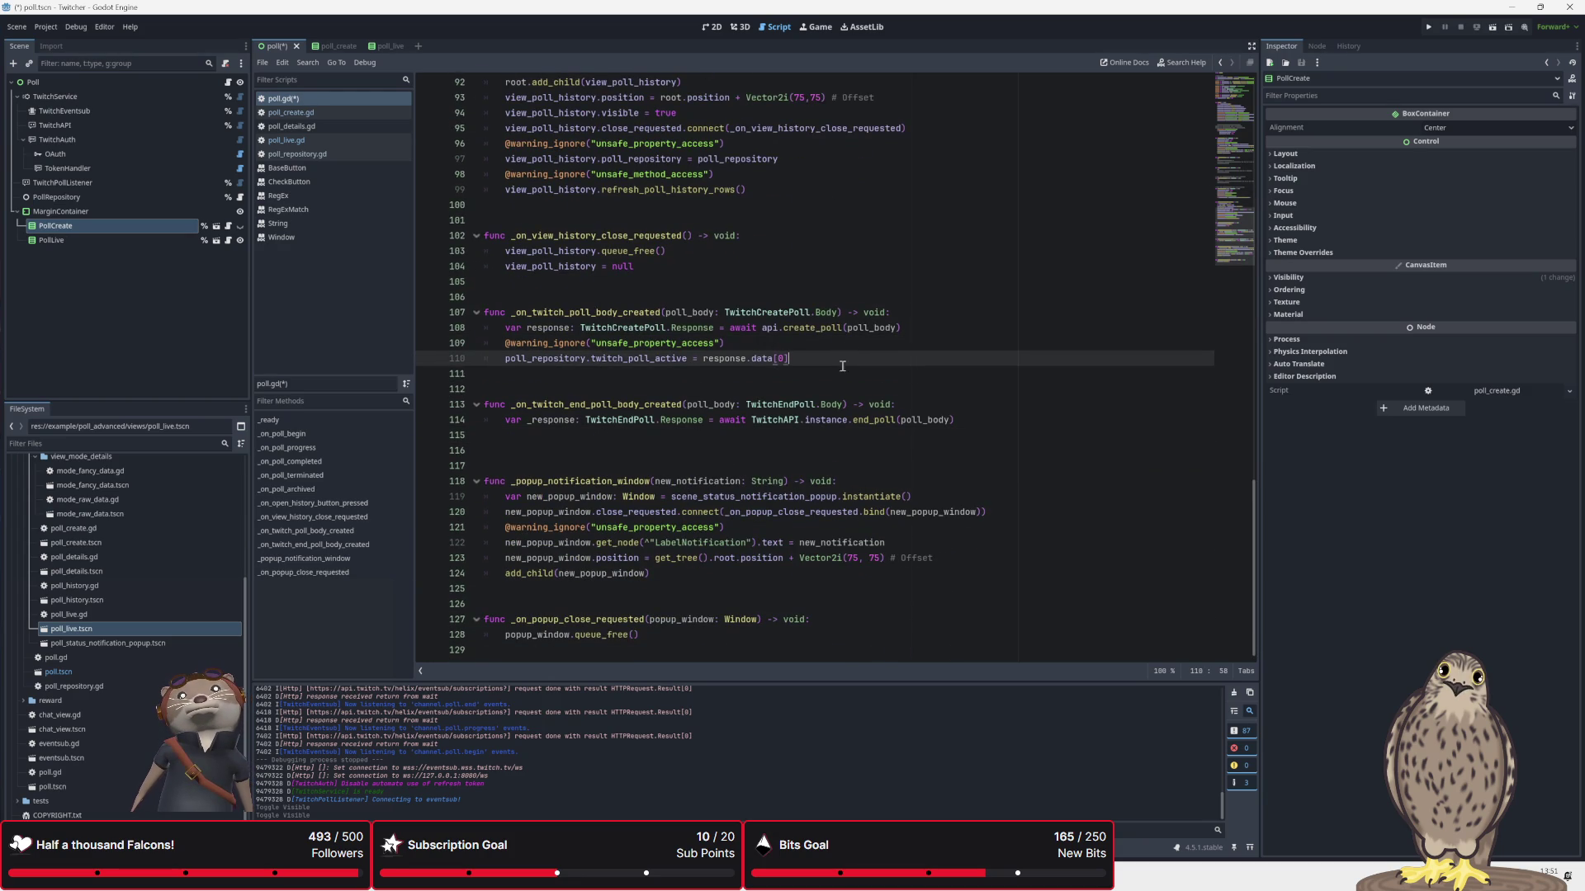
{"action": "left_click", "coordinate": [634, 440]}
{"action": "left_click_drag", "start_coordinate": [506, 422], "coordinate": [958, 422]}
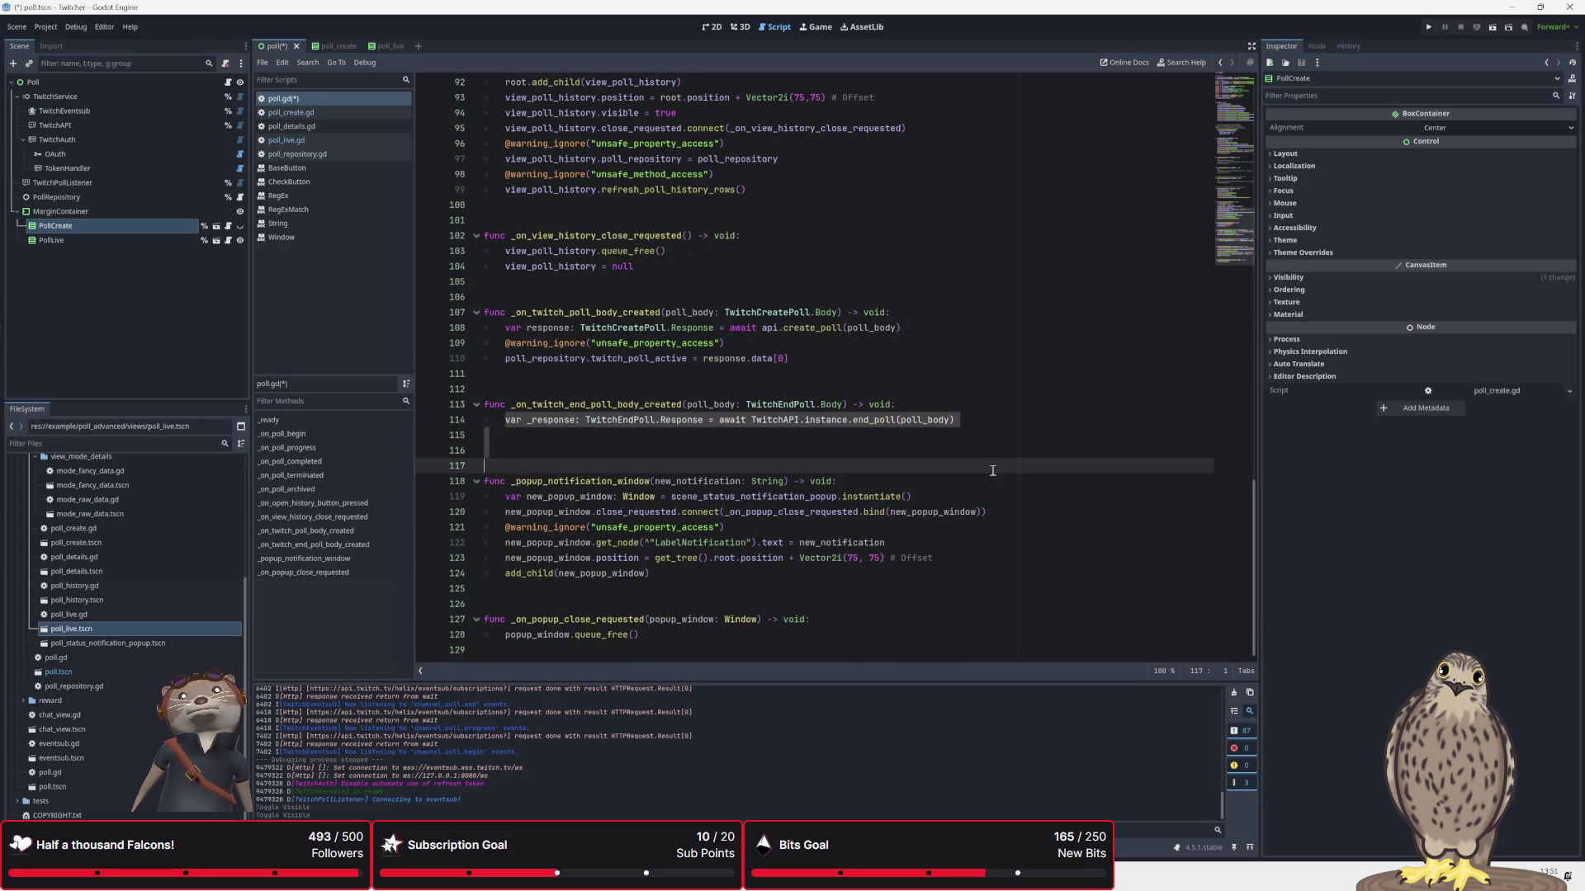
{"action": "left_click", "coordinate": [999, 422]}
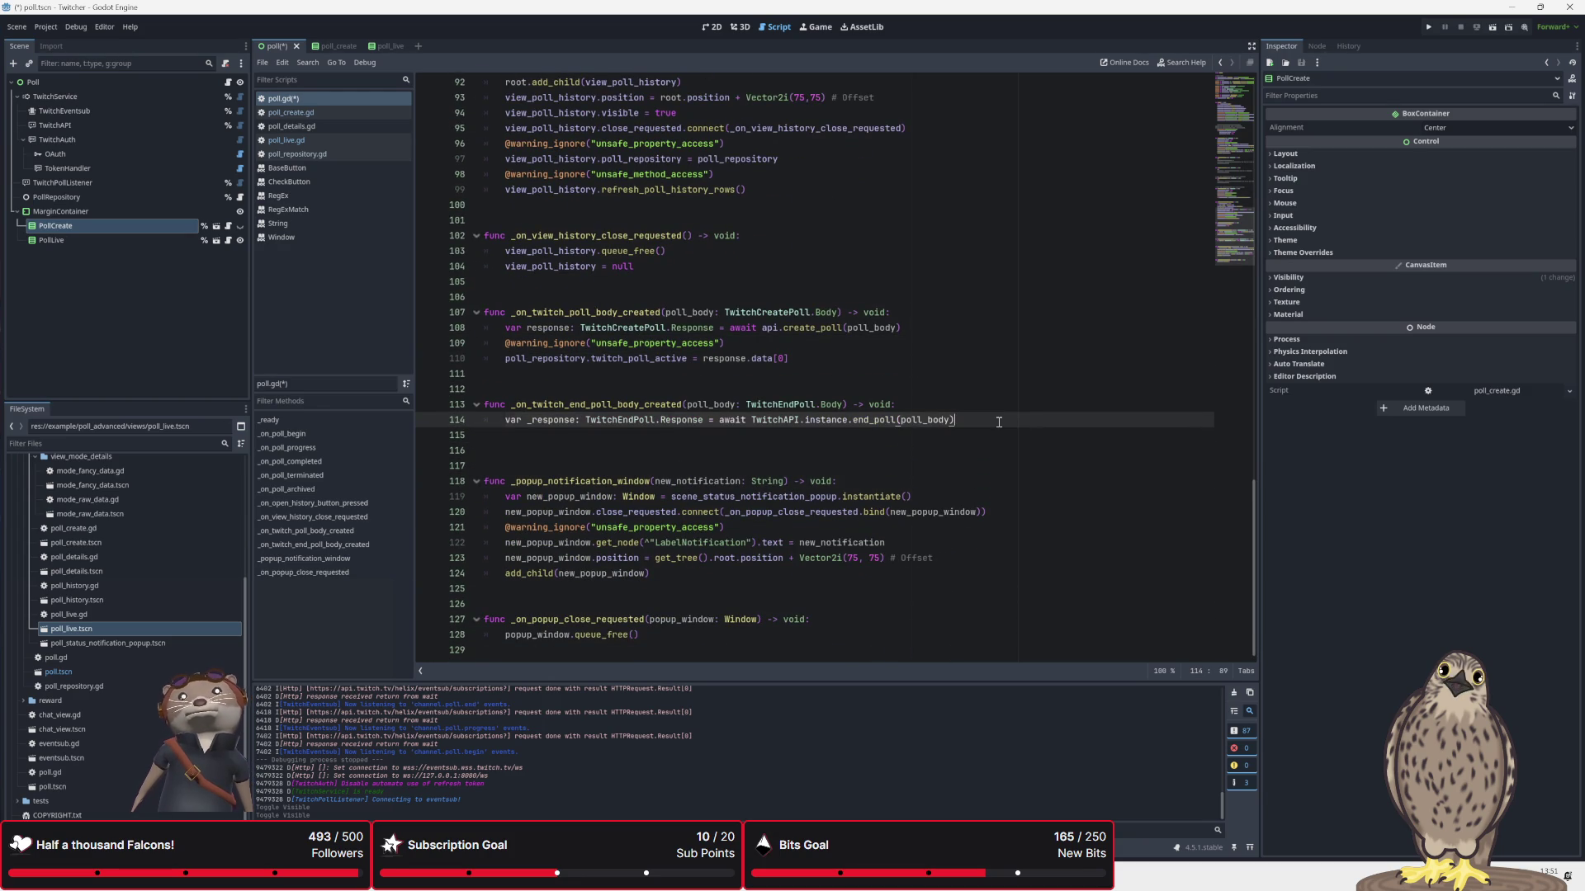
{"action": "left_click", "coordinate": [357, 138]}
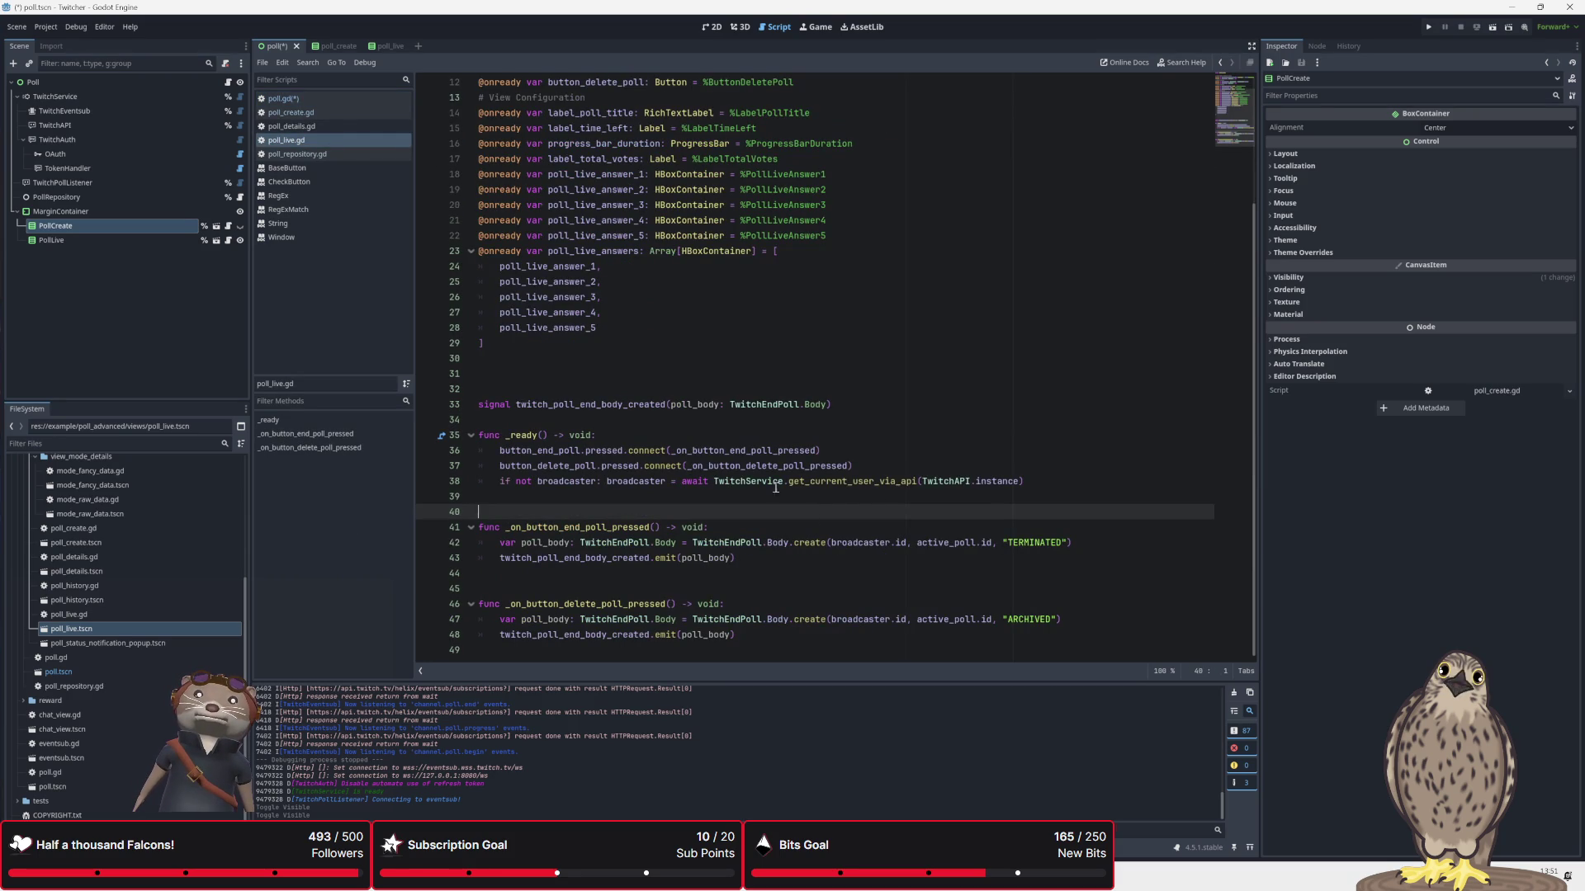
Select the Poll root node, then the PollLive node in the Scene tree
{"action": "mouse_move", "coordinate": [761, 478]}
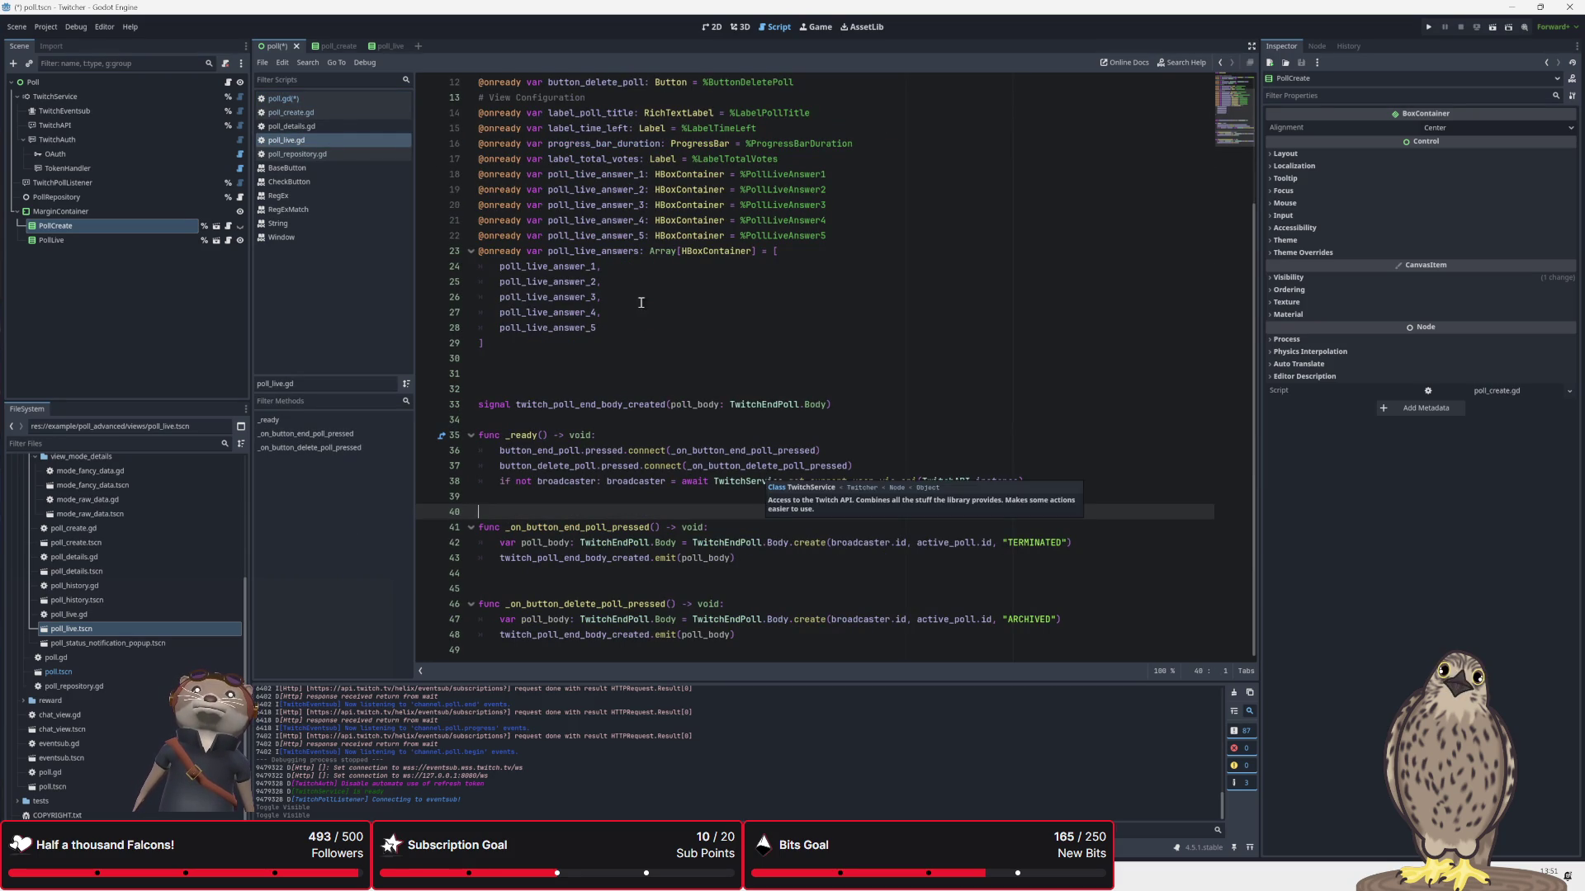
{"action": "left_click", "coordinate": [157, 82]}
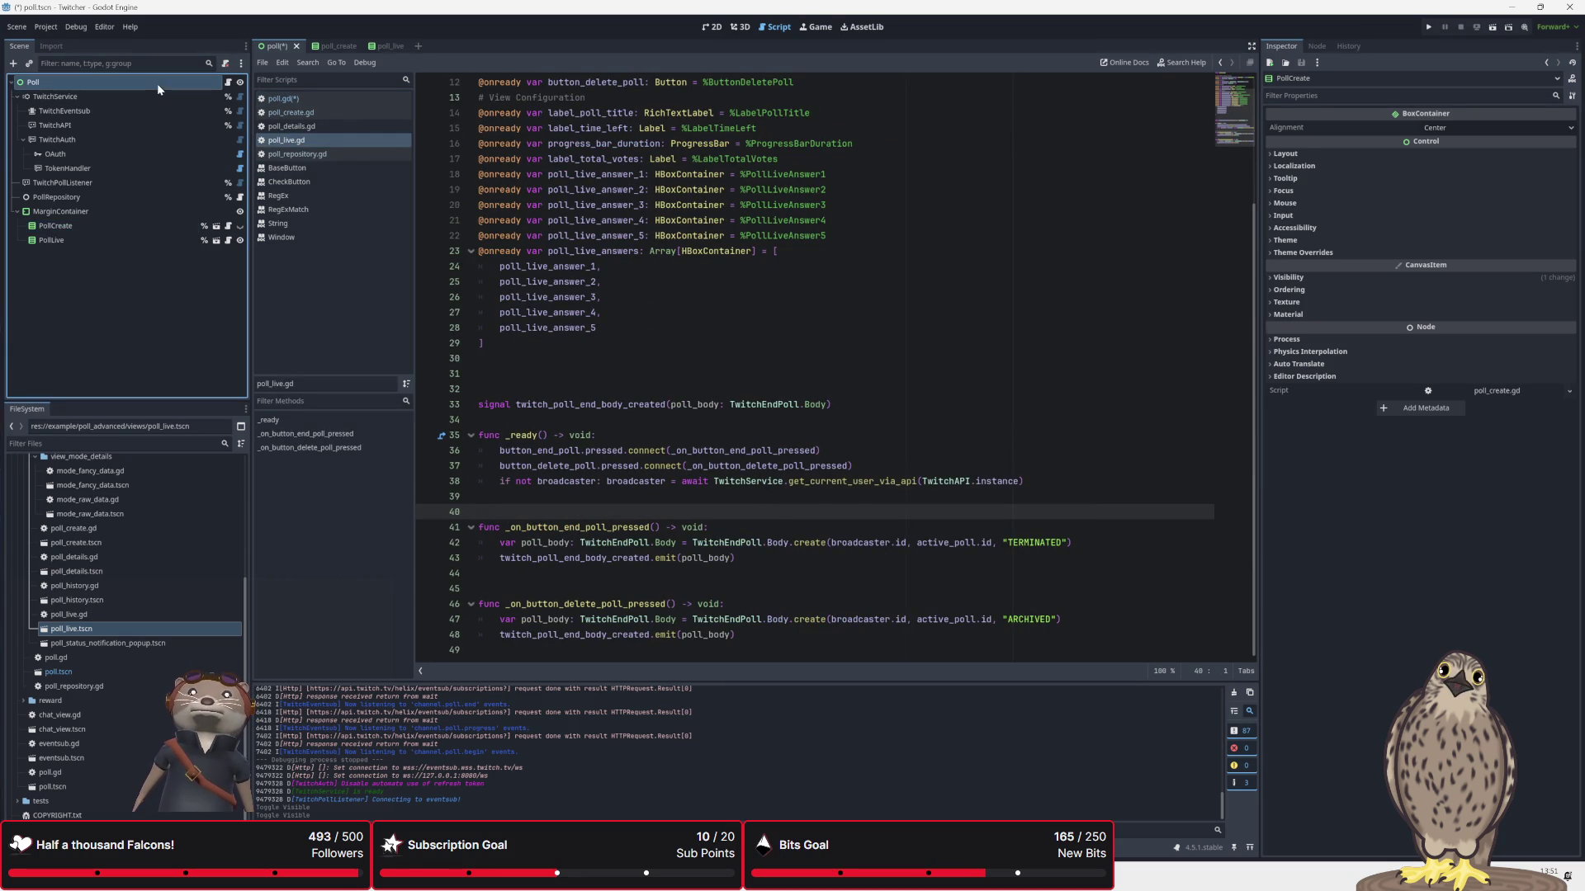
{"action": "left_click", "coordinate": [91, 240]}
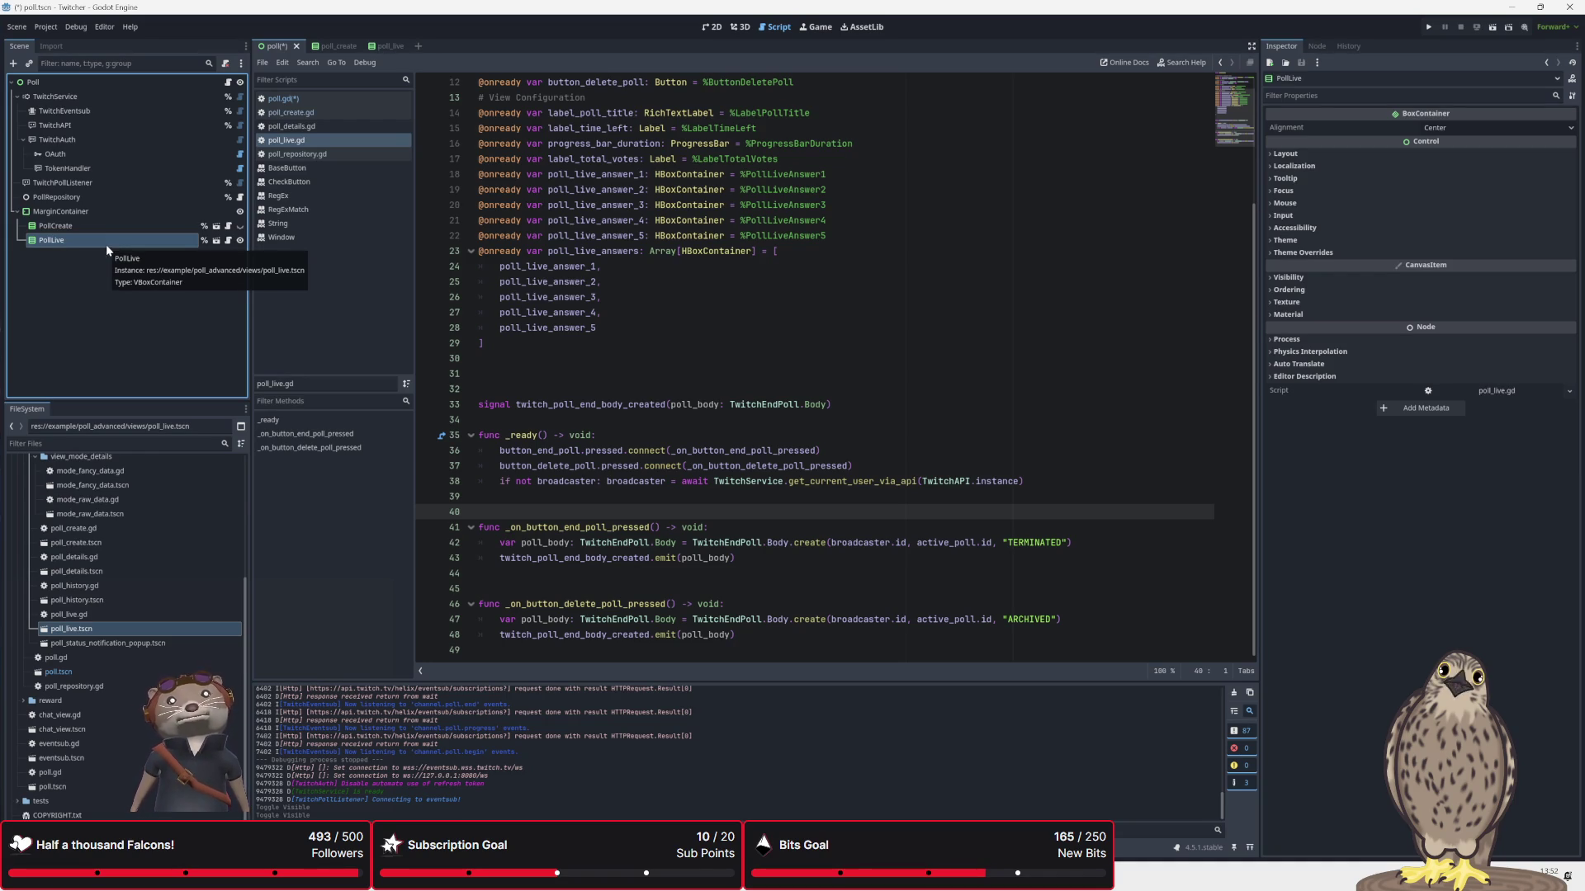
Move a blank line below the end-poll signal so two blank lines flank it, and save
{"action": "left_click", "coordinate": [581, 361]}
{"action": "left_click", "coordinate": [580, 374]}
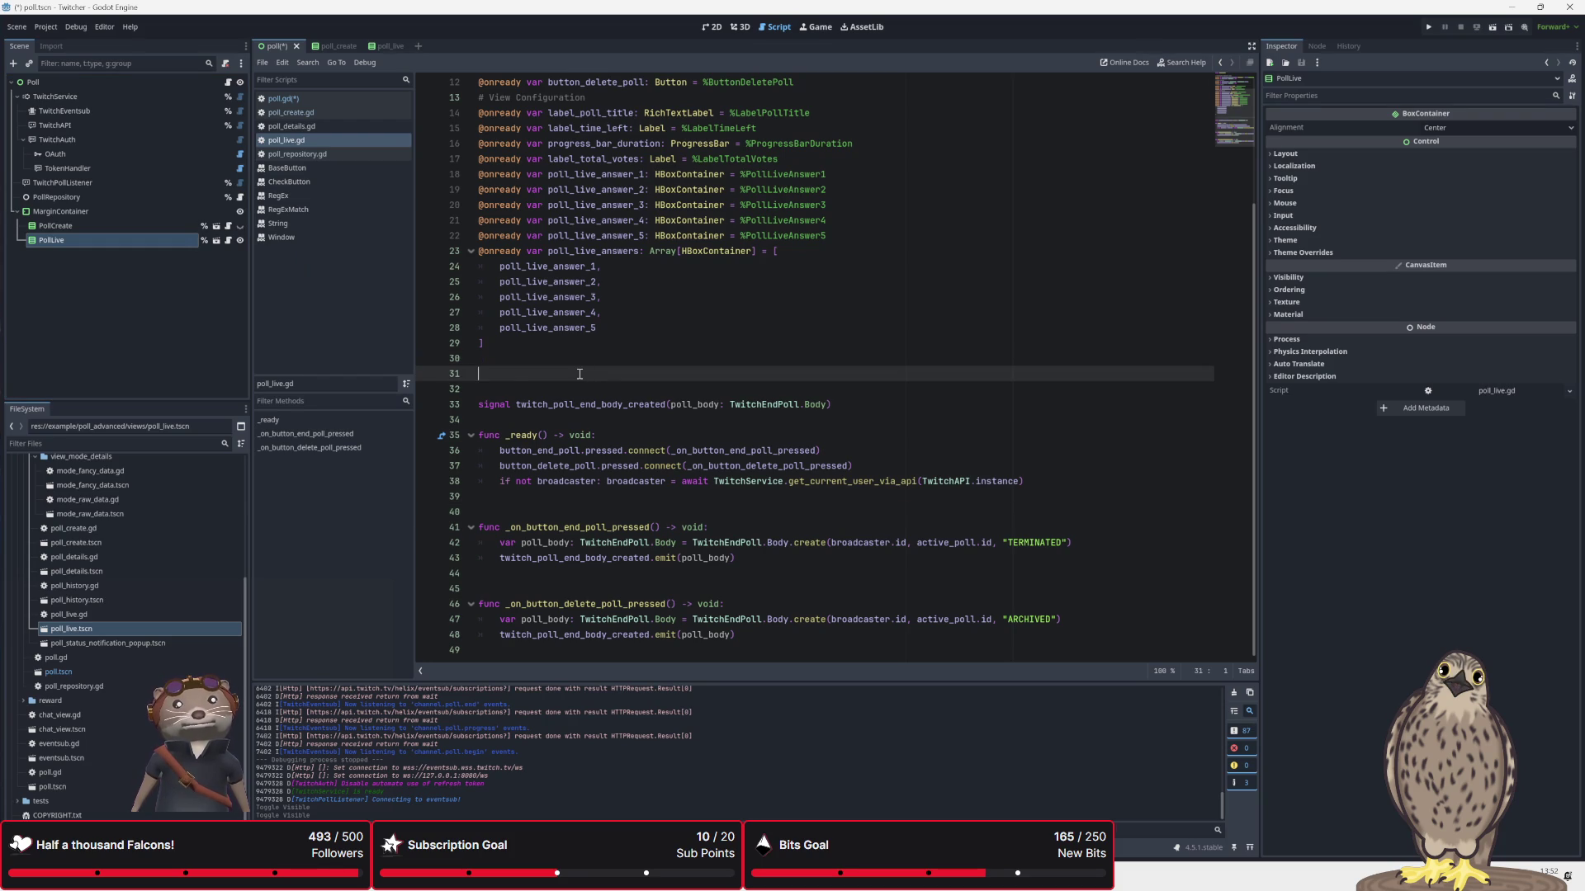
{"action": "key", "text": "alt+Down"}
{"action": "key", "text": "alt+Down"}
{"action": "key", "text": "alt+Down"}
{"action": "key", "text": "ctrl+s"}
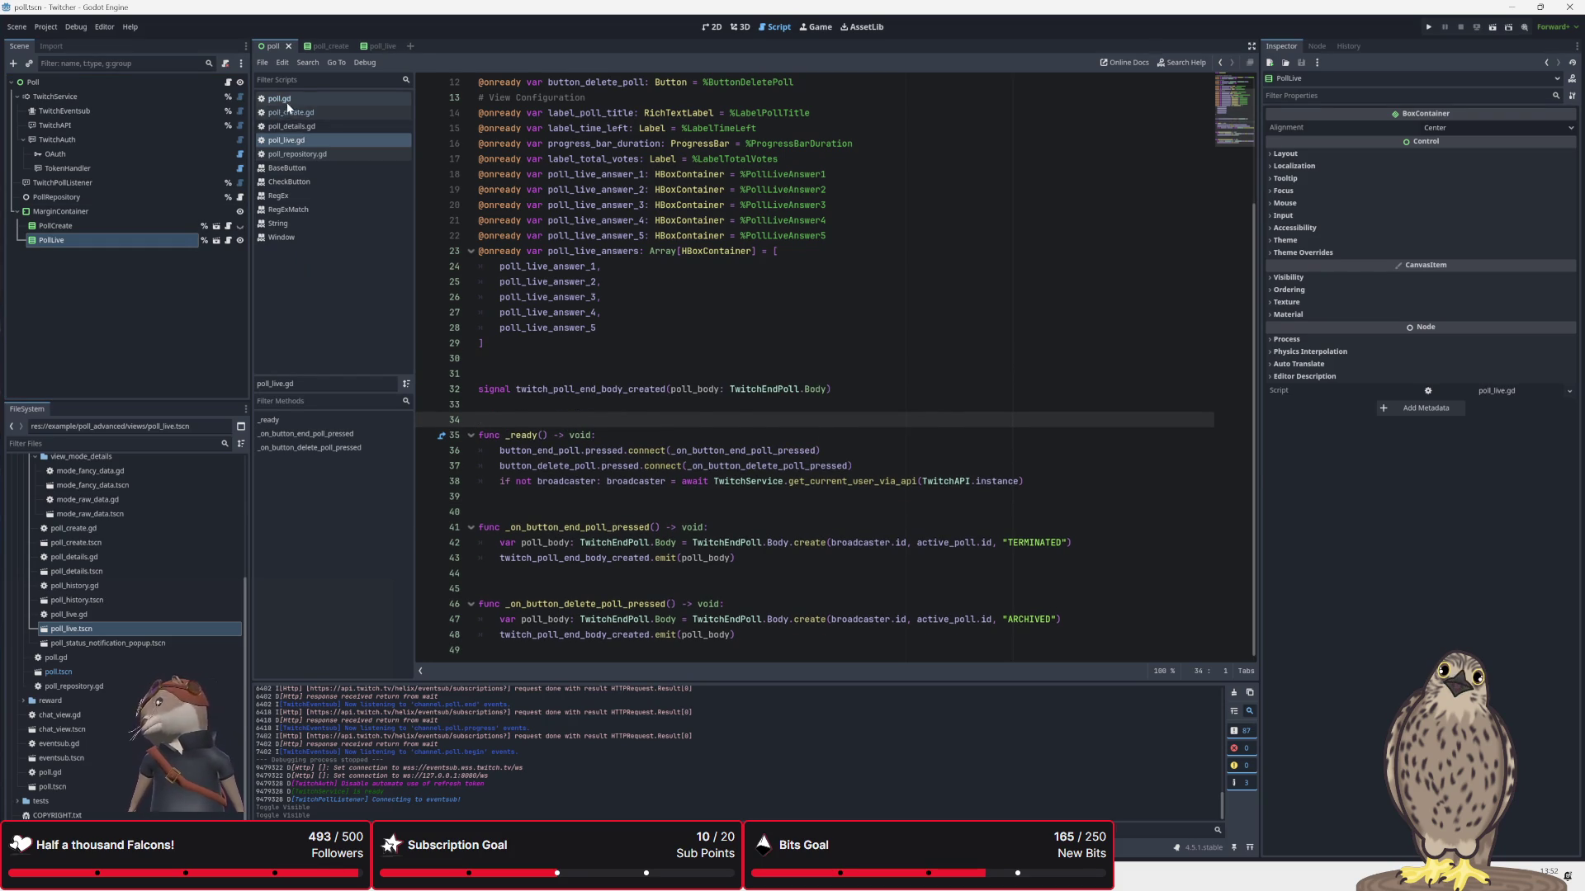
{"action": "left_click", "coordinate": [286, 102]}
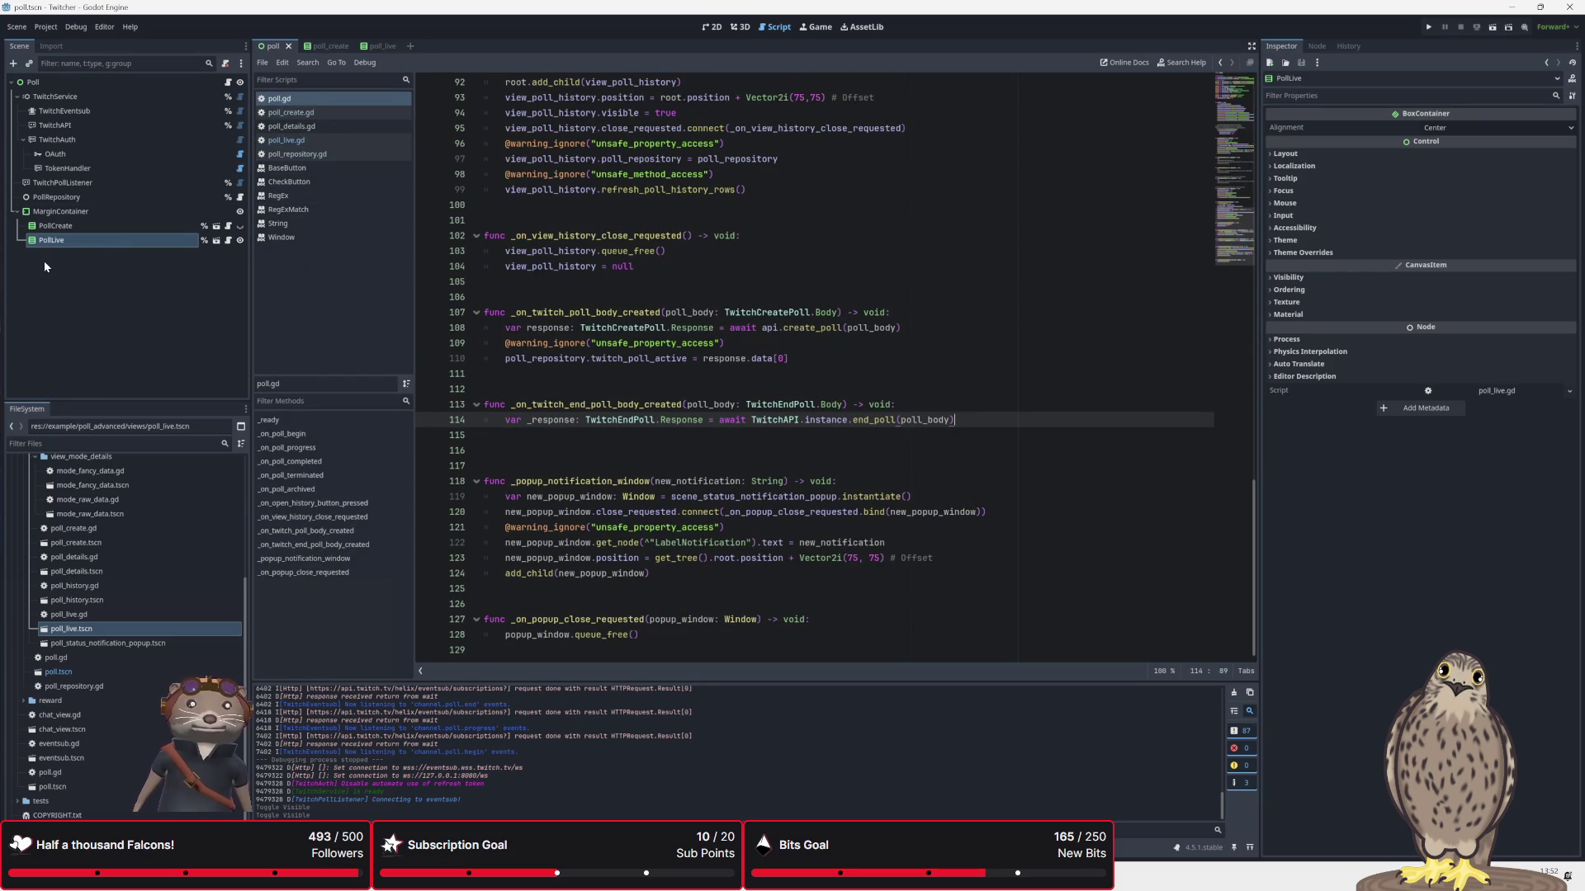
{"action": "scroll", "coordinate": [679, 371], "scroll_direction": "up", "scroll_amount": 5}
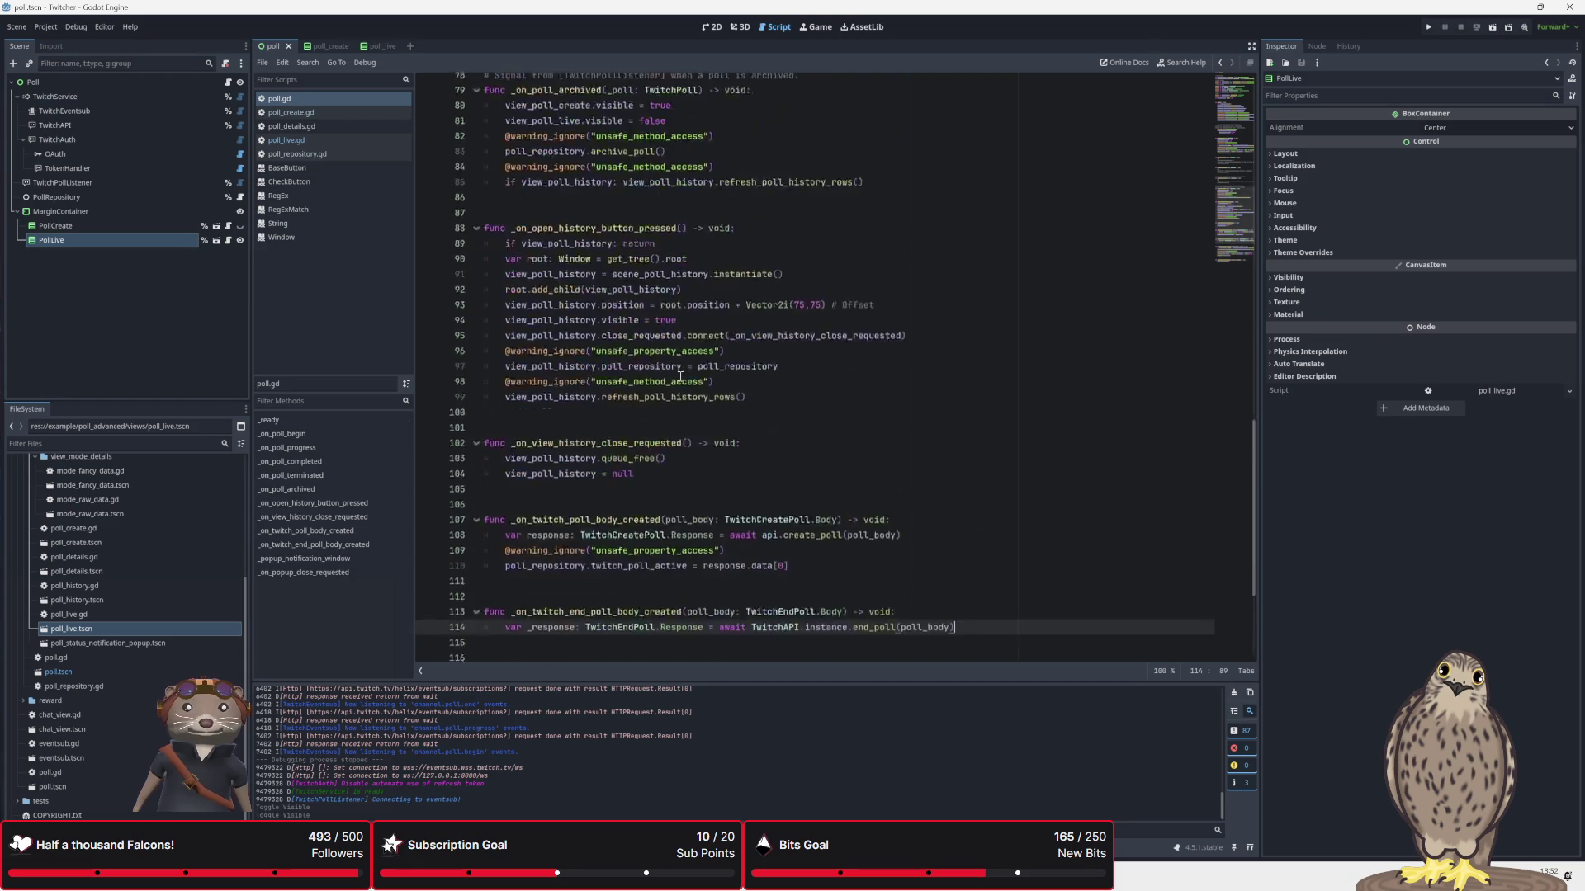
{"action": "scroll", "coordinate": [679, 372], "scroll_direction": "down", "scroll_amount": 5}
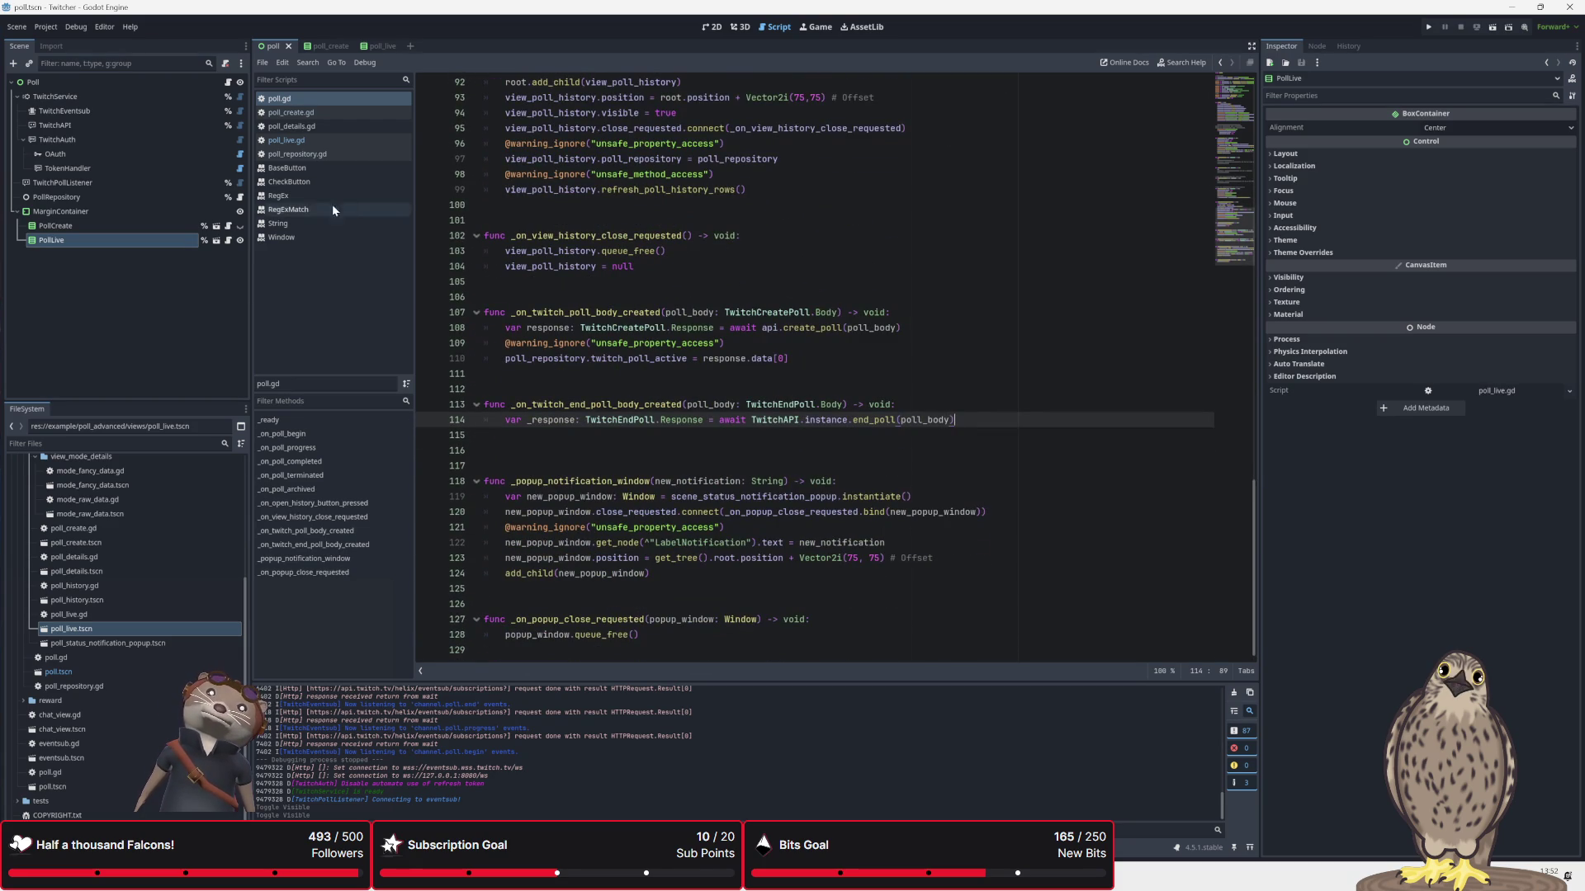
{"action": "left_click", "coordinate": [289, 140]}
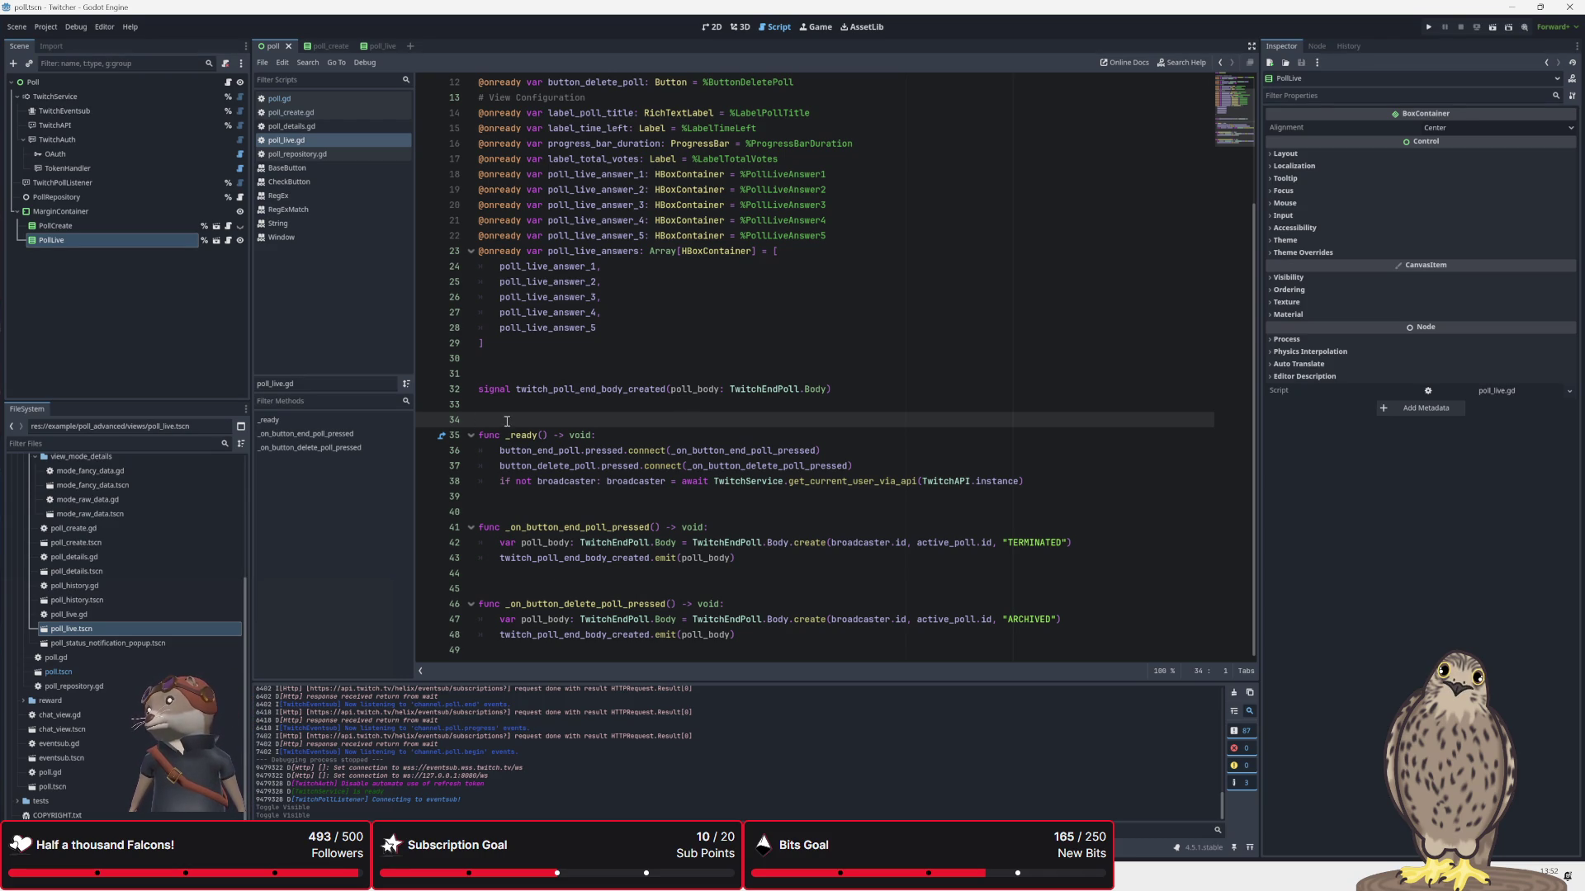
{"action": "left_click", "coordinate": [520, 390]}
{"action": "left_click", "coordinate": [553, 421]}
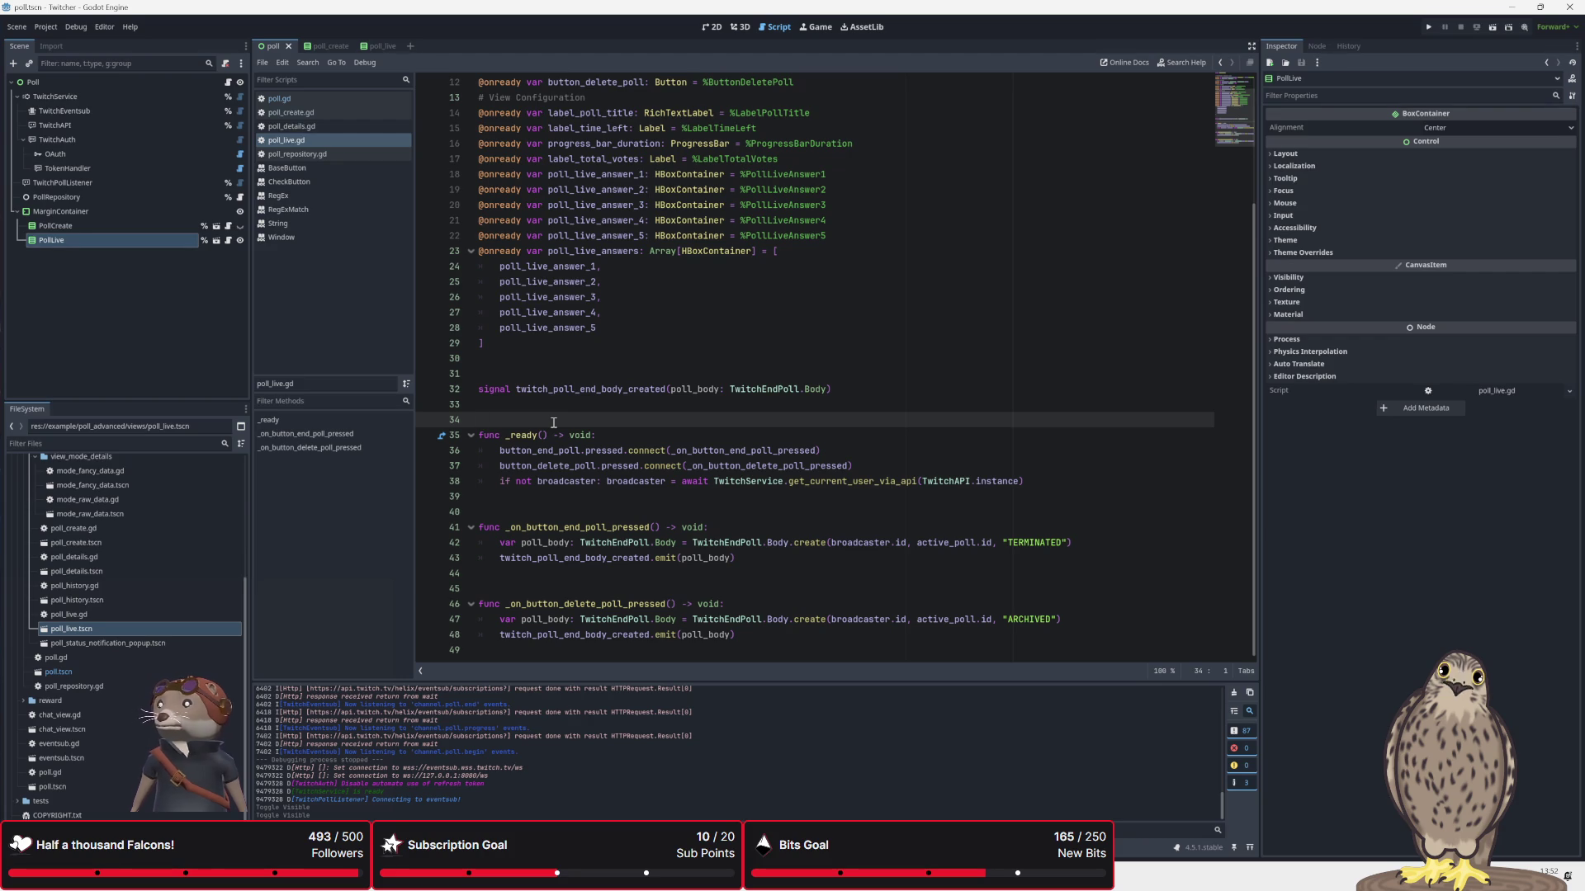
{"action": "left_click", "coordinate": [565, 511]}
{"action": "left_click", "coordinate": [590, 576]}
{"action": "left_click", "coordinate": [592, 586]}
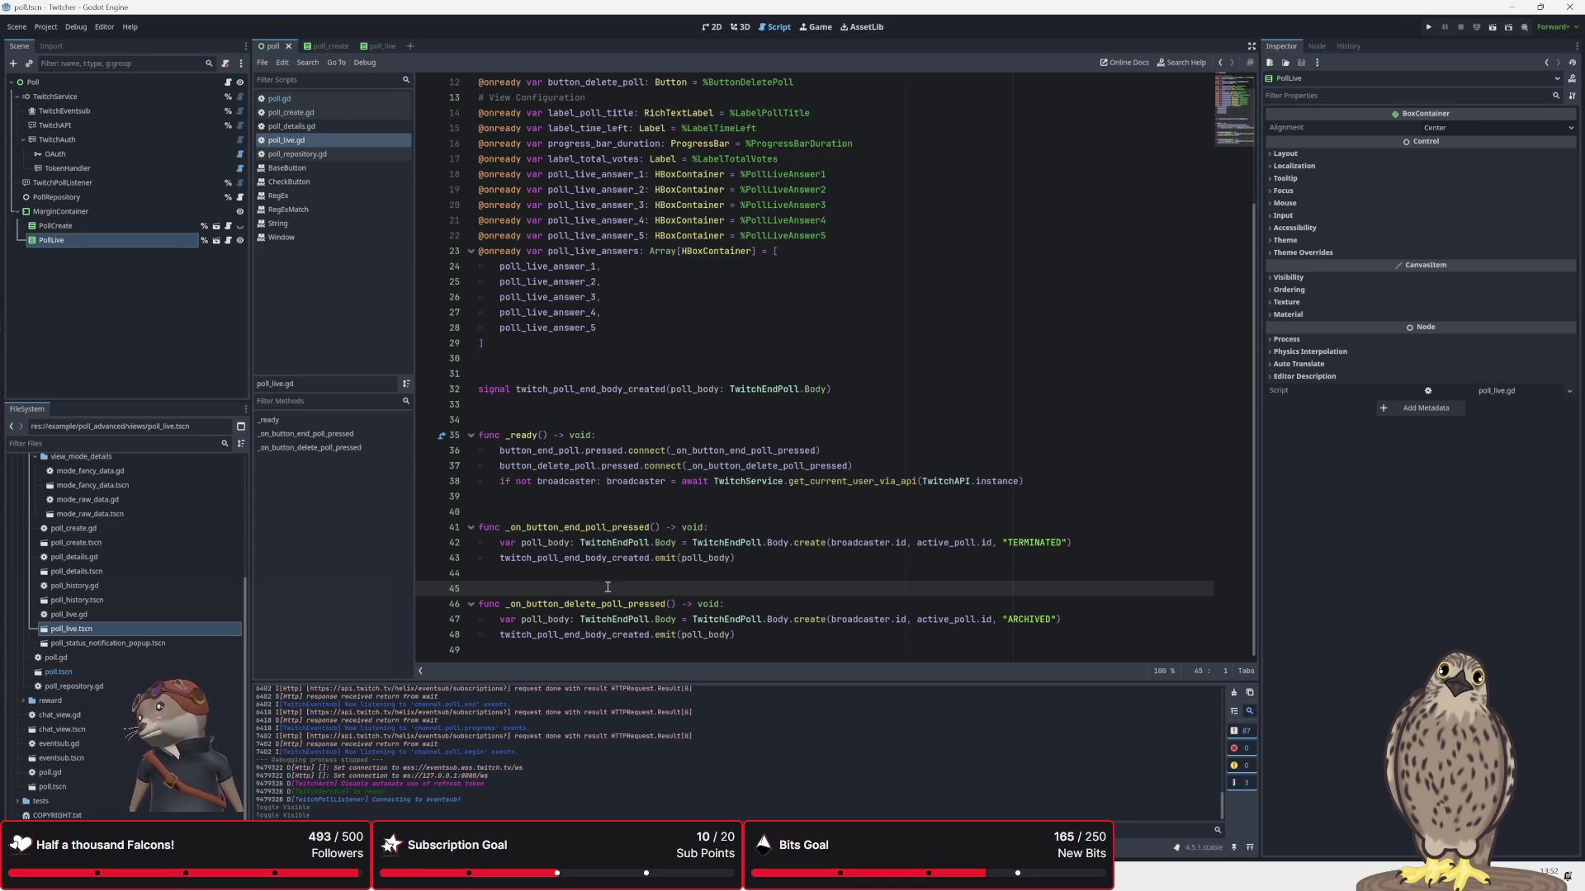
{"action": "left_click", "coordinate": [727, 652]}
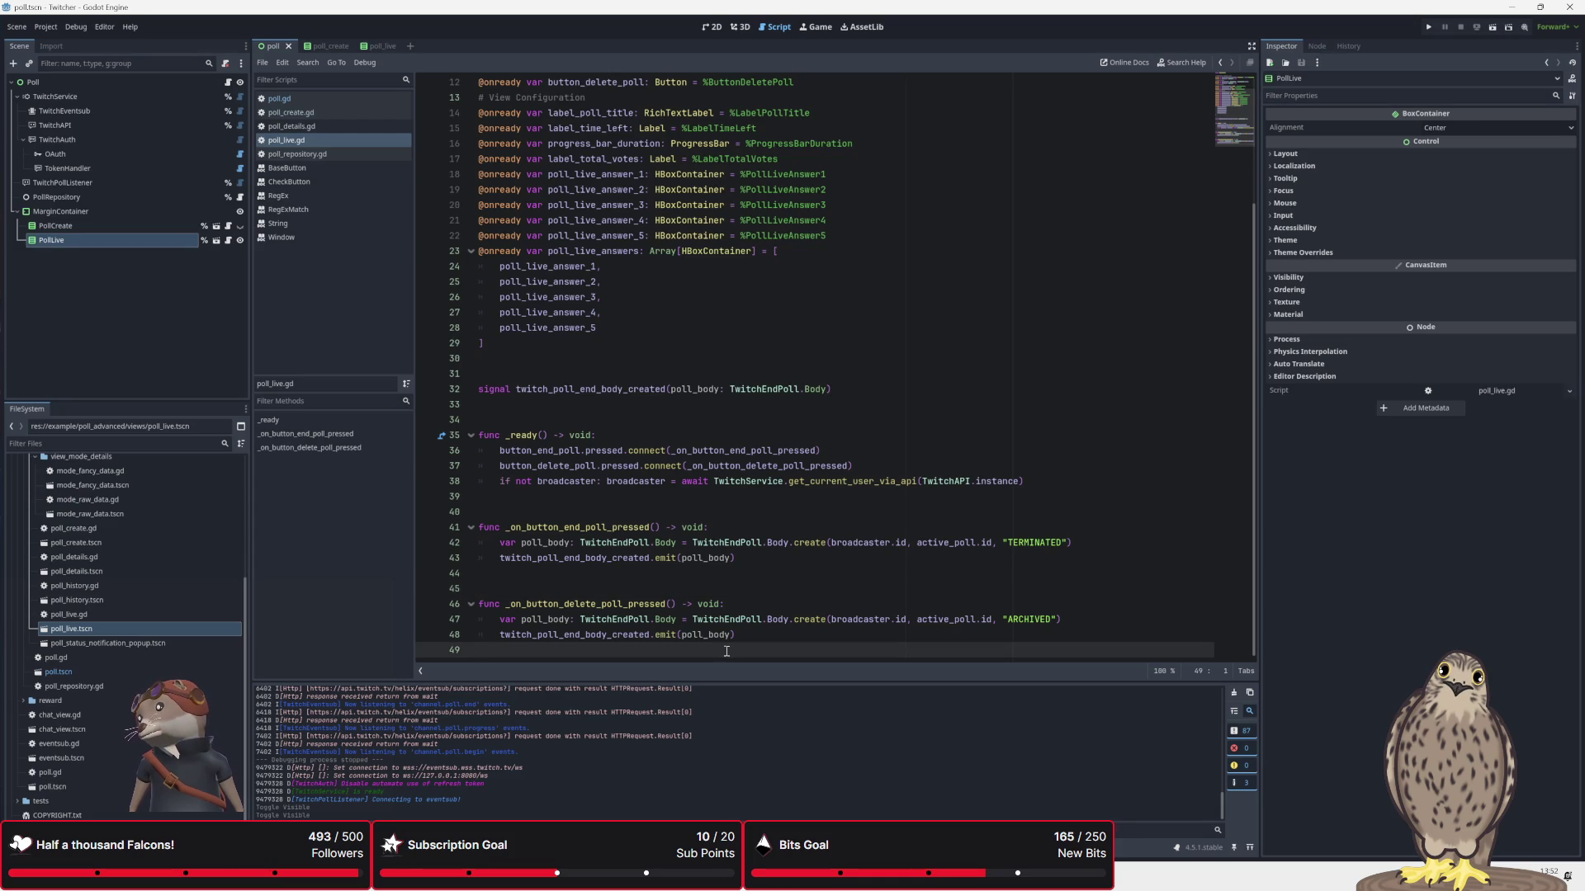
{"action": "left_click", "coordinate": [125, 86]}
{"action": "scroll", "coordinate": [642, 402], "scroll_direction": "up", "scroll_amount": 3}
{"action": "scroll", "coordinate": [641, 402], "scroll_direction": "down", "scroll_amount": 3}
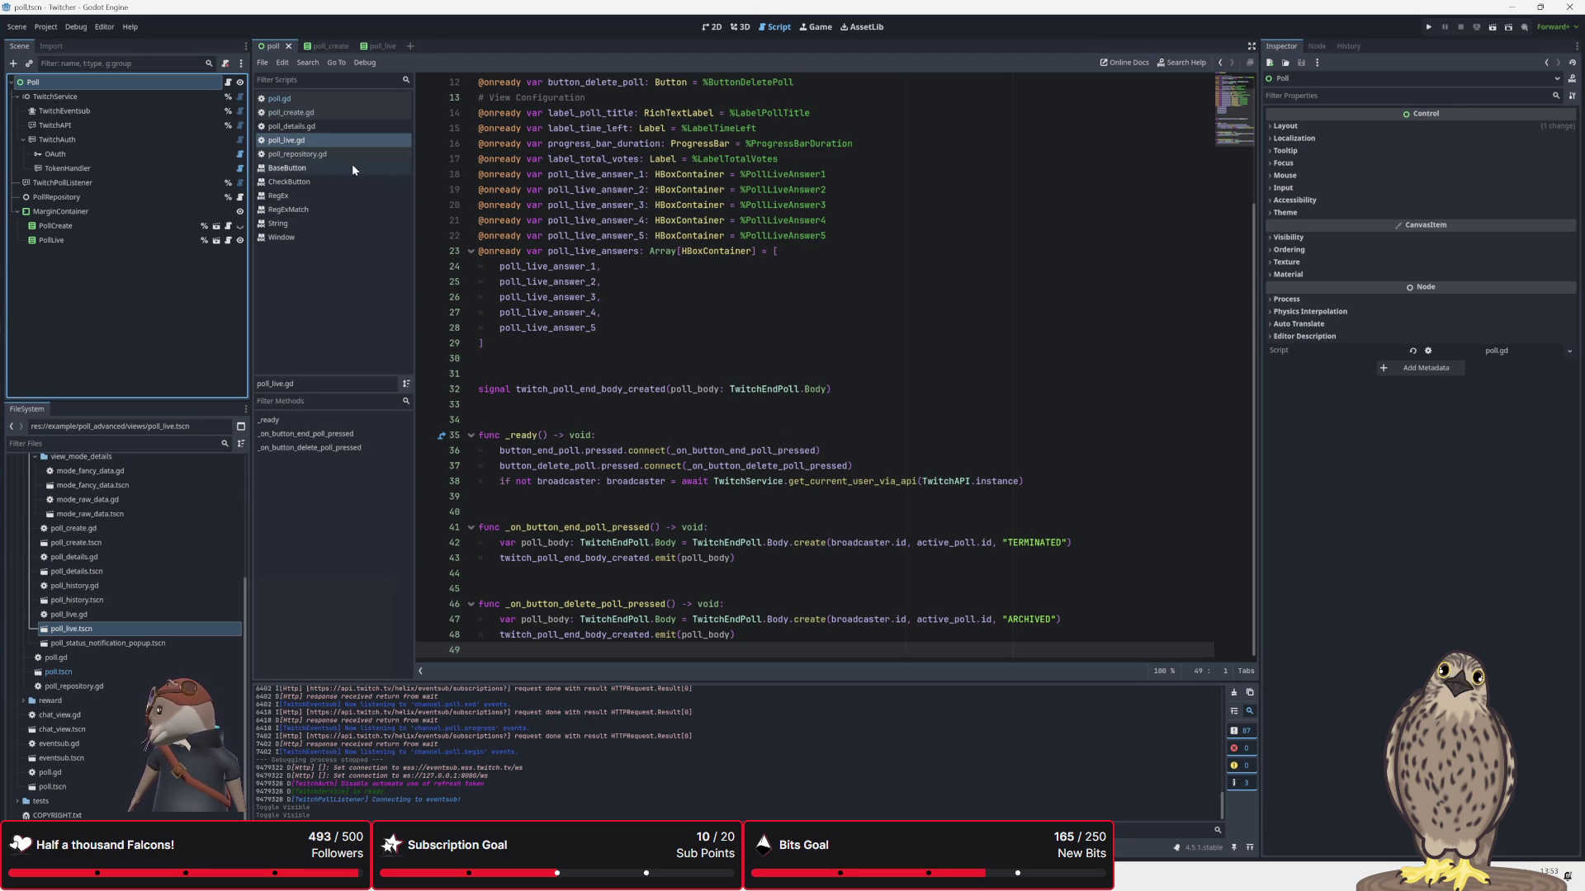
{"action": "left_click", "coordinate": [339, 116]}
{"action": "left_click", "coordinate": [334, 139]}
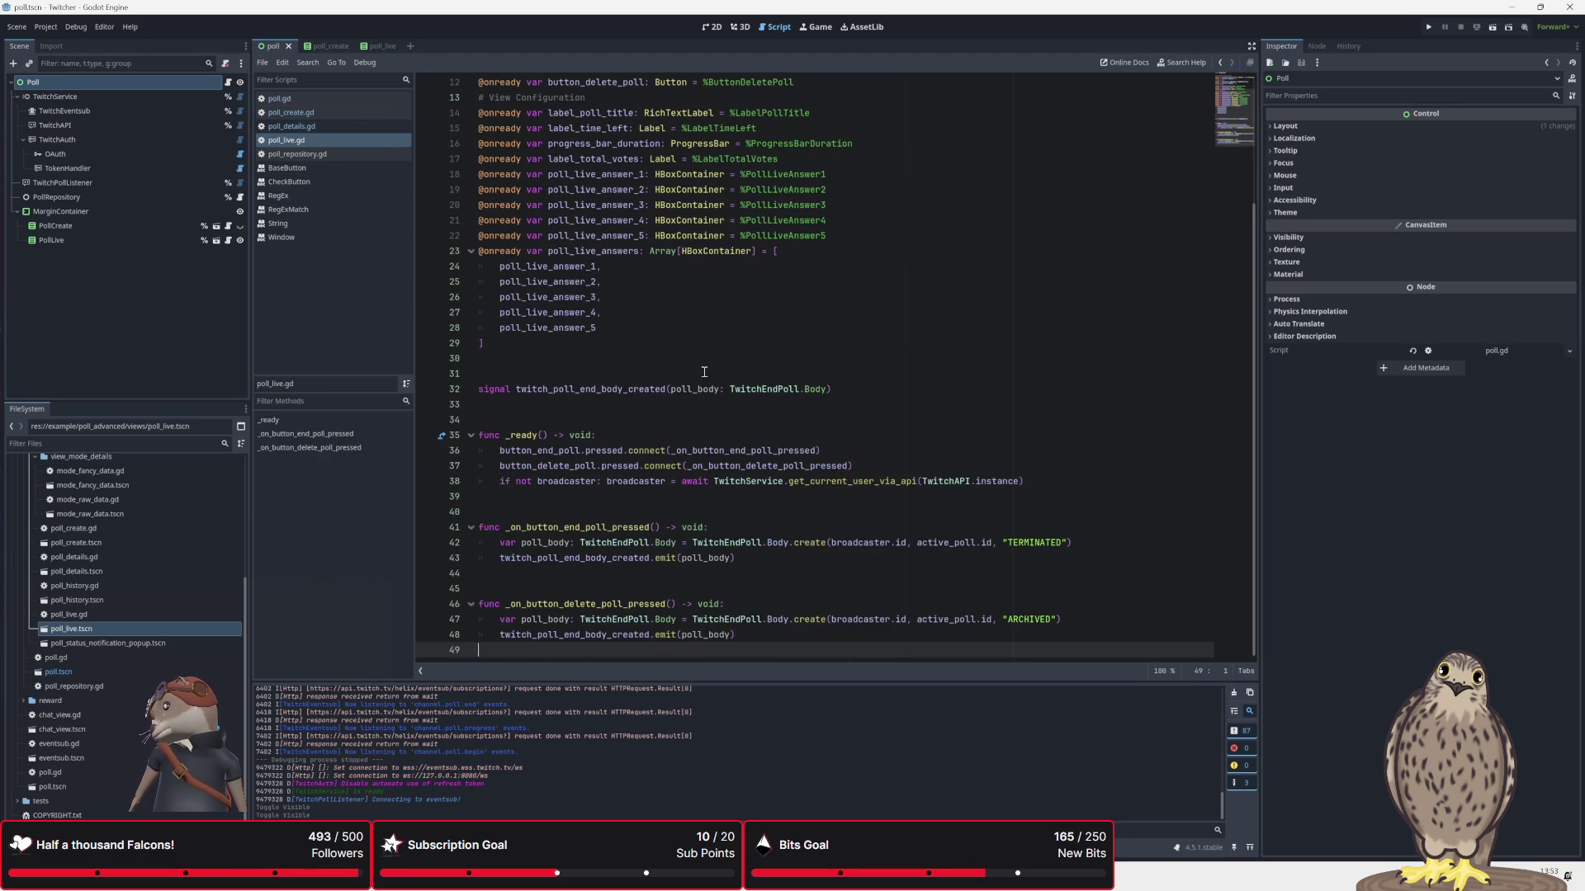
{"action": "key", "text": "ctrl+z"}
{"action": "key", "text": "ctrl+z"}
{"action": "key", "text": "ctrl+shift+z"}
{"action": "key", "text": "ctrl+shift+z"}
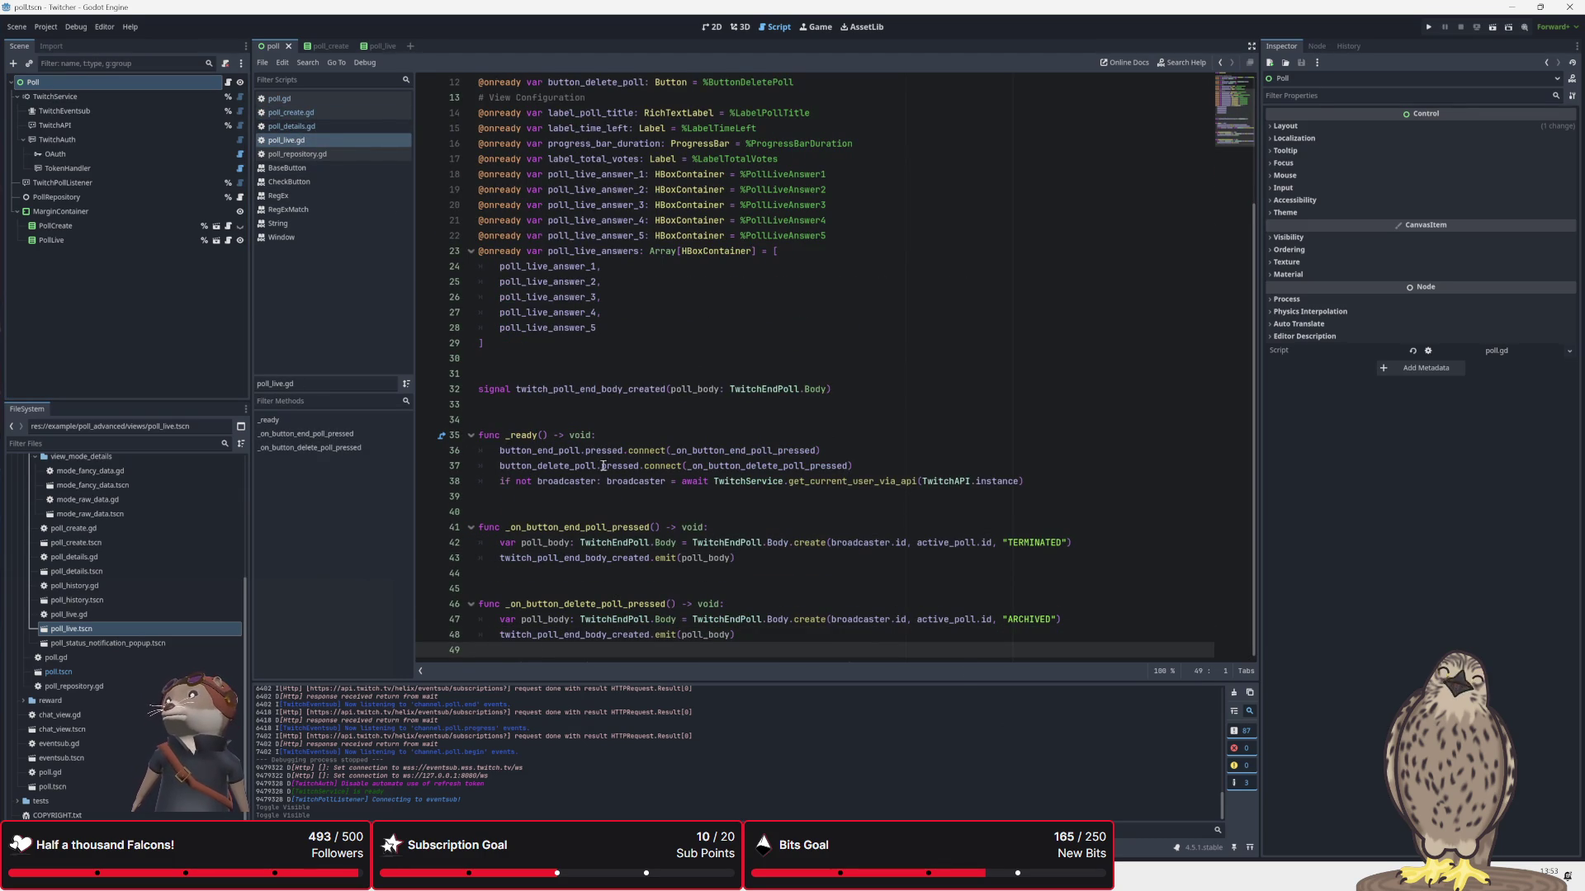
{"action": "left_click", "coordinate": [649, 369]}
{"action": "left_click", "coordinate": [727, 435]}
{"action": "left_click", "coordinate": [942, 619]}
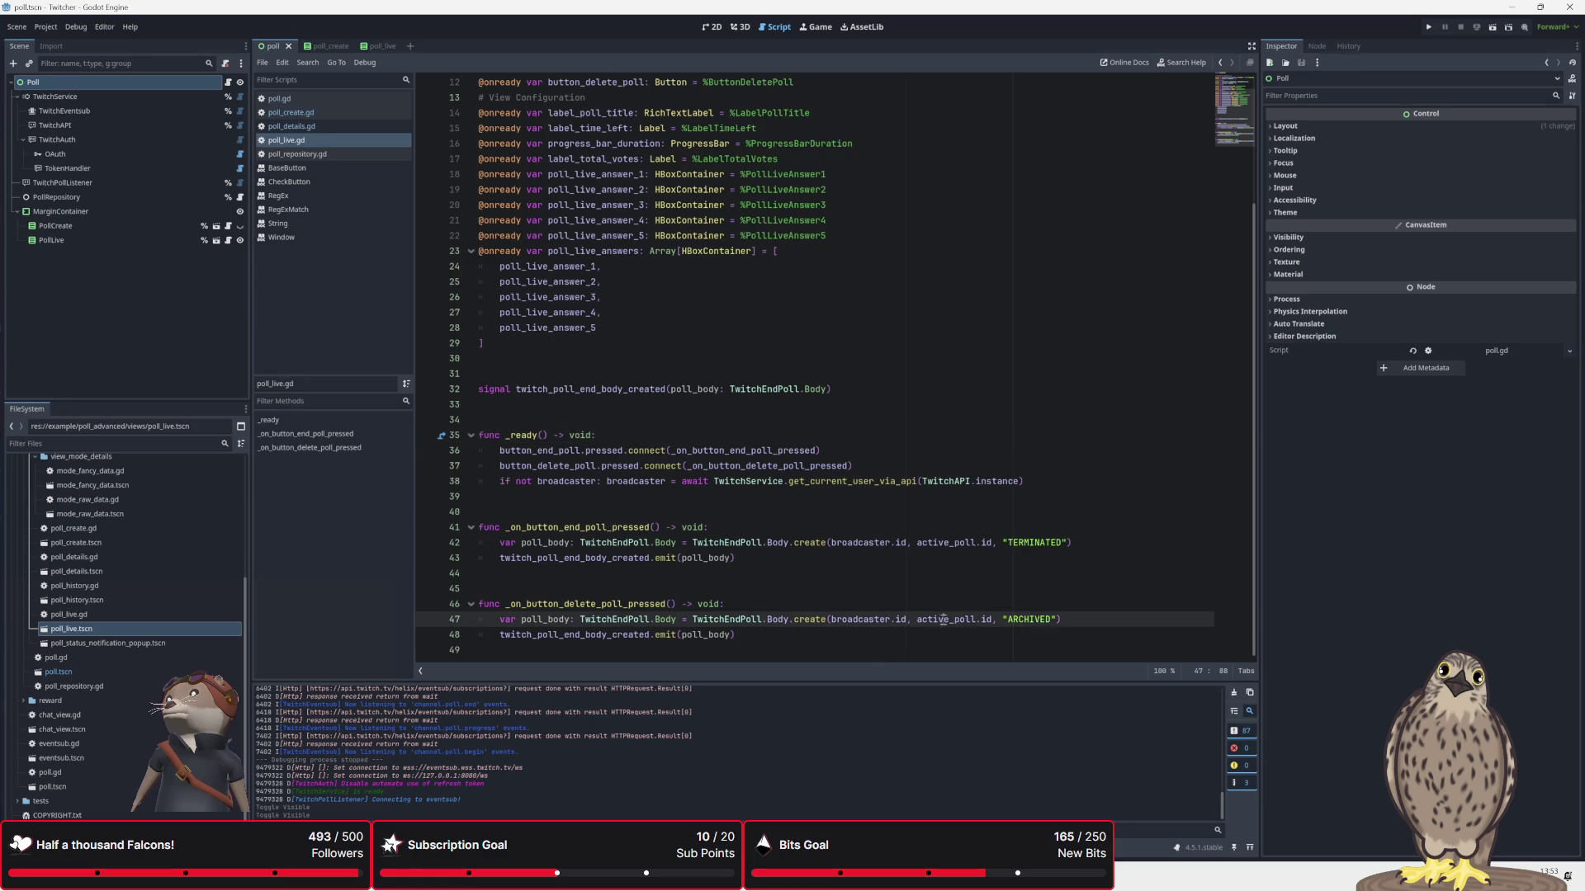
{"action": "double_click", "coordinate": [1032, 619]}
{"action": "double_click", "coordinate": [1032, 543]}
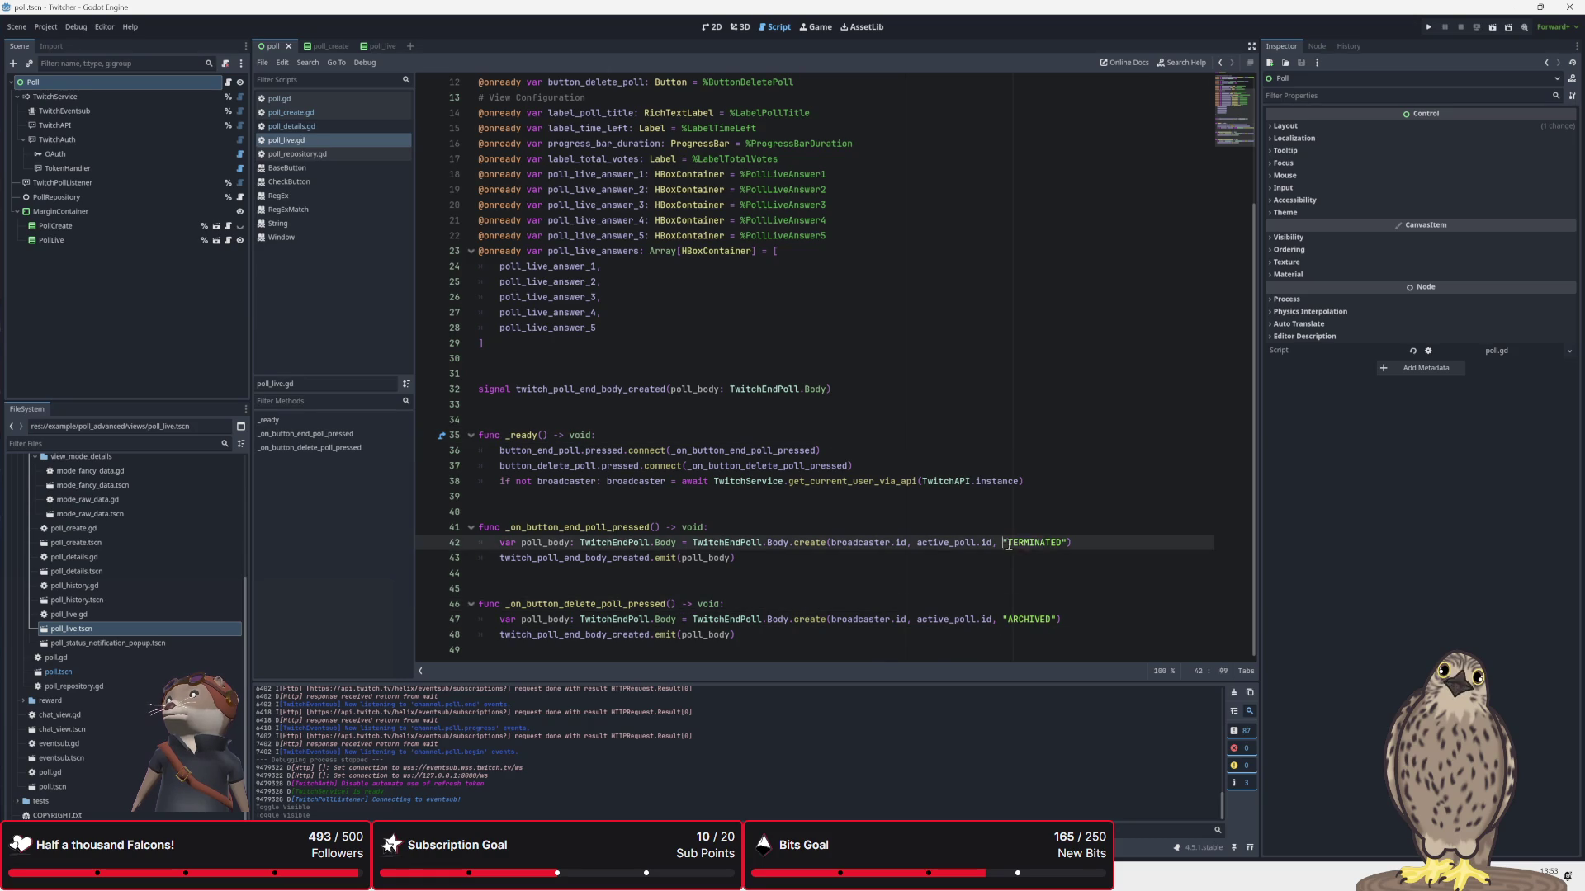
{"action": "left_click", "coordinate": [369, 124]}
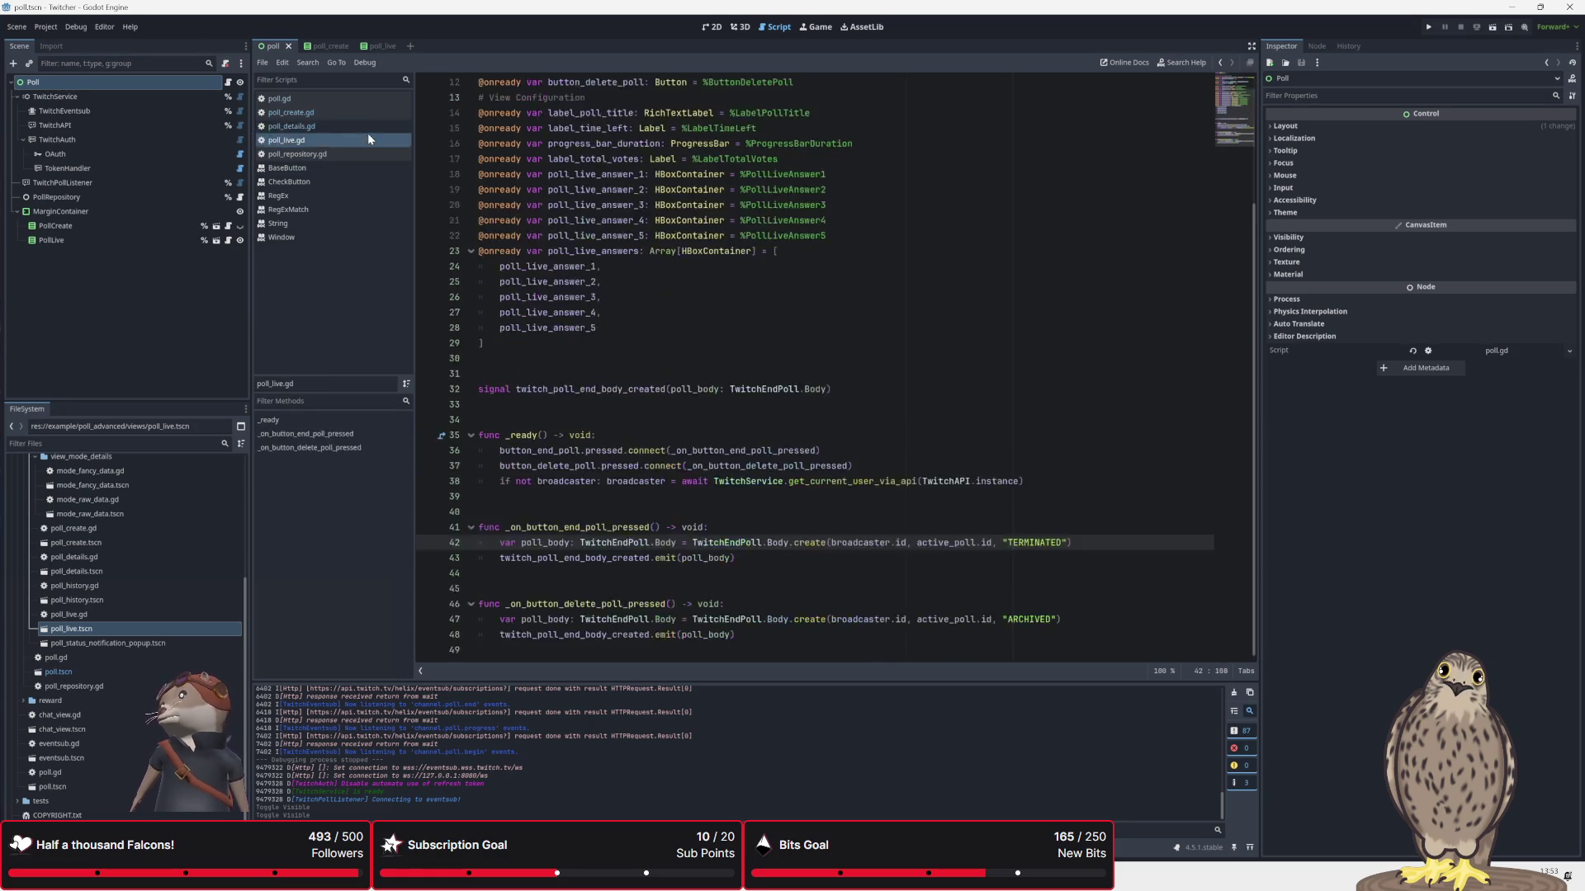
{"action": "left_click", "coordinate": [368, 113]}
{"action": "scroll", "coordinate": [743, 372], "scroll_direction": "down", "scroll_amount": 5}
{"action": "left_click", "coordinate": [368, 140]}
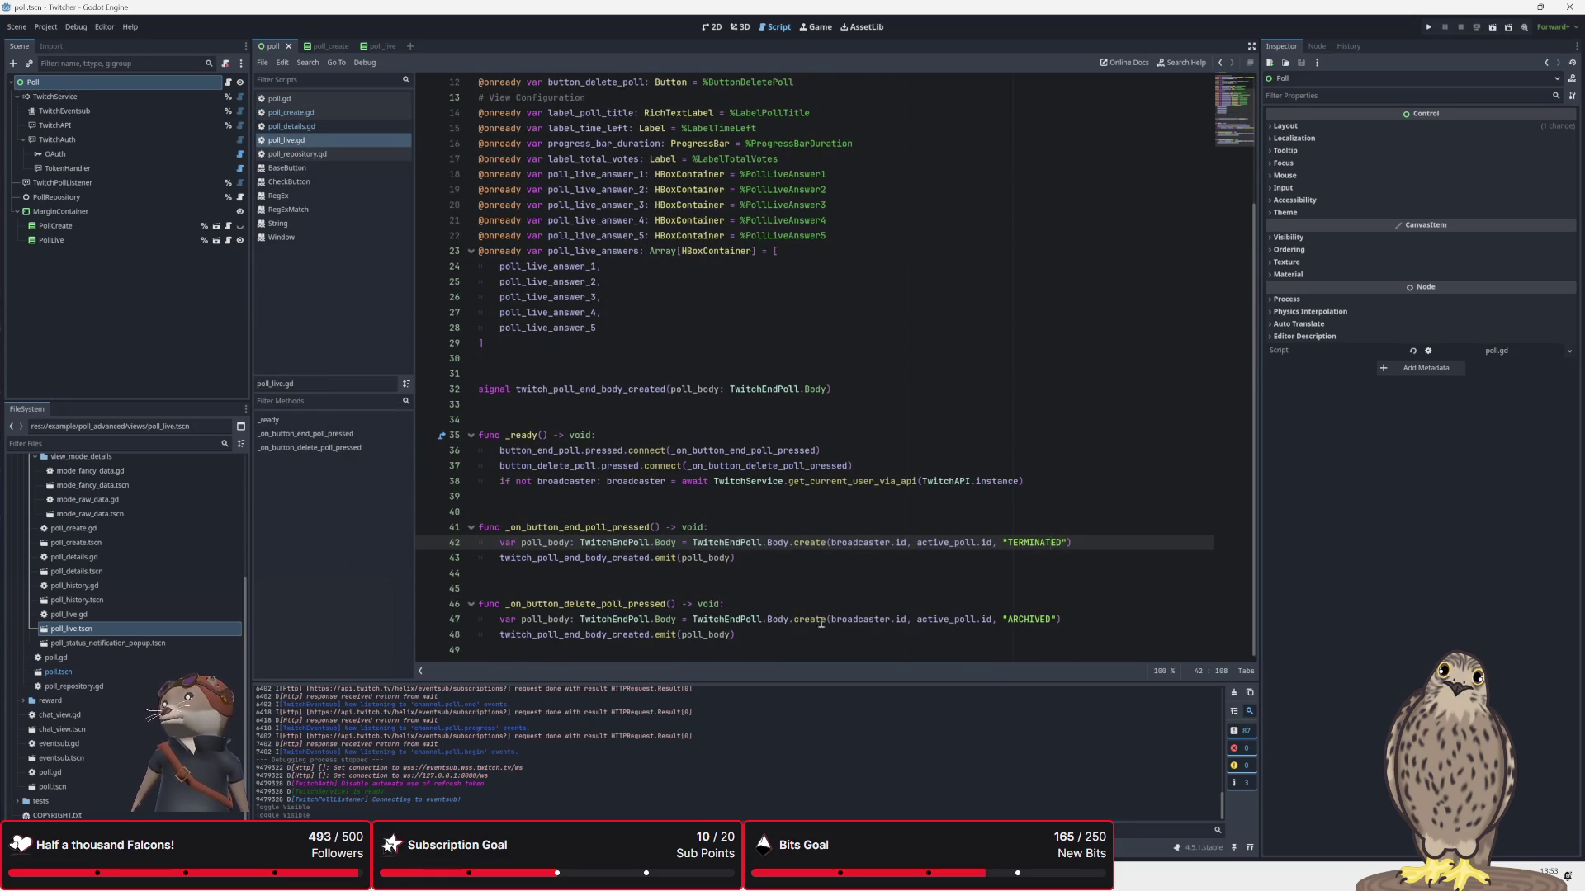
{"action": "left_click", "coordinate": [325, 100]}
Open a new line at the top of the end-poll handler and begin an if on poll_body
{"action": "left_click", "coordinate": [603, 435]}
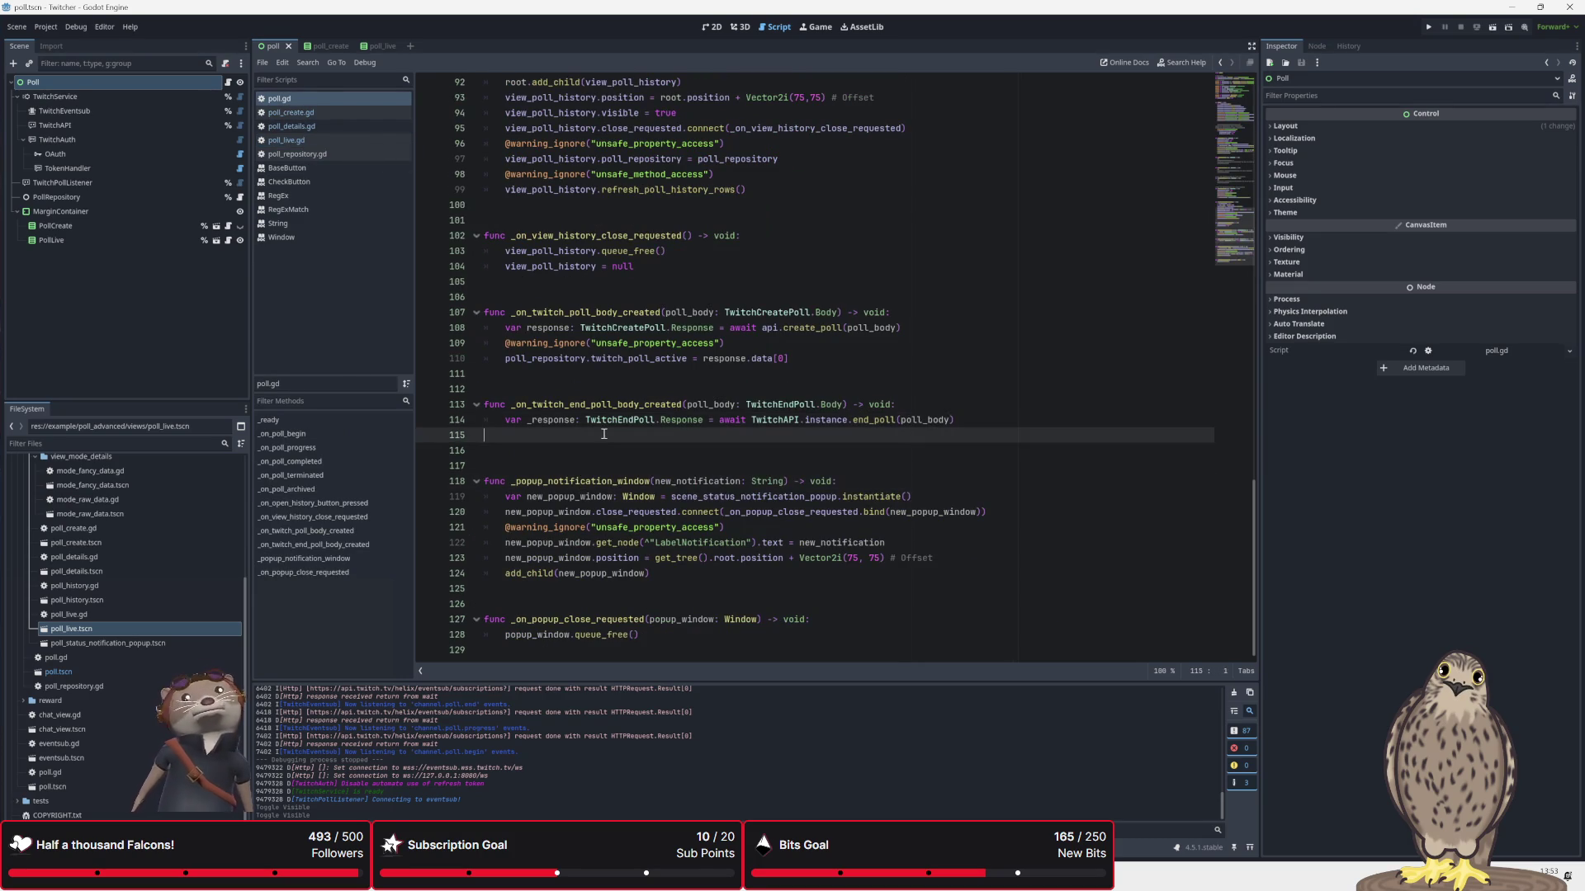
{"action": "key", "text": "Up"}
{"action": "key", "text": "Up"}
{"action": "key", "text": "End"}
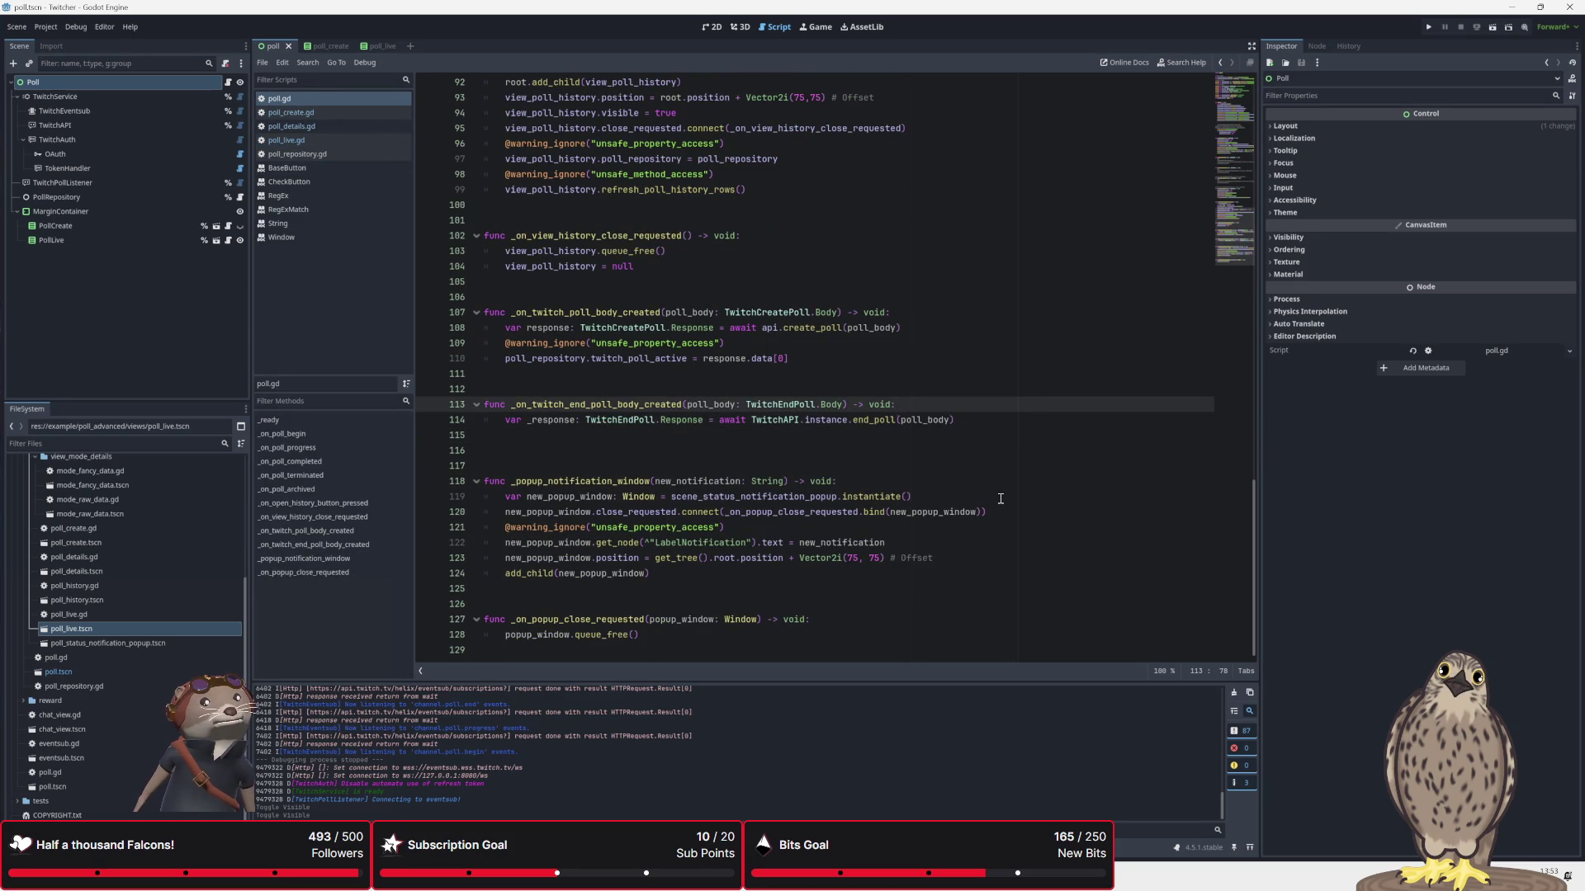
{"action": "key", "text": "Return"}
{"action": "key", "text": "Return"}
{"action": "key", "text": "Return"}
{"action": "key", "text": "Up"}
{"action": "key", "text": "Up"}
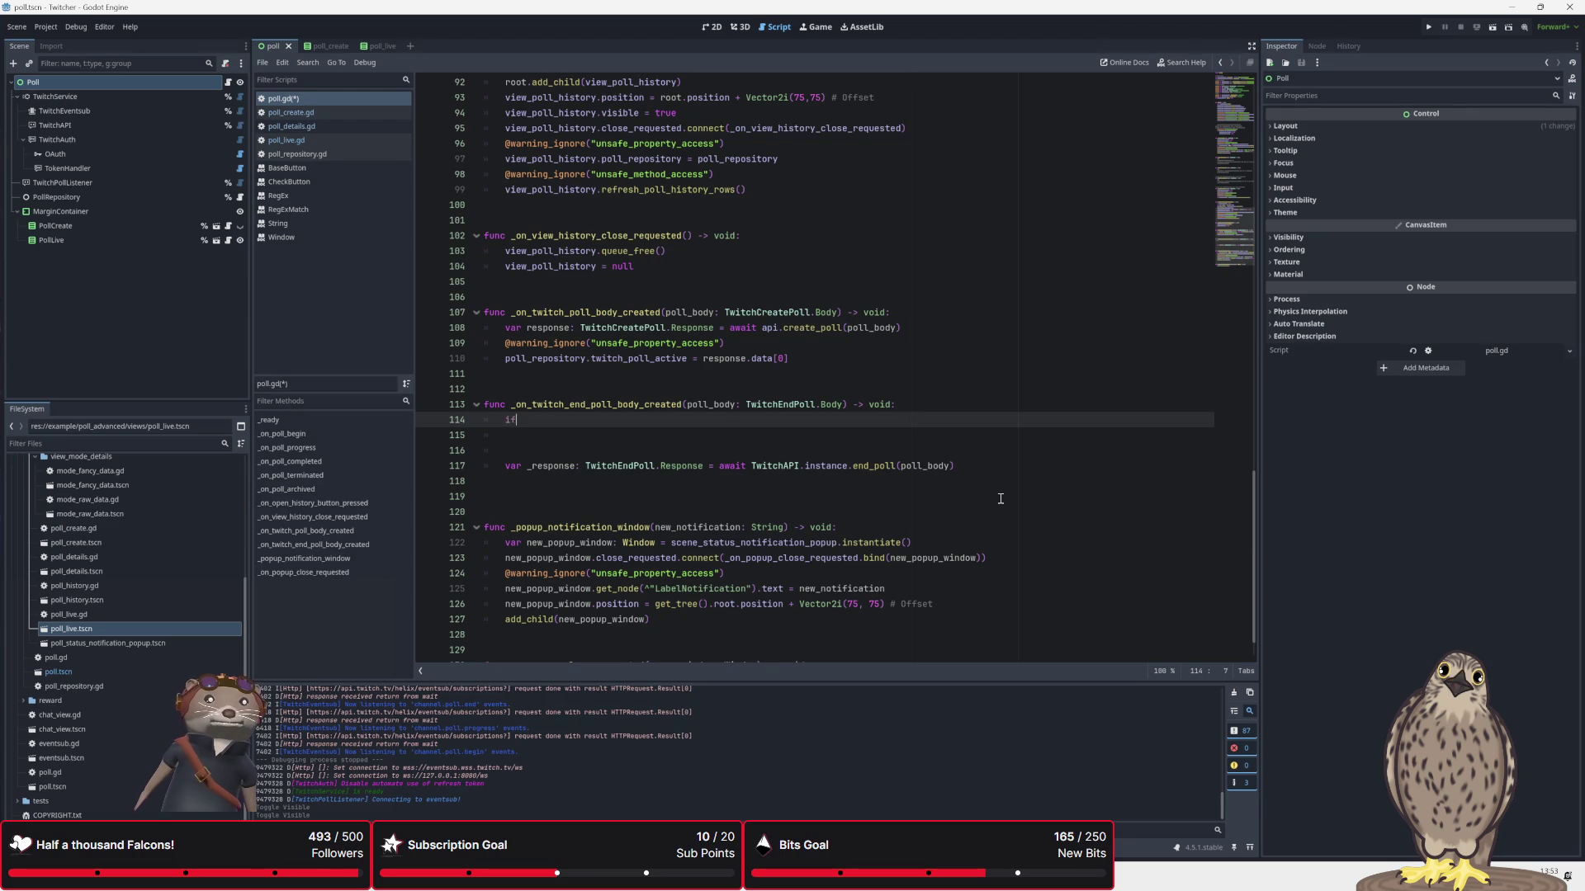
{"action": "type", "text": "f \"A"}
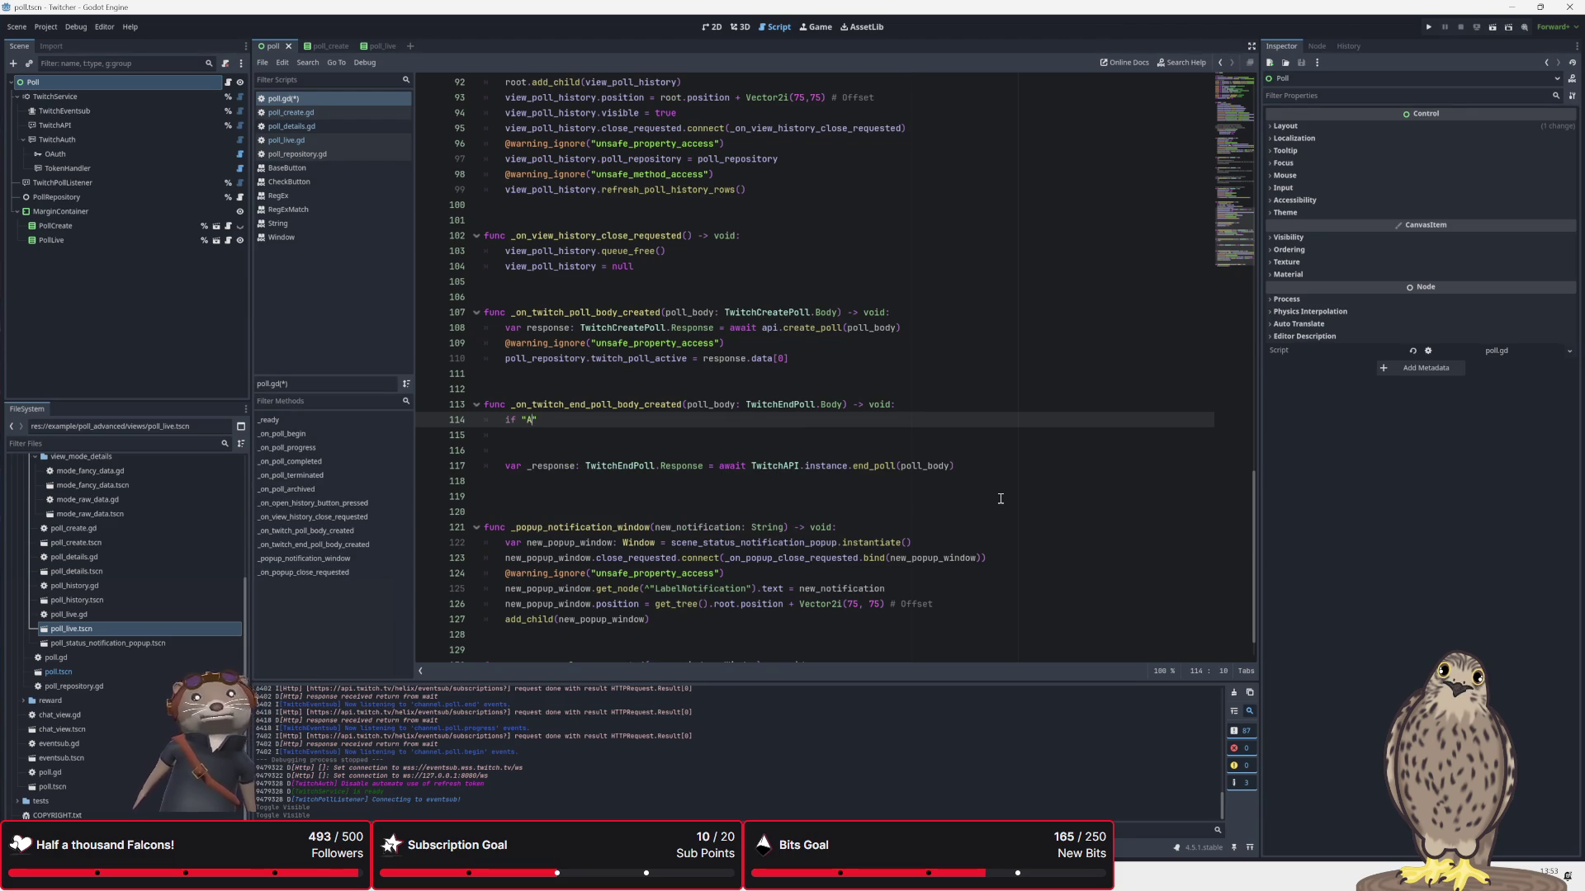
{"action": "key", "text": "BackSpace"}
{"action": "key", "text": "BackSpace"}
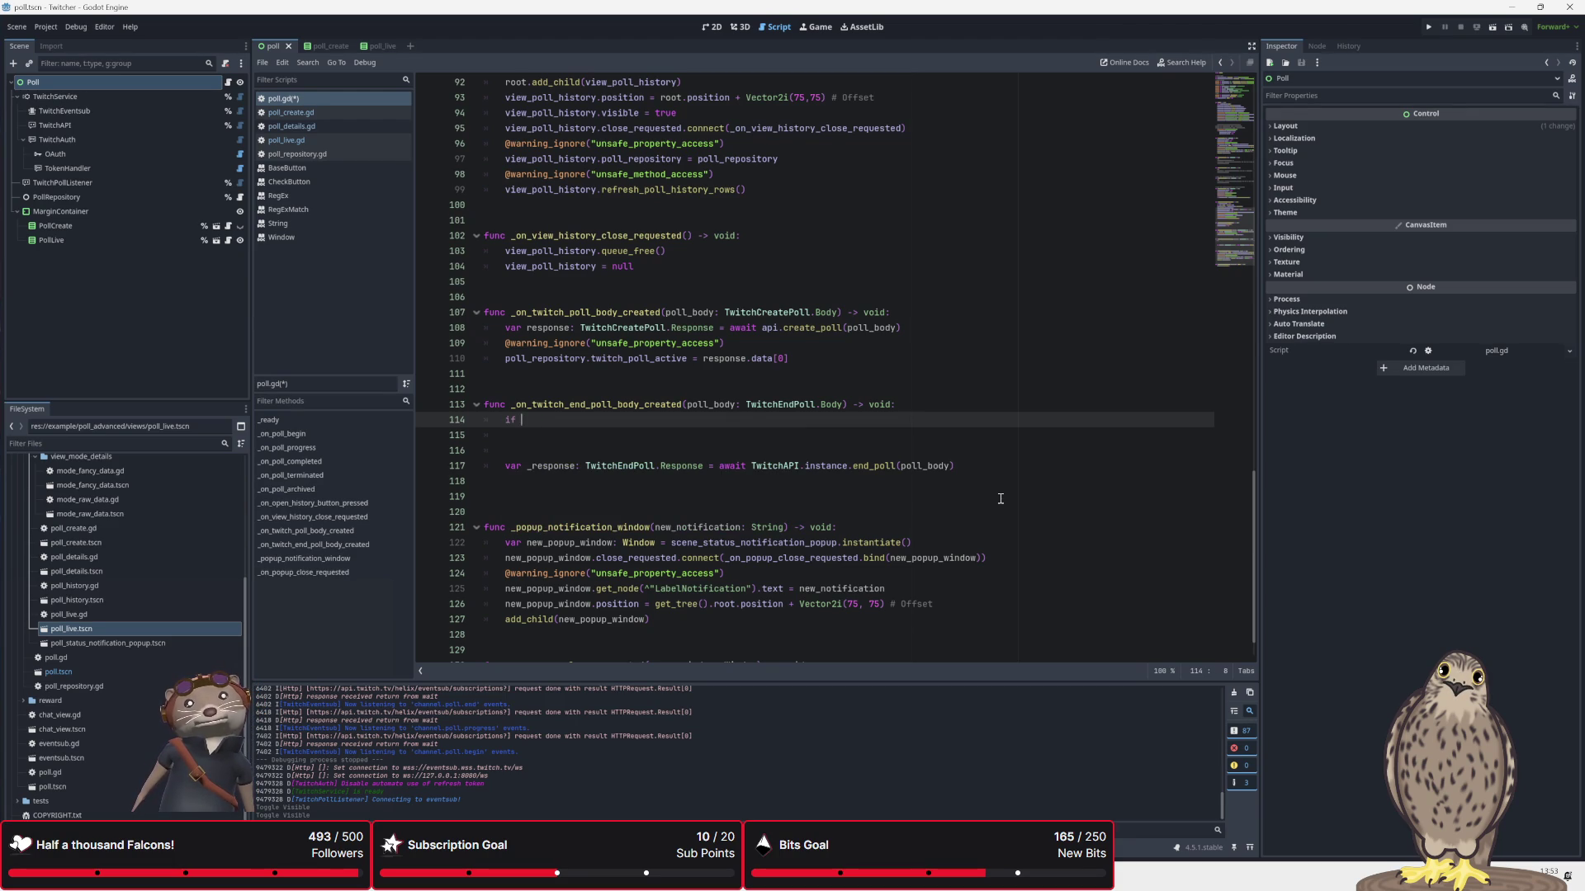
{"action": "type", "text": "poll_bod"}
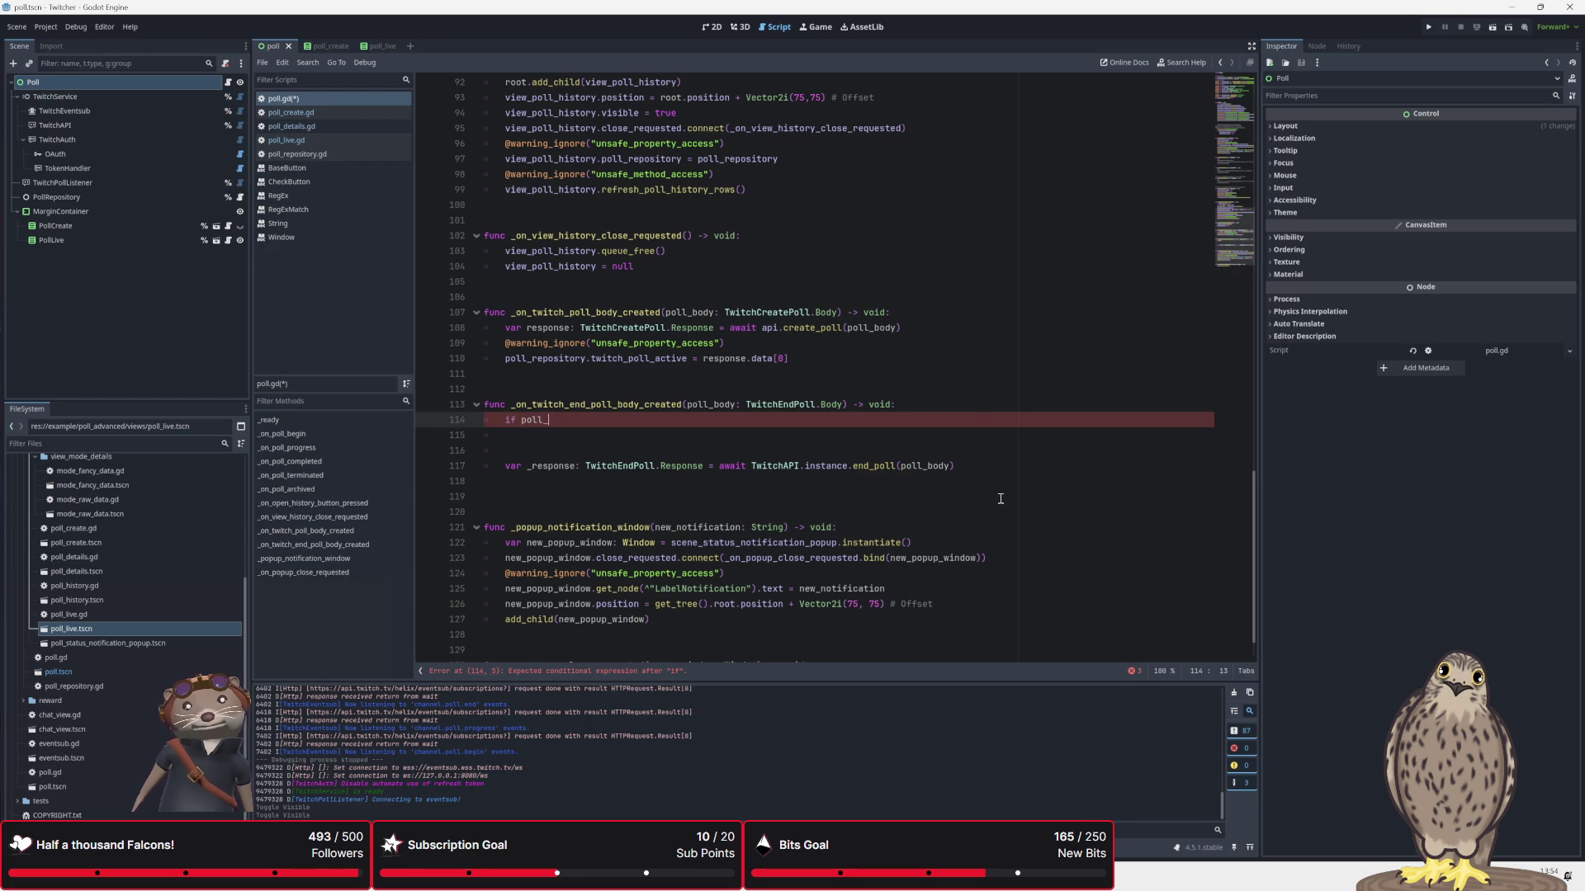
{"action": "type", "text": "y."}
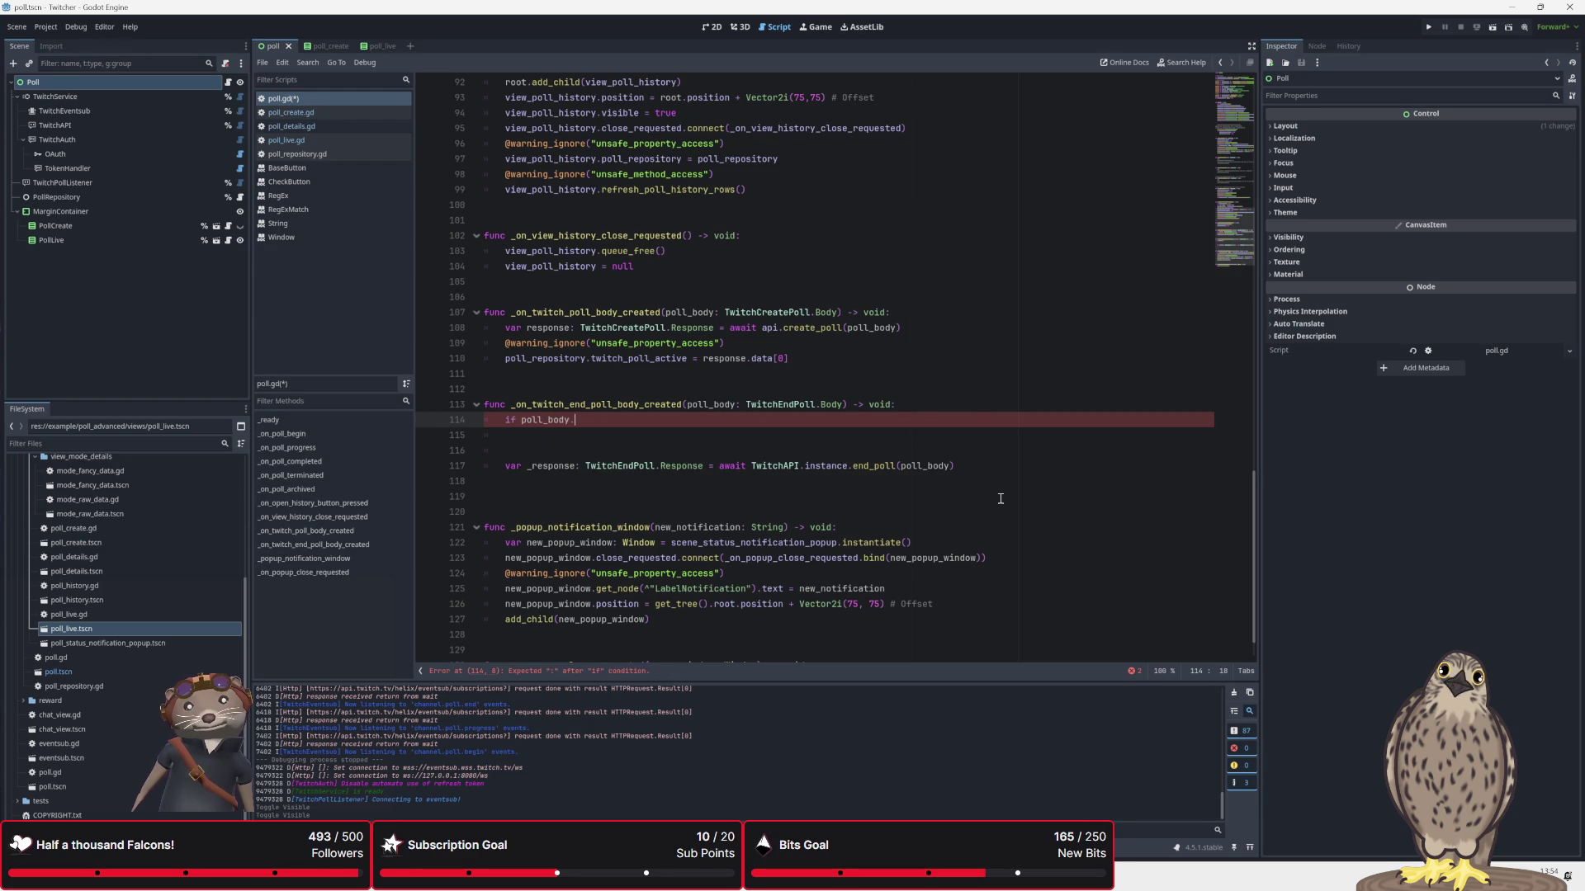
{"action": "key", "text": "Down"}
{"action": "key", "text": "Down"}
{"action": "key", "text": "Down"}
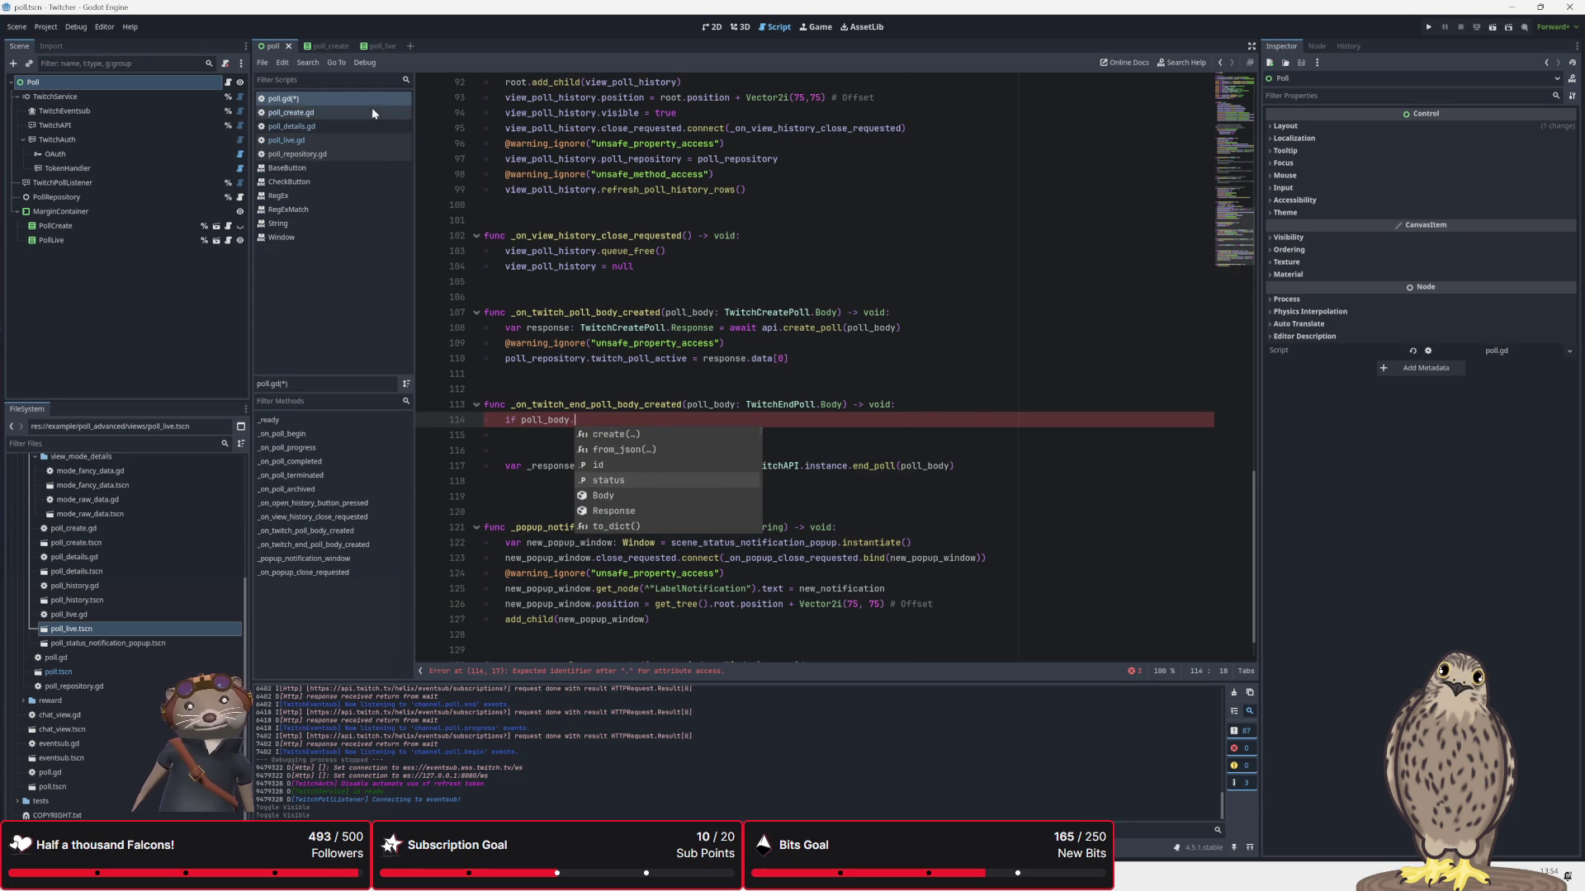
Add status to the condition and jump to where status is defined
{"action": "left_click", "coordinate": [368, 140]}
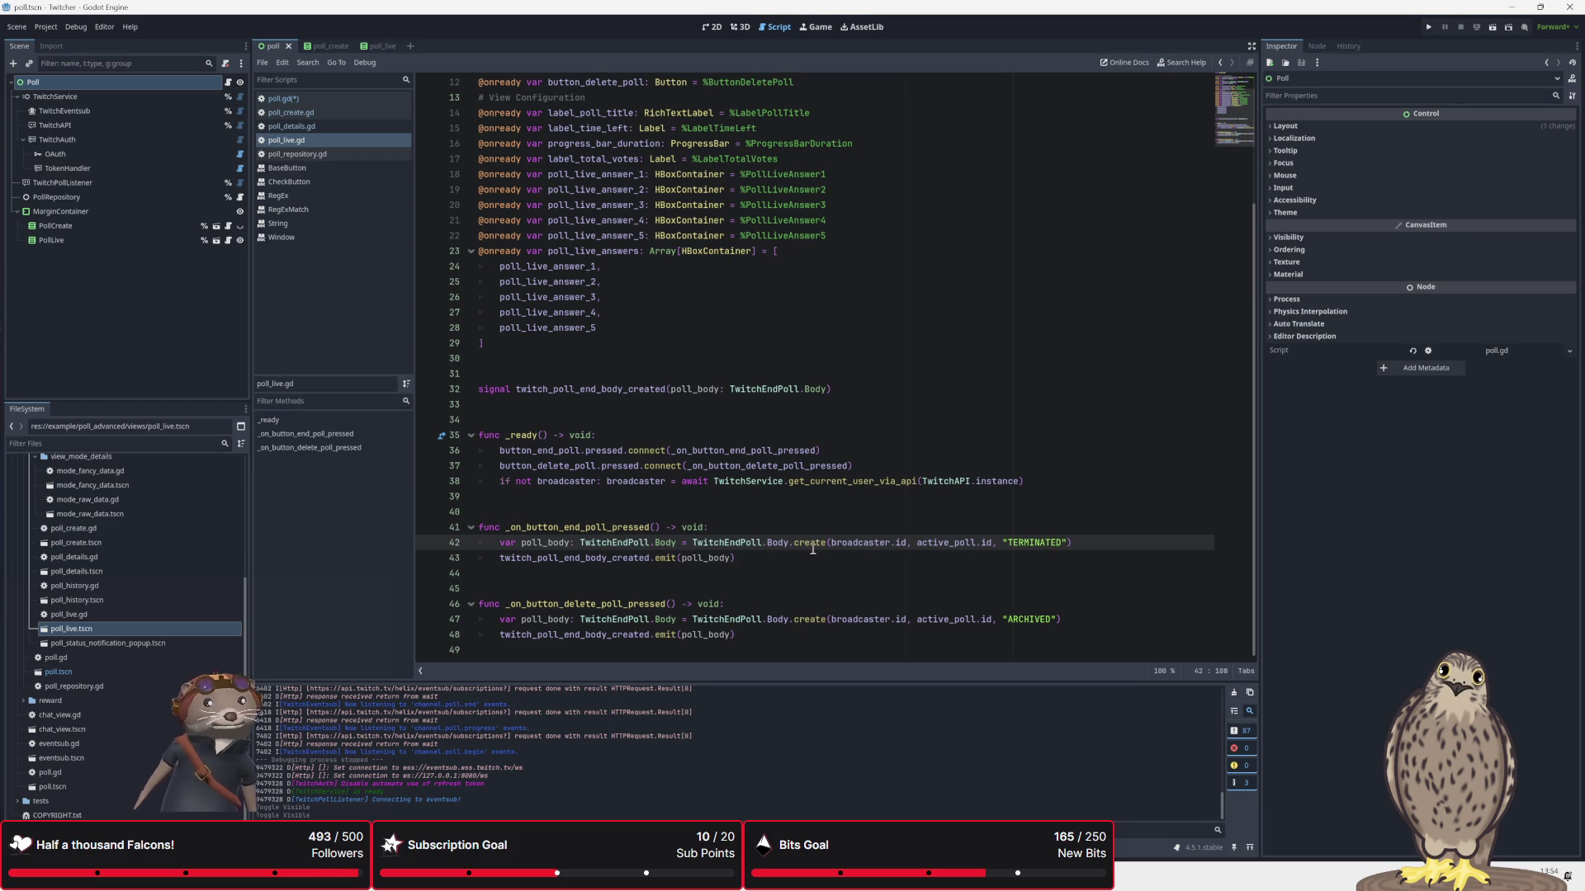
{"action": "mouse_move", "coordinate": [814, 545]}
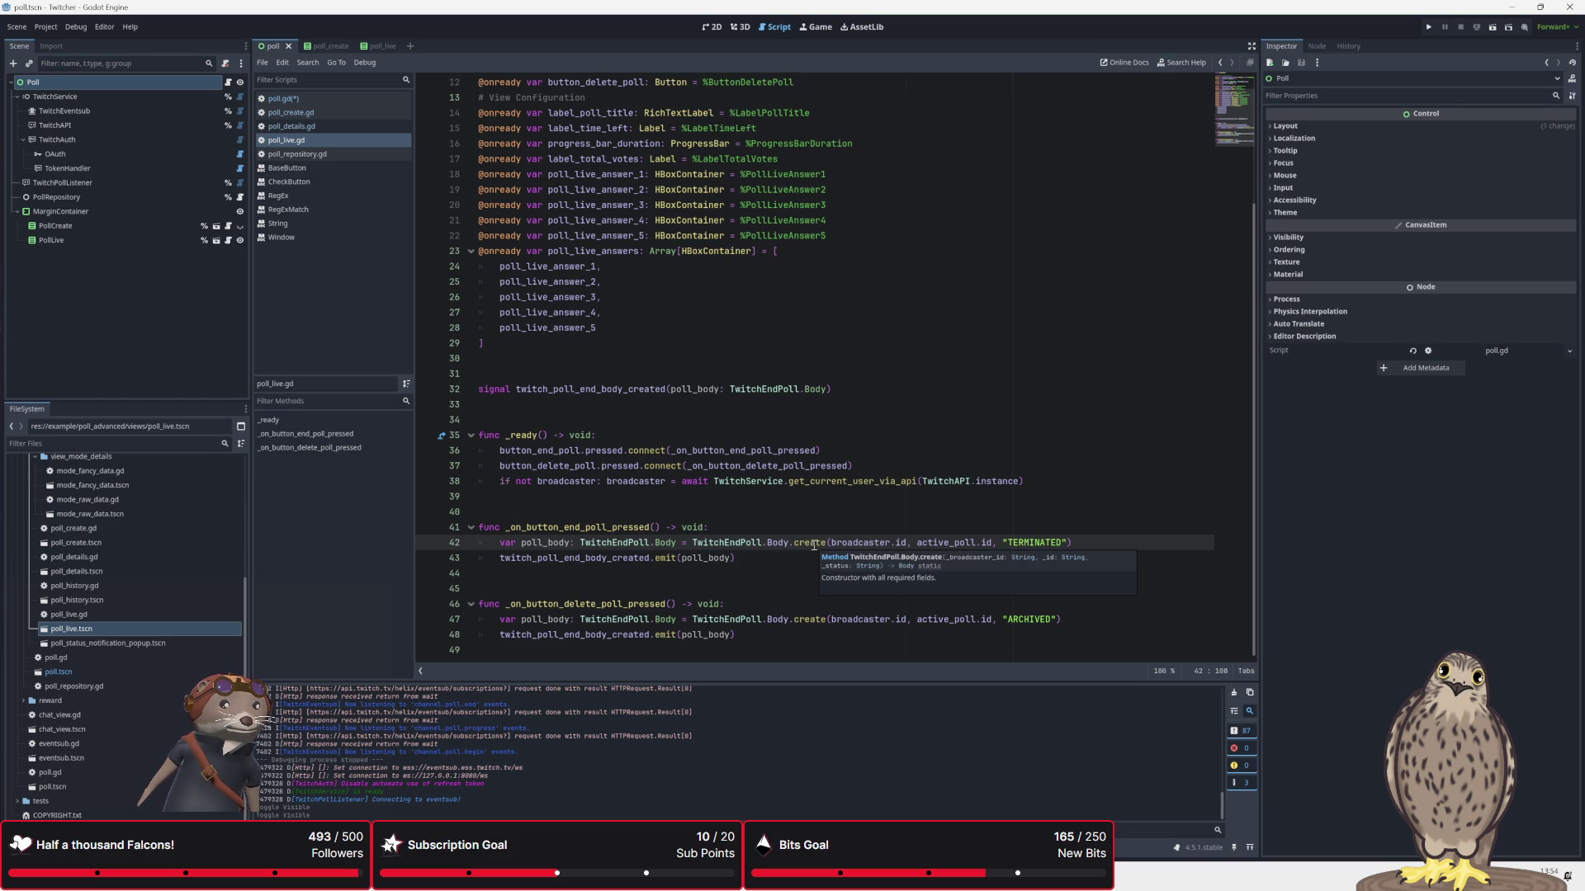
{"action": "left_click", "coordinate": [360, 102]}
{"action": "type", "text": "sta"}
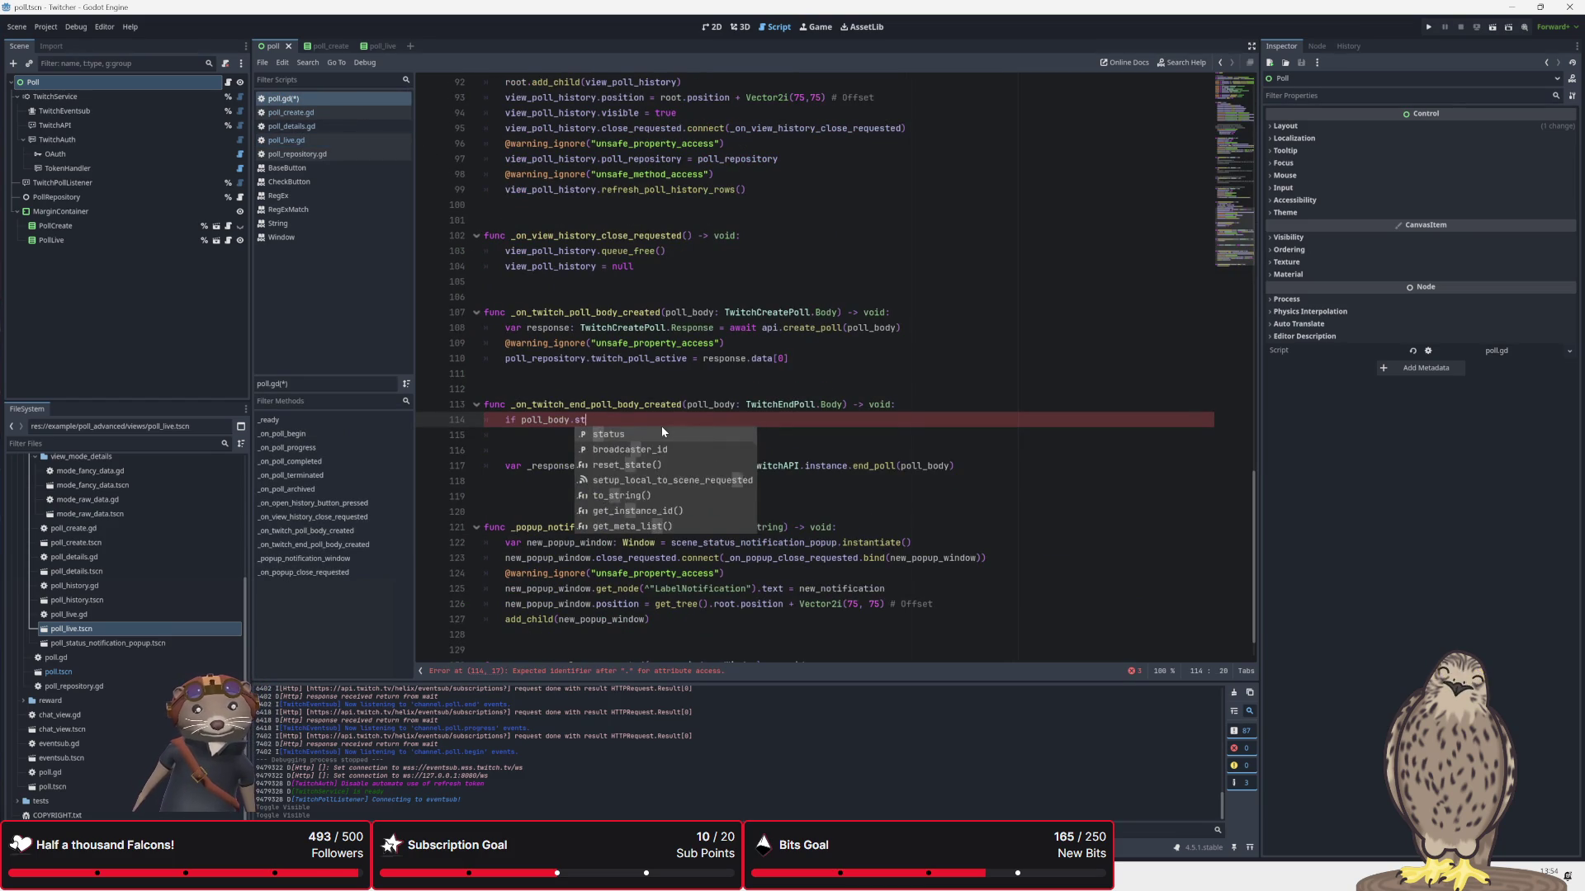
{"action": "key", "text": "Return"}
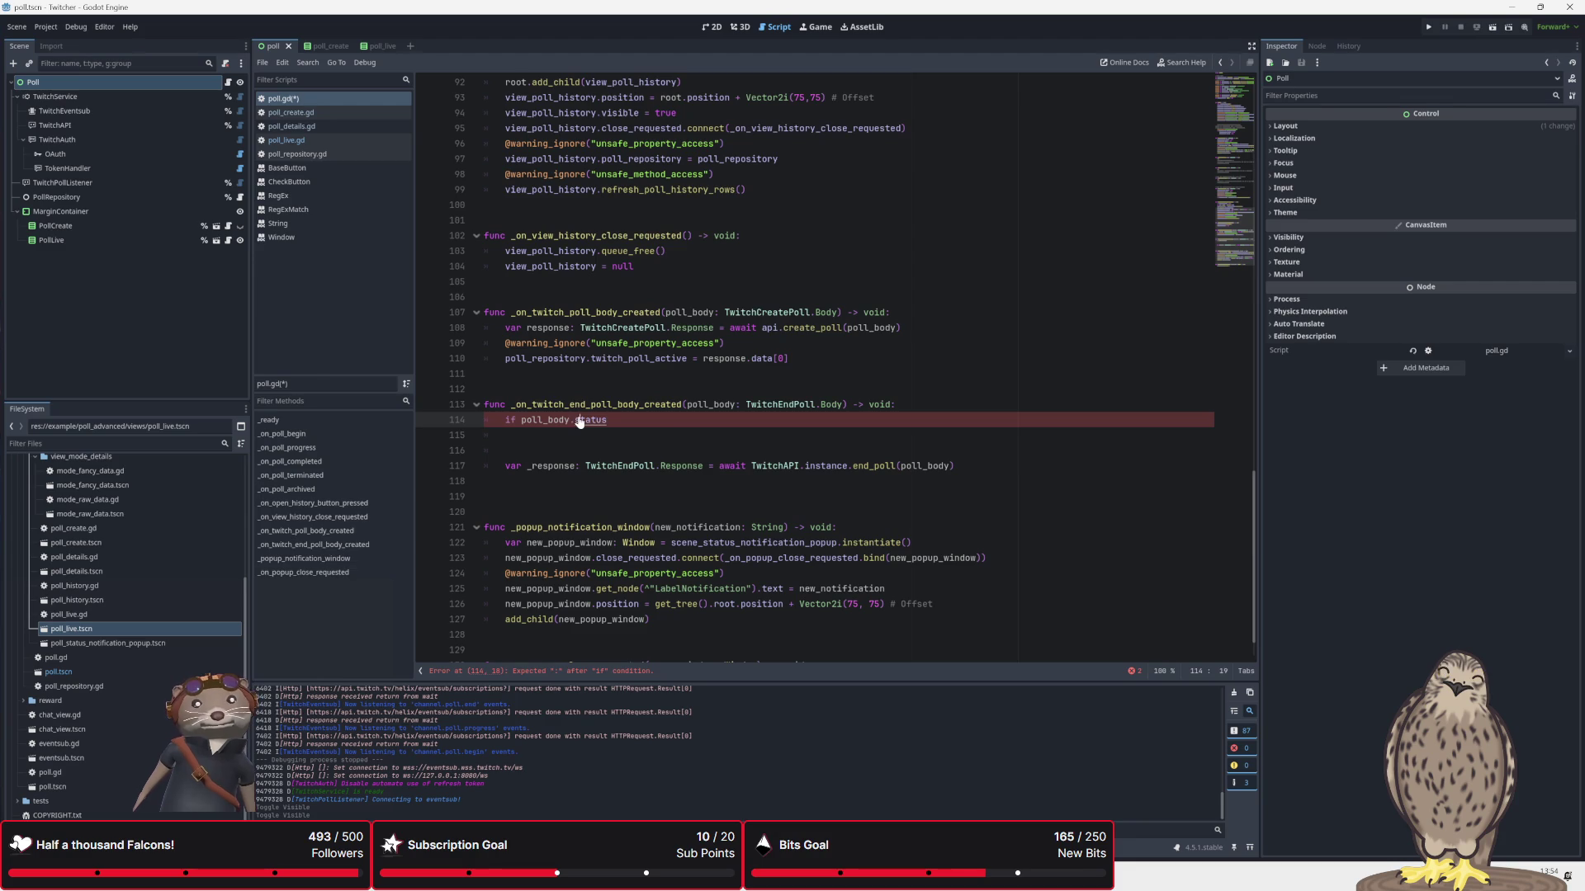
{"action": "left_click", "coordinate": [579, 418], "text": "ctrl"}
{"action": "scroll", "coordinate": [787, 450], "scroll_direction": "up", "scroll_amount": 5}
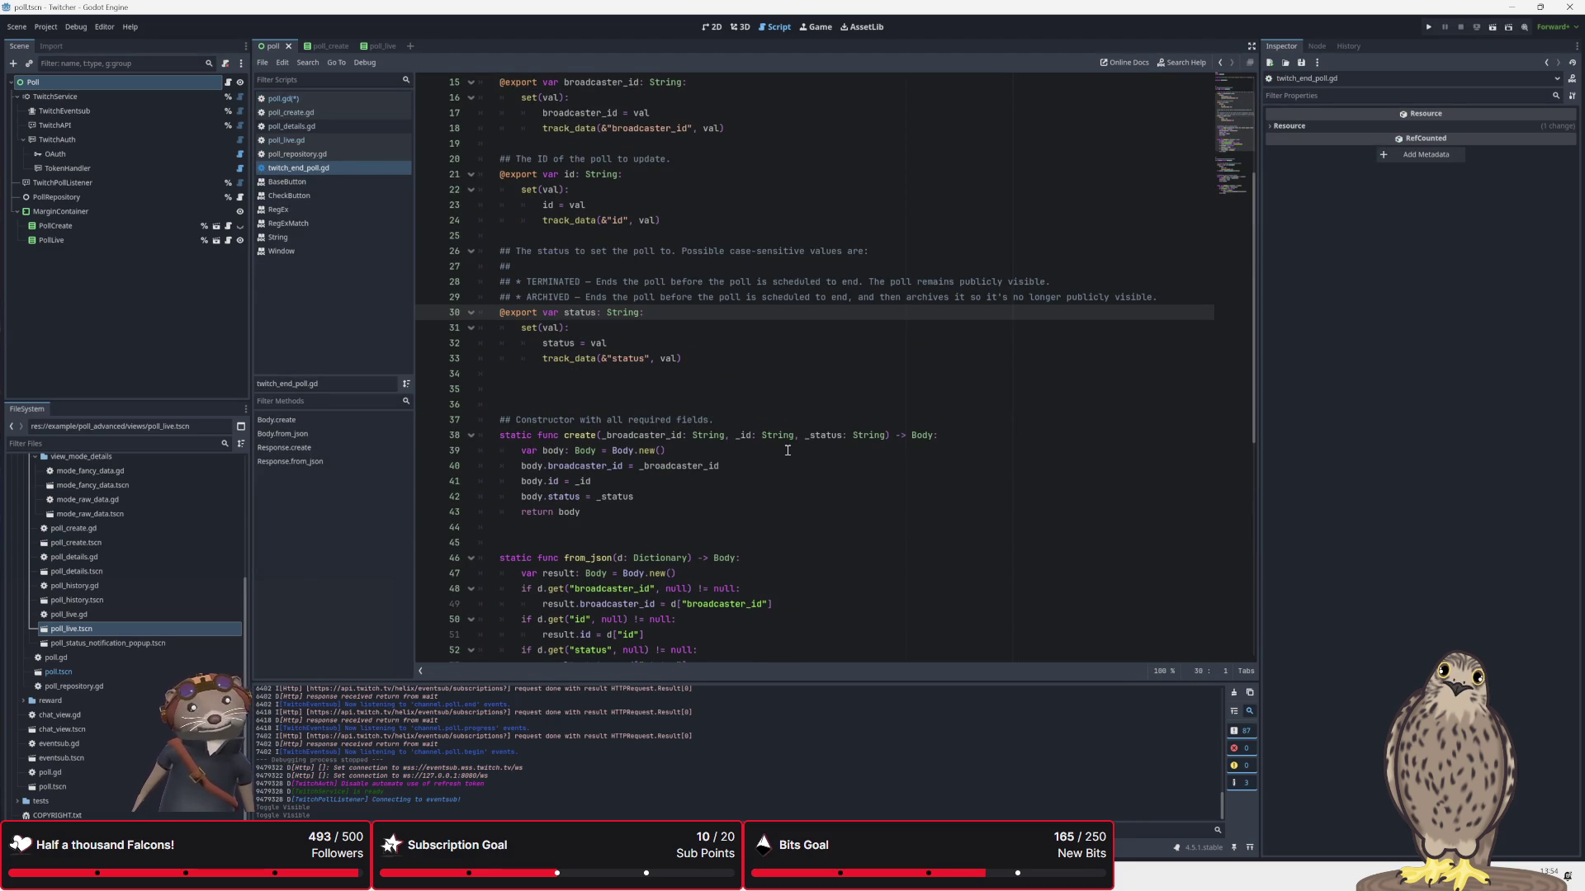
{"action": "left_click", "coordinate": [315, 99]}
Add '== "' to the condition and review poll_live.gd's TERMINATED and ARCHIVED calls
{"action": "type", "text": "== \""}
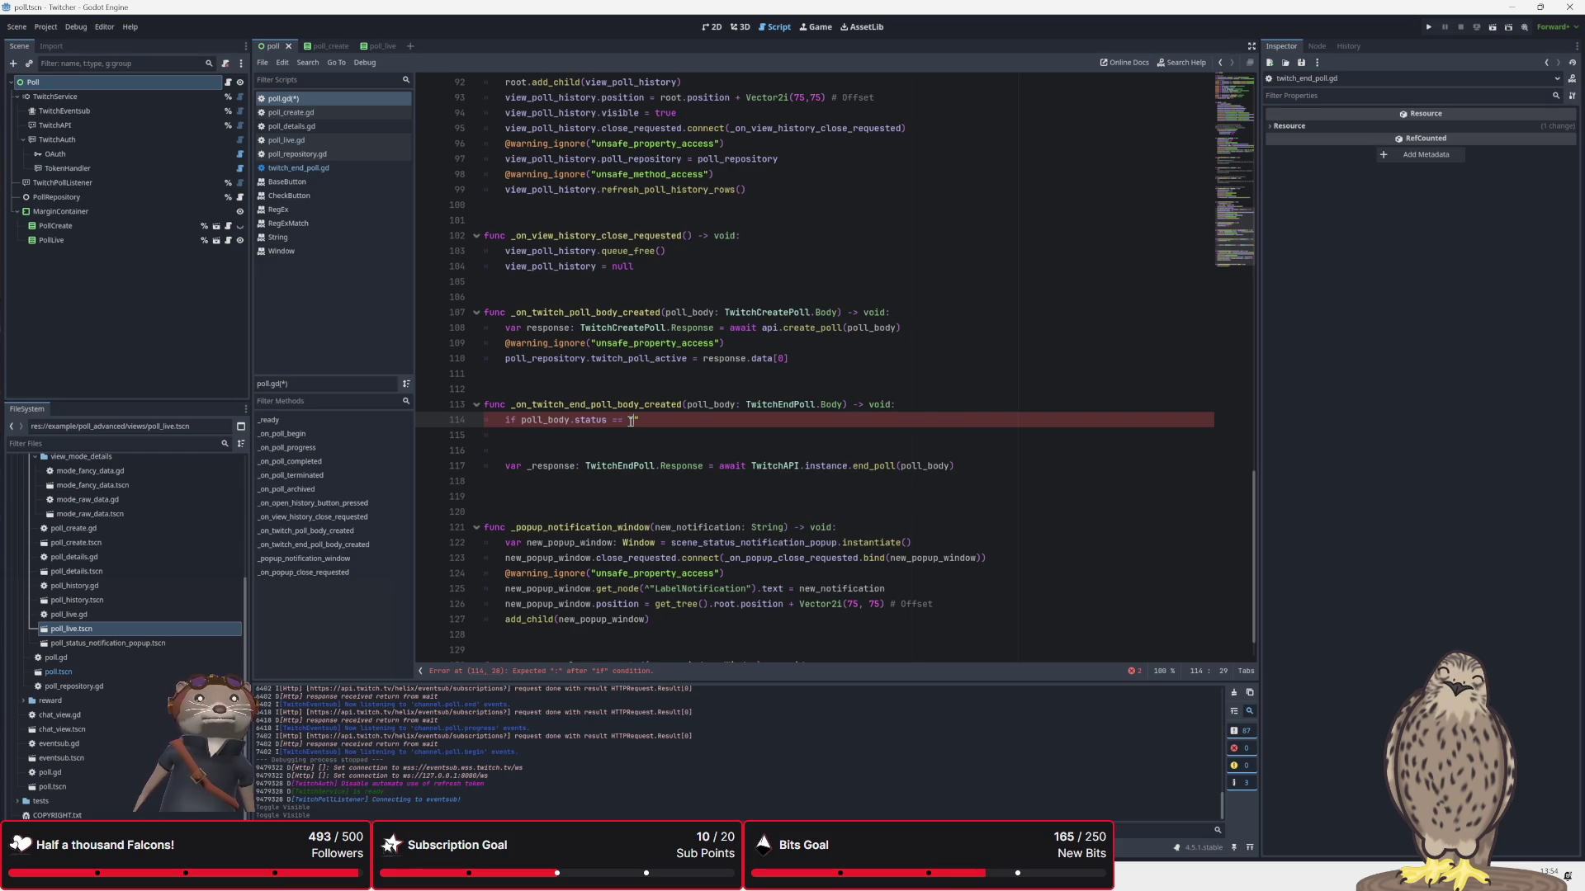
{"action": "left_click", "coordinate": [344, 163]}
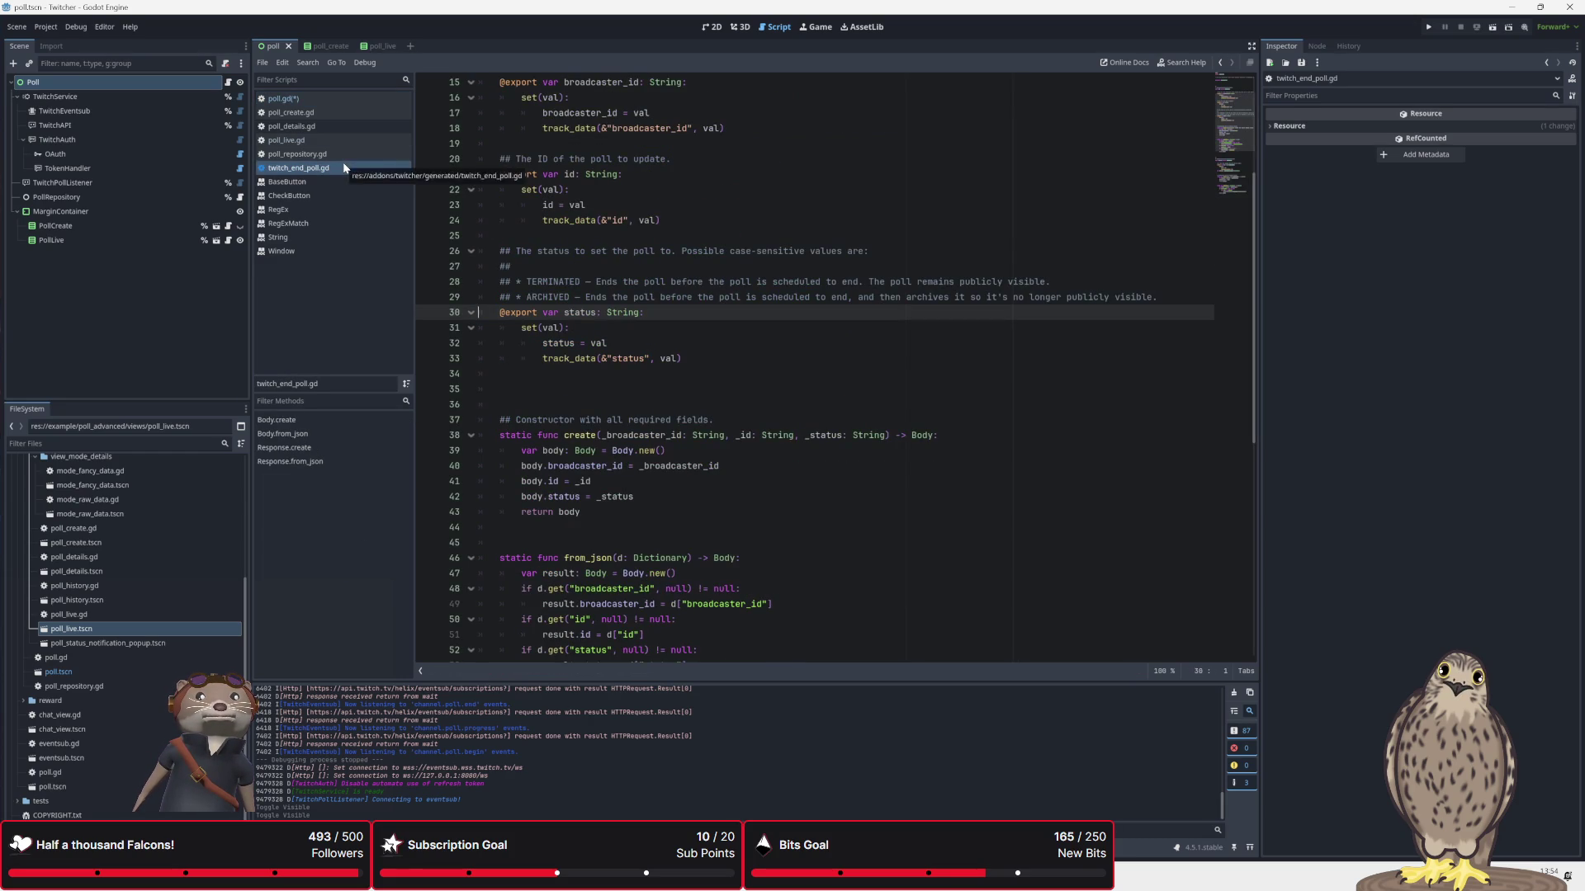
{"action": "left_click", "coordinate": [344, 153]}
{"action": "left_click", "coordinate": [344, 127]}
{"action": "left_click", "coordinate": [344, 112]}
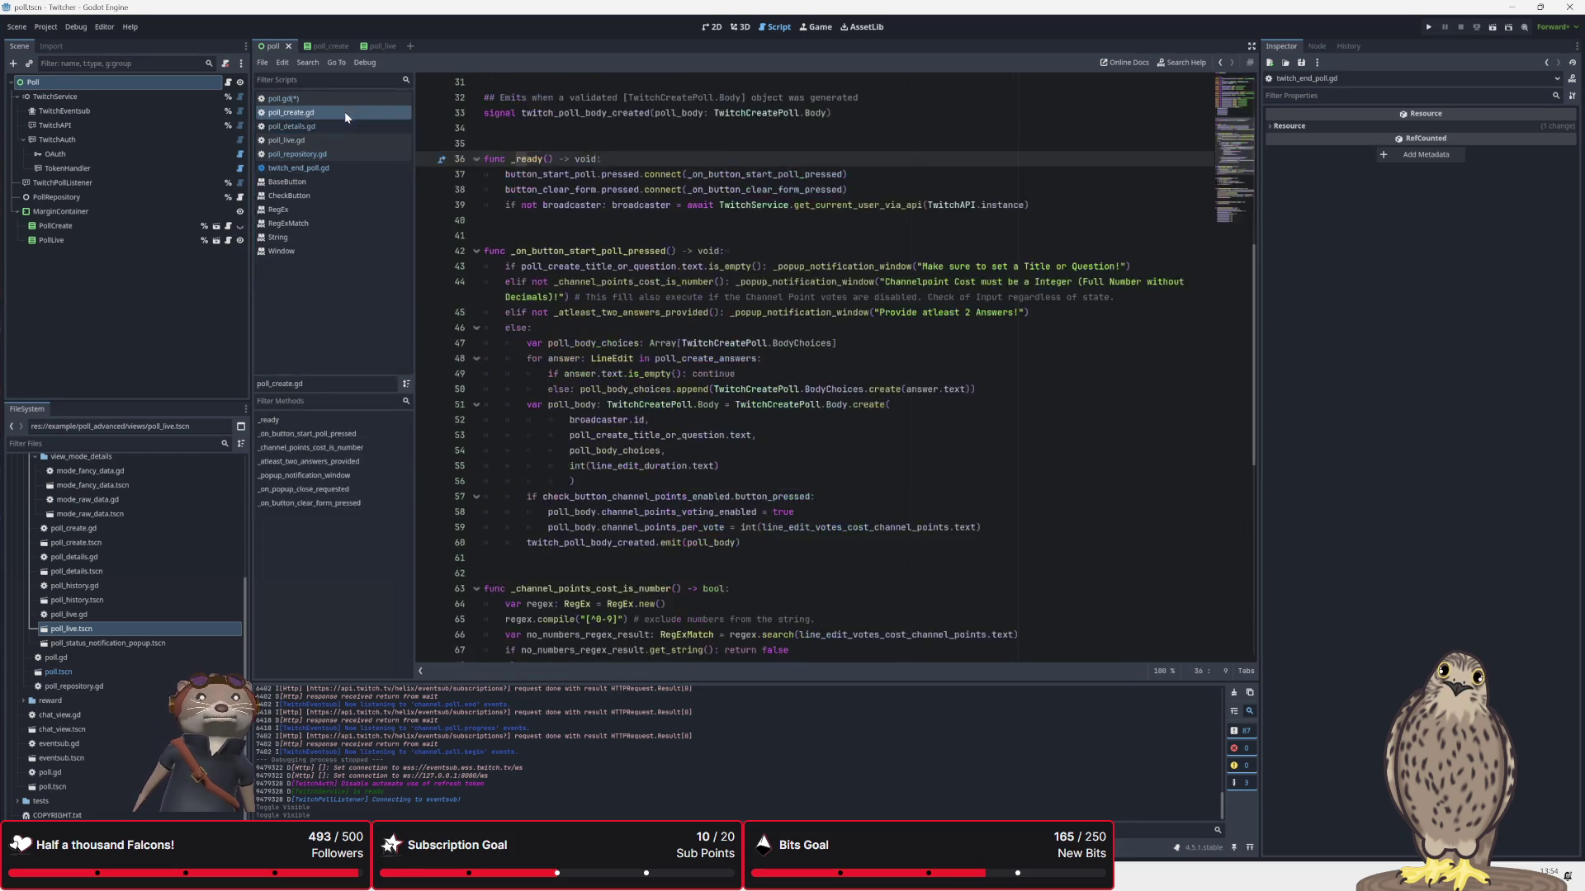
{"action": "left_click", "coordinate": [343, 137]}
{"action": "left_click", "coordinate": [343, 154]}
{"action": "left_click", "coordinate": [344, 137]}
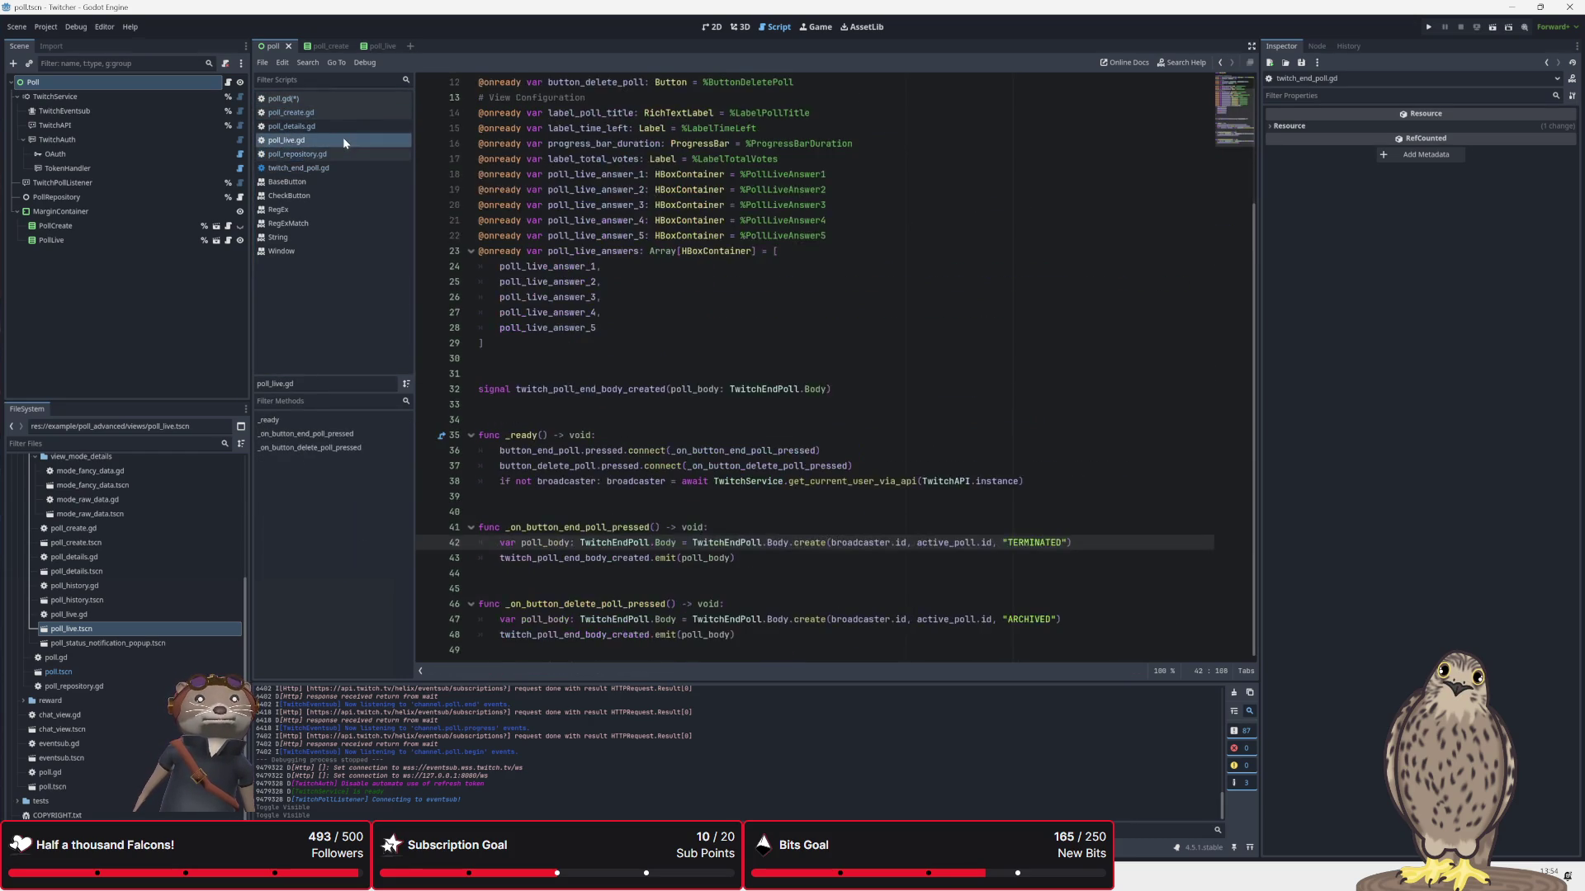
{"action": "left_click", "coordinate": [339, 97]}
Complete the "TERMINATED" condition and give its branch an explanatory comment
{"action": "type", "text": "\"TERMINATED\":"}
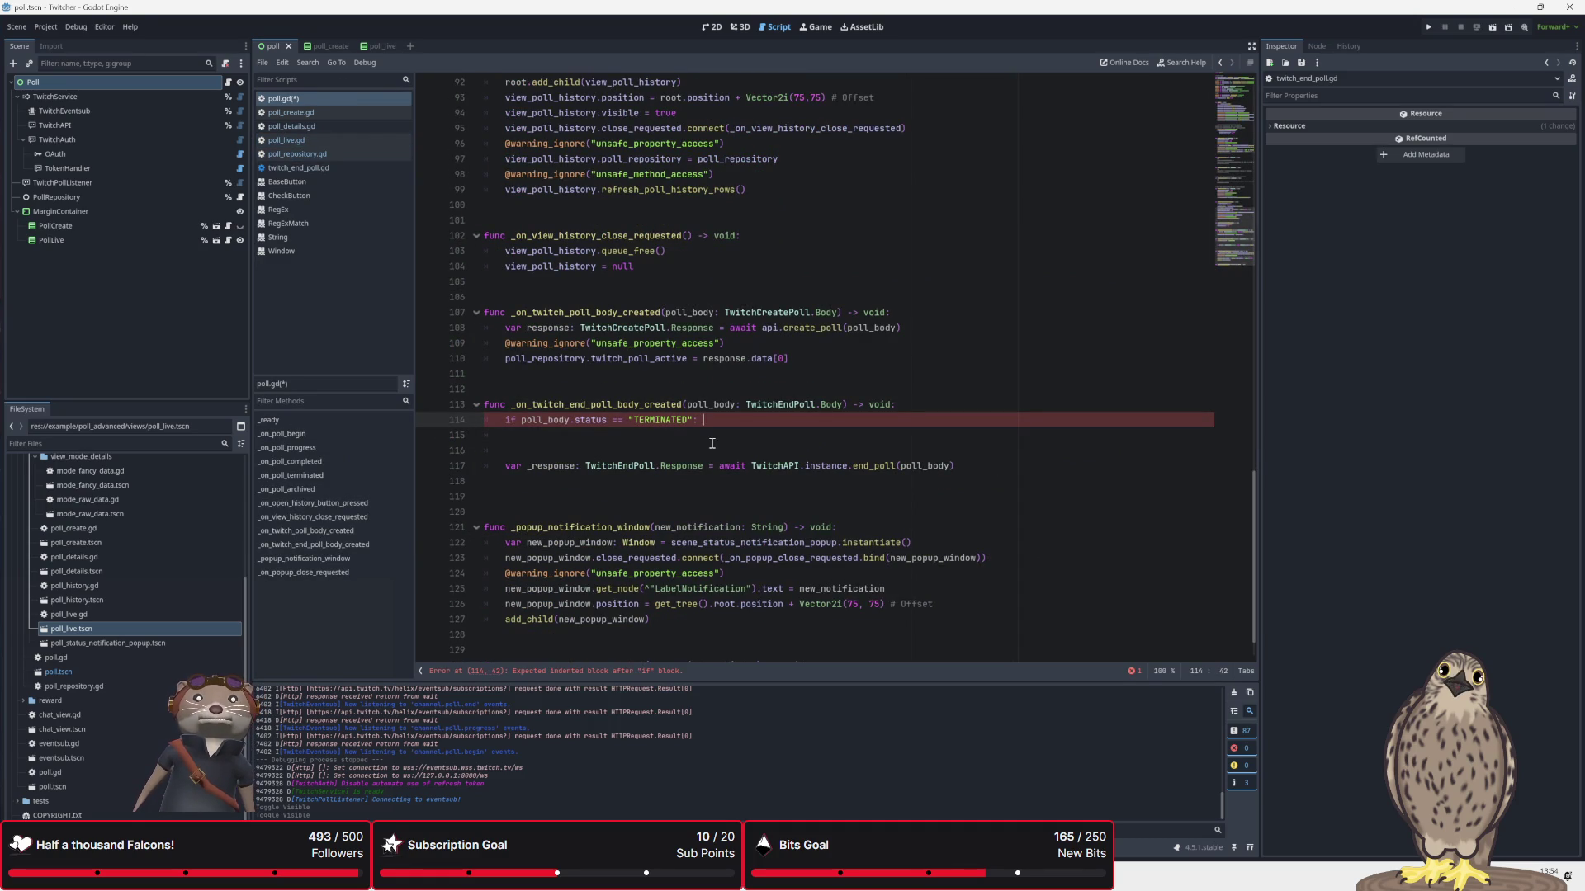
{"action": "key", "text": "Return"}
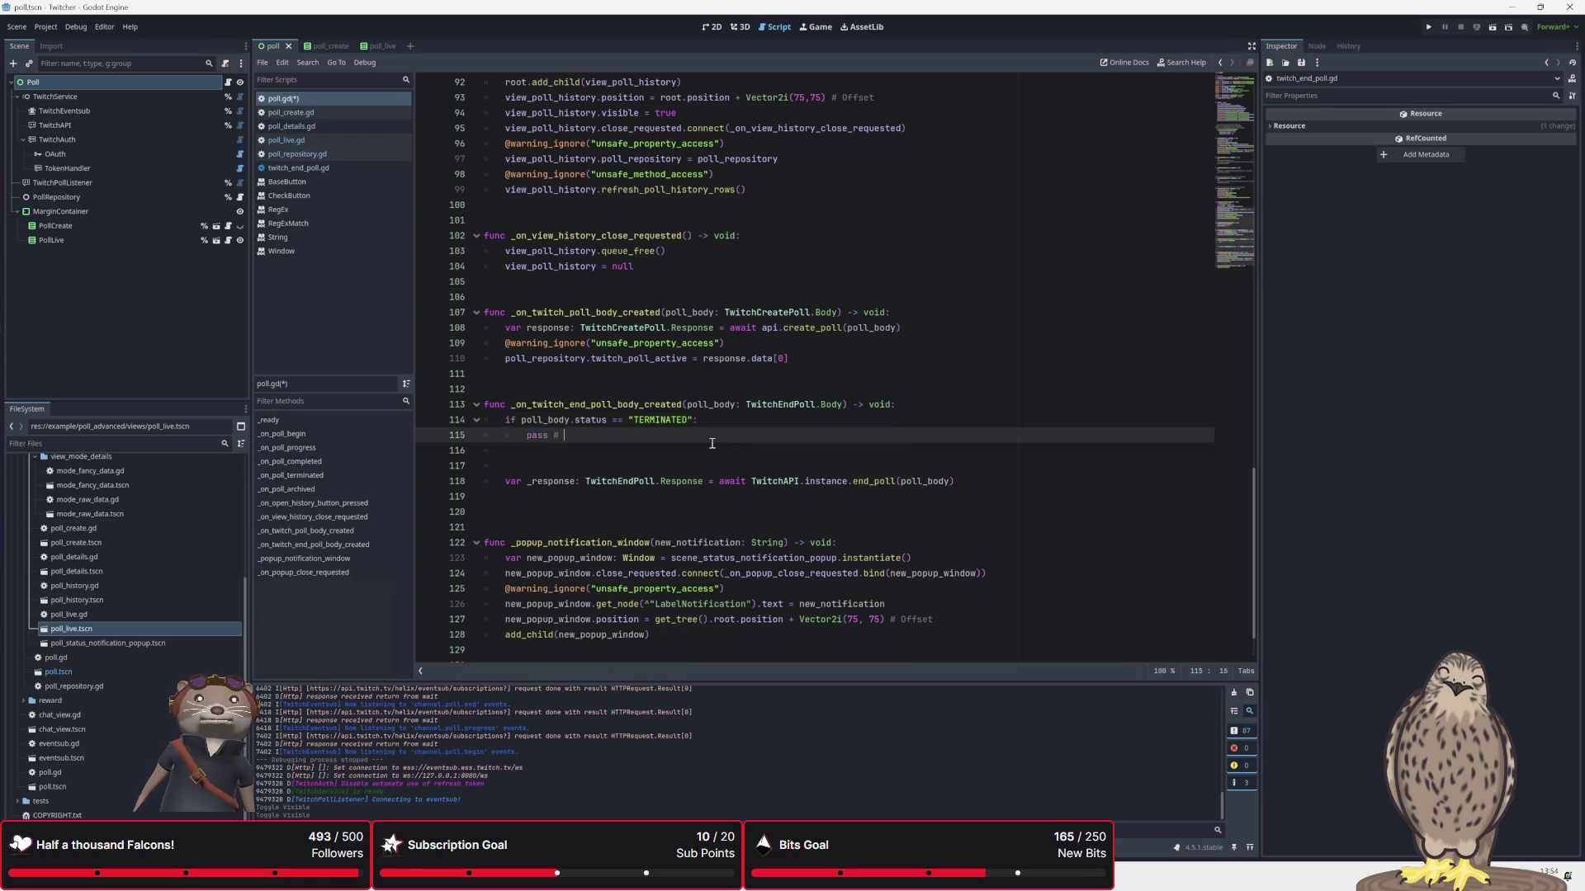
{"action": "type", "text": "cancel poll (no"}
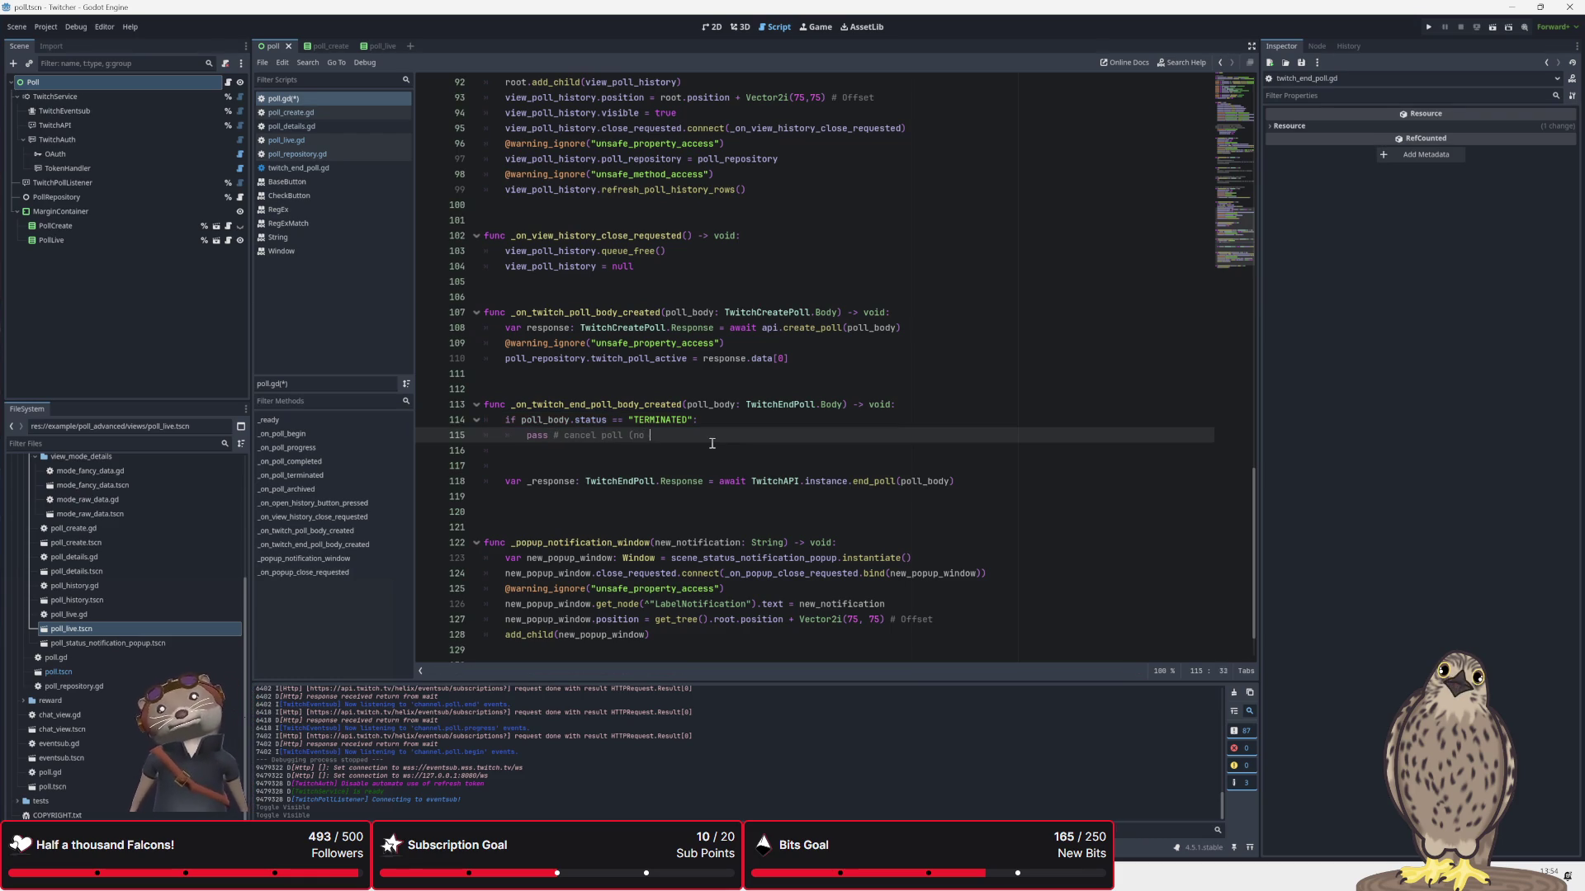
{"action": "type", "text": "cepted) ->"}
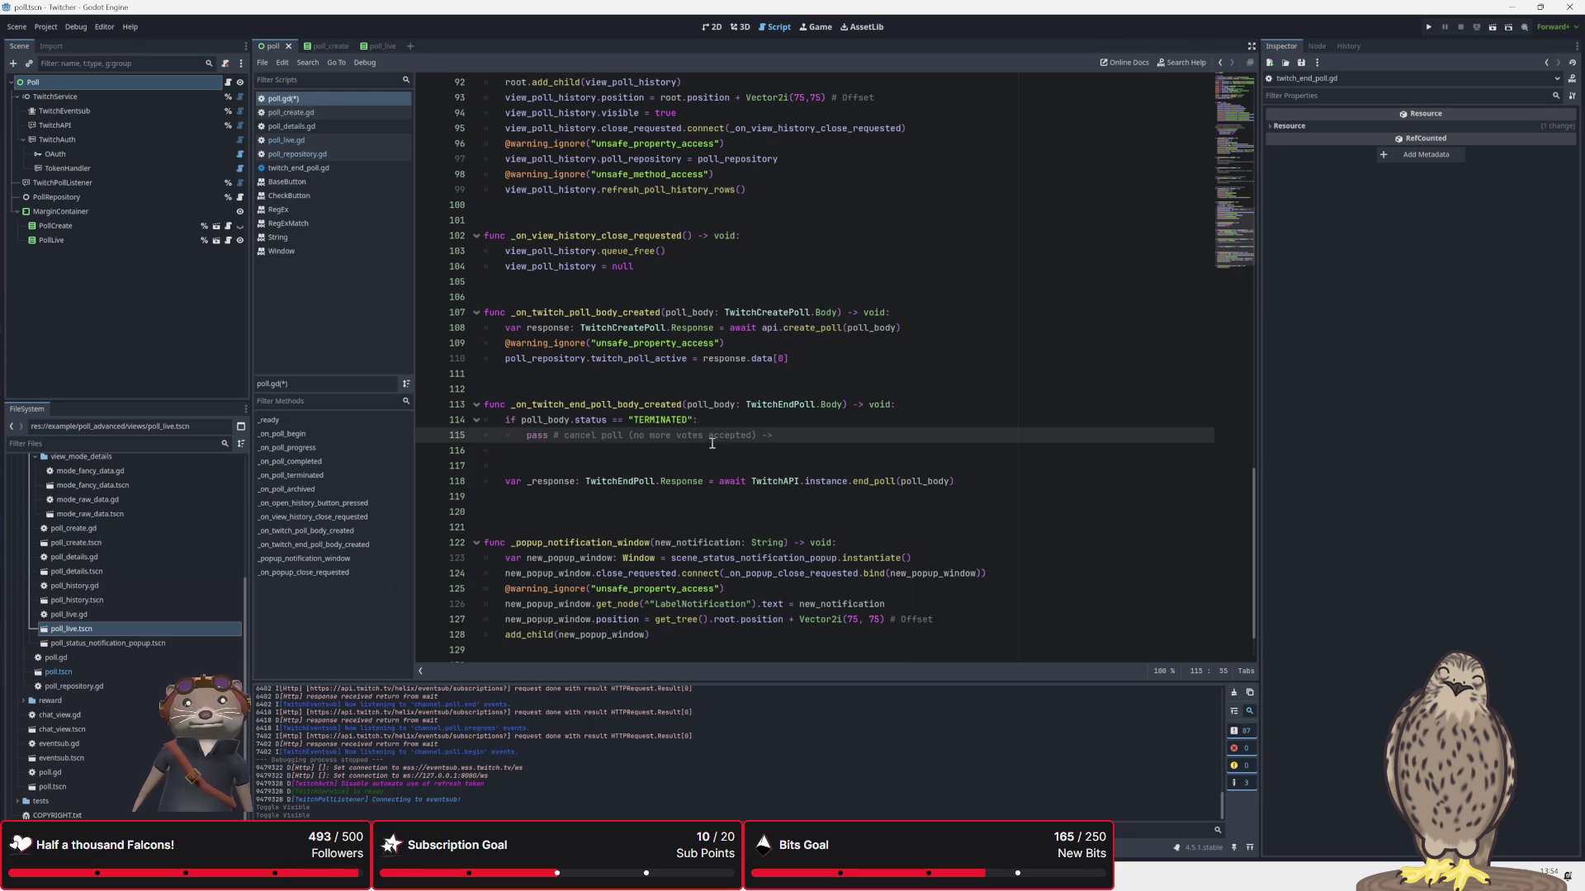
{"action": "key", "text": "BackSpace"}
{"action": "key", "text": "BackSpace"}
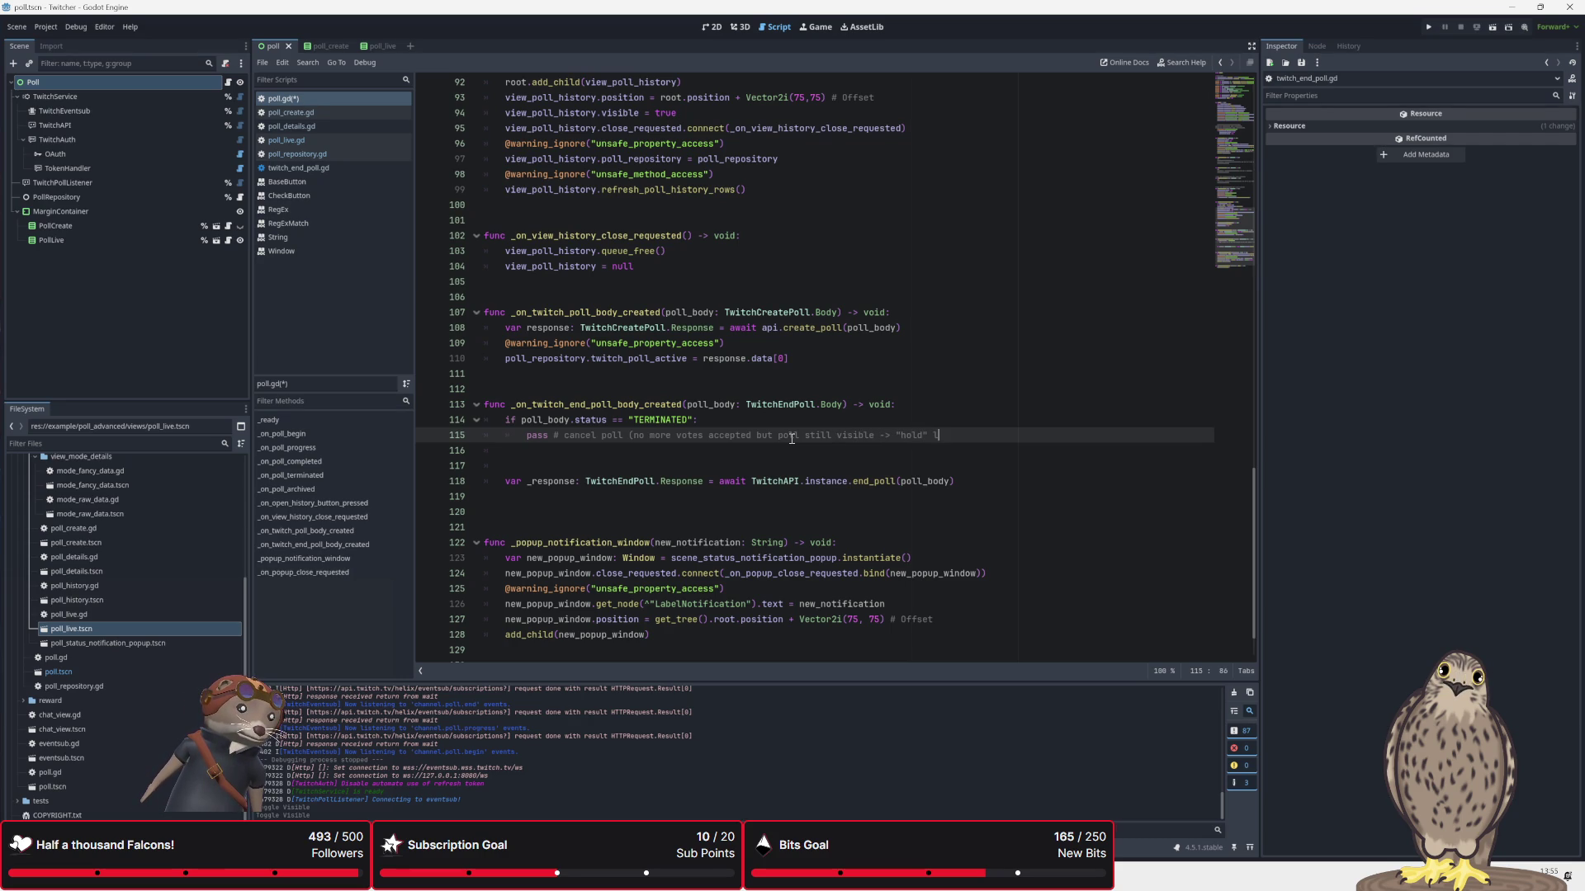
{"action": "type", "text": "view"}
{"action": "type", "text": "il the archive"}
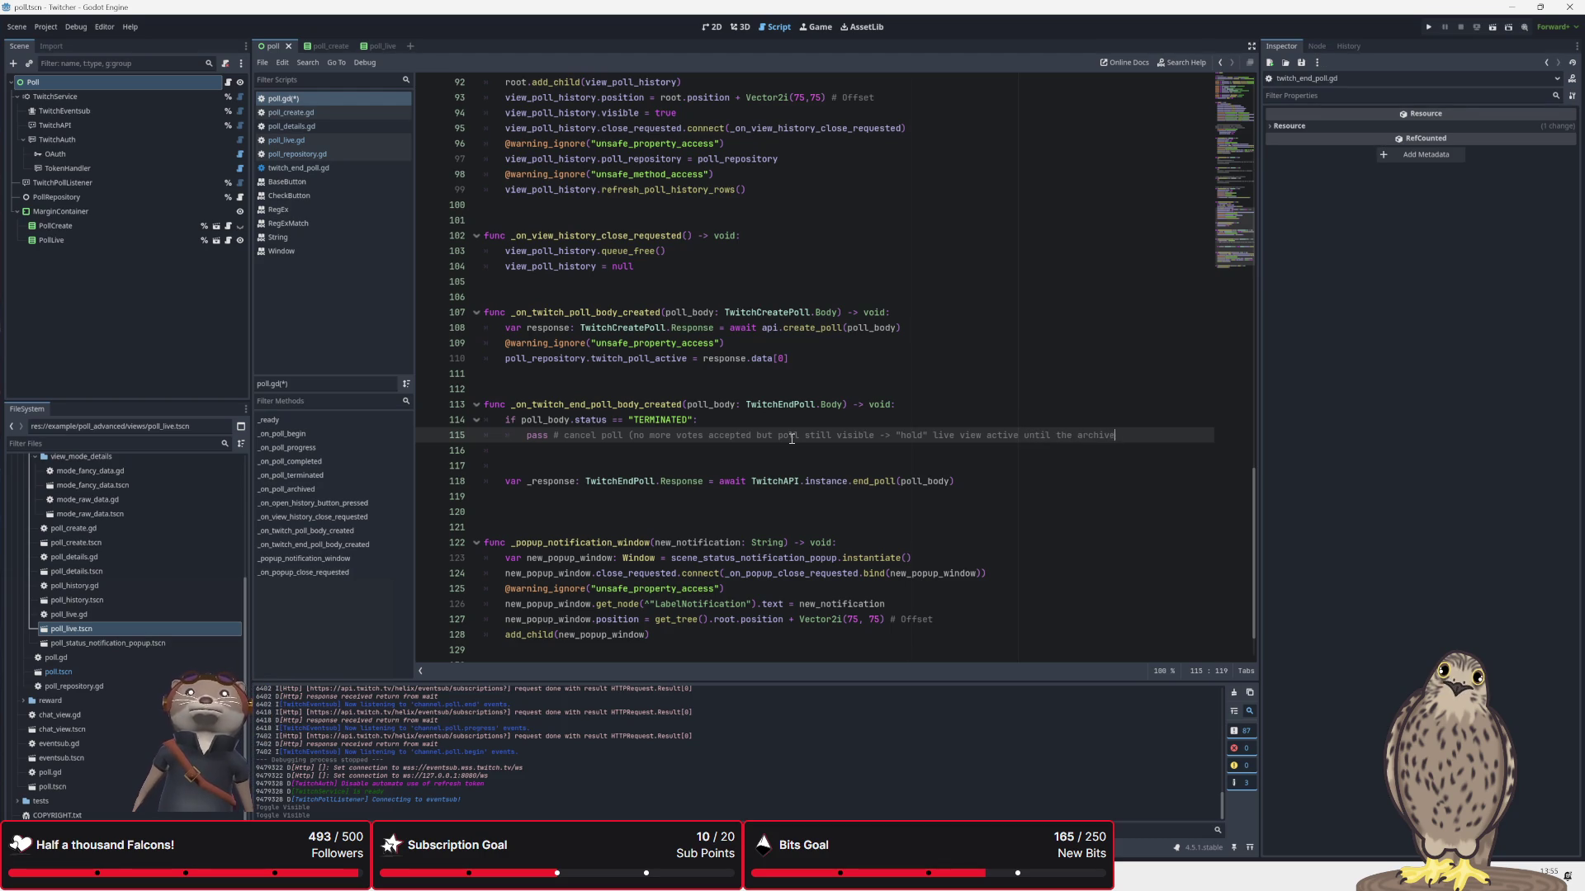
{"action": "type", "text": "s in"}
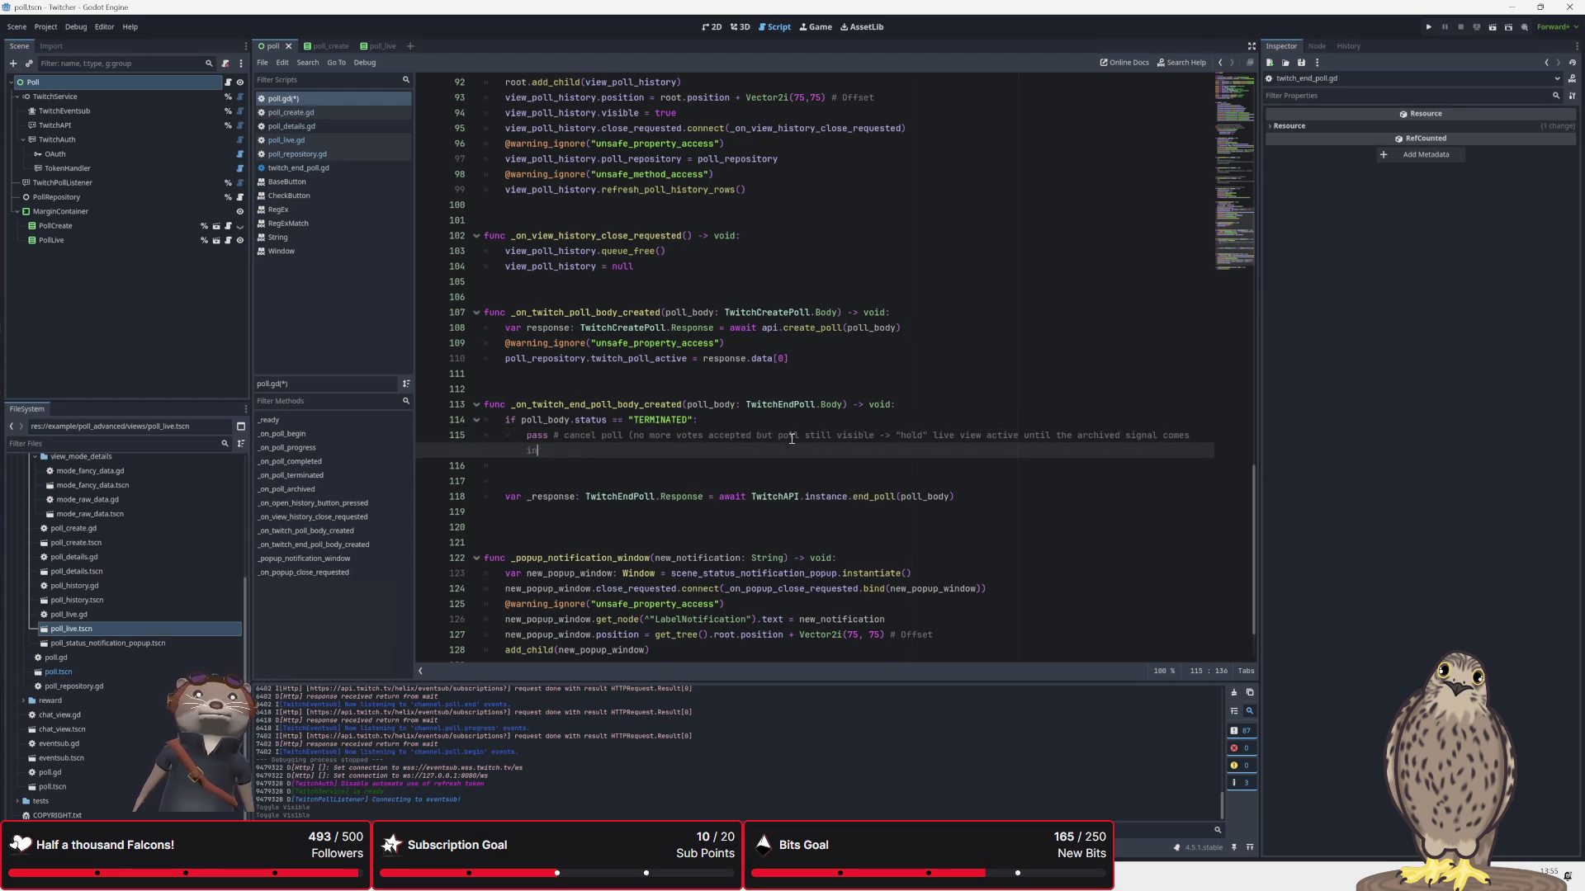
{"action": "key", "text": "Return"}
Add an if poll_body.status == "ARCHIVED" branch with 'pass # hide live_view' comment
{"action": "key", "text": "Tab"}
{"action": "key", "text": "Tab"}
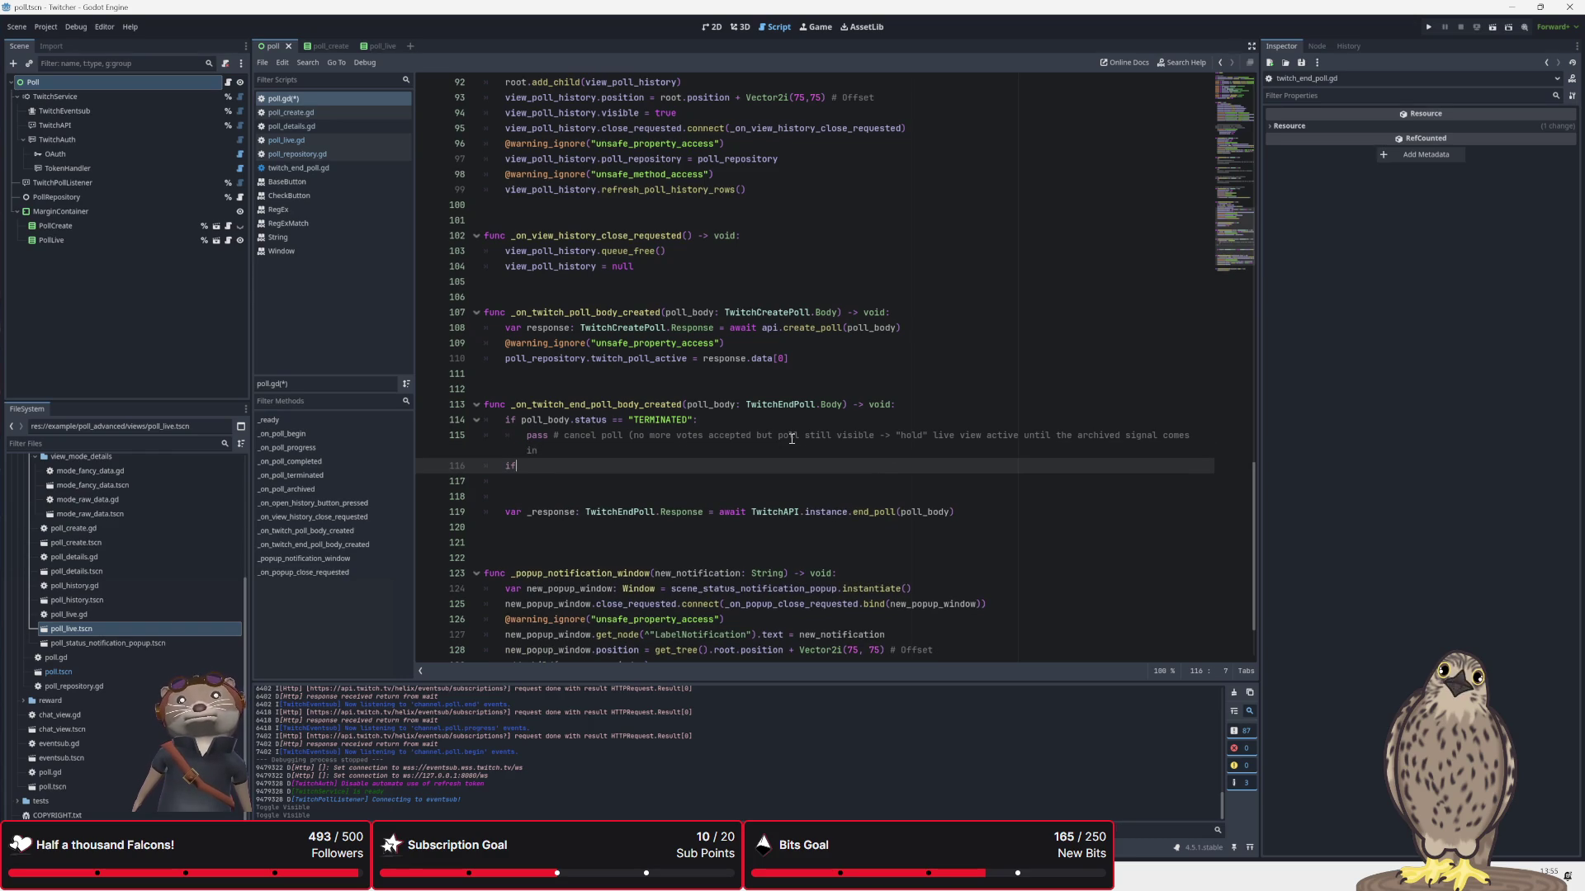
{"action": "type", "text": "poll_body"}
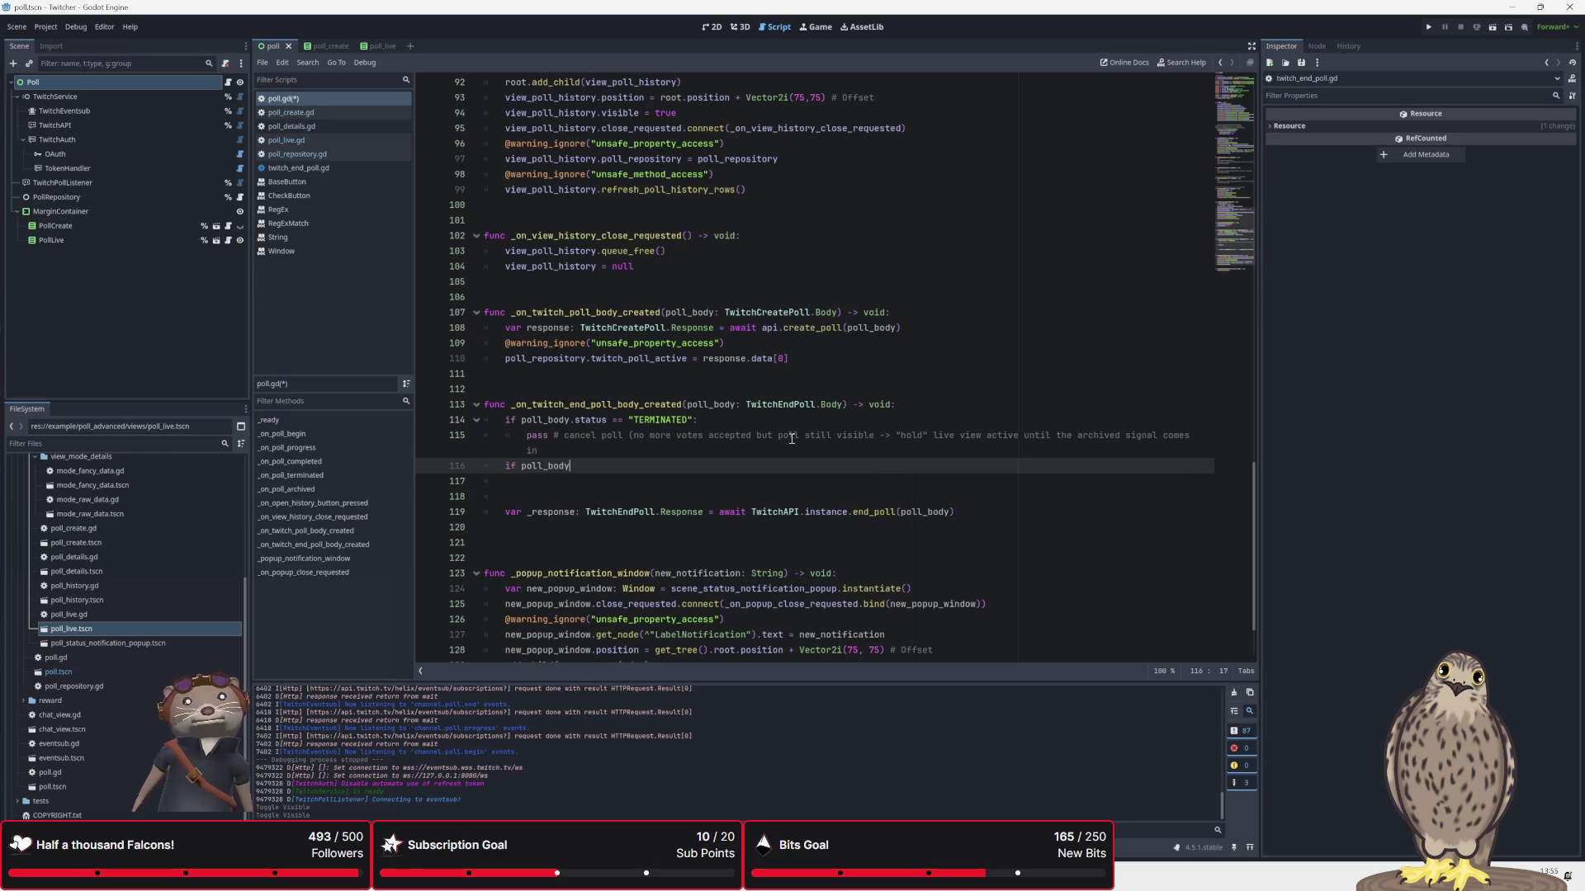
{"action": "type", "text": ".status ="}
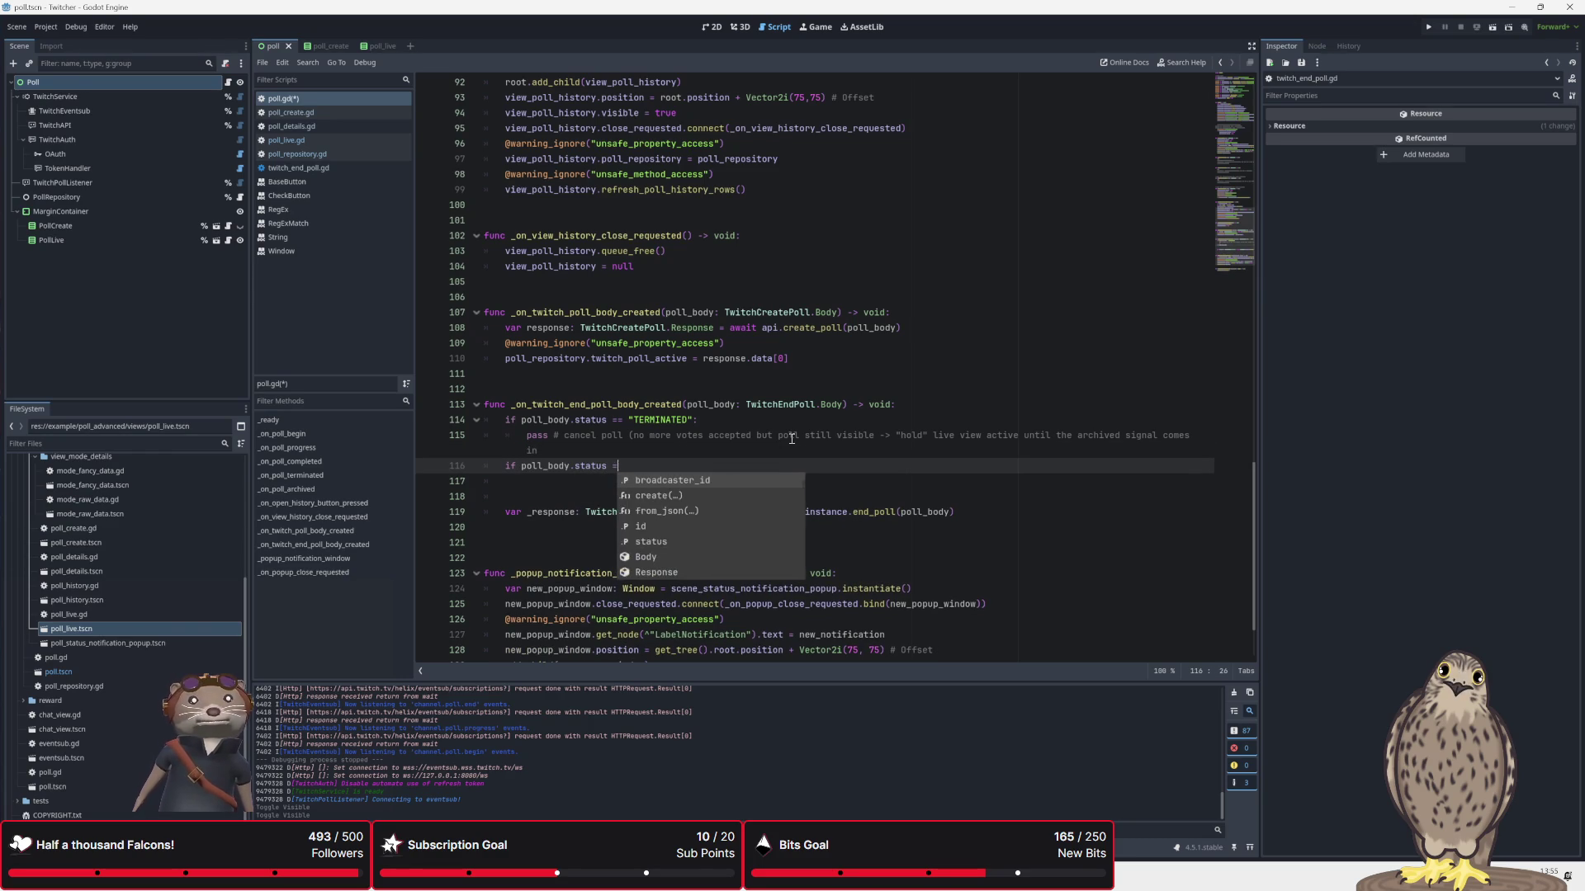
{"action": "type", "text": "= \"ARCHIVED"}
{"action": "key", "text": "Return"}
{"action": "key", "text": "Tab"}
{"action": "type", "text": "pass # "}
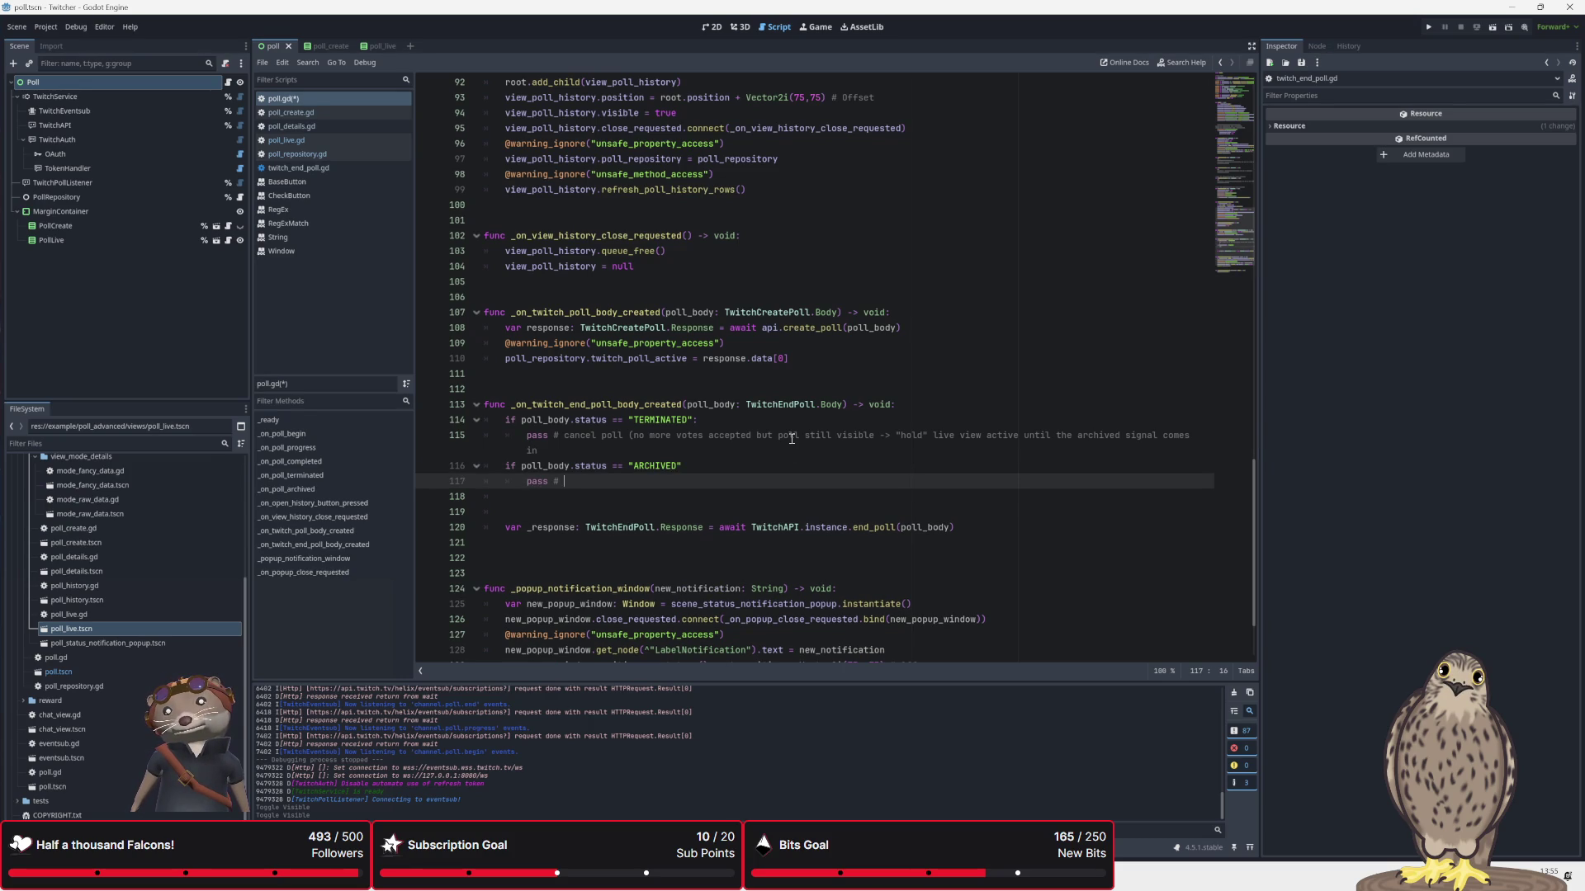
{"action": "type", "text": "hide"}
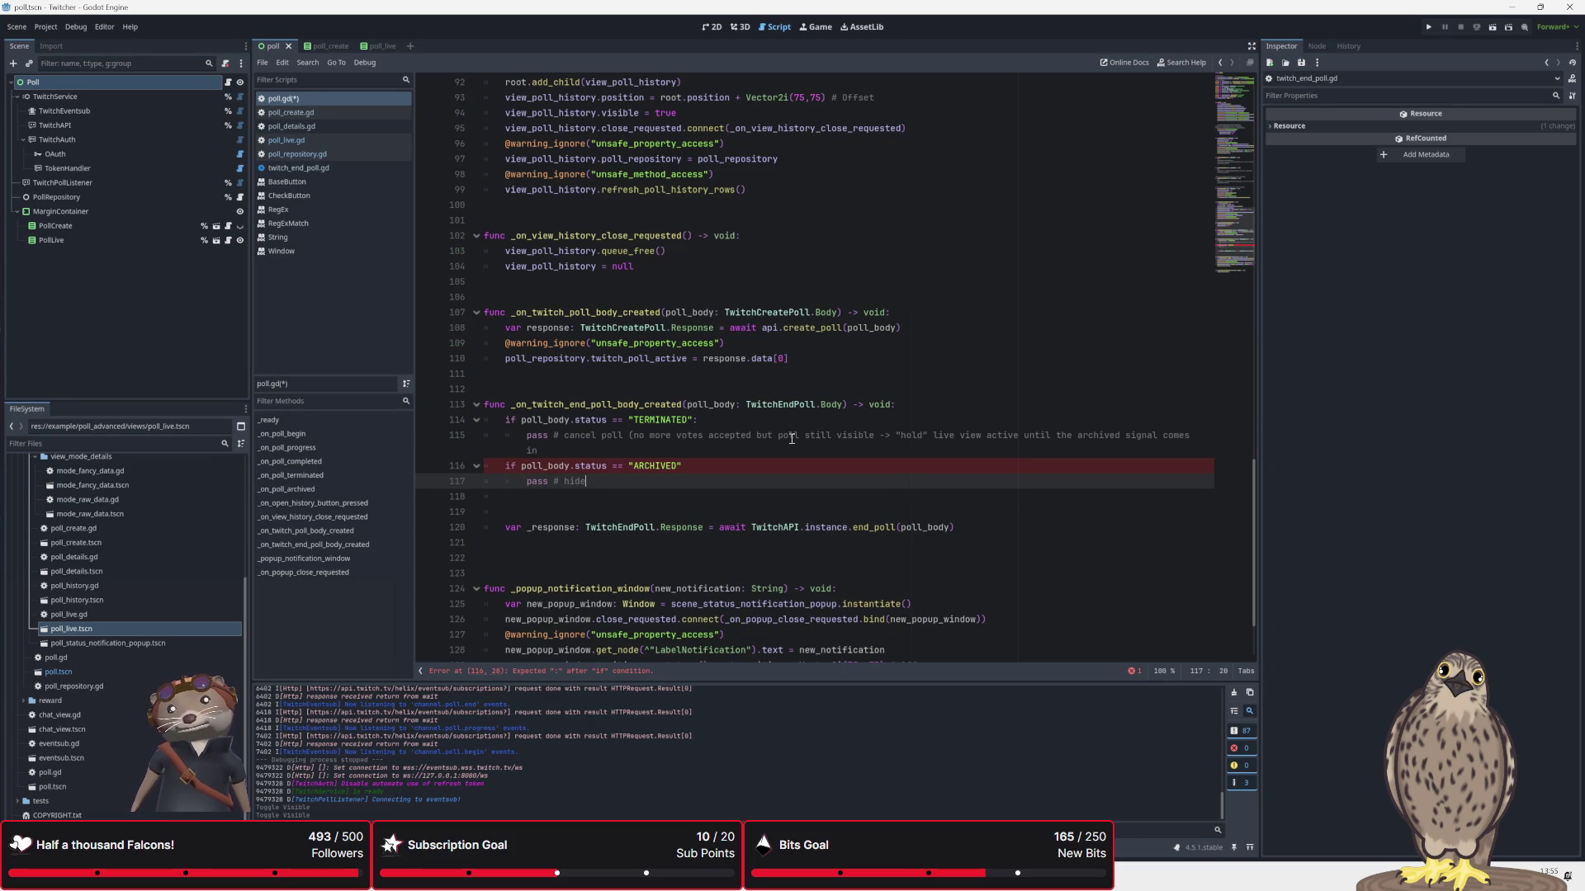
{"action": "key", "text": "BackSpace"}
{"action": "key", "text": "BackSpace"}
{"action": "key", "text": "BackSpace"}
{"action": "type", "text": "hide live"}
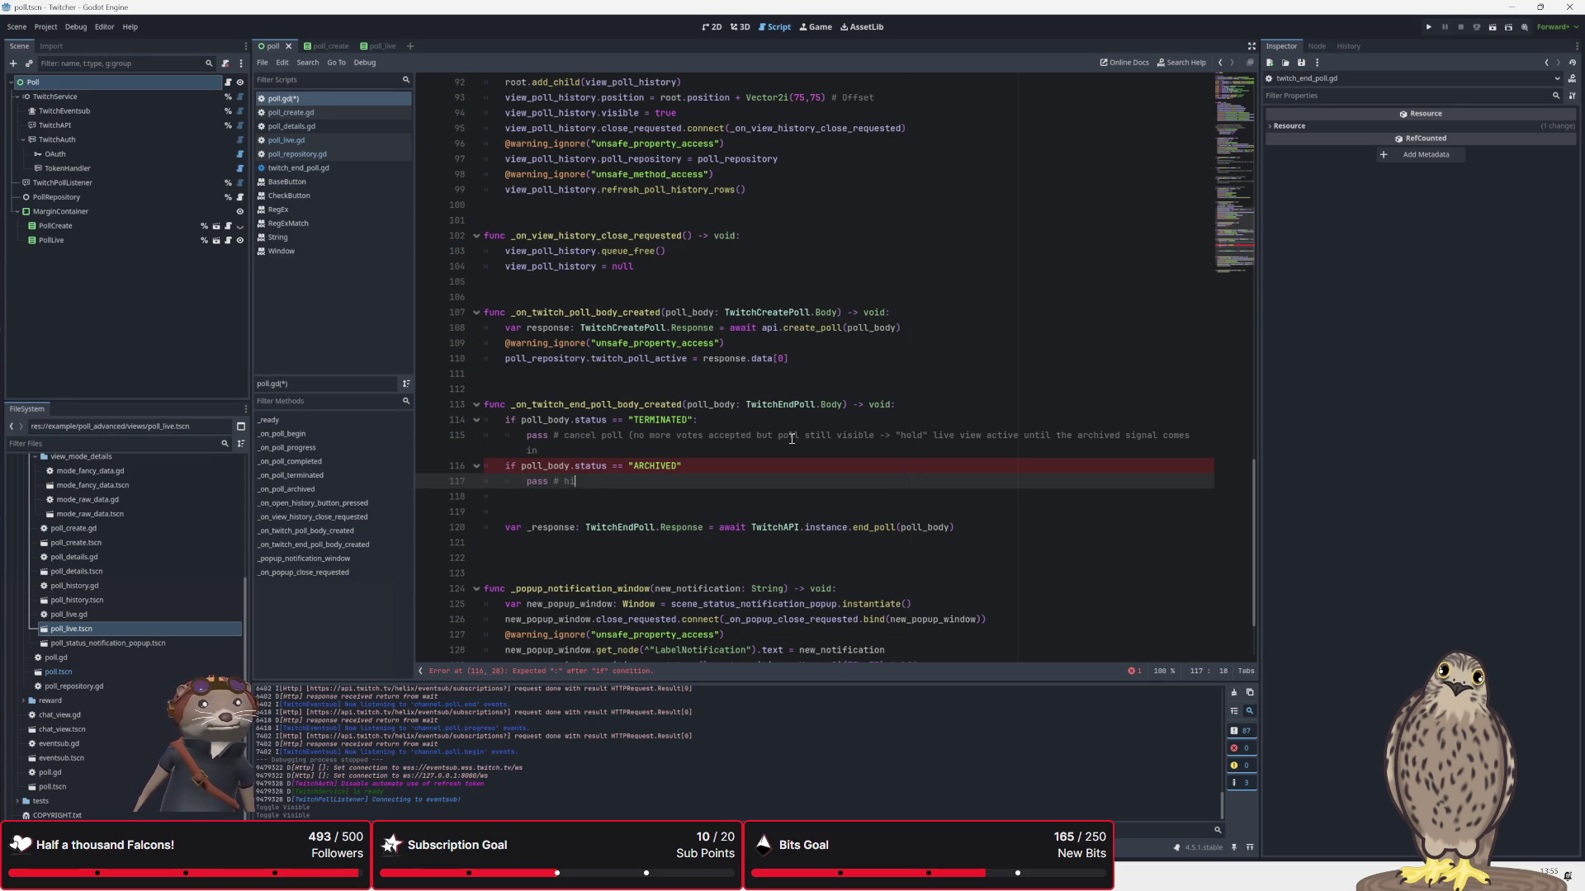
{"action": "type", "text": "_view."}
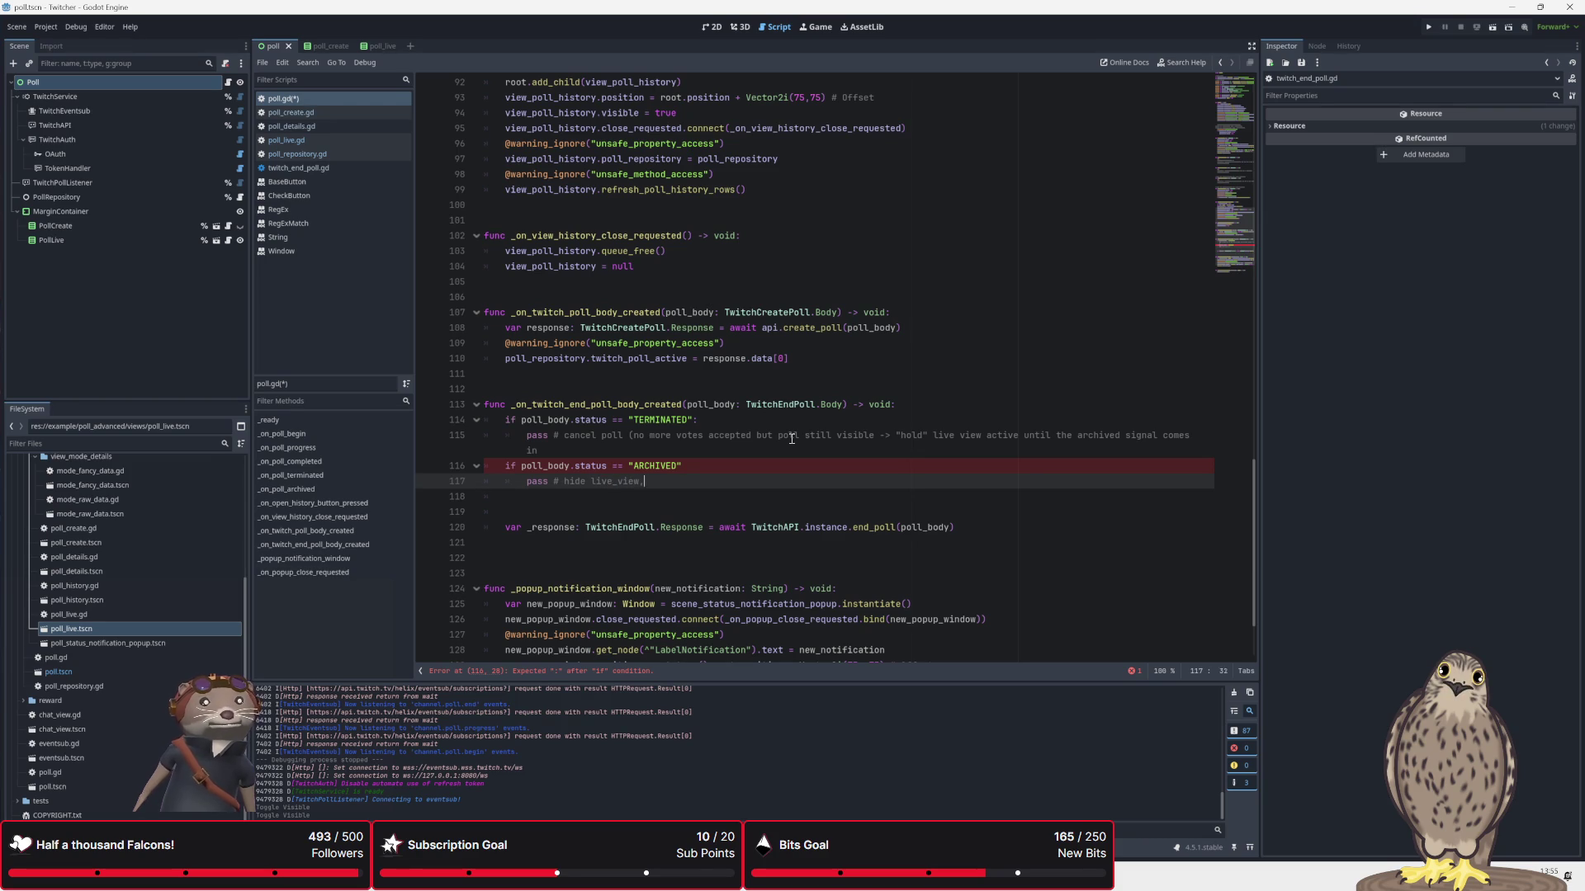
{"action": "type", "text": "pty out"}
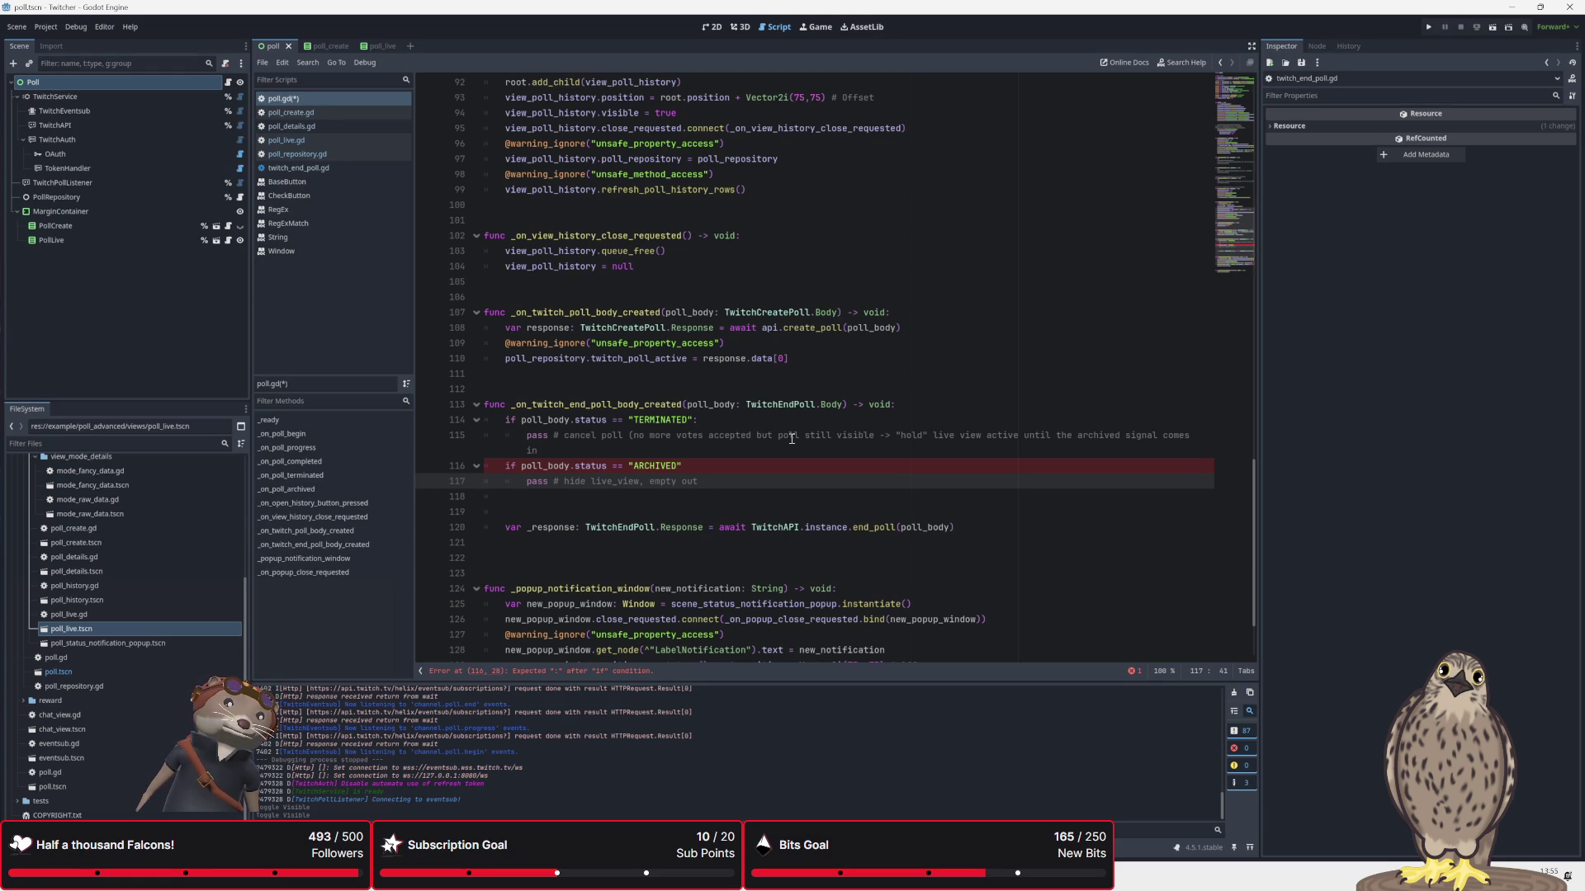
{"action": "scroll", "coordinate": [791, 438], "scroll_direction": "up", "scroll_amount": 15}
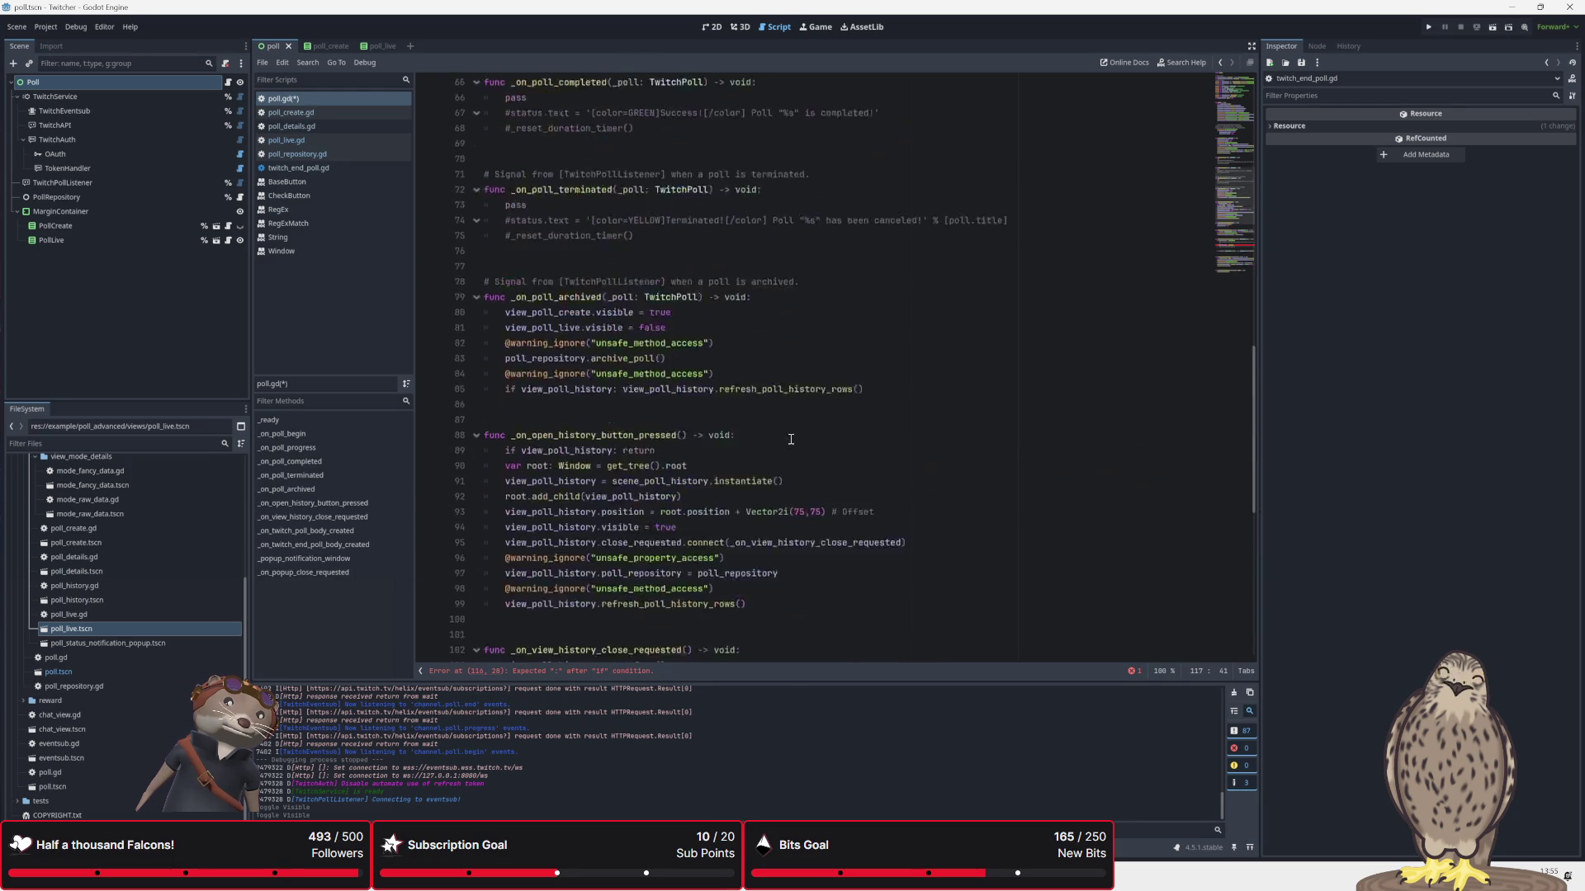
Select and delete the TERMINATED and ARCHIVED status branches in the end-poll handler
{"action": "scroll", "coordinate": [529, 350], "scroll_direction": "down", "scroll_amount": 1}
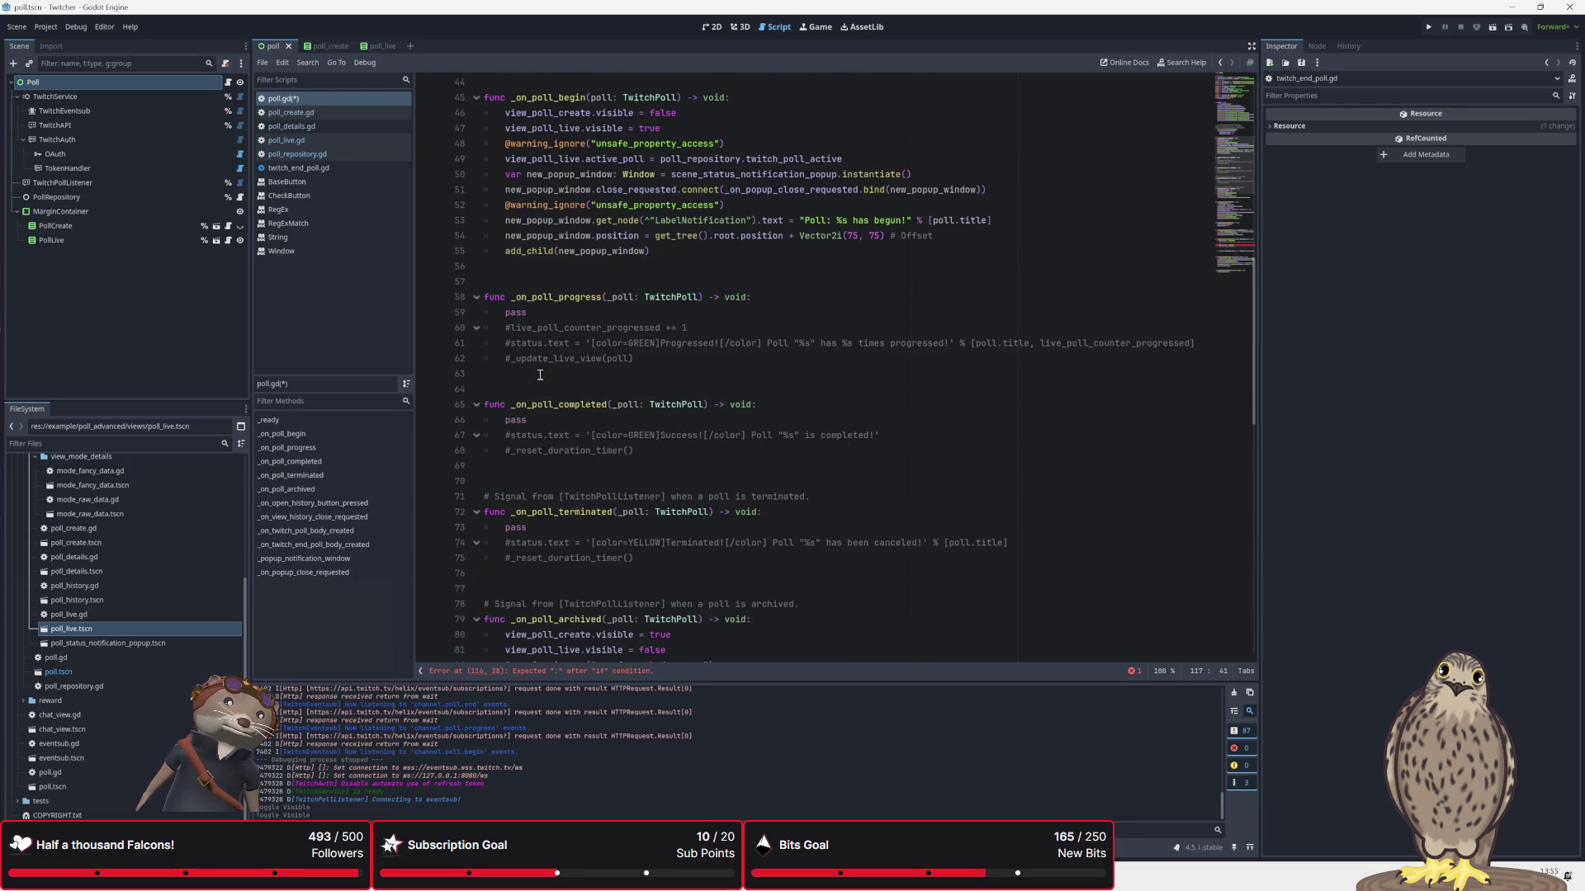
{"action": "left_click_drag", "start_coordinate": [507, 404], "coordinate": [752, 449]}
{"action": "scroll", "coordinate": [751, 449], "scroll_direction": "down", "scroll_amount": 2}
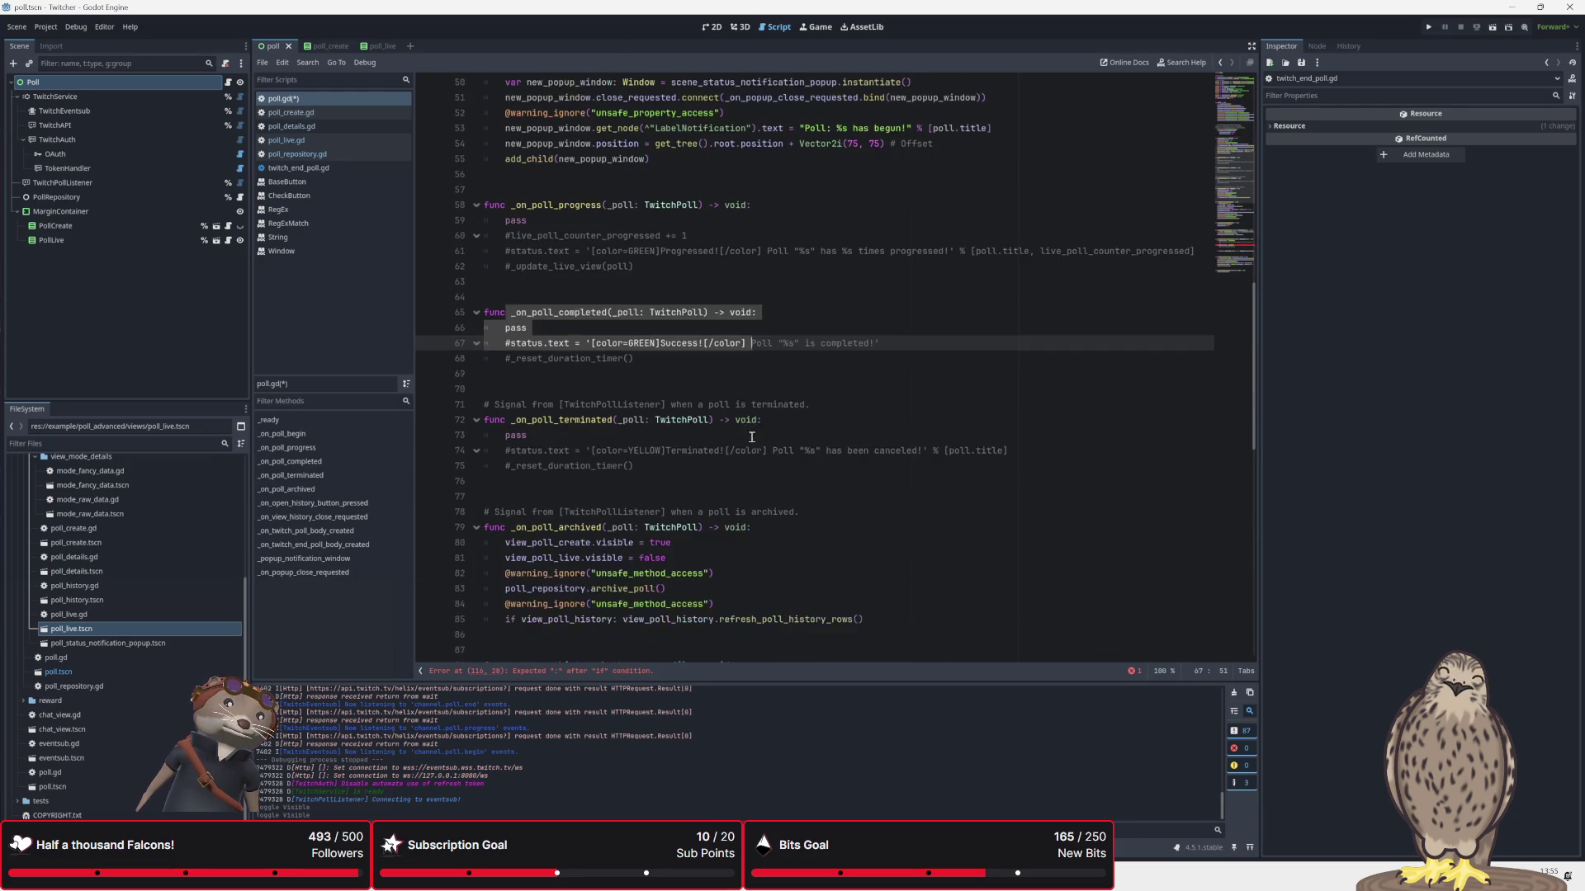
{"action": "mouse_move", "coordinate": [484, 451]}
{"action": "left_mouse_down"}
{"action": "mouse_move", "coordinate": [484, 481]}
{"action": "mouse_move", "coordinate": [844, 630]}
{"action": "left_mouse_up"}
{"action": "left_click", "coordinate": [483, 481]}
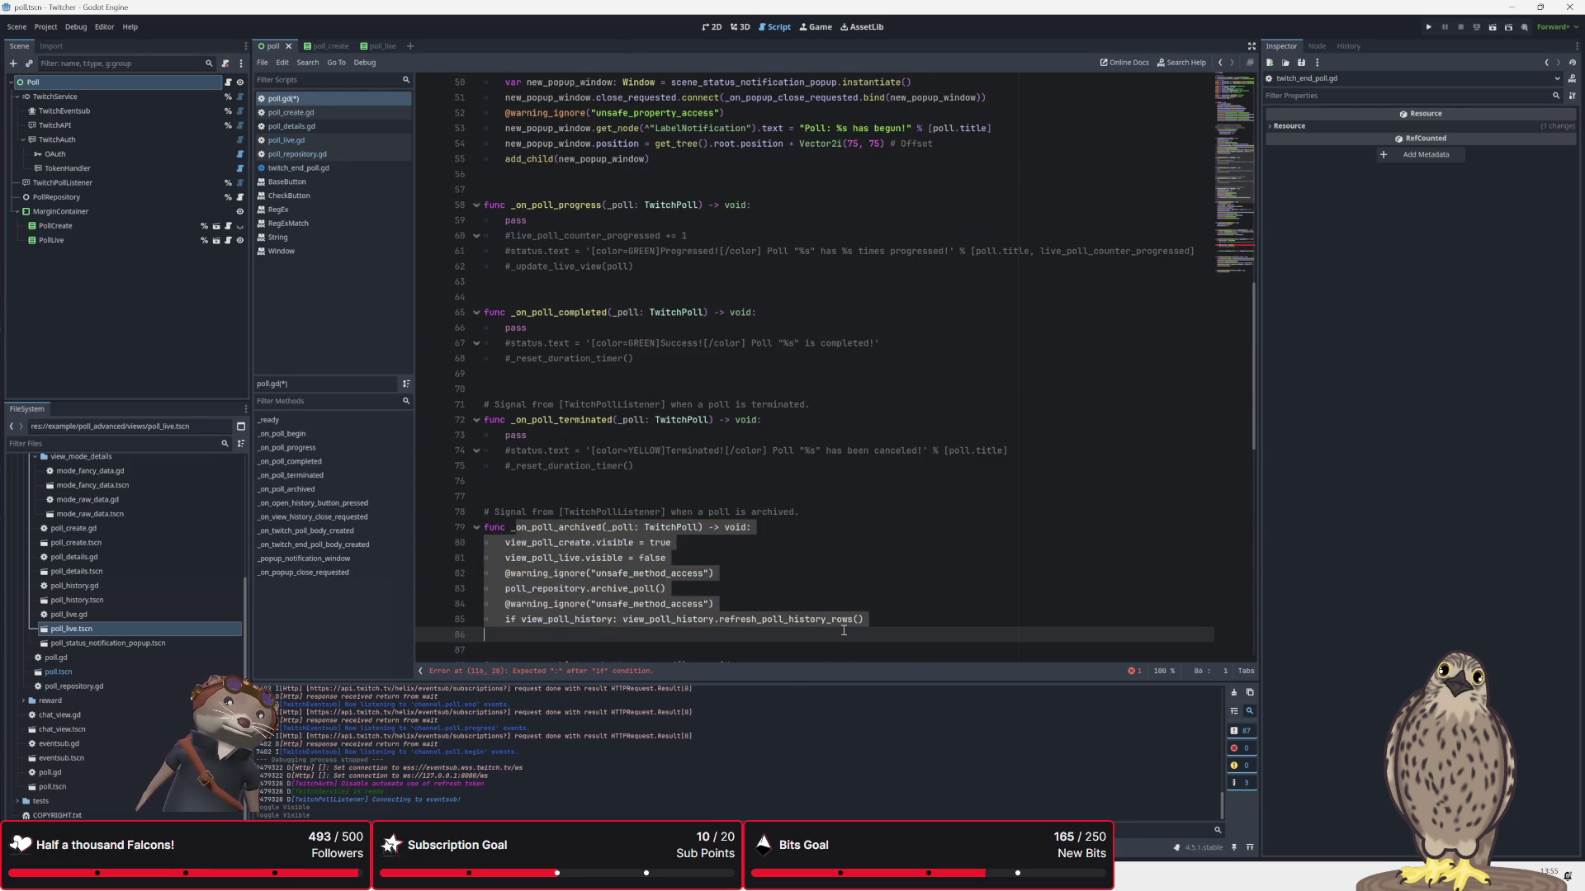
{"action": "left_click", "coordinate": [843, 631]}
{"action": "scroll", "coordinate": [625, 552], "scroll_direction": "down", "scroll_amount": 13}
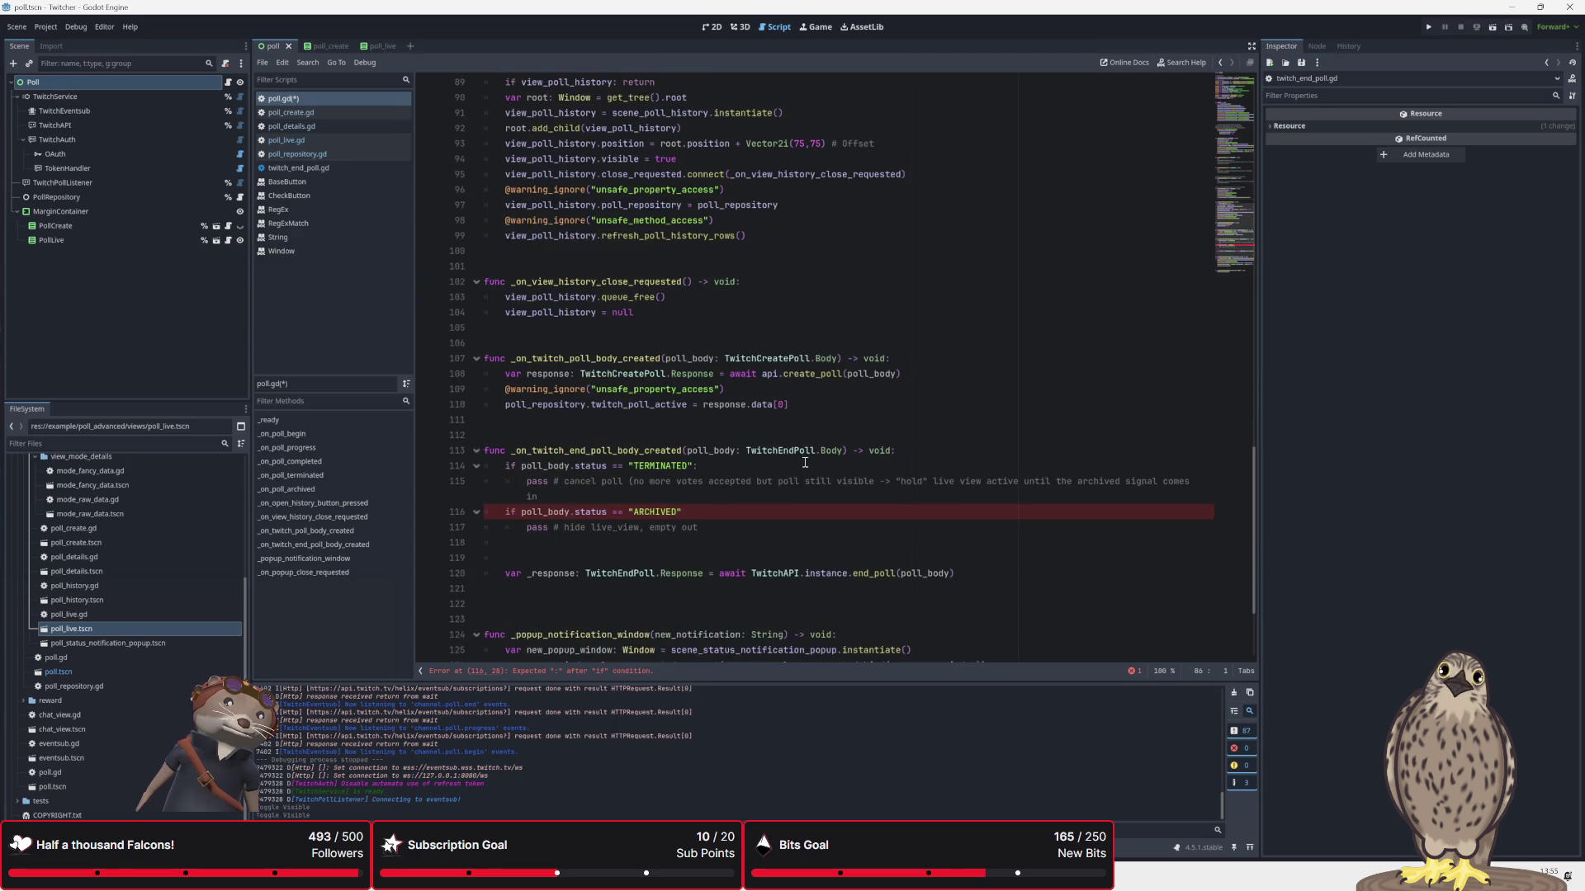
{"action": "mouse_move", "coordinate": [698, 527]}
{"action": "left_mouse_down"}
{"action": "mouse_move", "coordinate": [528, 514]}
{"action": "mouse_move", "coordinate": [485, 466]}
{"action": "left_mouse_up"}
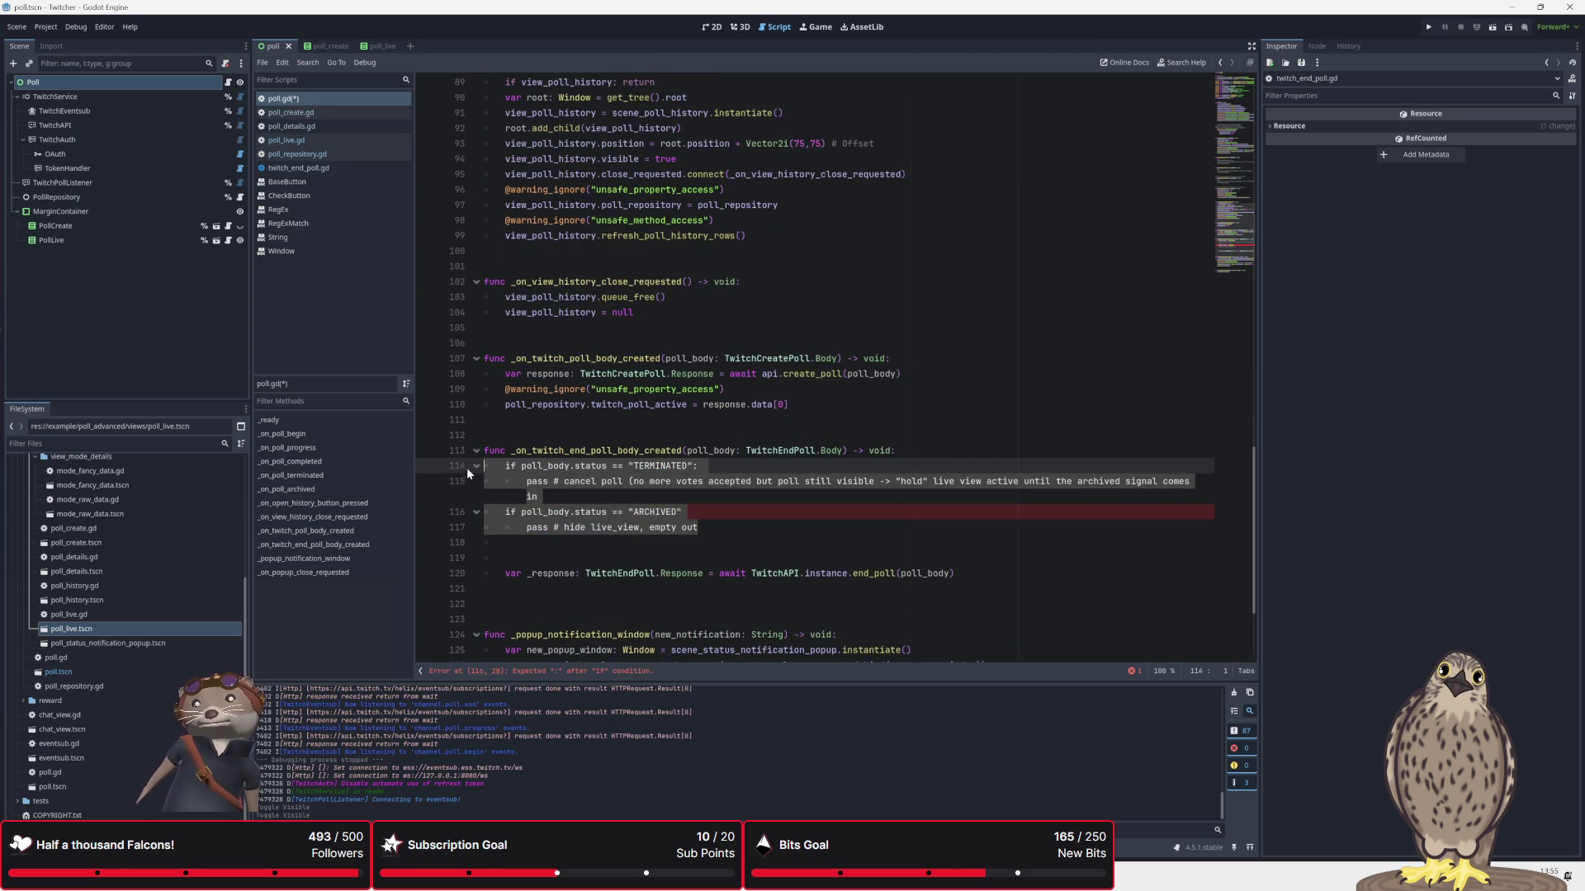
{"action": "key", "text": "Delete"}
{"action": "key", "text": "Delete"}
{"action": "key", "text": "Delete"}
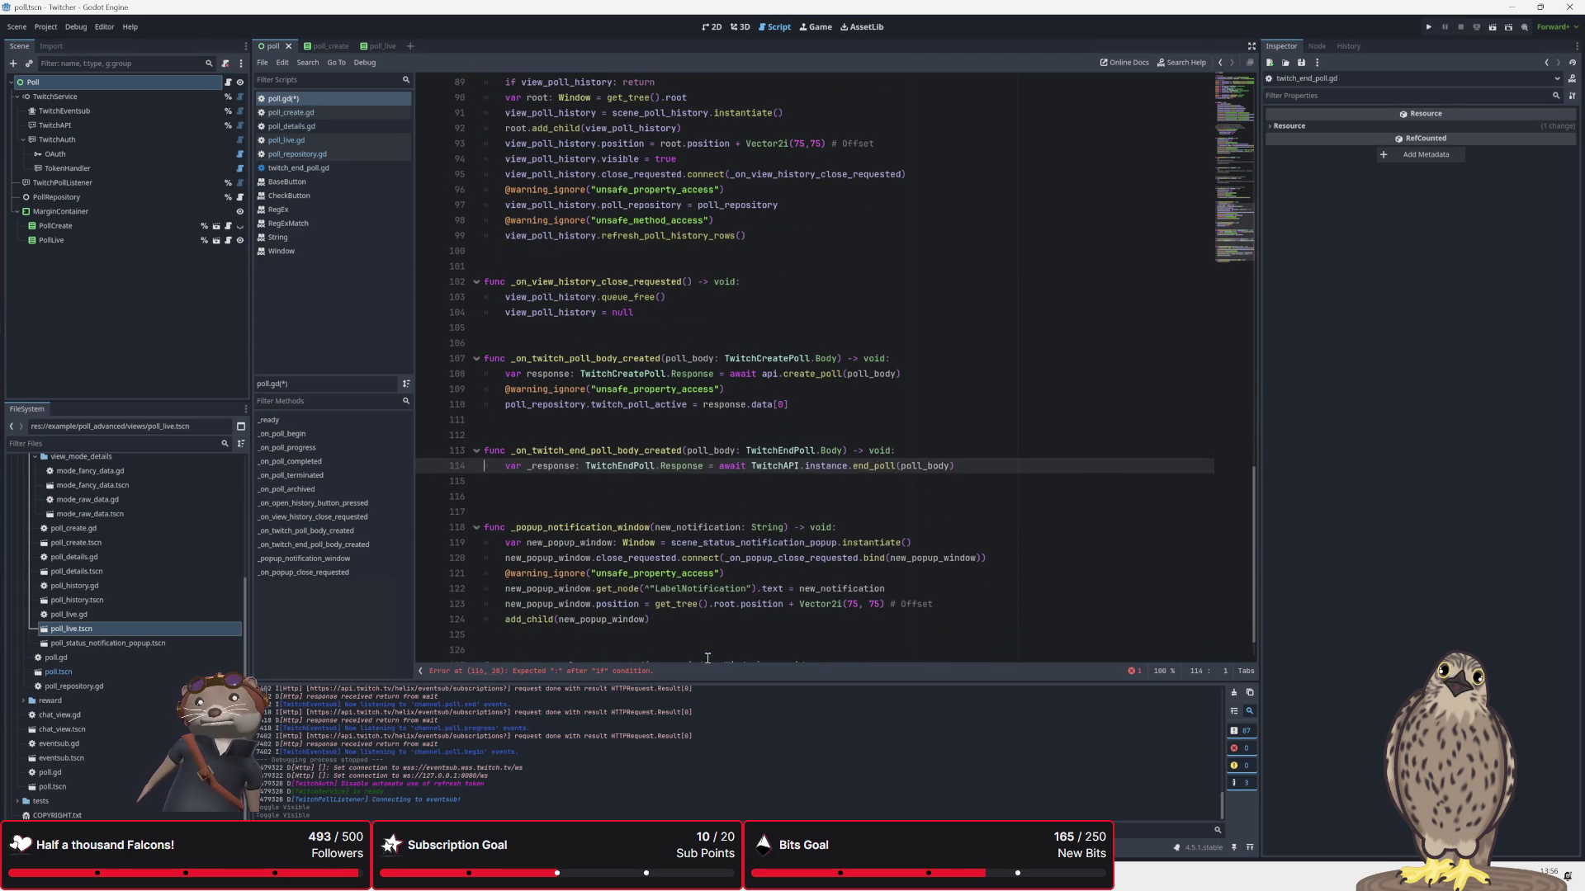
Indent the await end_poll call line and the empty line after it
{"action": "key", "text": "Tab"}
{"action": "key", "text": "Down"}
{"action": "key", "text": "Tab"}
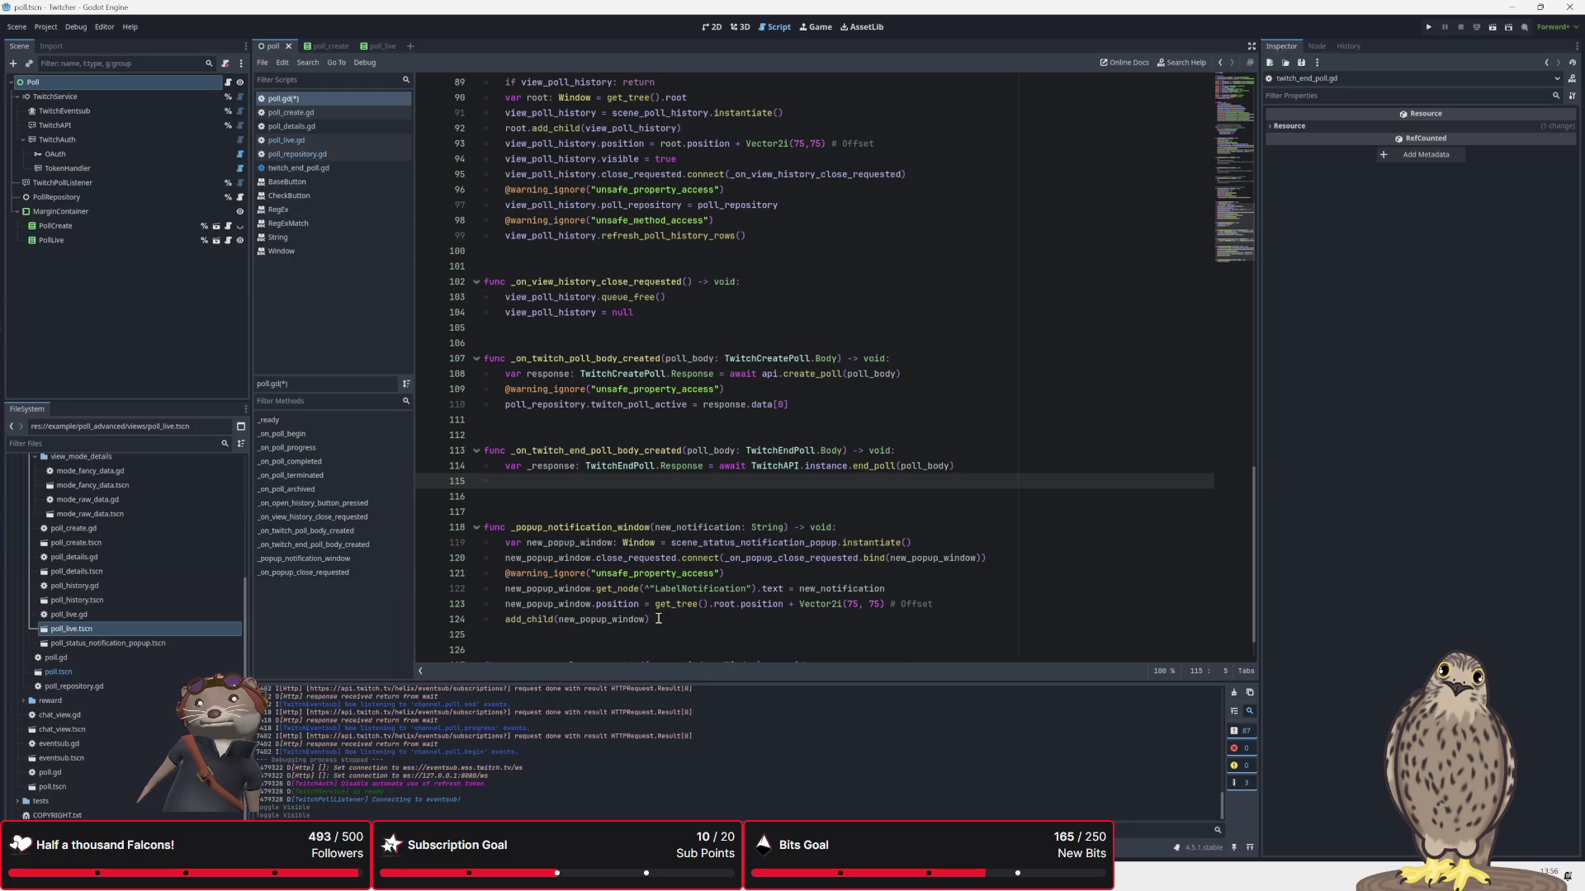
{"action": "scroll", "coordinate": [815, 371], "scroll_direction": "down", "scroll_amount": 1}
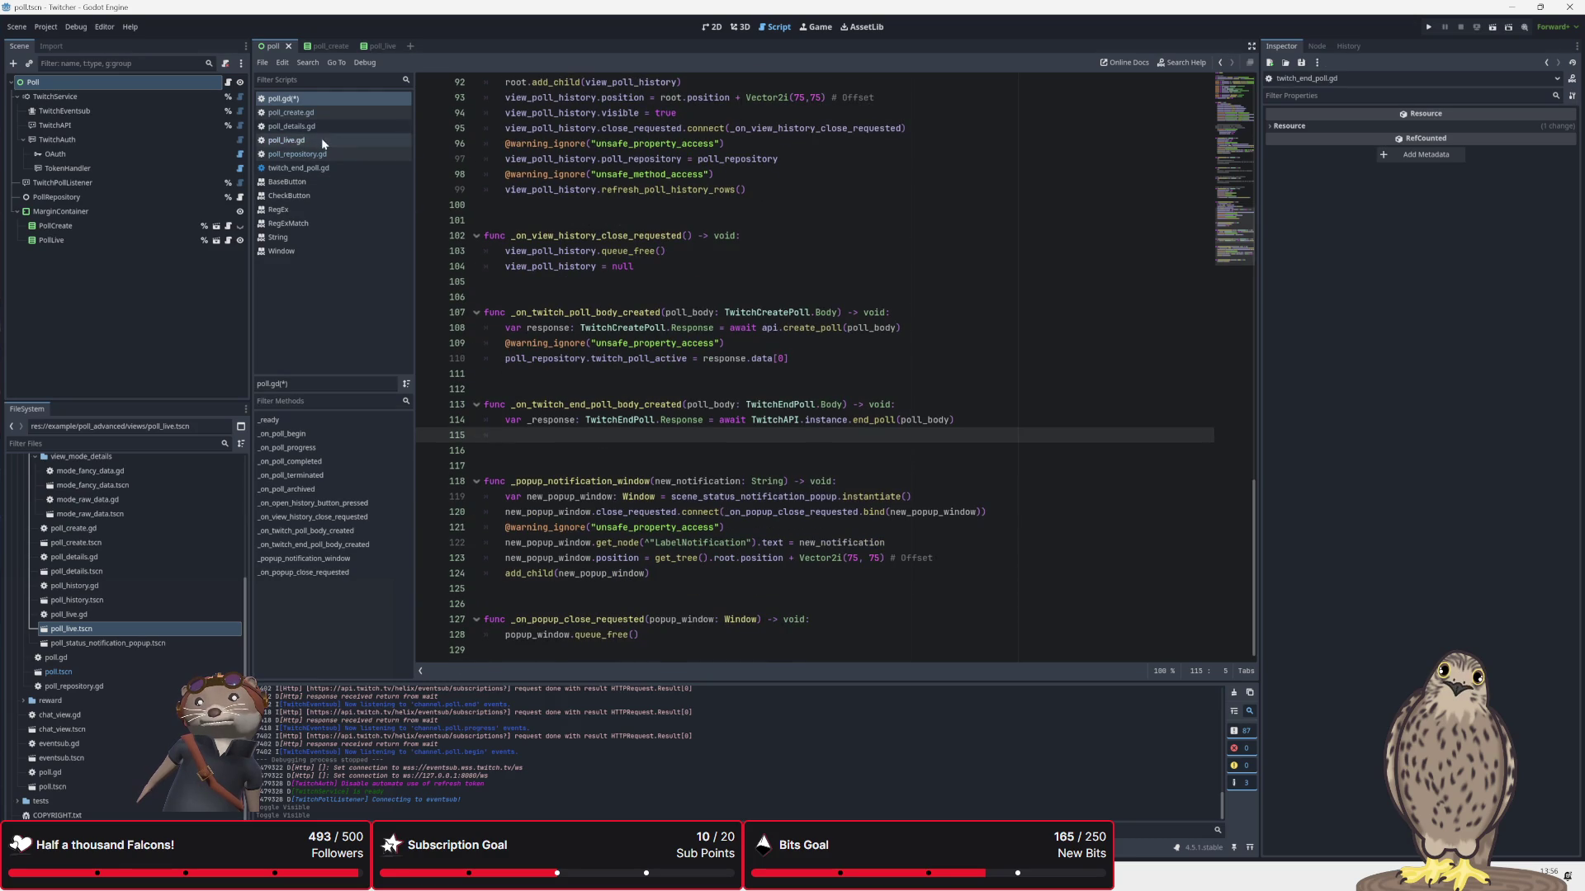
{"action": "mouse_move", "coordinate": [637, 540]}
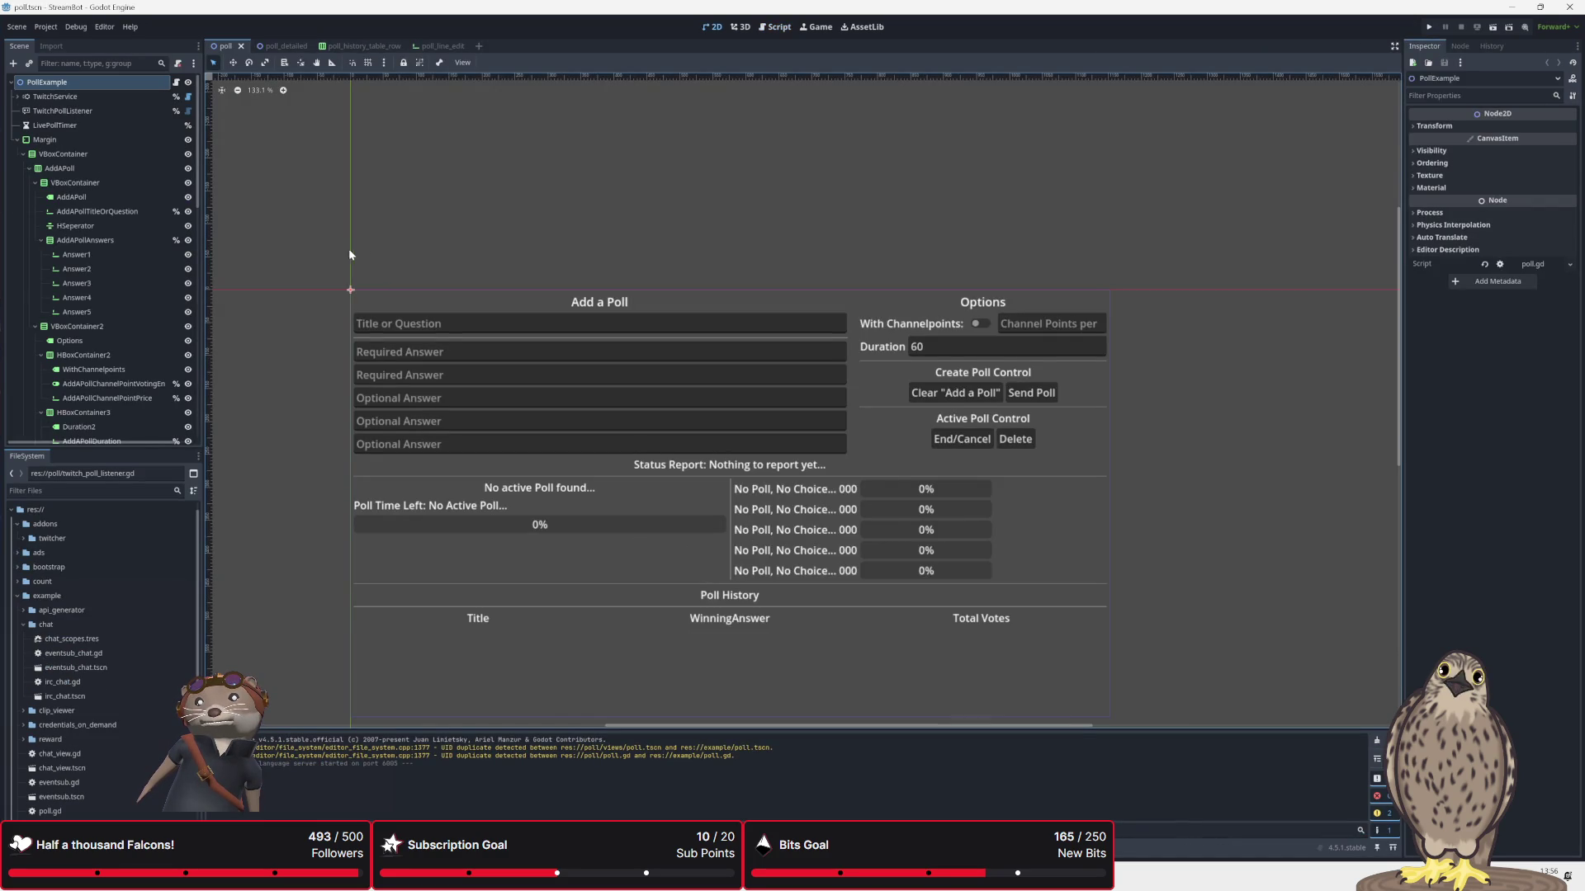
{"action": "scroll", "coordinate": [349, 249], "scroll_direction": "down", "scroll_amount": 2}
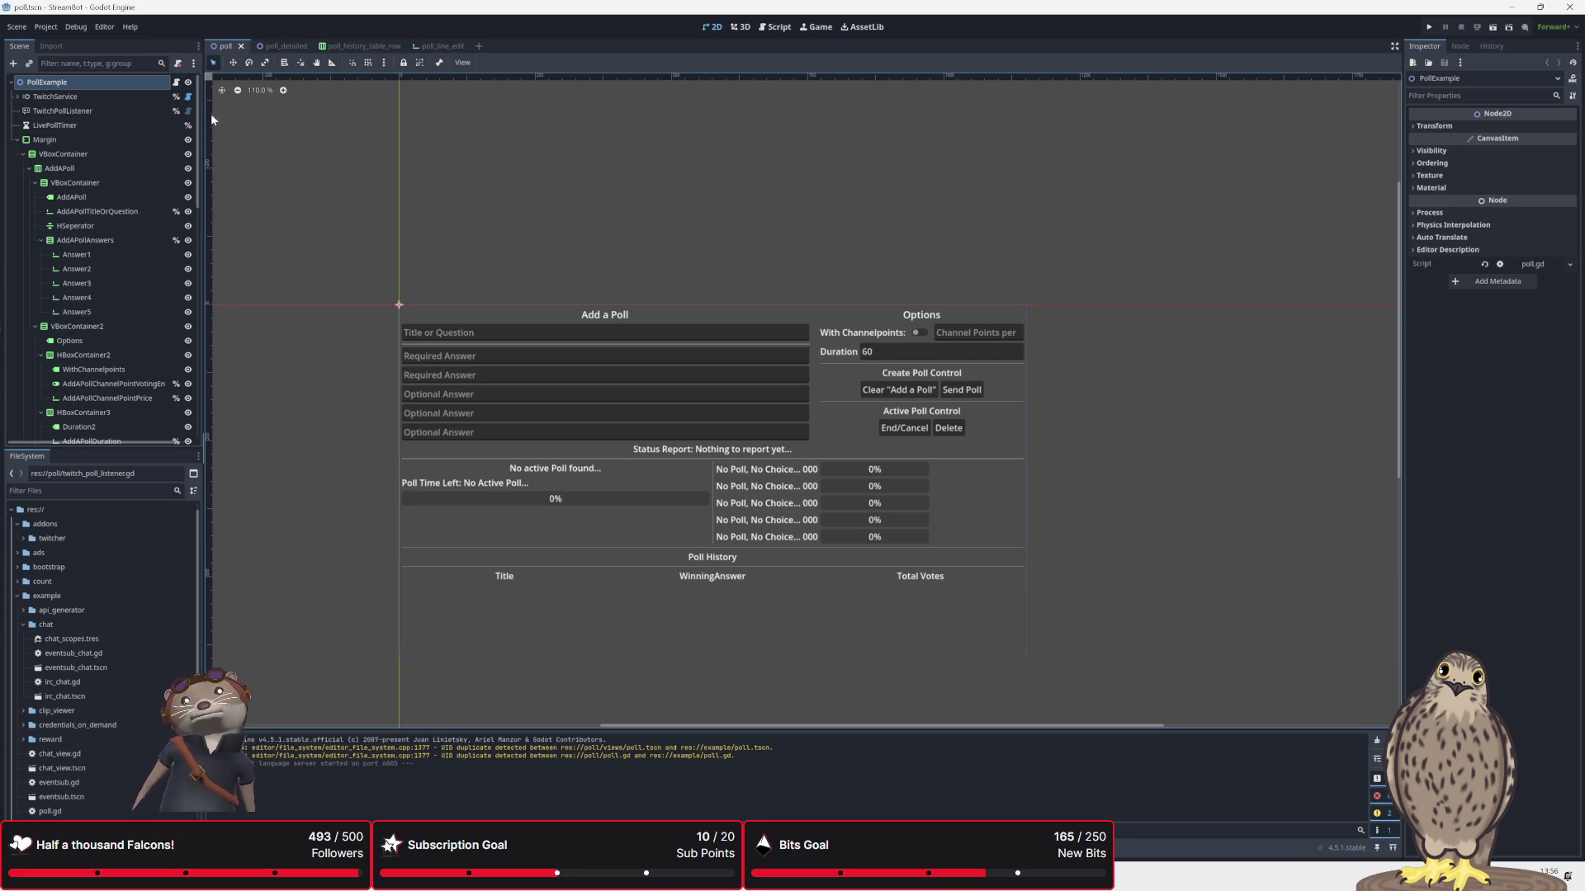
{"action": "left_click", "coordinate": [774, 27]}
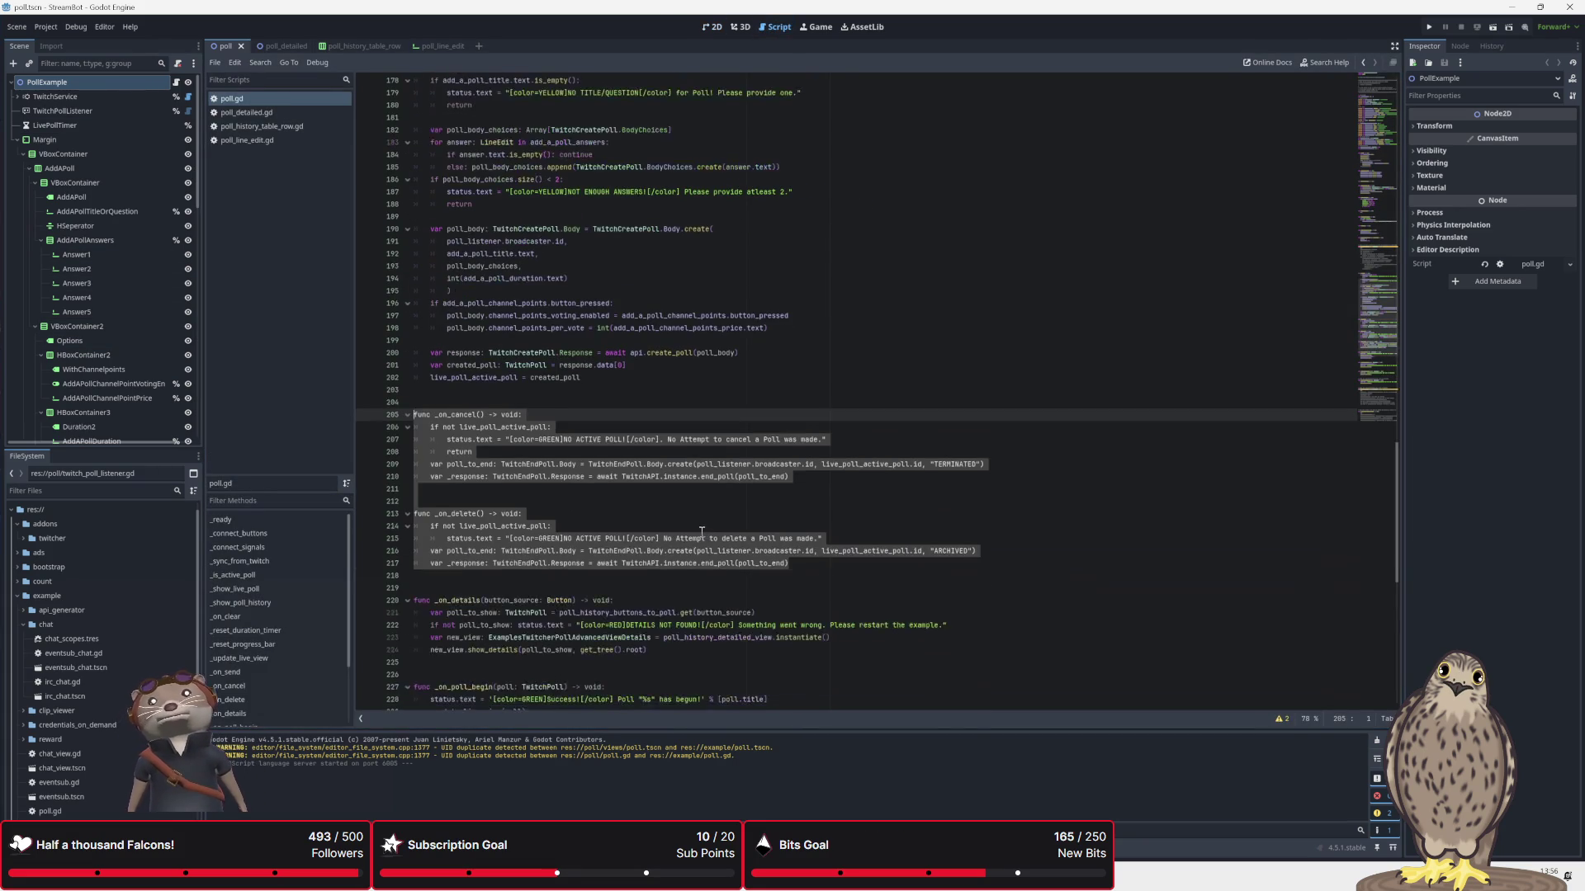
{"action": "scroll", "coordinate": [529, 532], "scroll_direction": "up", "scroll_amount": 2}
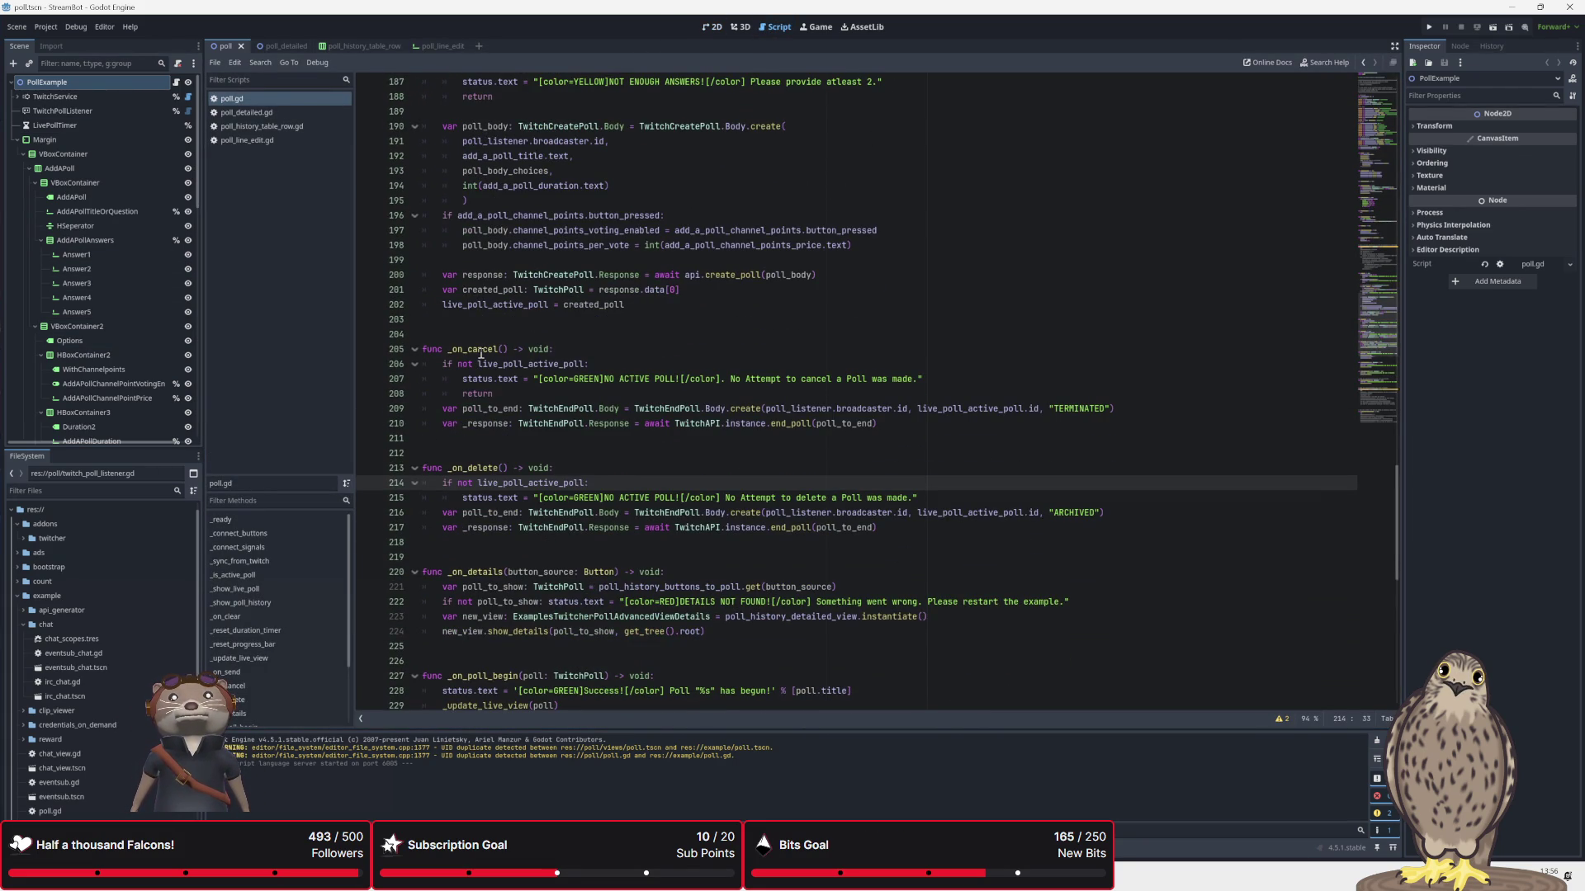
{"action": "scroll", "coordinate": [481, 353], "scroll_direction": "up", "scroll_amount": 10}
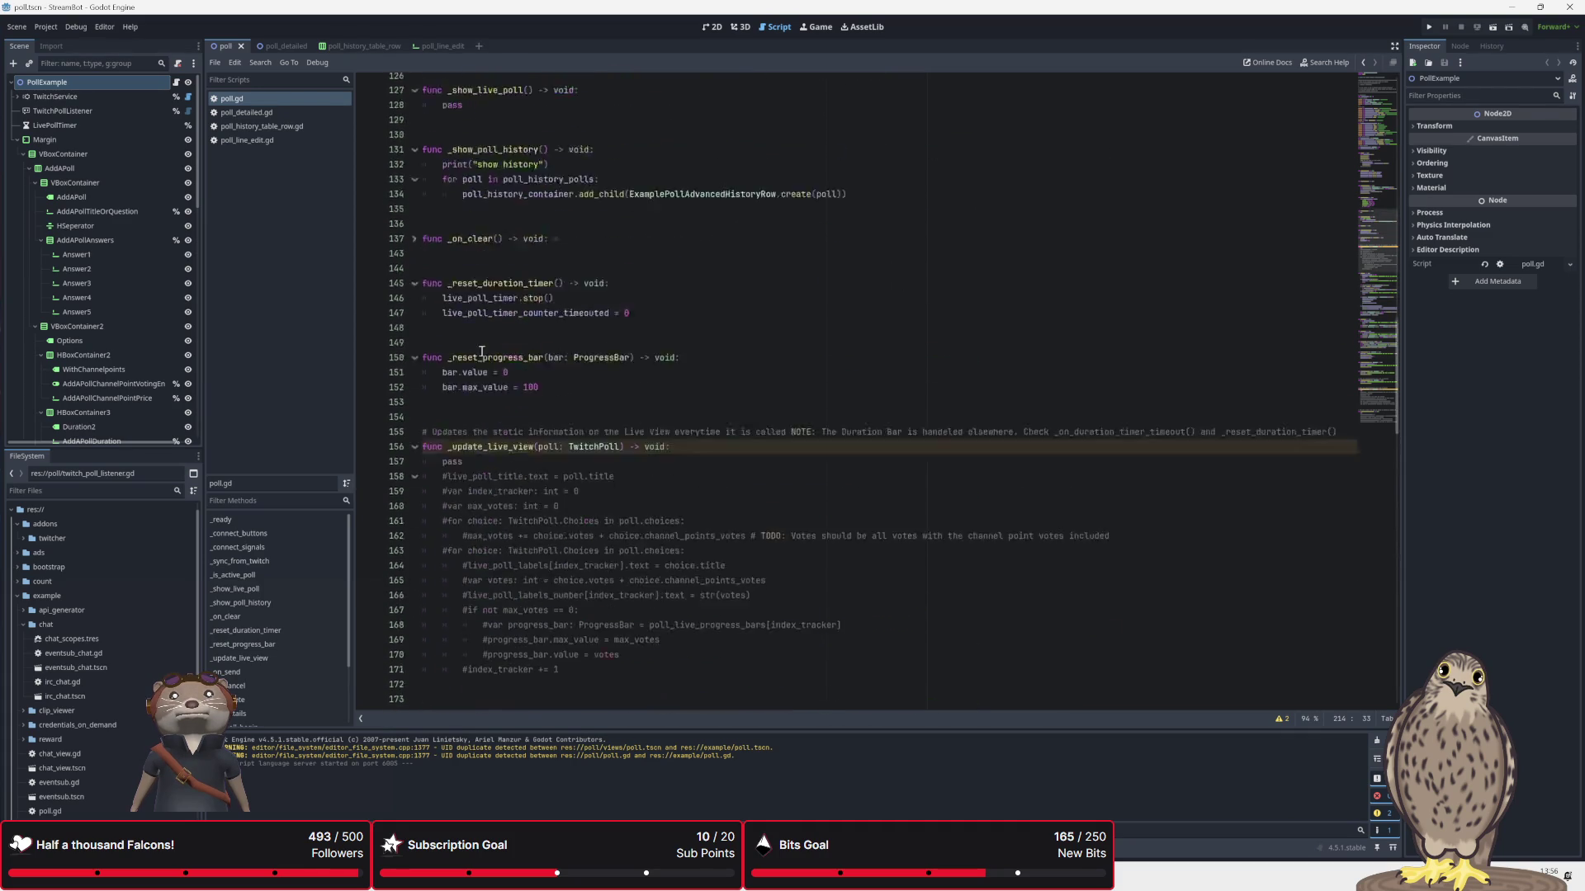
{"action": "scroll", "coordinate": [482, 351], "scroll_direction": "up", "scroll_amount": 2}
{"action": "scroll", "coordinate": [481, 351], "scroll_direction": "up", "scroll_amount": 10}
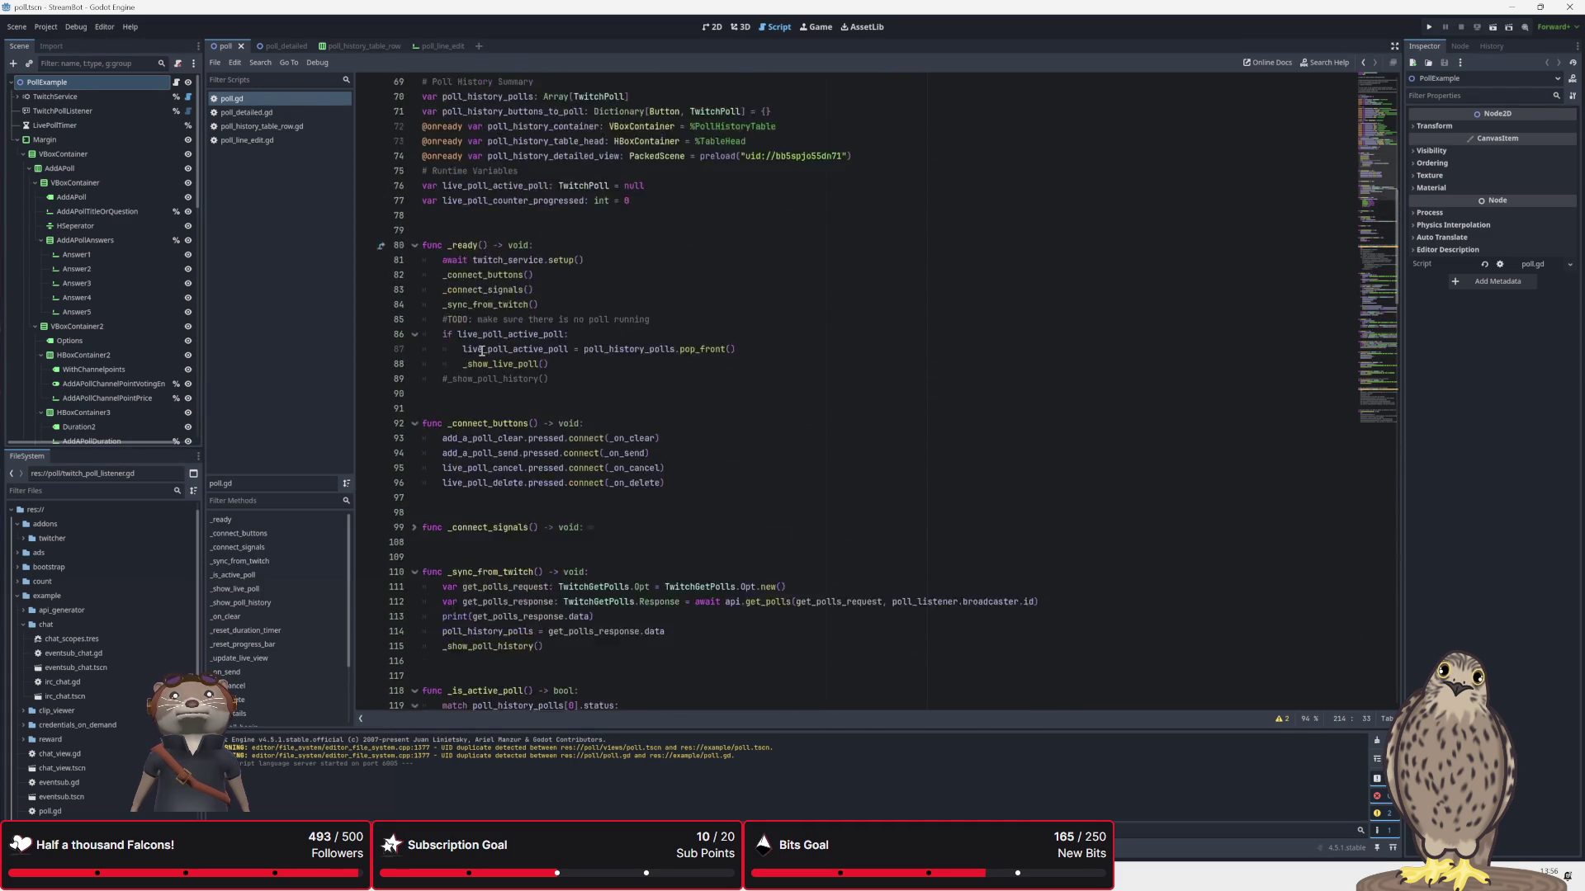
{"action": "scroll", "coordinate": [659, 488], "scroll_direction": "down", "scroll_amount": 15}
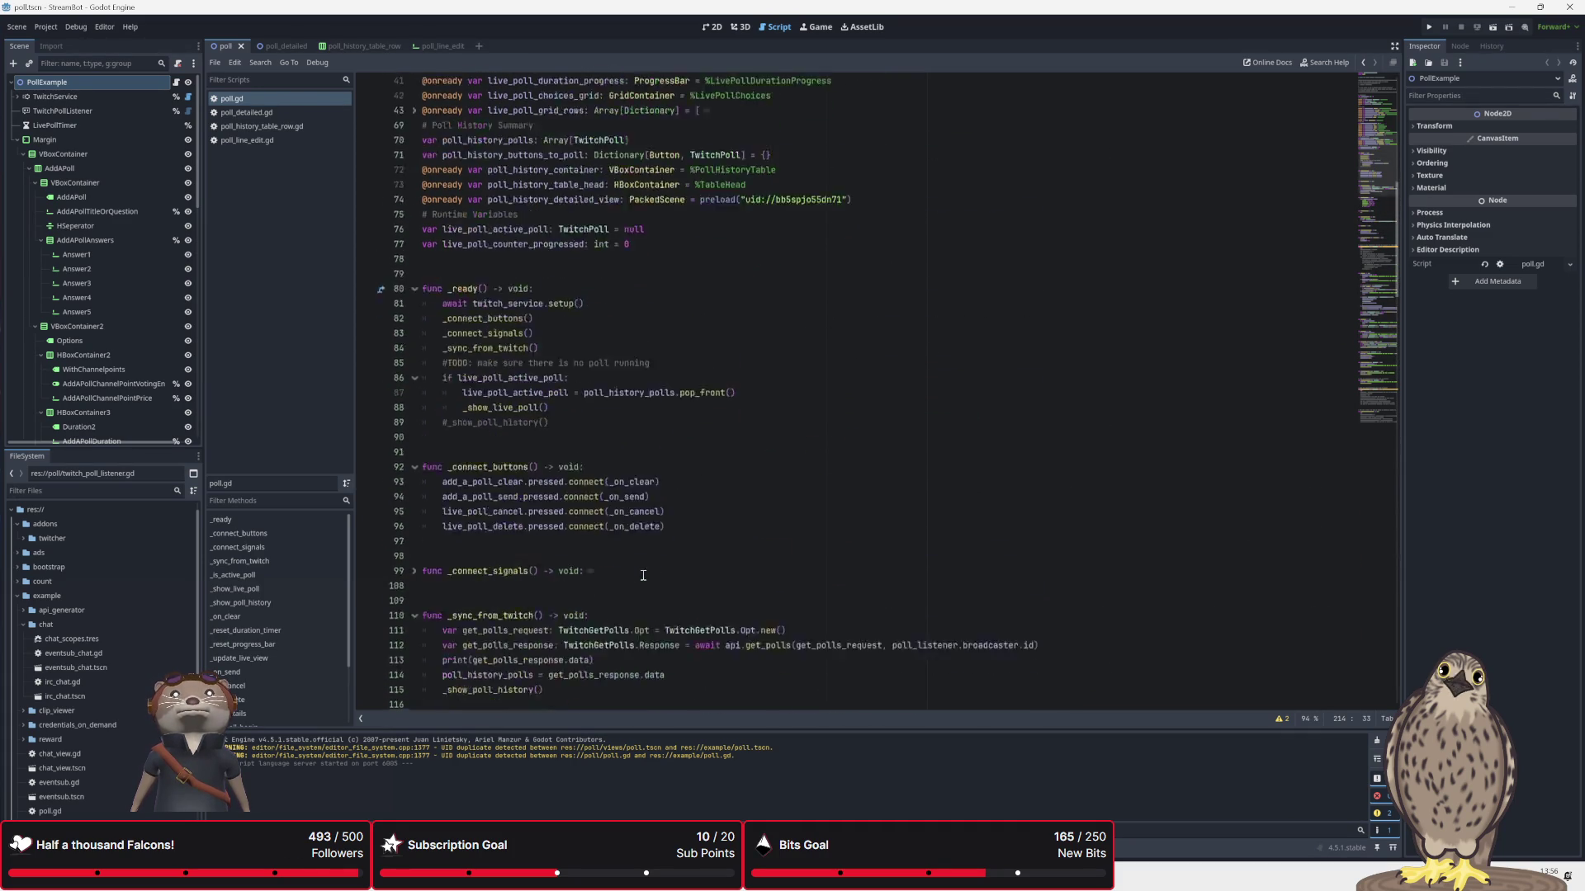
{"action": "scroll", "coordinate": [658, 488], "scroll_direction": "down", "scroll_amount": 5}
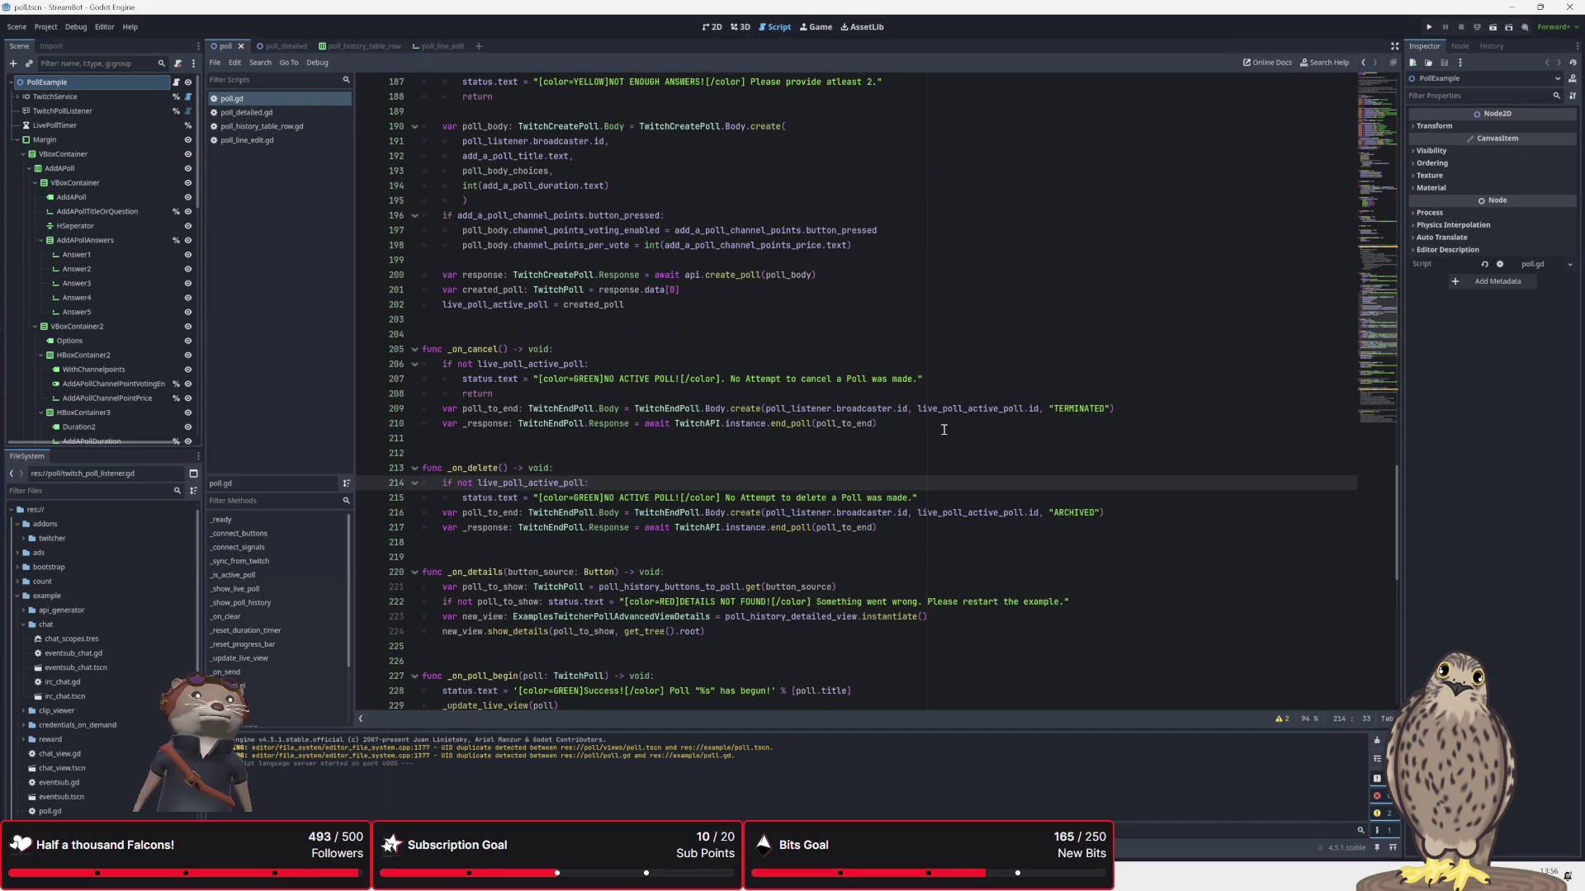
{"action": "left_click_drag", "start_coordinate": [899, 416], "coordinate": [436, 429]}
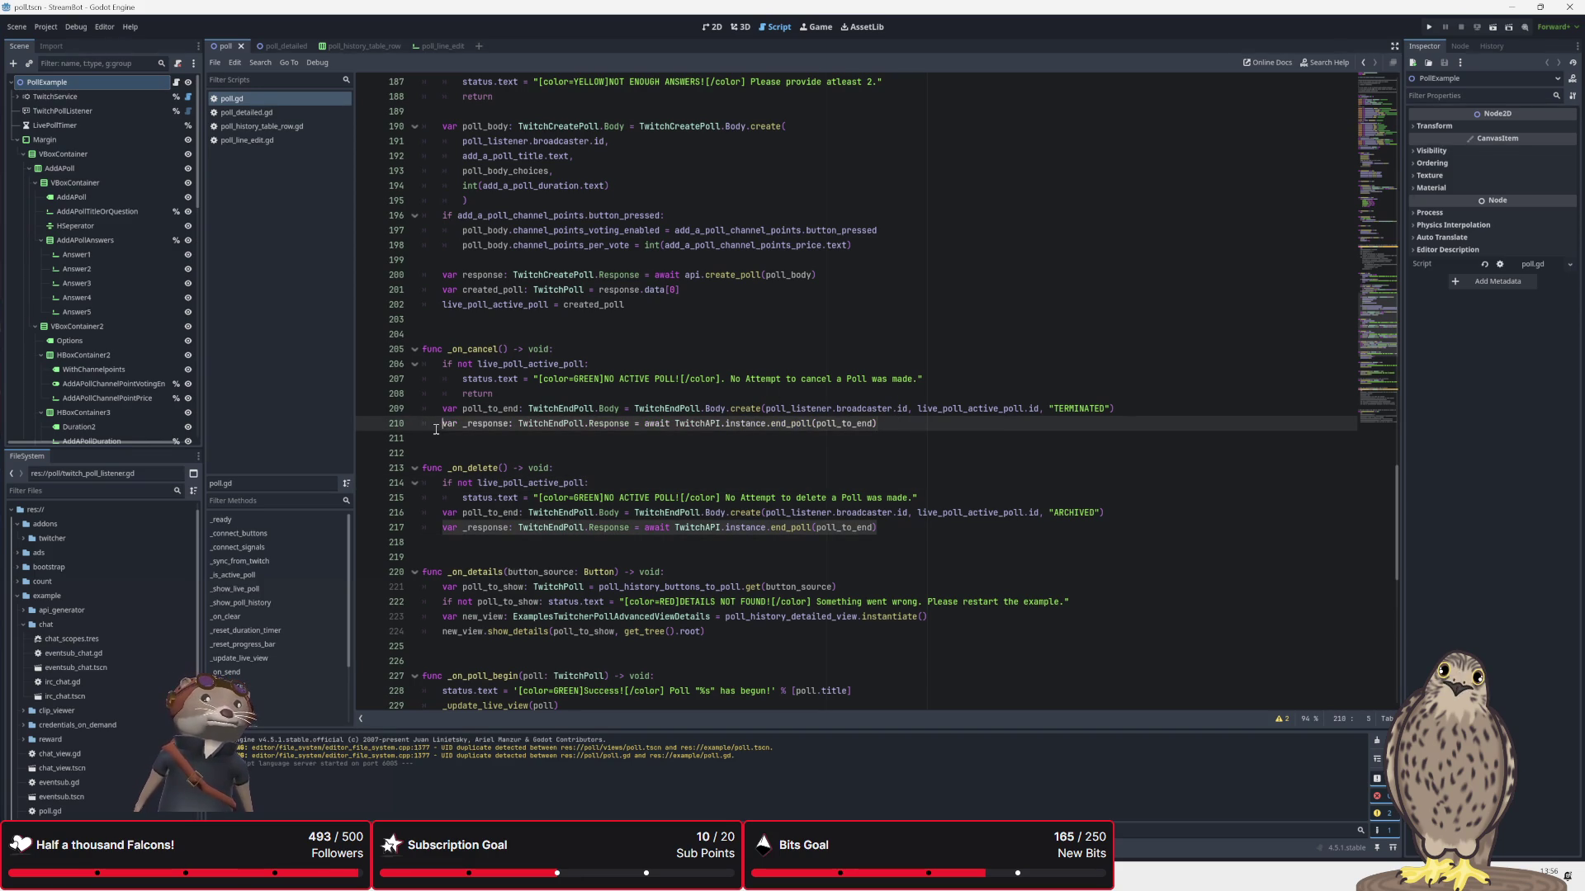
{"action": "left_click", "coordinate": [272, 140]}
{"action": "left_click", "coordinate": [274, 113]}
{"action": "left_click", "coordinate": [281, 98]}
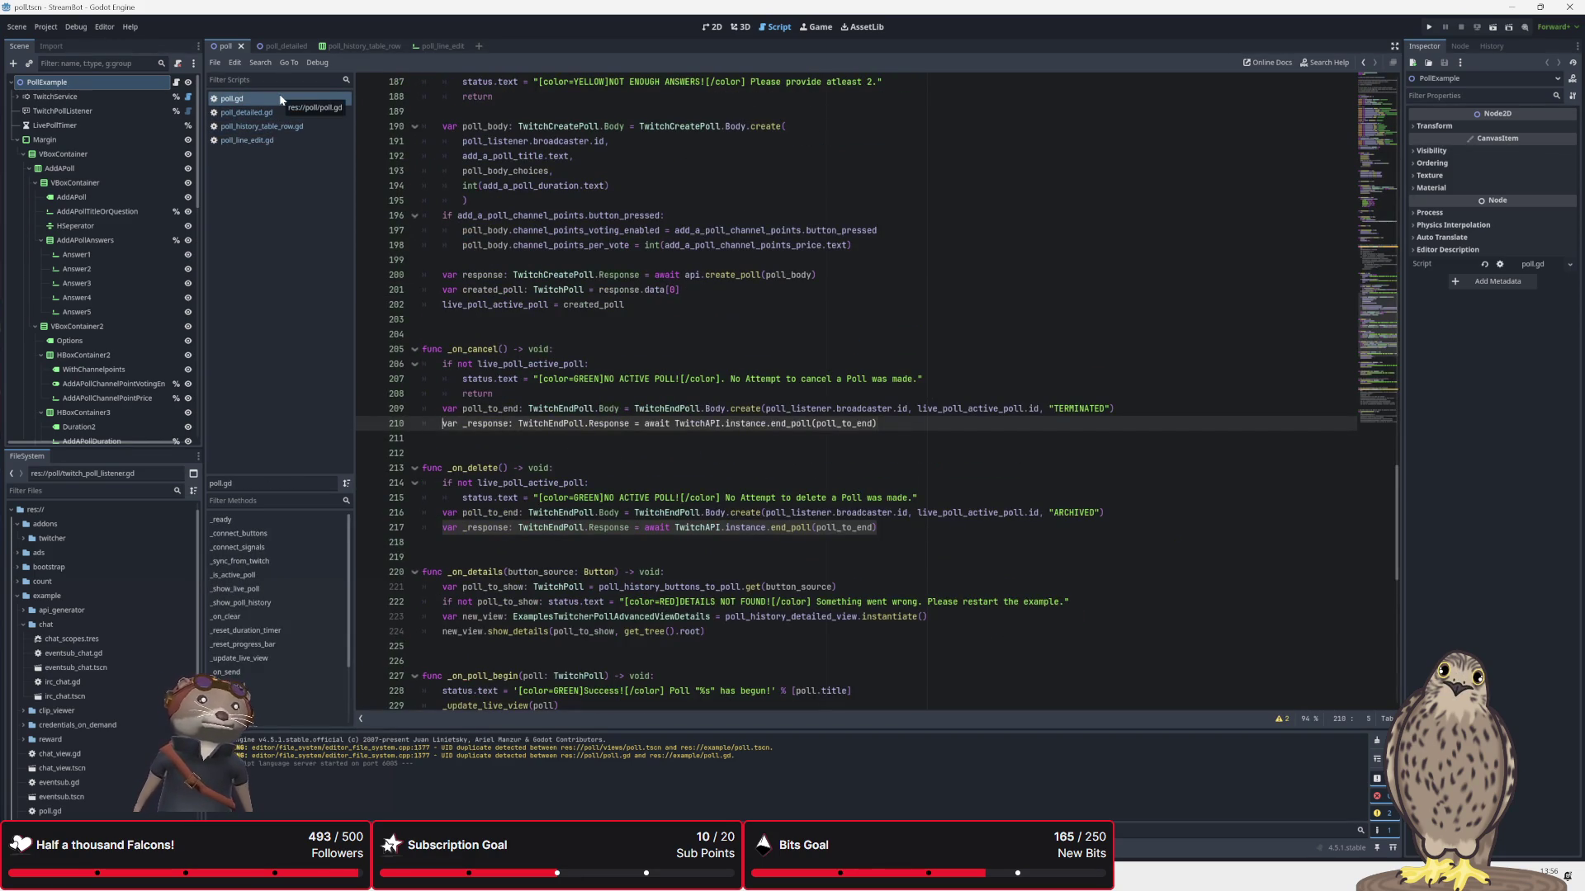
{"action": "left_click", "coordinate": [1511, 7]}
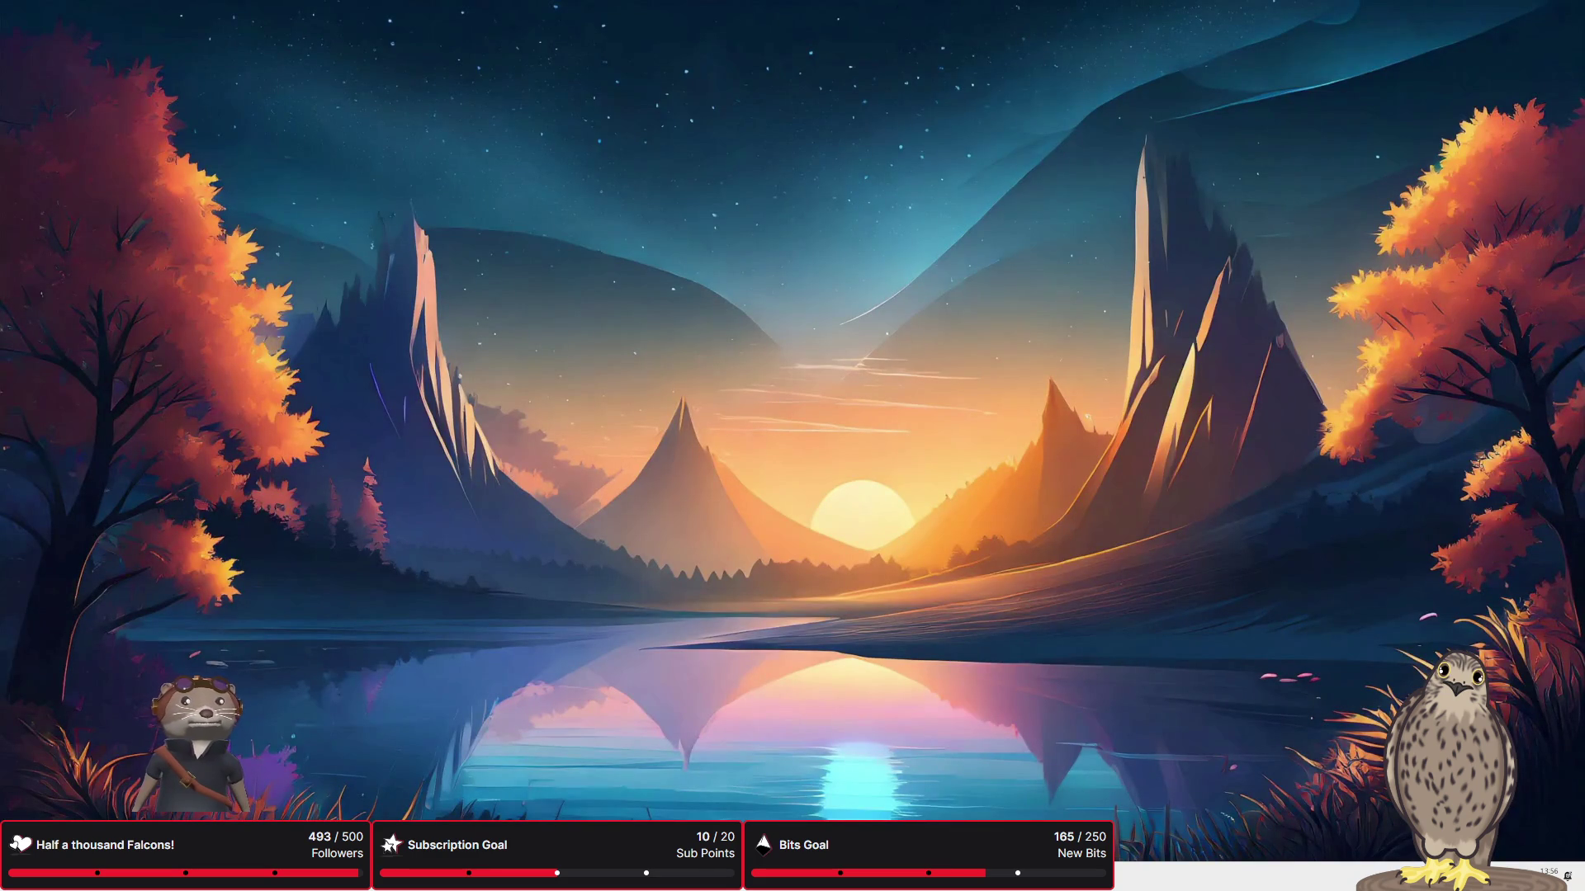
{"action": "mouse_move", "coordinate": [805, 876]}
{"action": "left_click", "coordinate": [822, 806]}
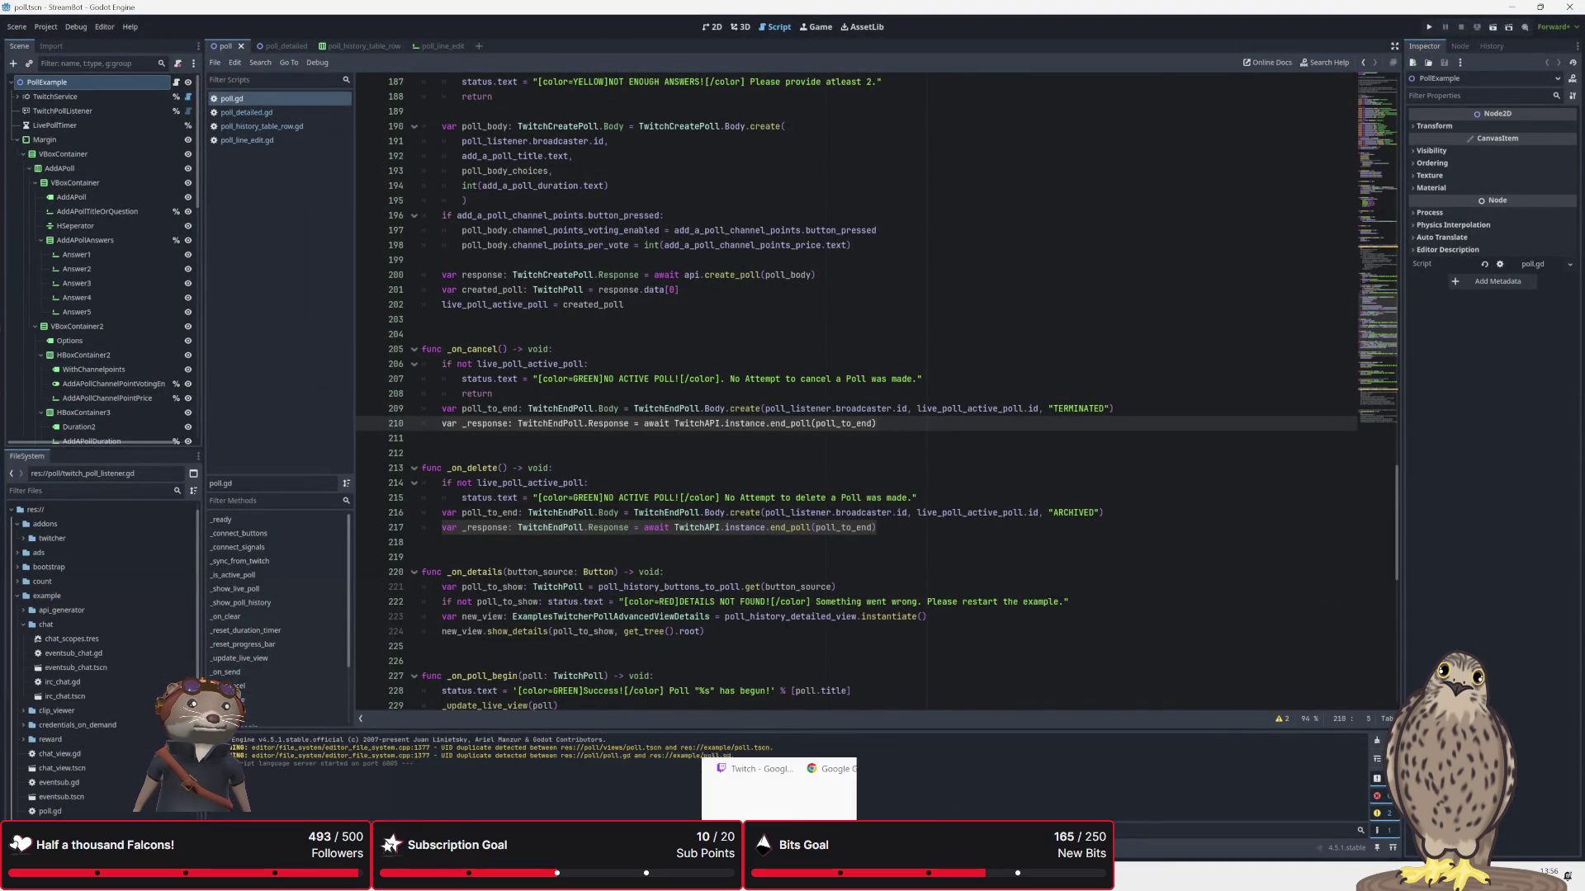
{"action": "left_click", "coordinate": [758, 813]}
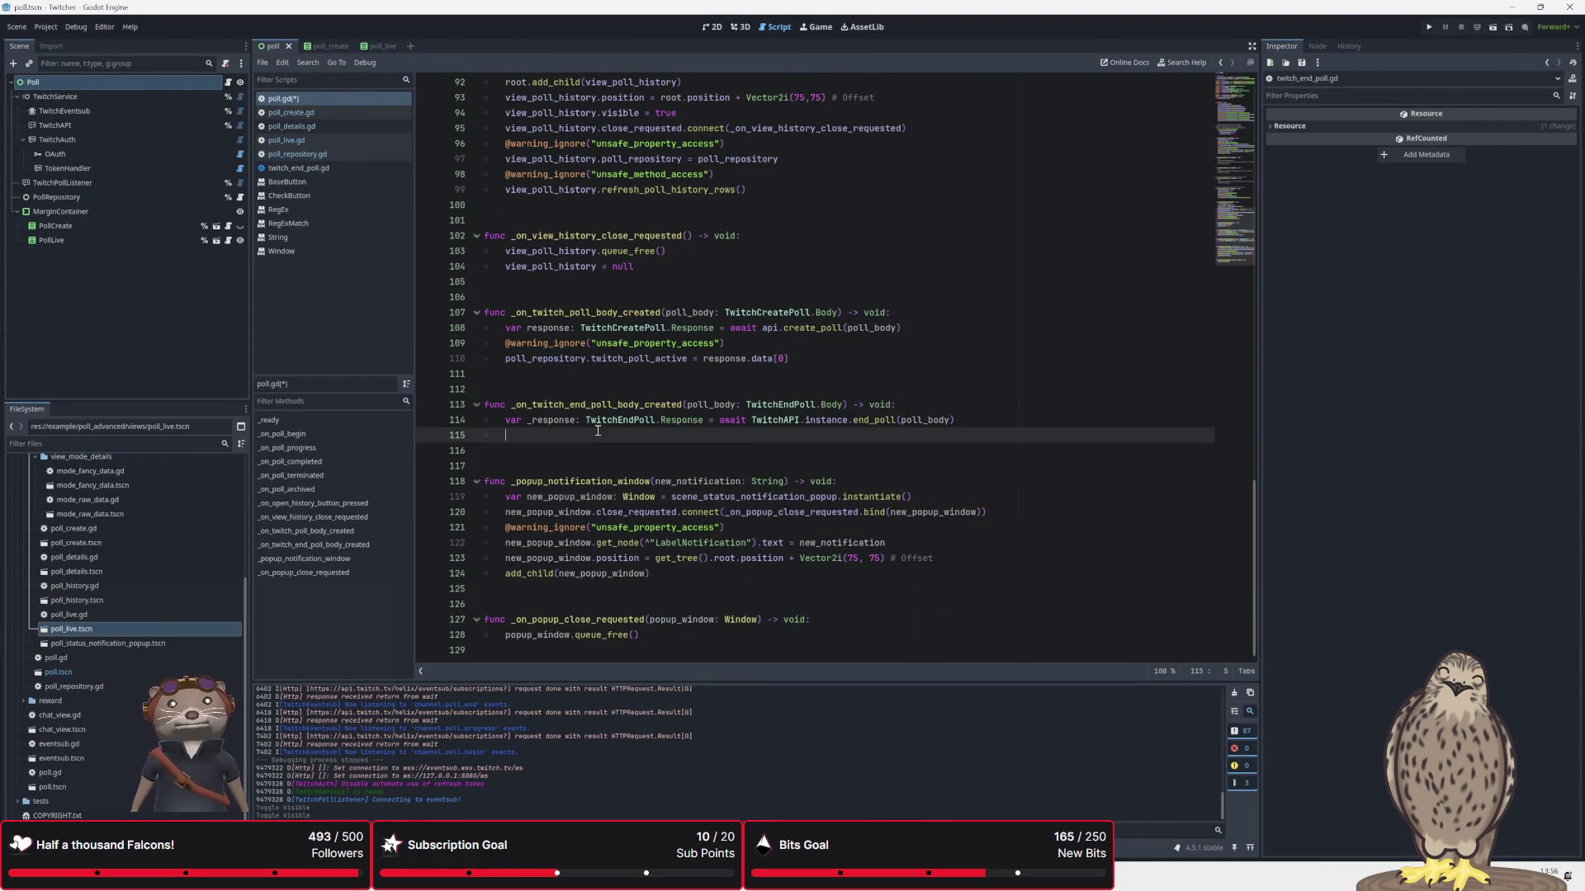
Inspect the empty lines around the end-poll handler and save poll.gd
{"action": "left_click", "coordinate": [598, 461]}
{"action": "left_click", "coordinate": [825, 435]}
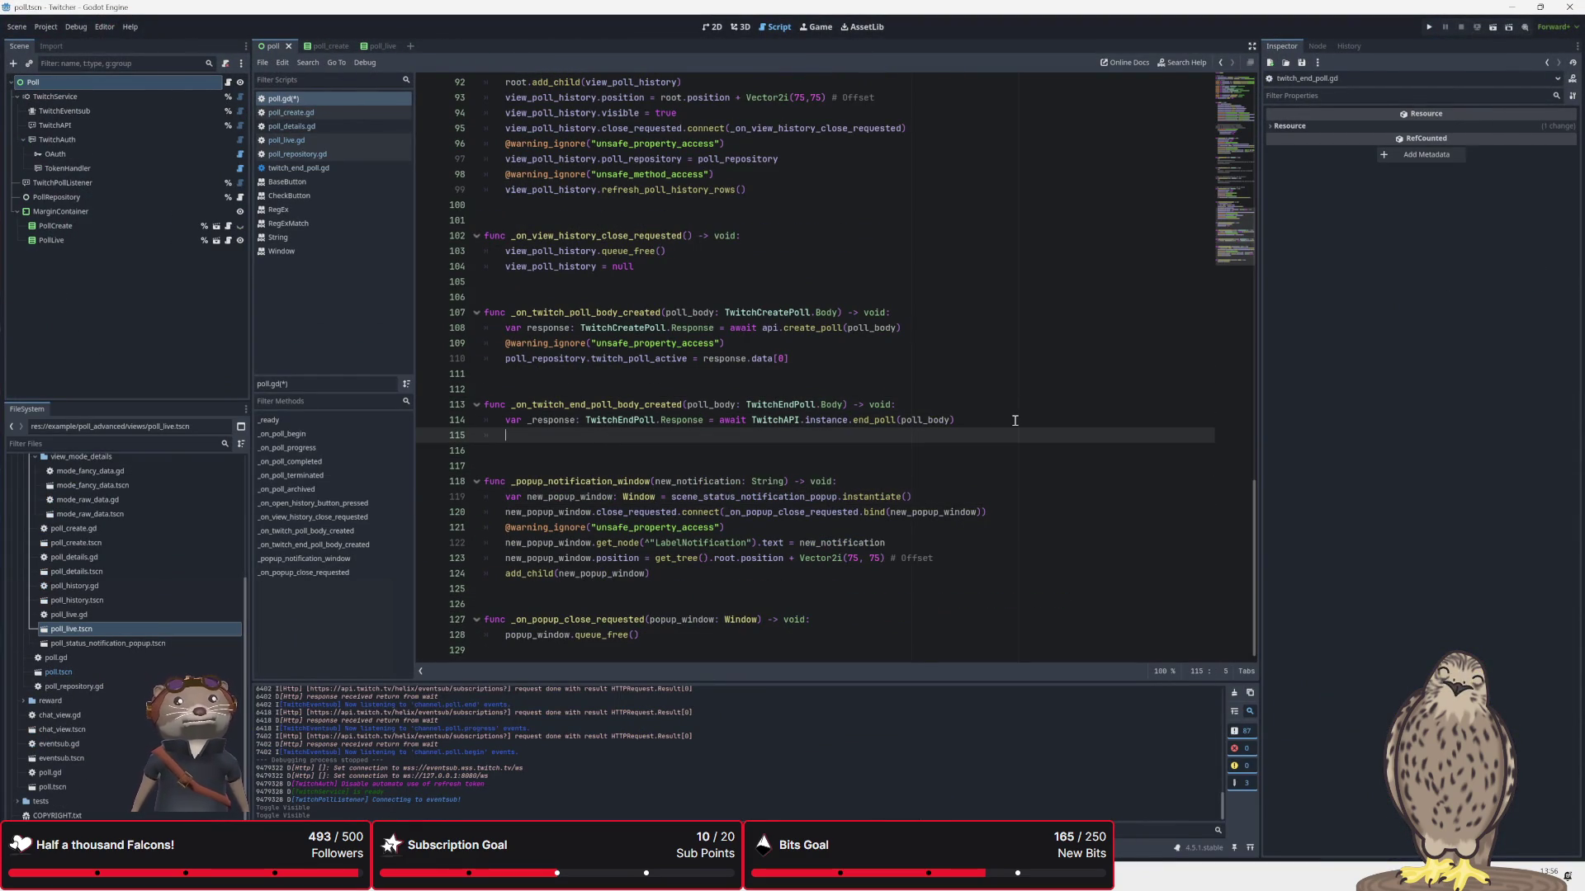
{"action": "left_click", "coordinate": [631, 390]}
{"action": "key", "text": "ctrl+s"}
Add a blank line above the end-poll handler and remove the extra empty lines around it
{"action": "left_click", "coordinate": [565, 451]}
{"action": "key", "text": "Up"}
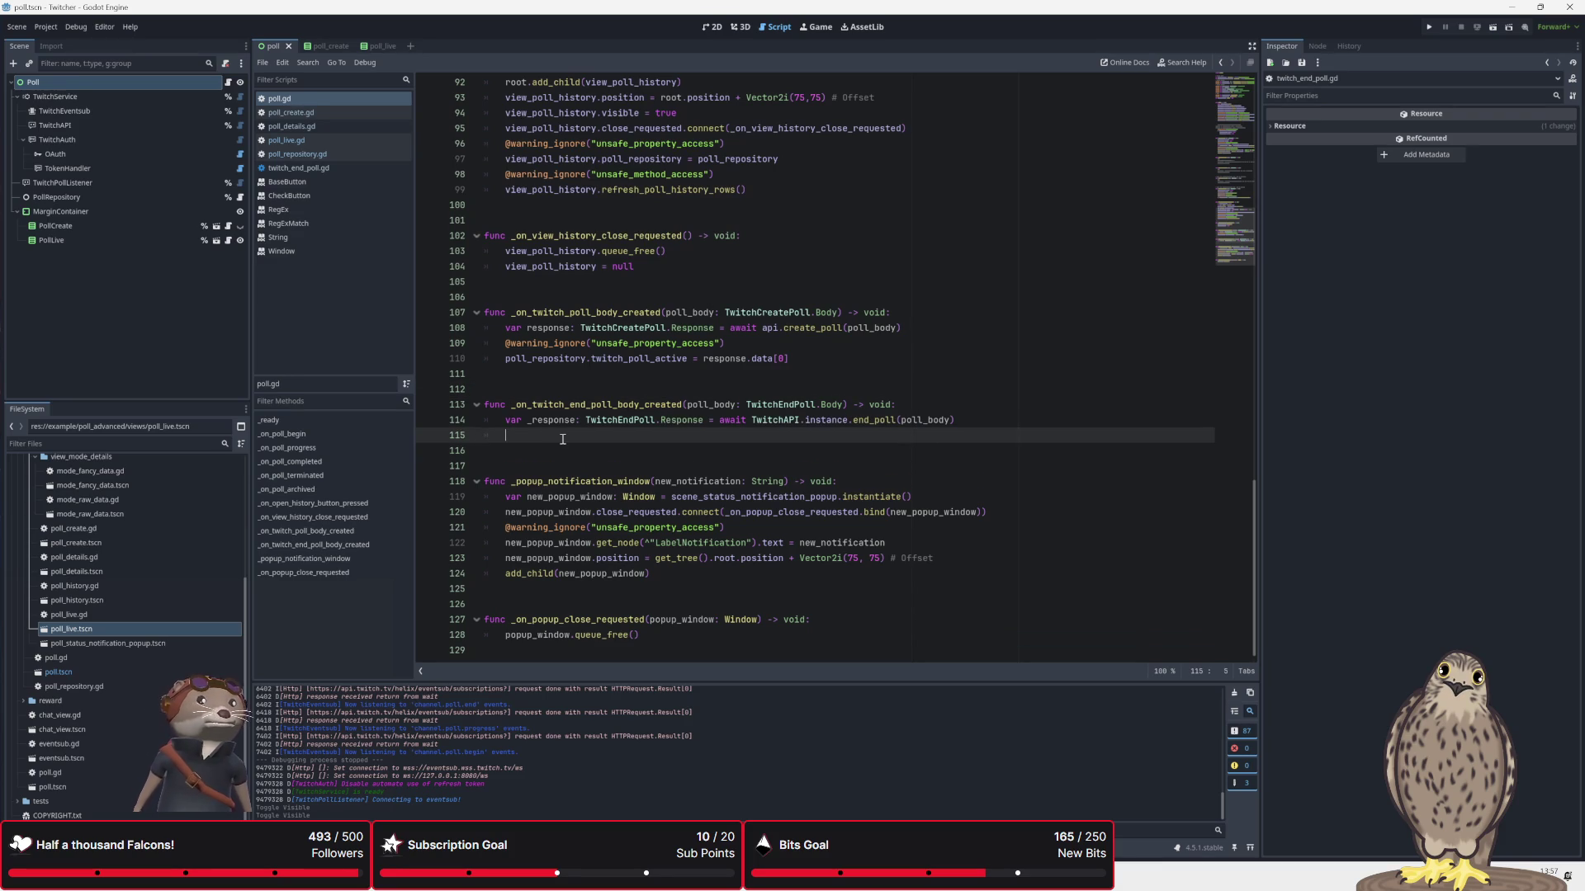
{"action": "key", "text": "Up"}
{"action": "key", "text": "Up"}
{"action": "key", "text": "Up"}
{"action": "key", "text": "Return"}
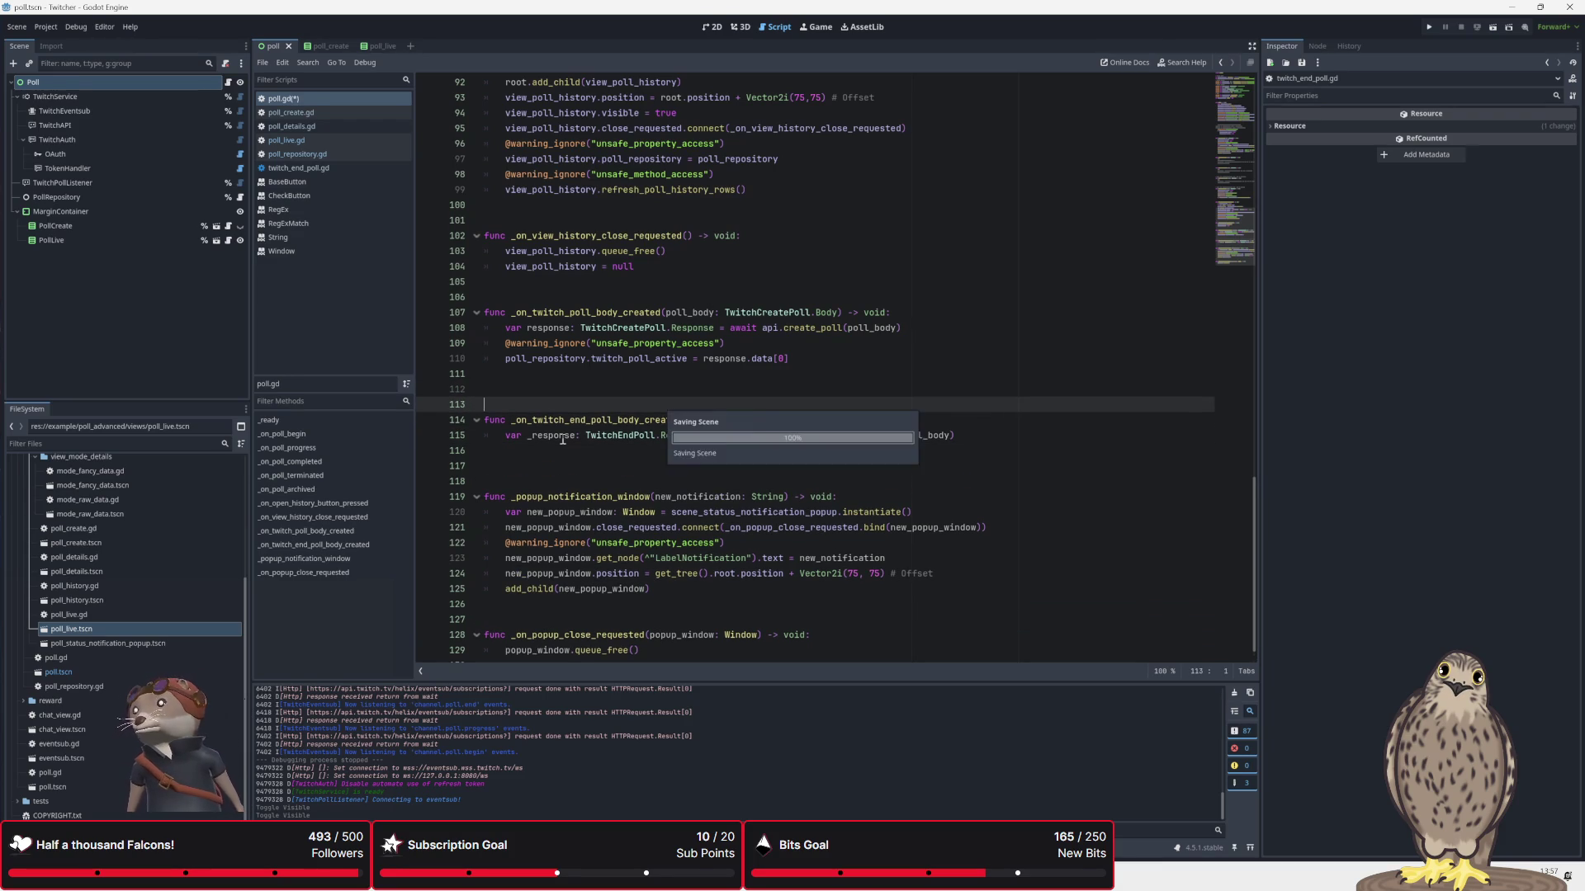
{"action": "key", "text": "BackSpace"}
{"action": "key", "text": "Down"}
{"action": "key", "text": "Down"}
{"action": "key", "text": "Down"}
{"action": "key", "text": "Delete"}
{"action": "scroll", "coordinate": [587, 446], "scroll_direction": "up", "scroll_amount": 5}
{"action": "scroll", "coordinate": [636, 499], "scroll_direction": "down", "scroll_amount": 5}
{"action": "left_click", "coordinate": [639, 649]}
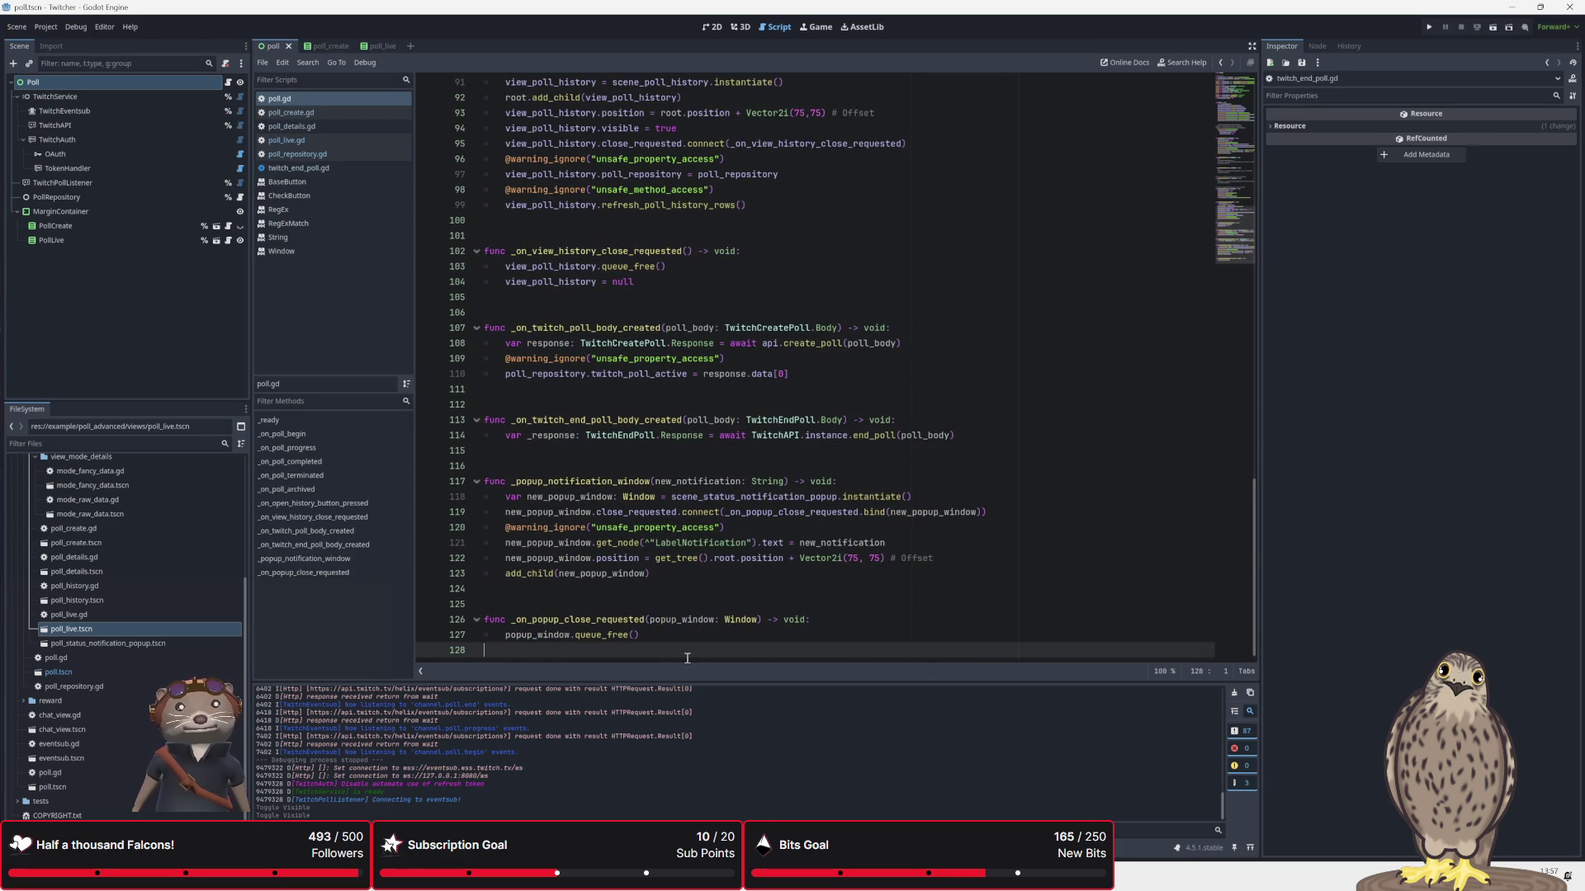
Scroll through poll.gd and browse the other scripts in the script list
{"action": "scroll", "coordinate": [675, 569], "scroll_direction": "up", "scroll_amount": 20}
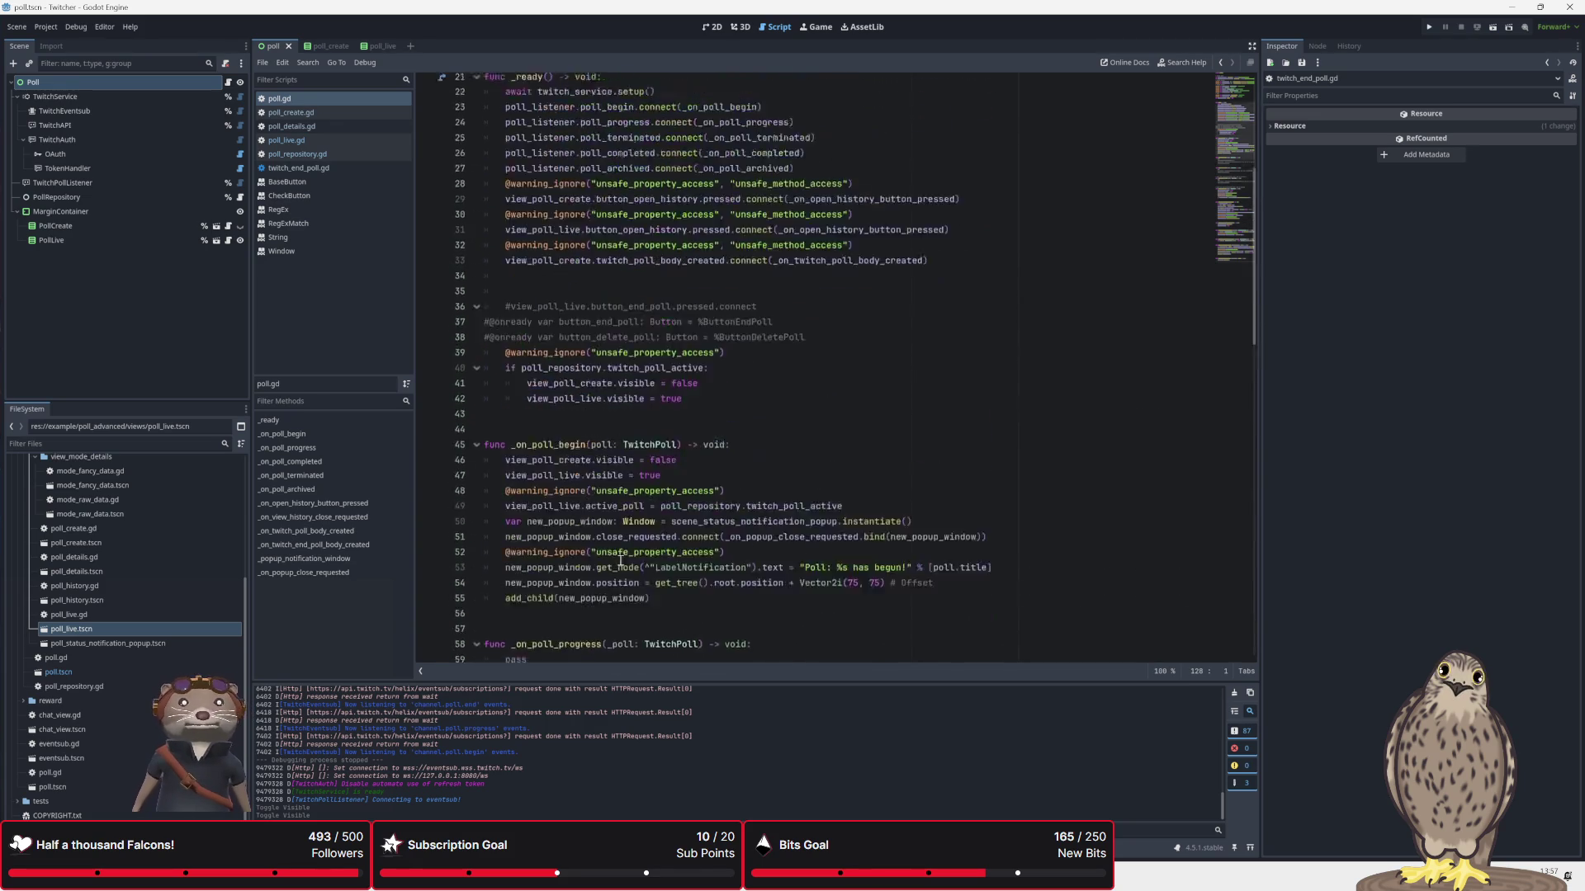
{"action": "scroll", "coordinate": [620, 561], "scroll_direction": "down", "scroll_amount": 20}
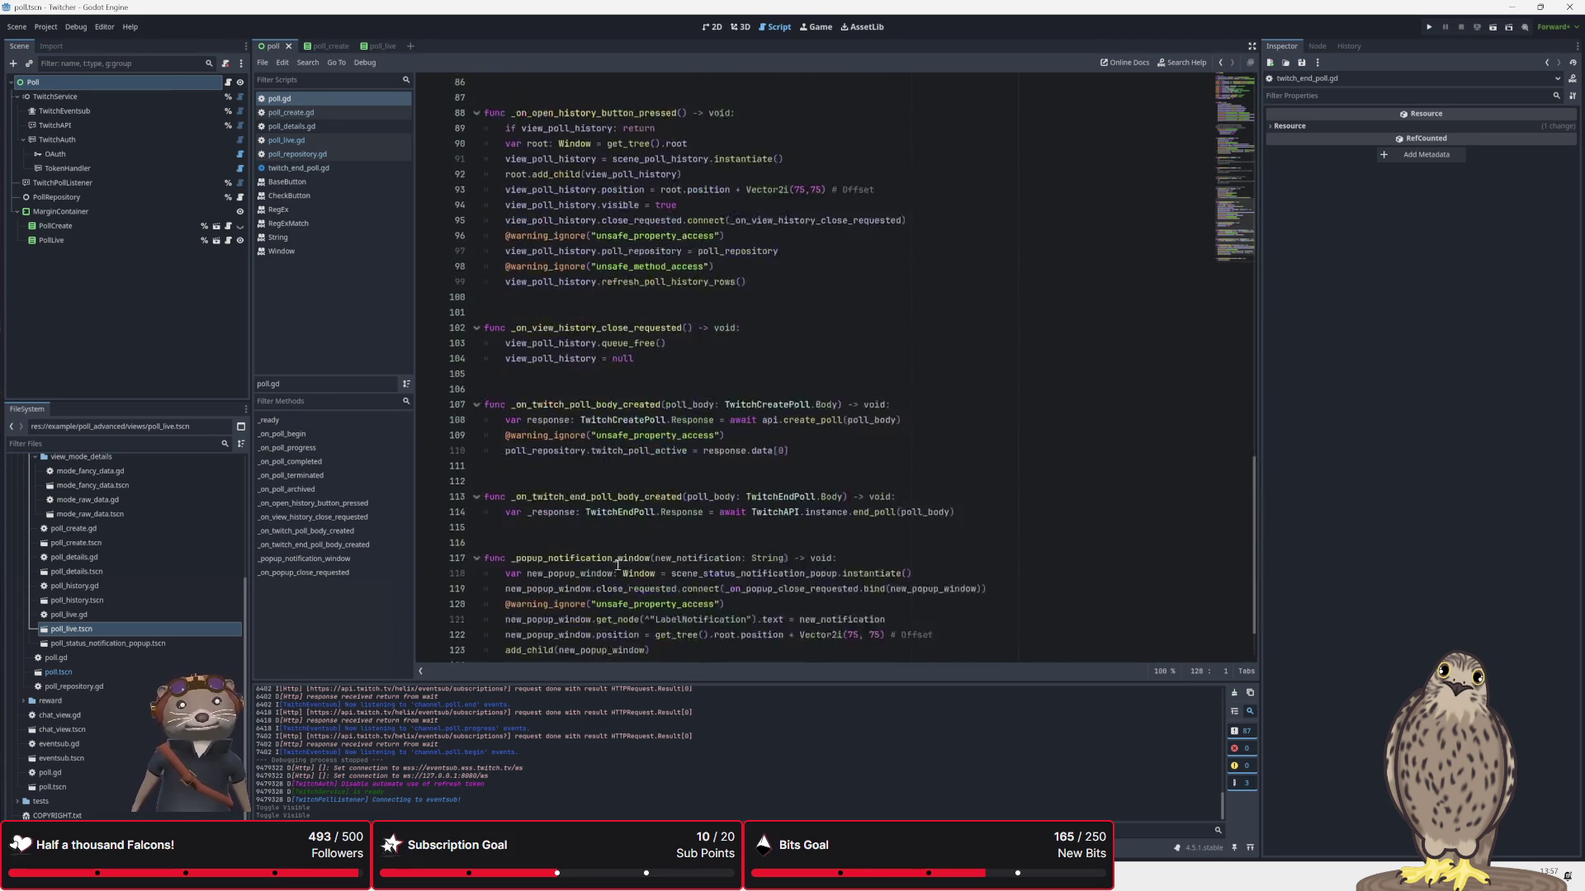
{"action": "scroll", "coordinate": [536, 406], "scroll_direction": "up", "scroll_amount": 19}
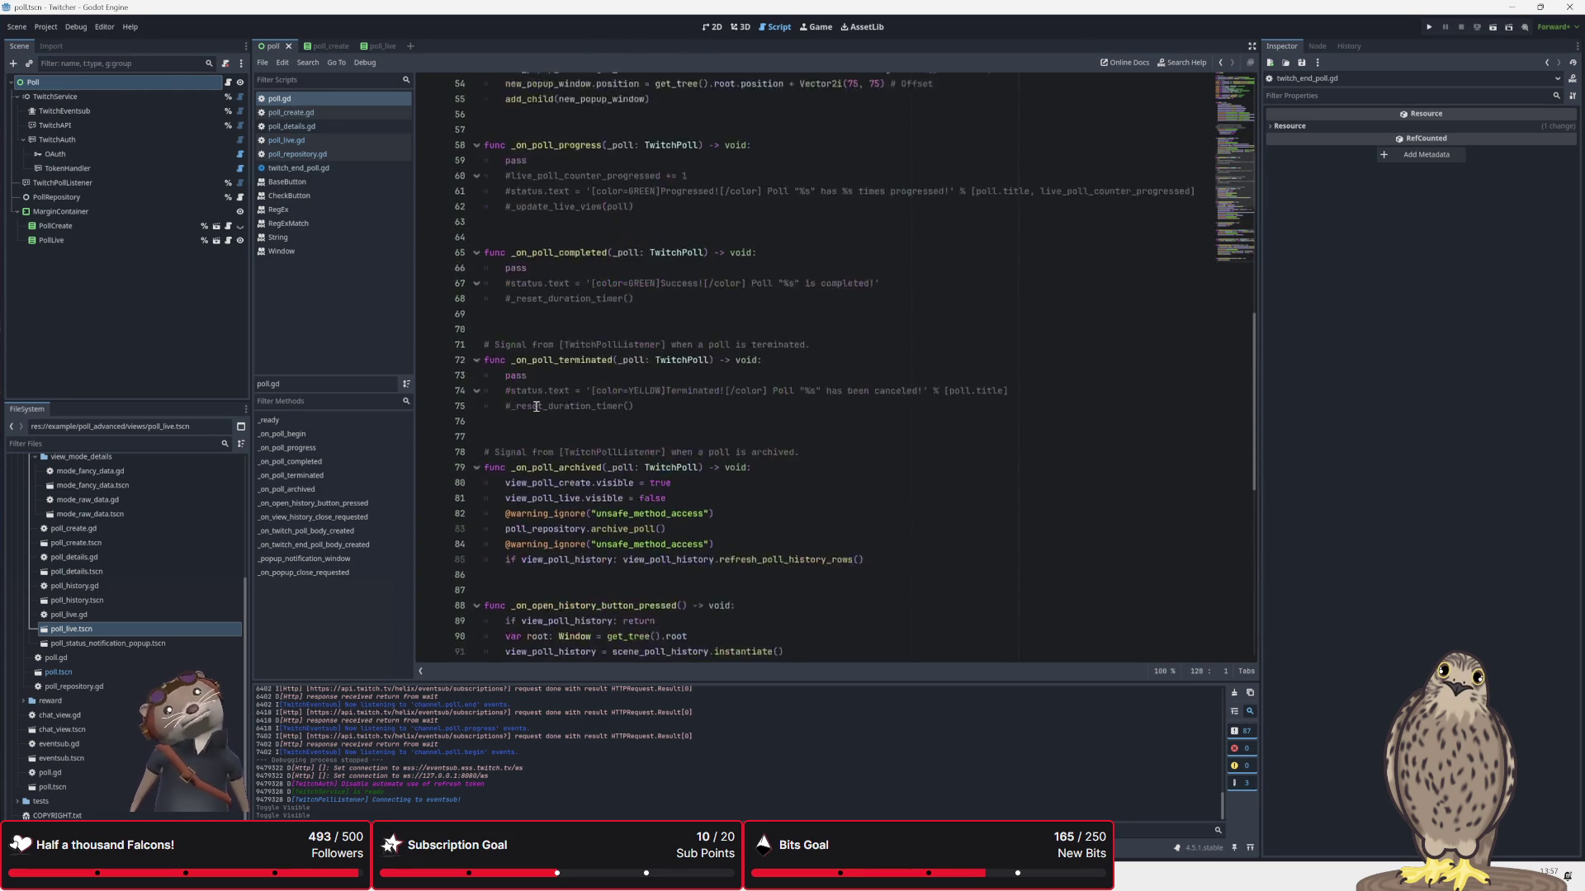
{"action": "scroll", "coordinate": [536, 406], "scroll_direction": "up", "scroll_amount": 10}
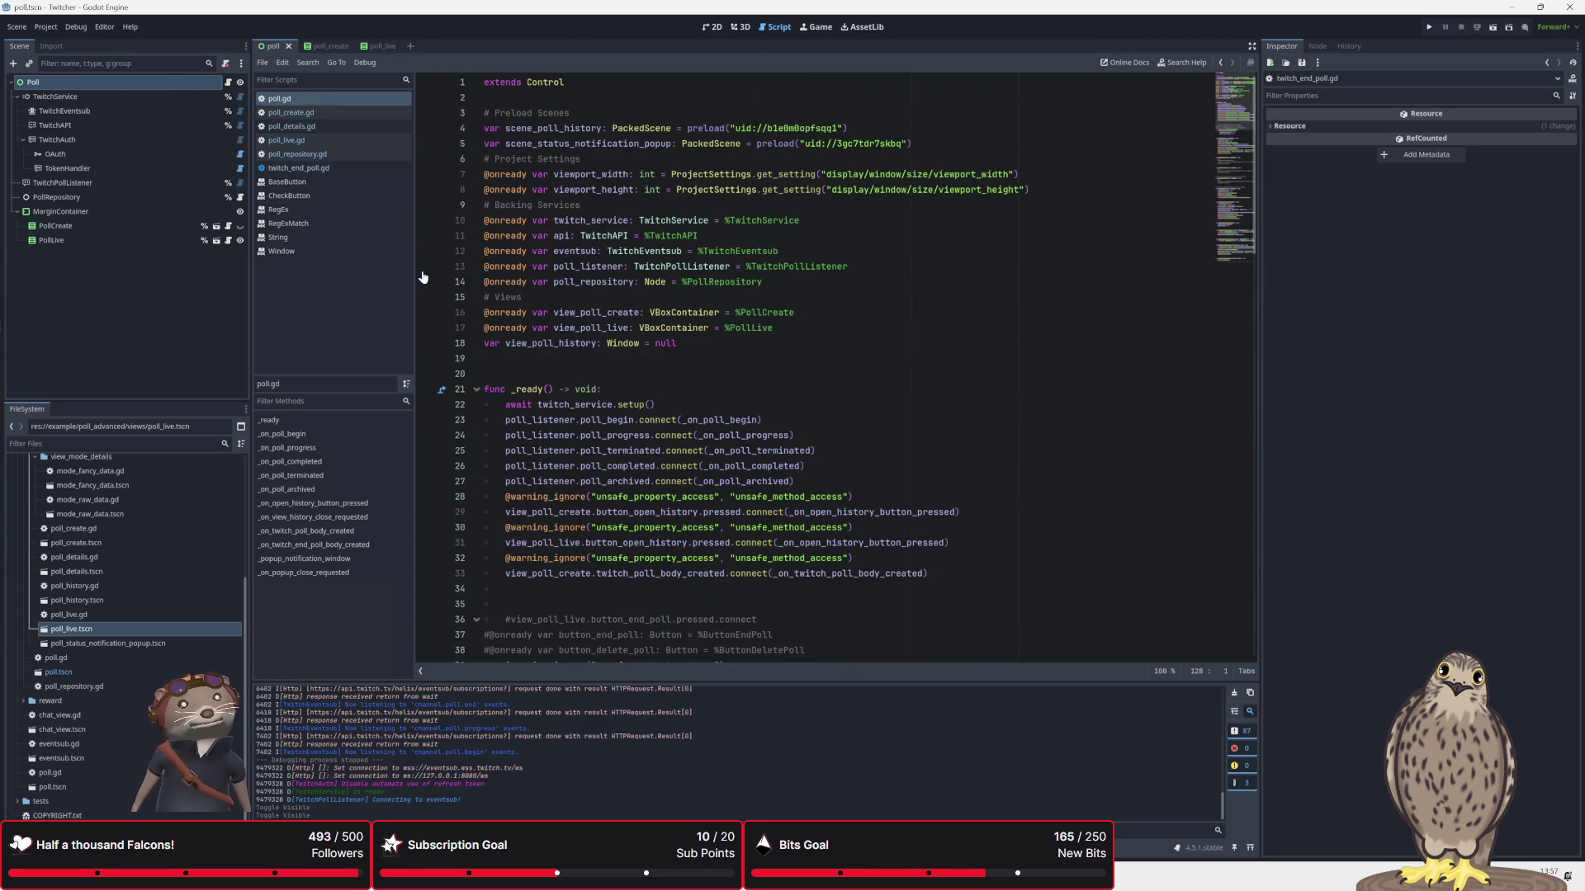
{"action": "left_click", "coordinate": [353, 115]}
{"action": "left_click", "coordinate": [350, 127]}
Open poll_repository.gd and run the Twitcher project to test the poll flow
{"action": "left_click", "coordinate": [349, 137]}
{"action": "left_click", "coordinate": [350, 153]}
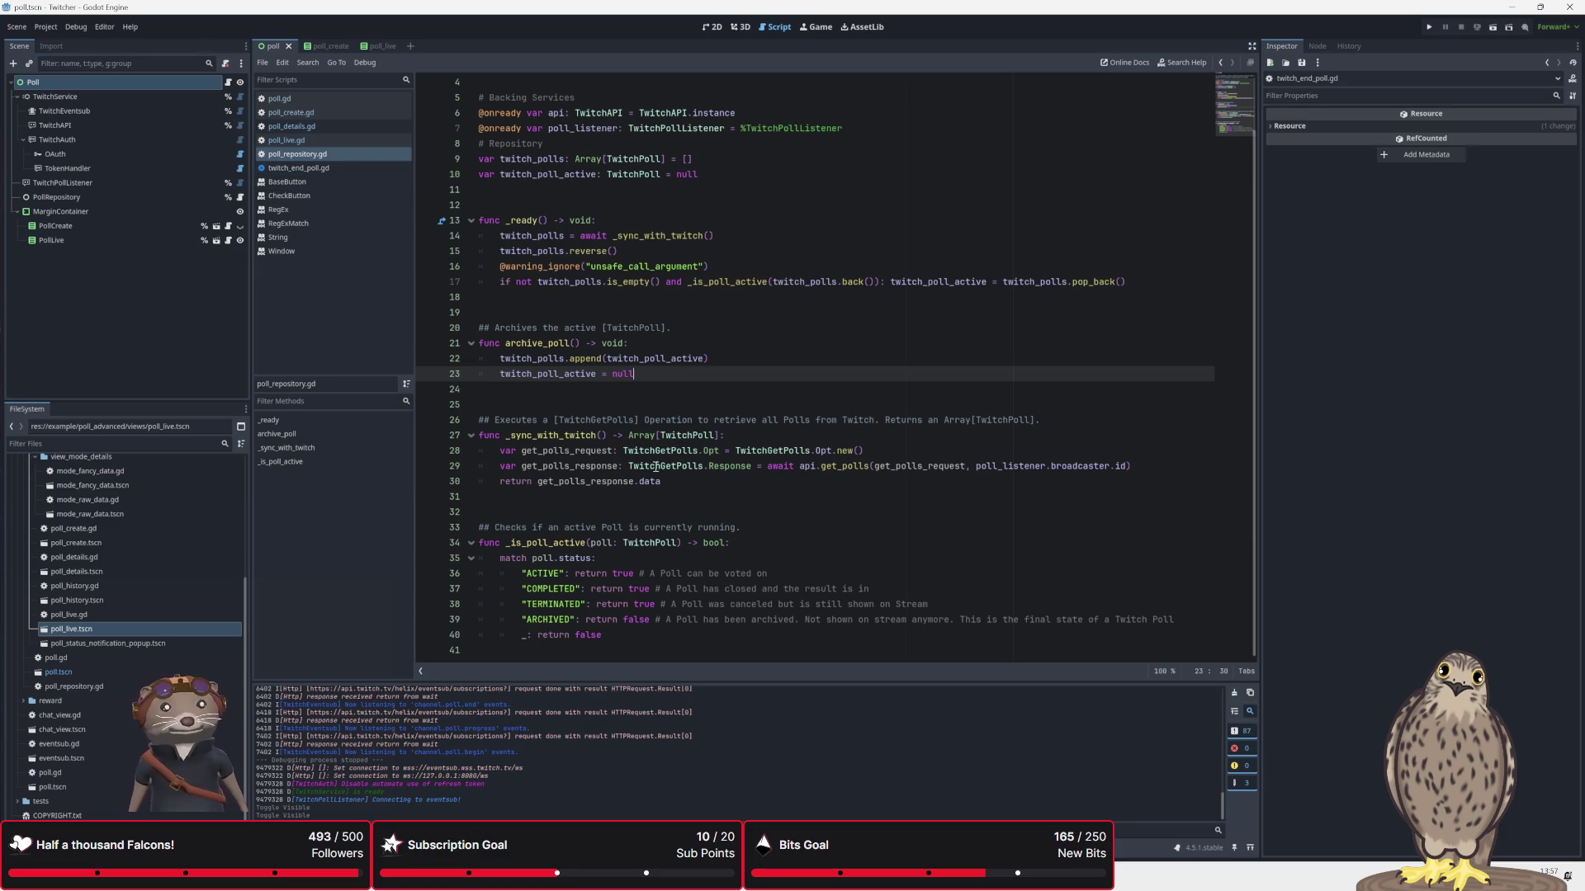
{"action": "left_click", "coordinate": [647, 496]}
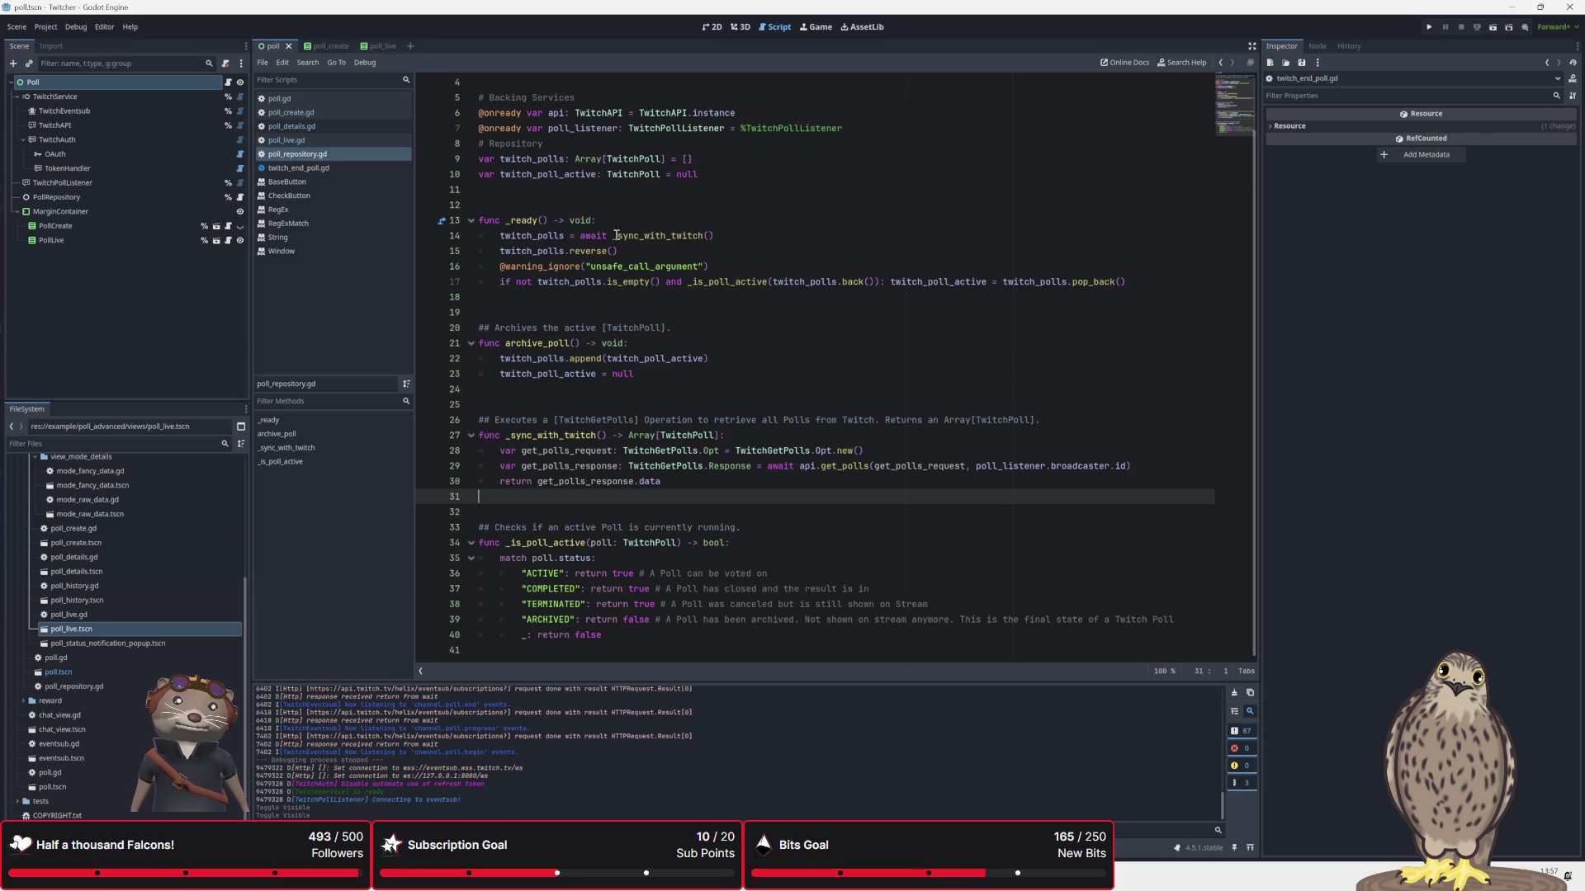
{"action": "left_click", "coordinate": [1429, 26]}
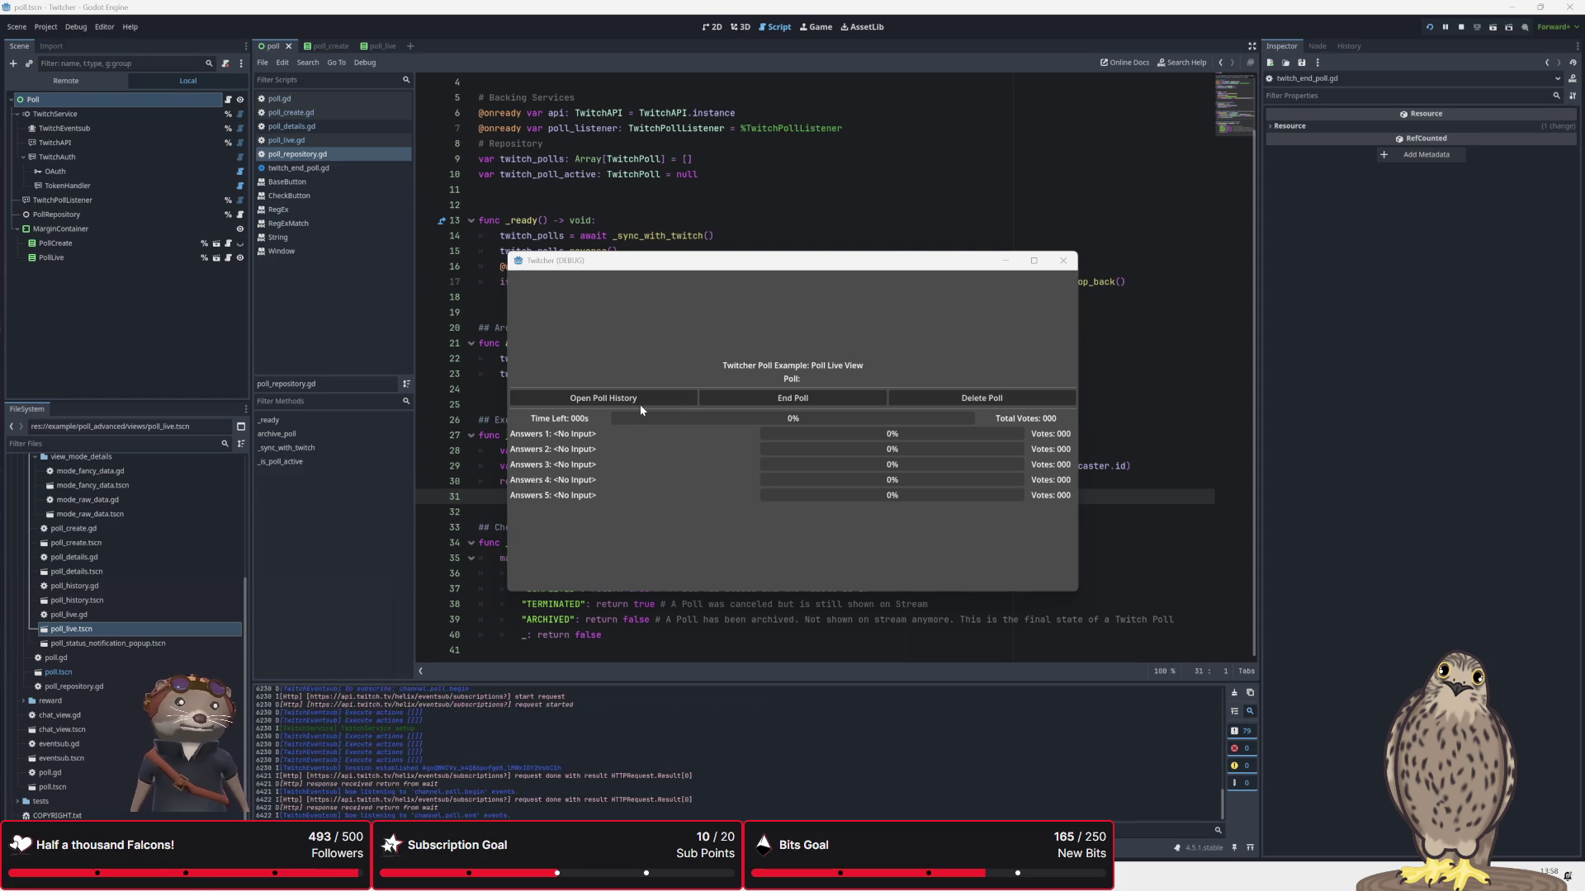
Toggle the PollLive view's visibility and bring the running game window forward
{"action": "left_click", "coordinate": [240, 258]}
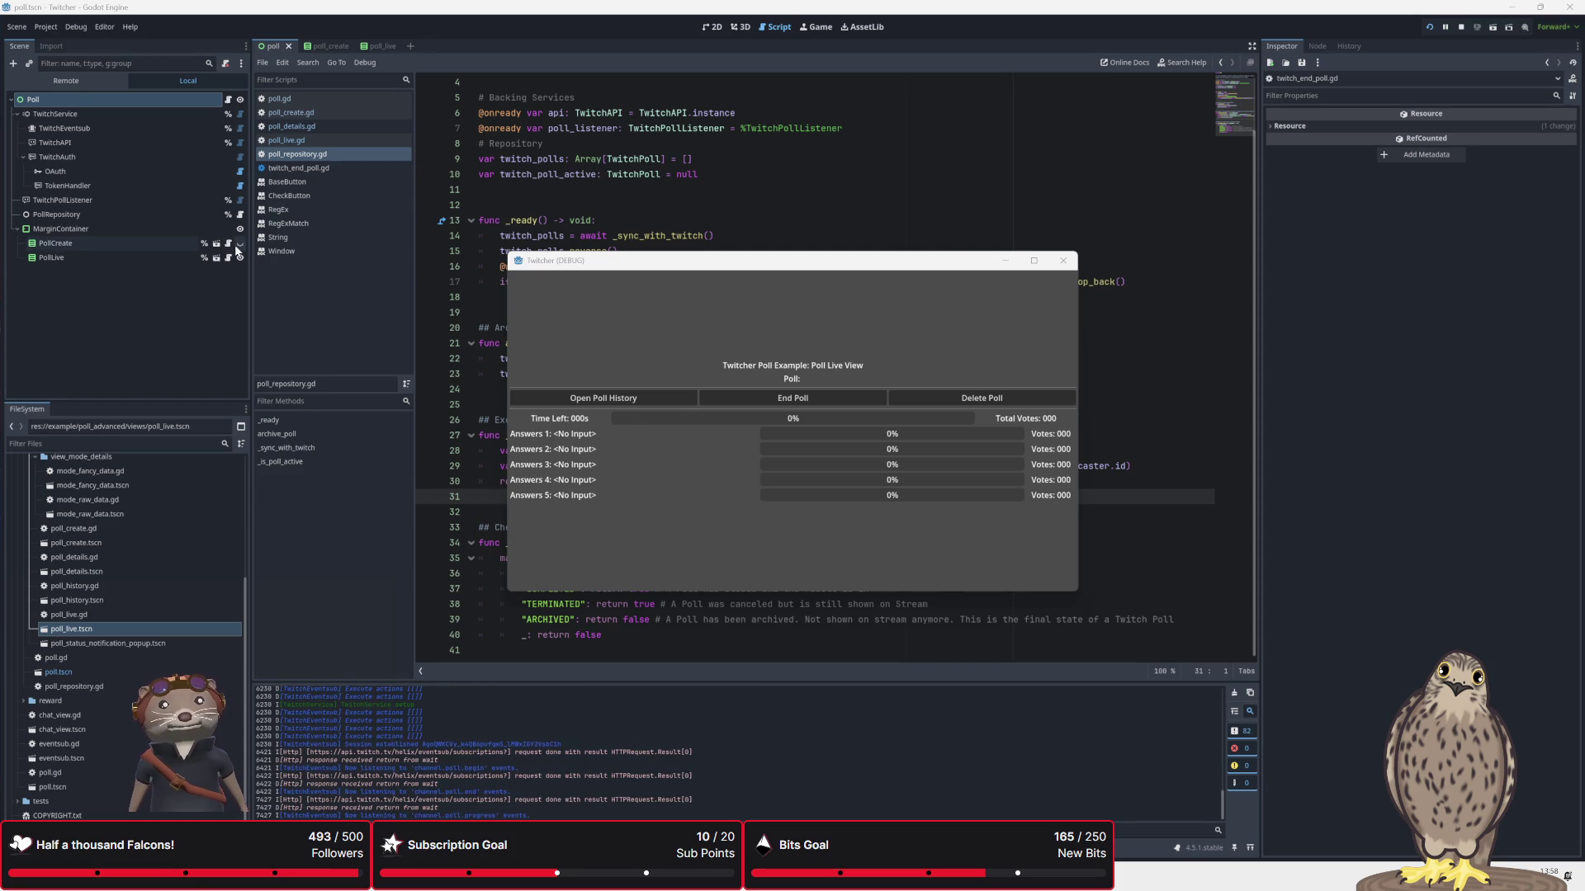
{"action": "left_click", "coordinate": [240, 258]}
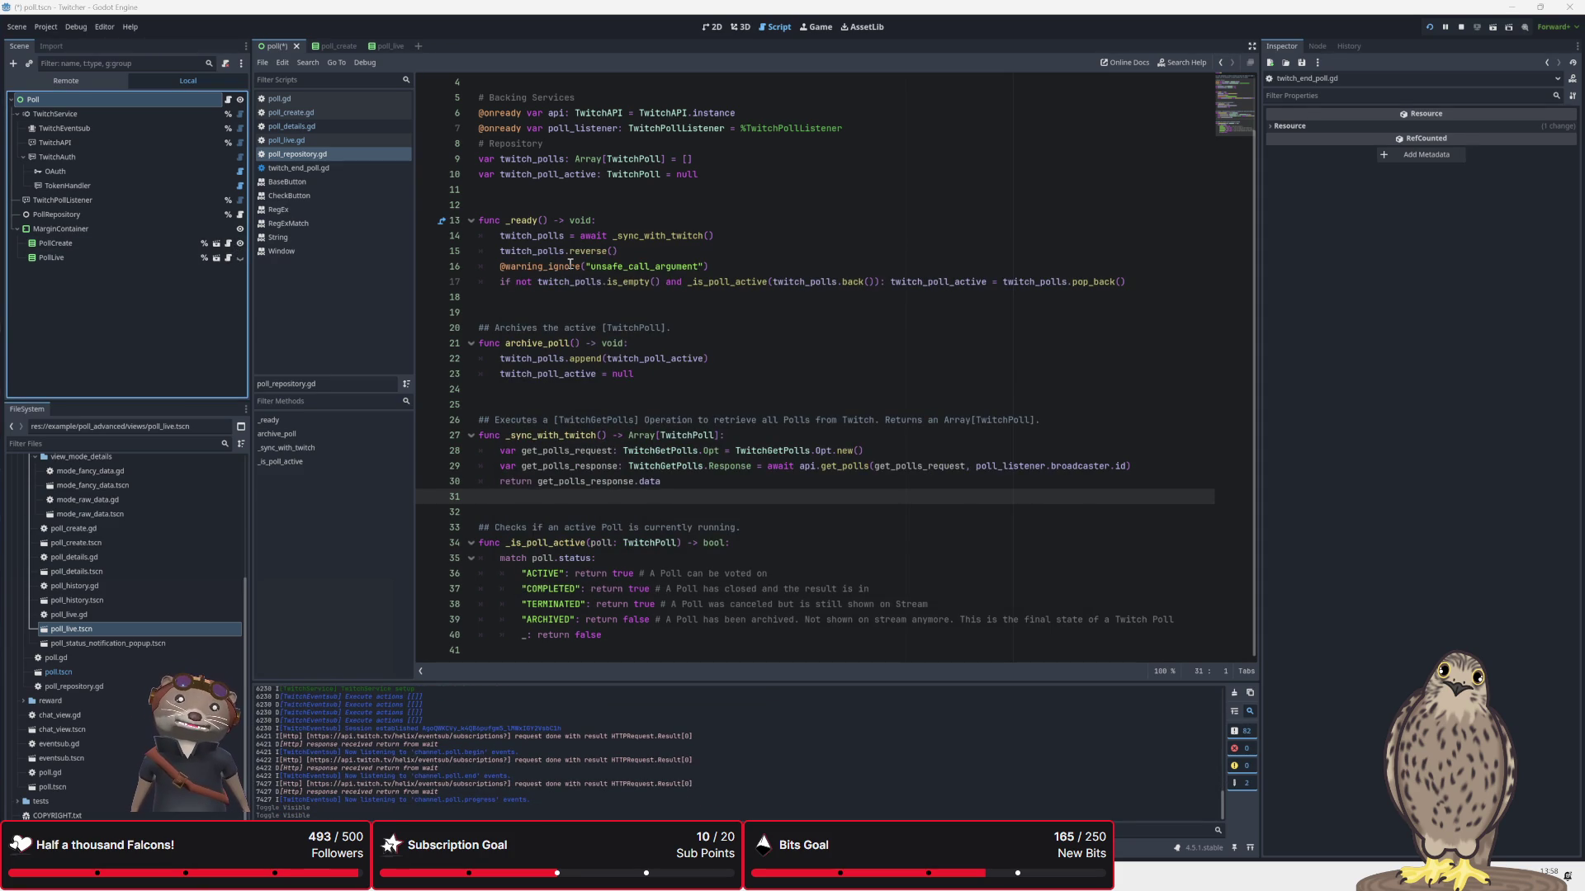
{"action": "left_click", "coordinate": [683, 342]}
{"action": "key", "text": "alt+Tab"}
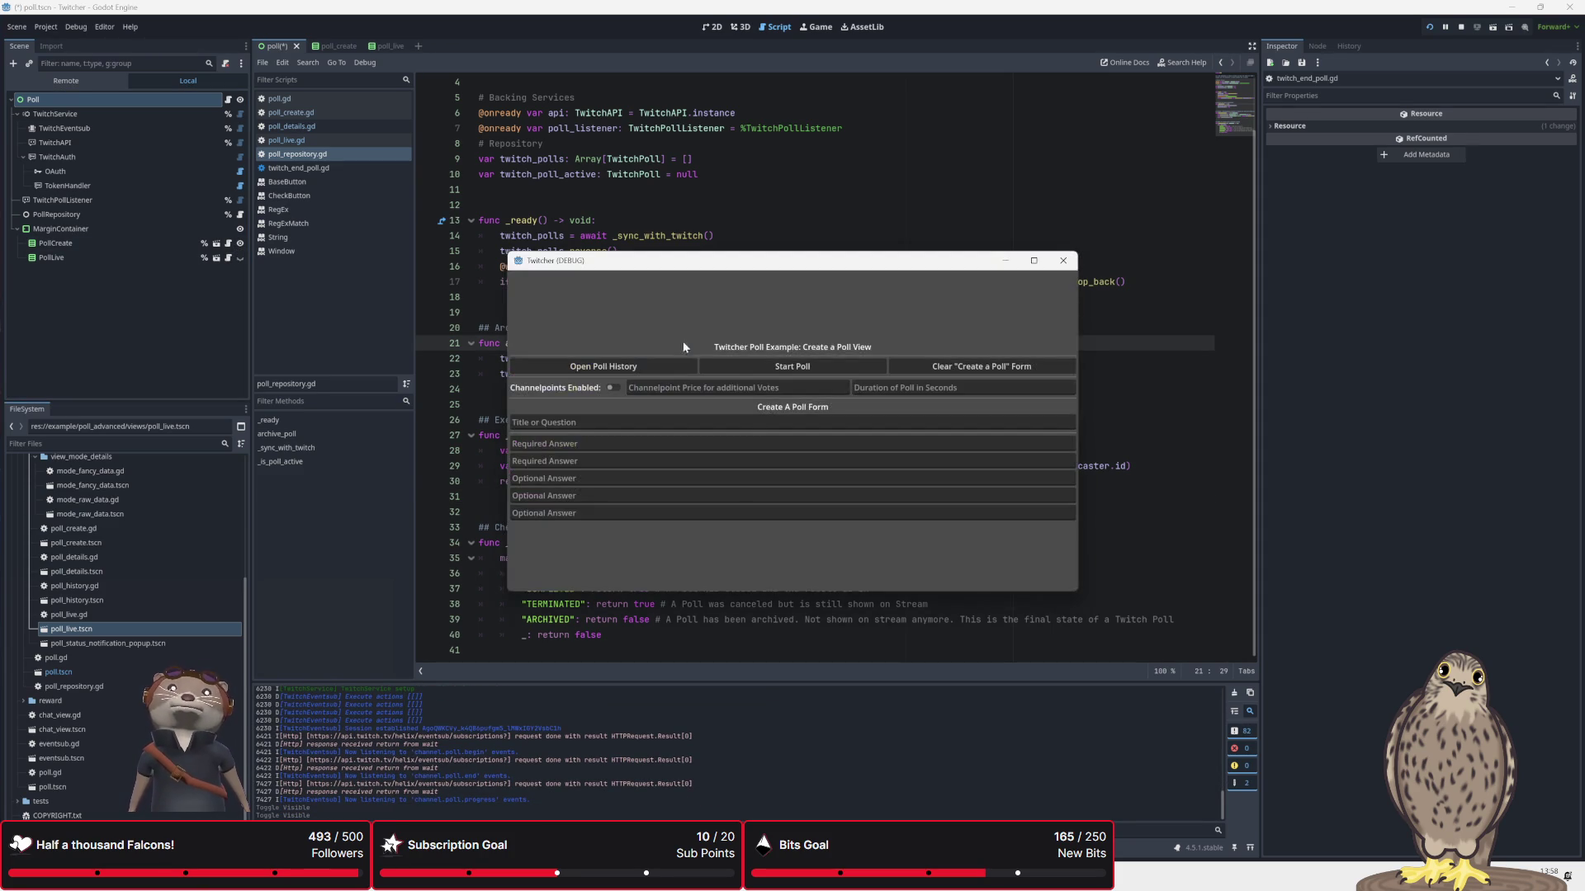
Enter poll title 'Otter Fish?', answers 'Yes.' and 'NO!', and a duration of 60
{"action": "left_click", "coordinate": [643, 388]}
{"action": "left_click", "coordinate": [595, 424]}
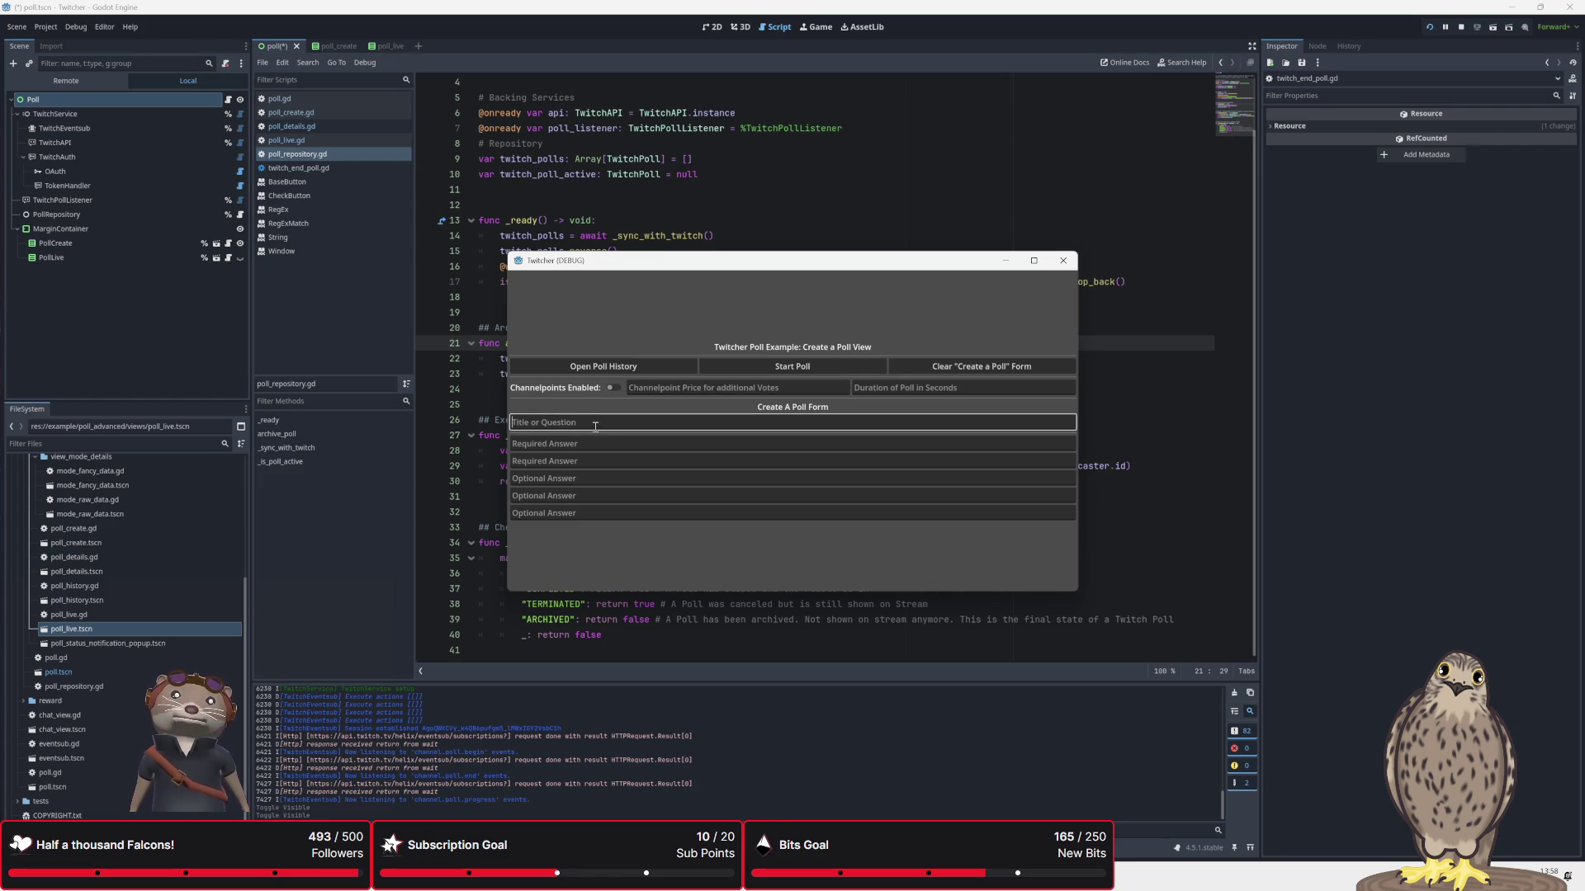
{"action": "type", "text": "Ott"}
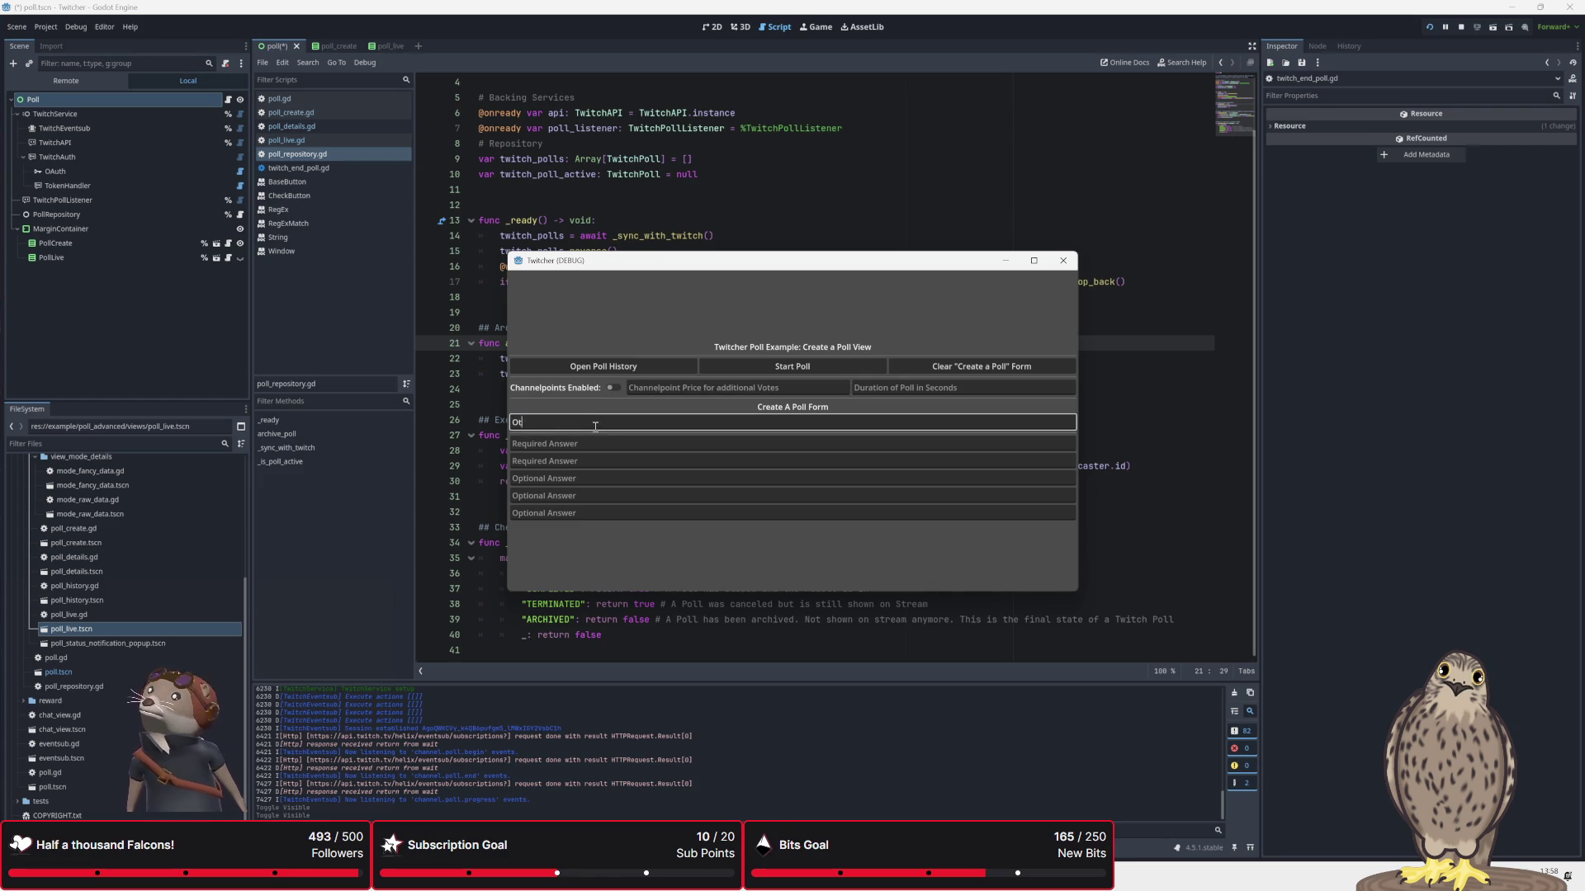
{"action": "type", "text": "er Fish?"}
{"action": "key", "text": "Tab"}
{"action": "type", "text": "Yes."}
{"action": "key", "text": "Tab"}
{"action": "type", "text": "NO"}
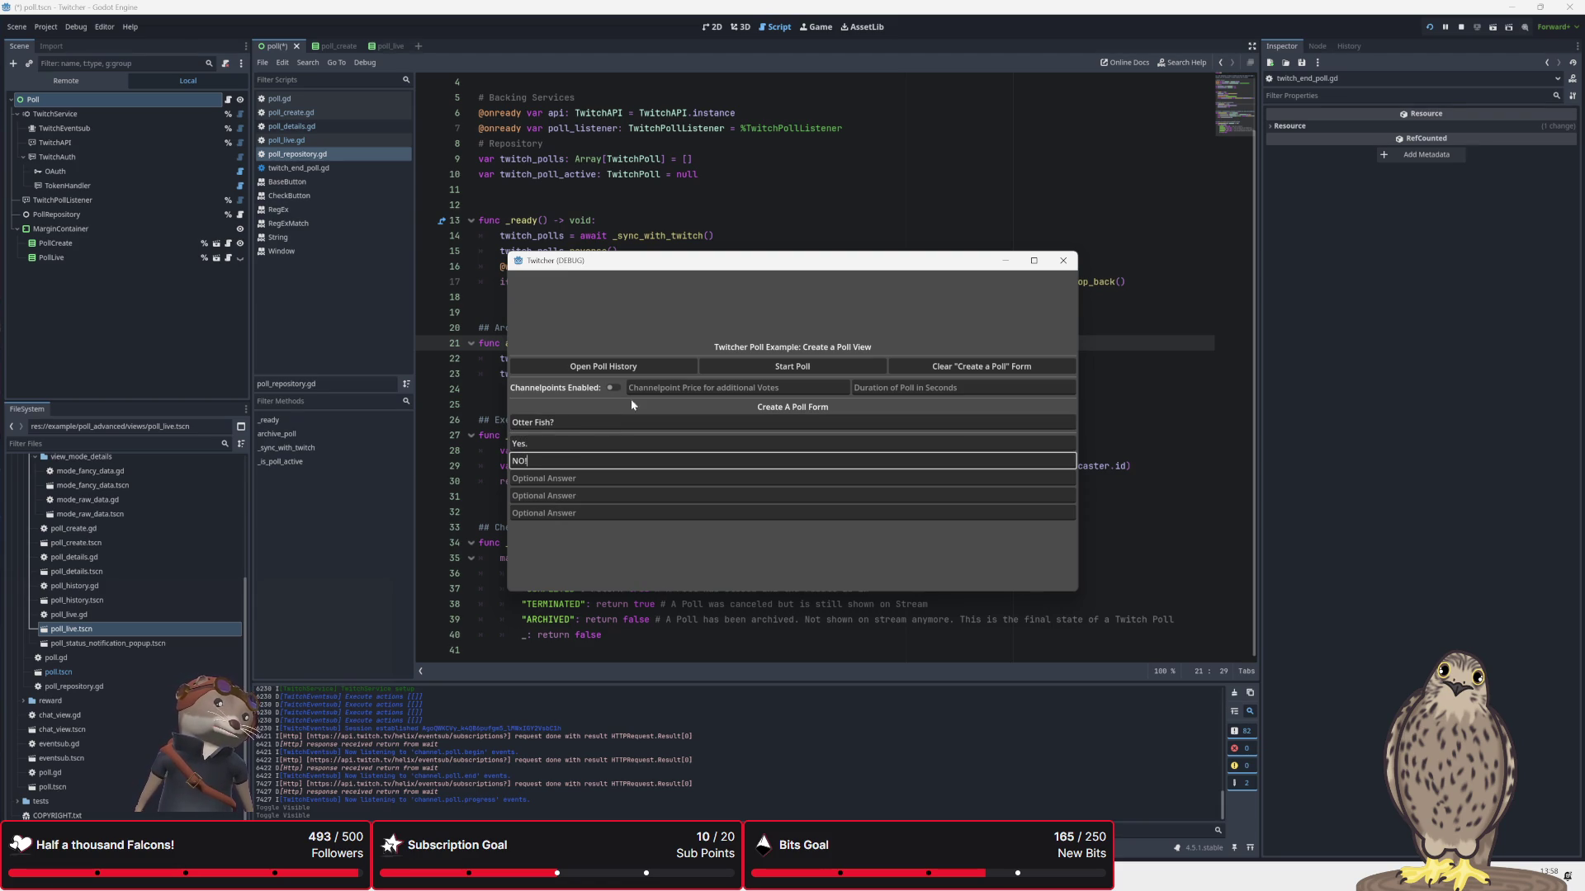
{"action": "left_click", "coordinate": [885, 390]}
{"action": "type", "text": "60"}
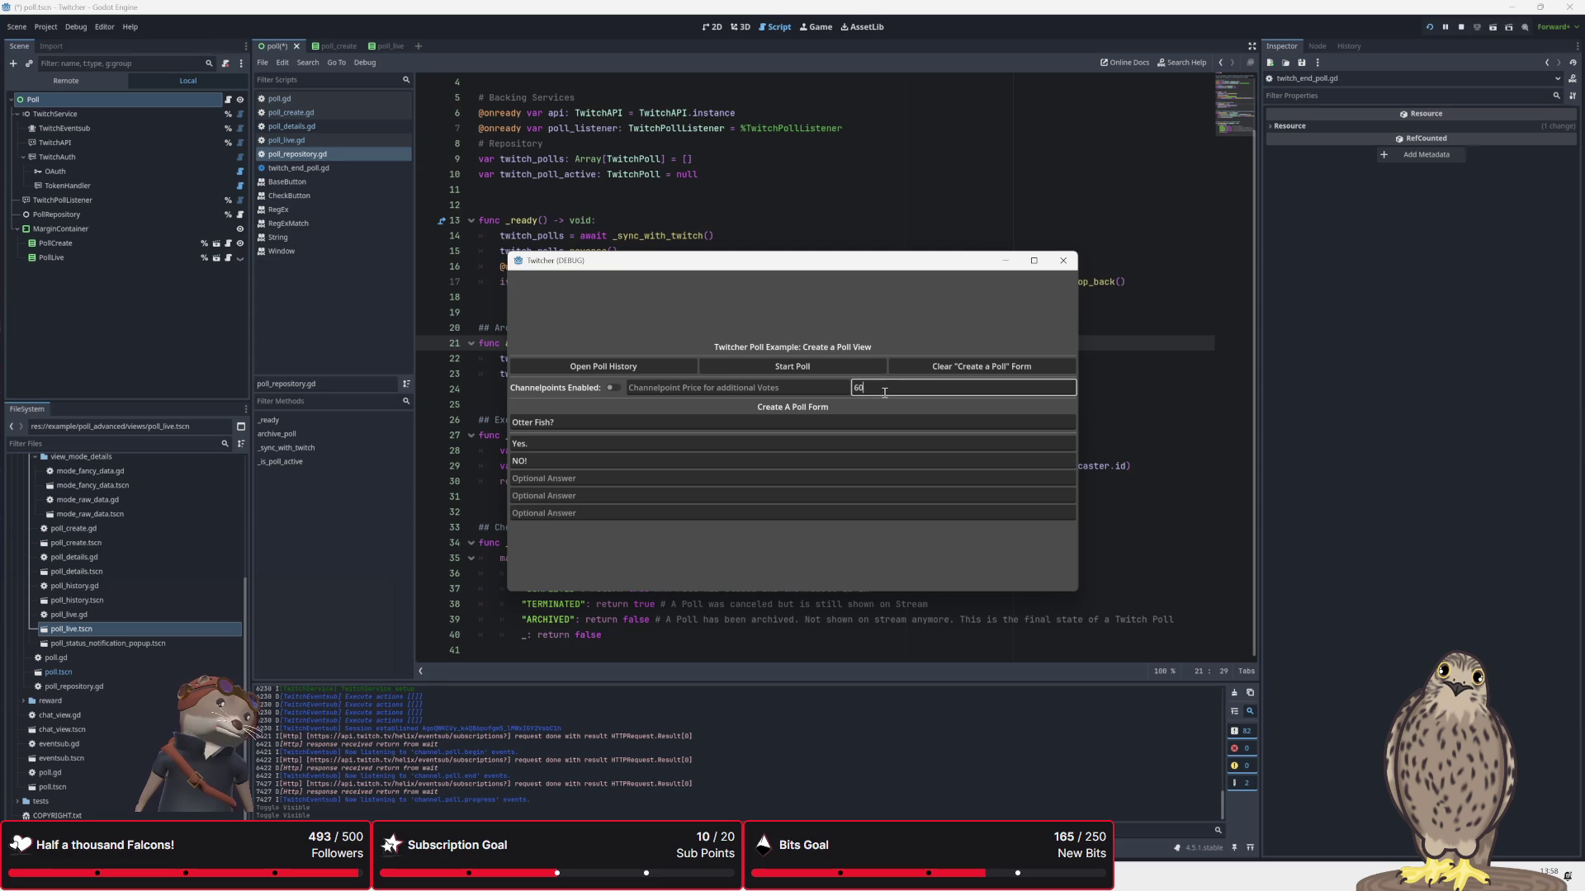
{"action": "left_click", "coordinate": [627, 98]}
{"action": "scroll", "coordinate": [512, 165], "scroll_direction": "up", "scroll_amount": 1}
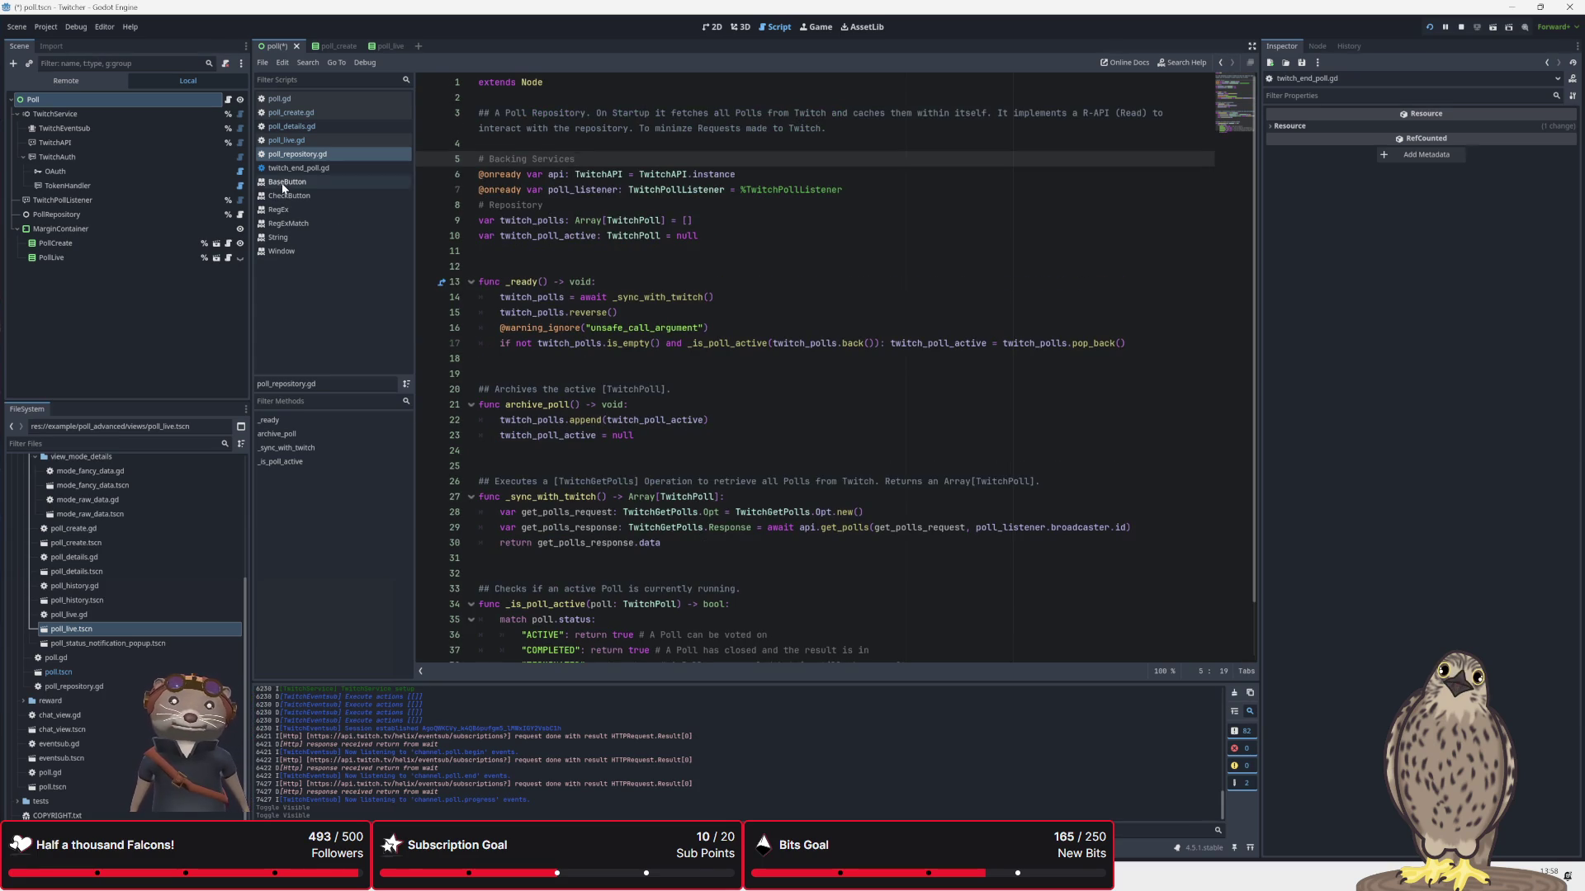
In poll_create.gd, add line 46 beginning an if check on line_edit_duration.text
{"action": "left_click", "coordinate": [322, 114]}
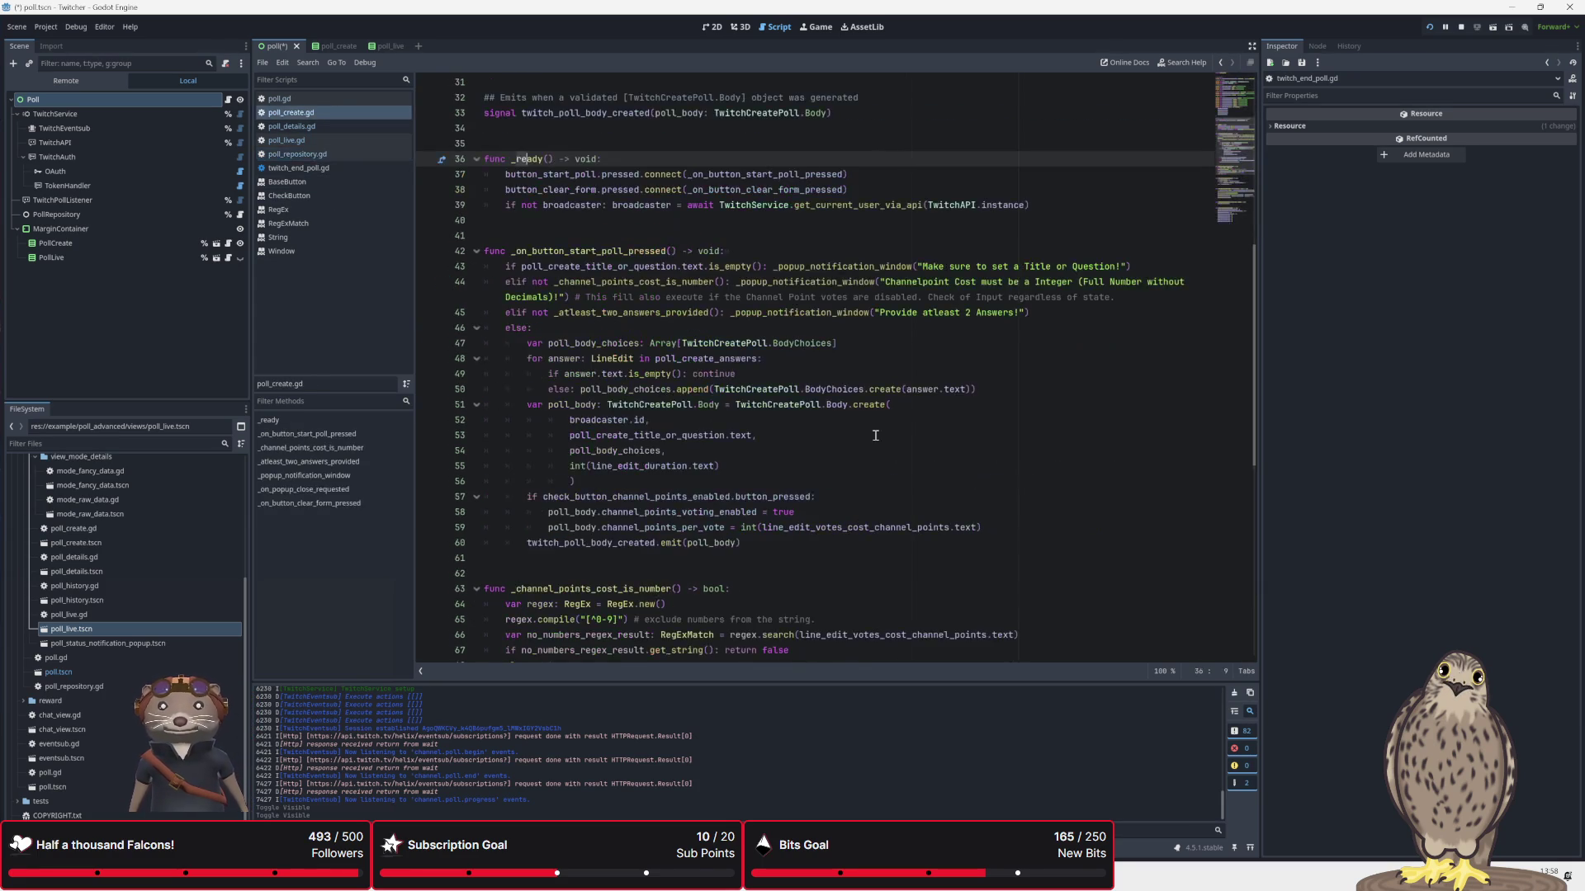
{"action": "scroll", "coordinate": [786, 404], "scroll_direction": "up", "scroll_amount": 2}
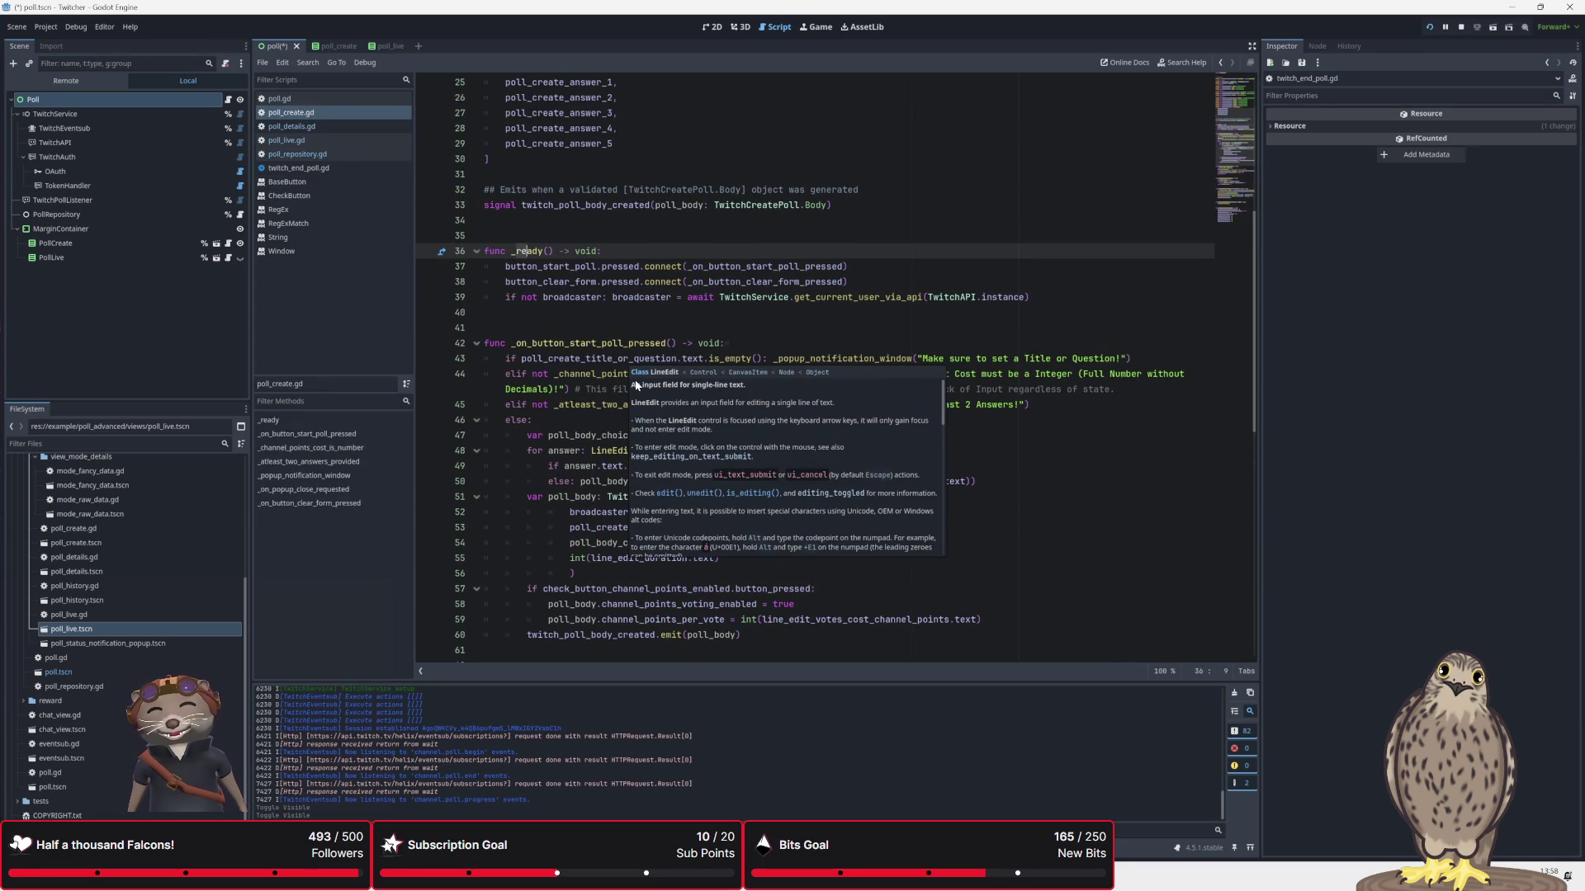
{"action": "key", "text": "Down"}
{"action": "key", "text": "Down"}
{"action": "key", "text": "Down"}
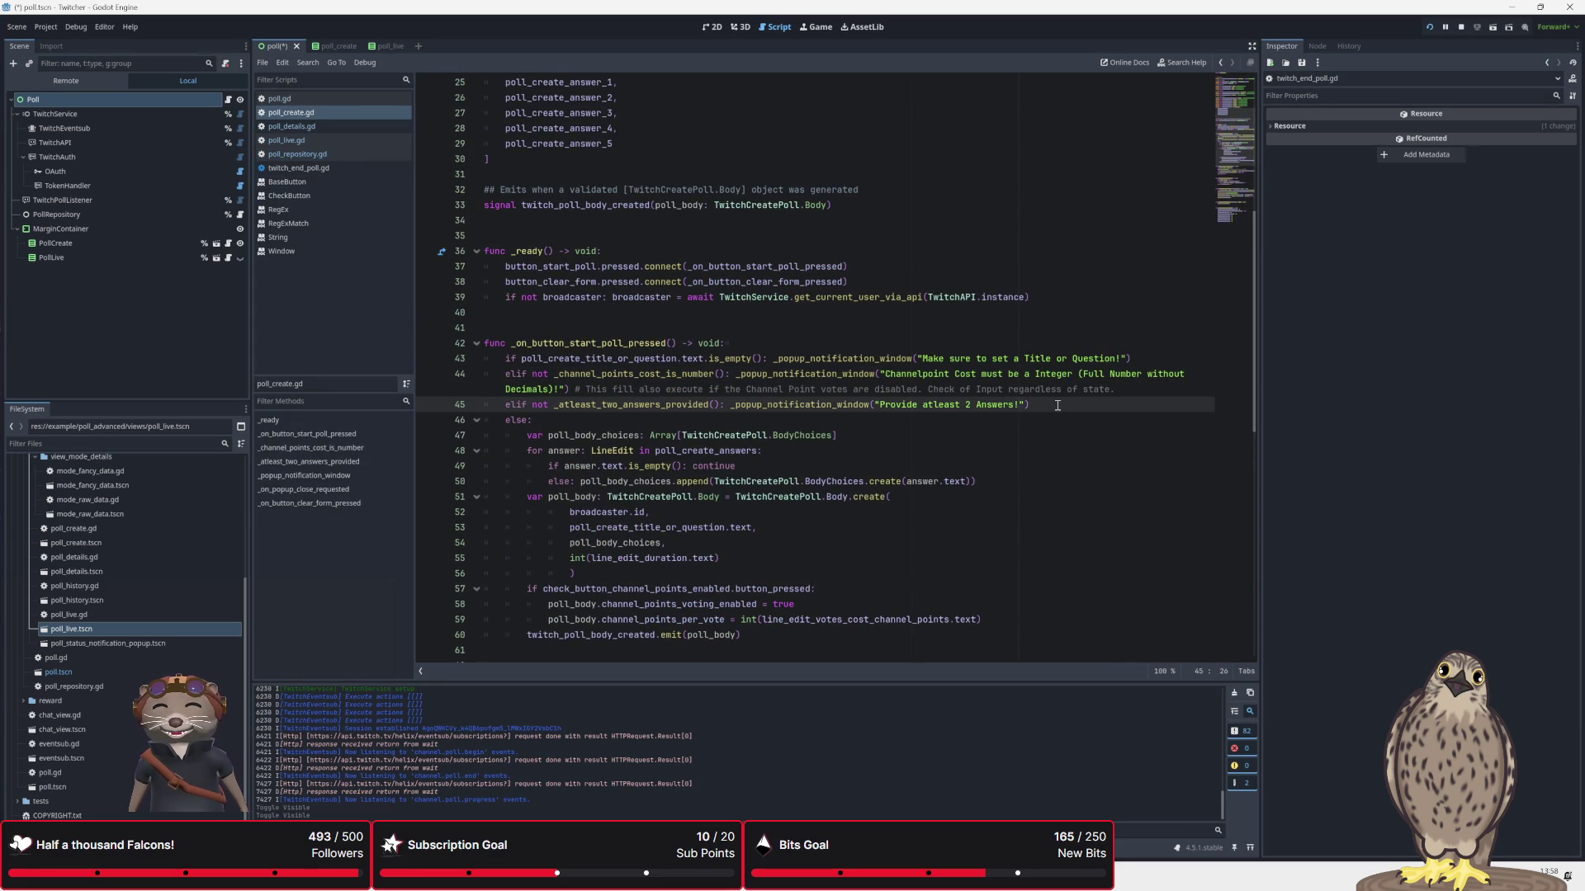
{"action": "left_click", "coordinate": [1048, 405]}
{"action": "key", "text": "Return"}
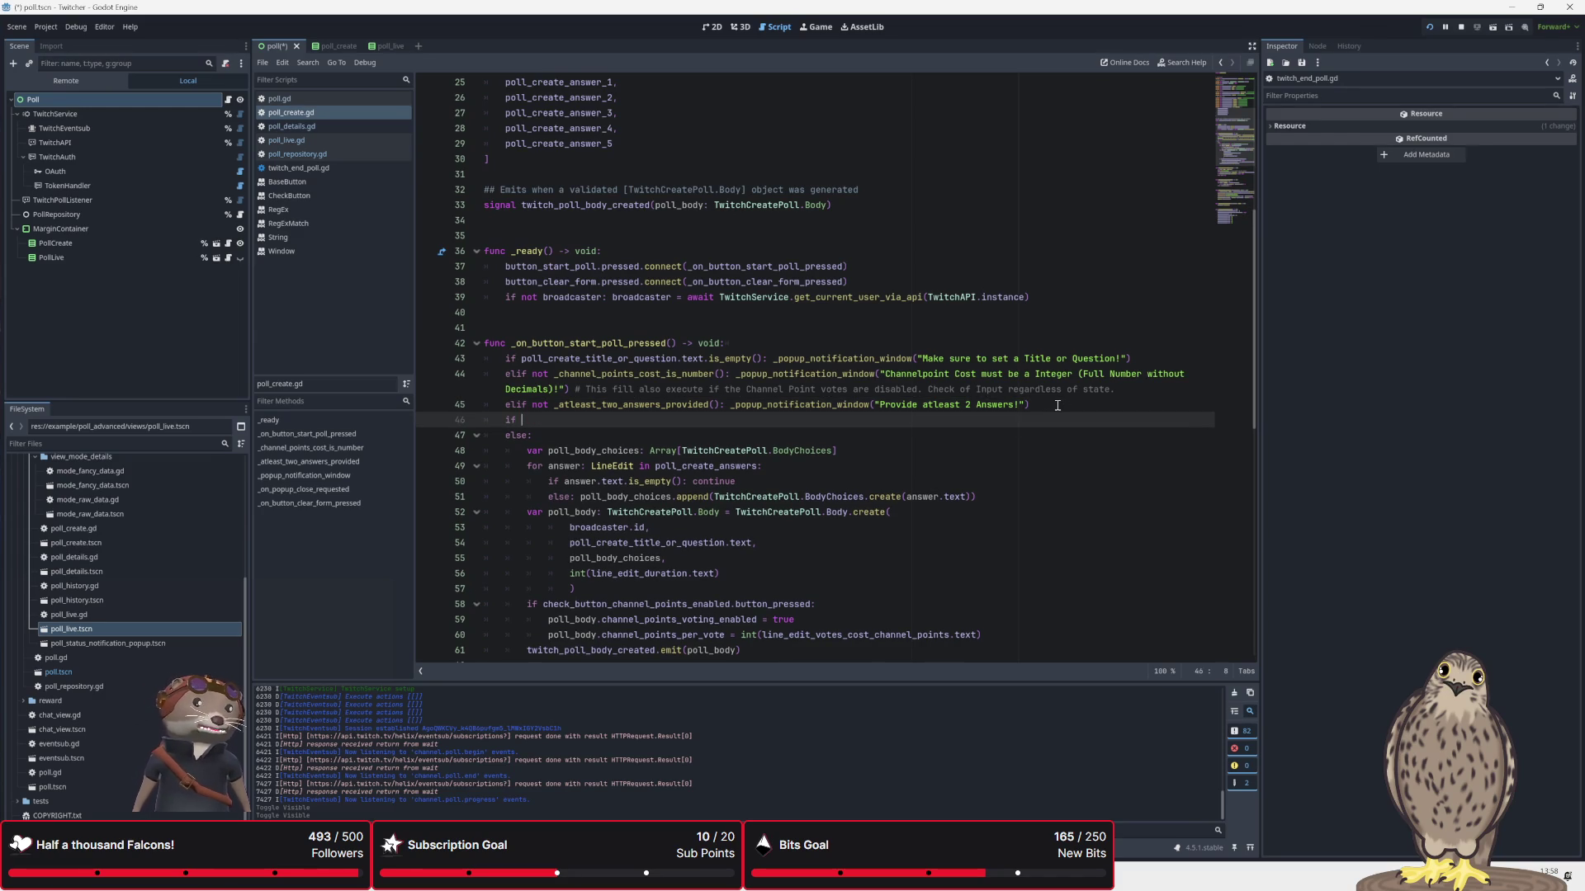
{"action": "type", "text": "not"}
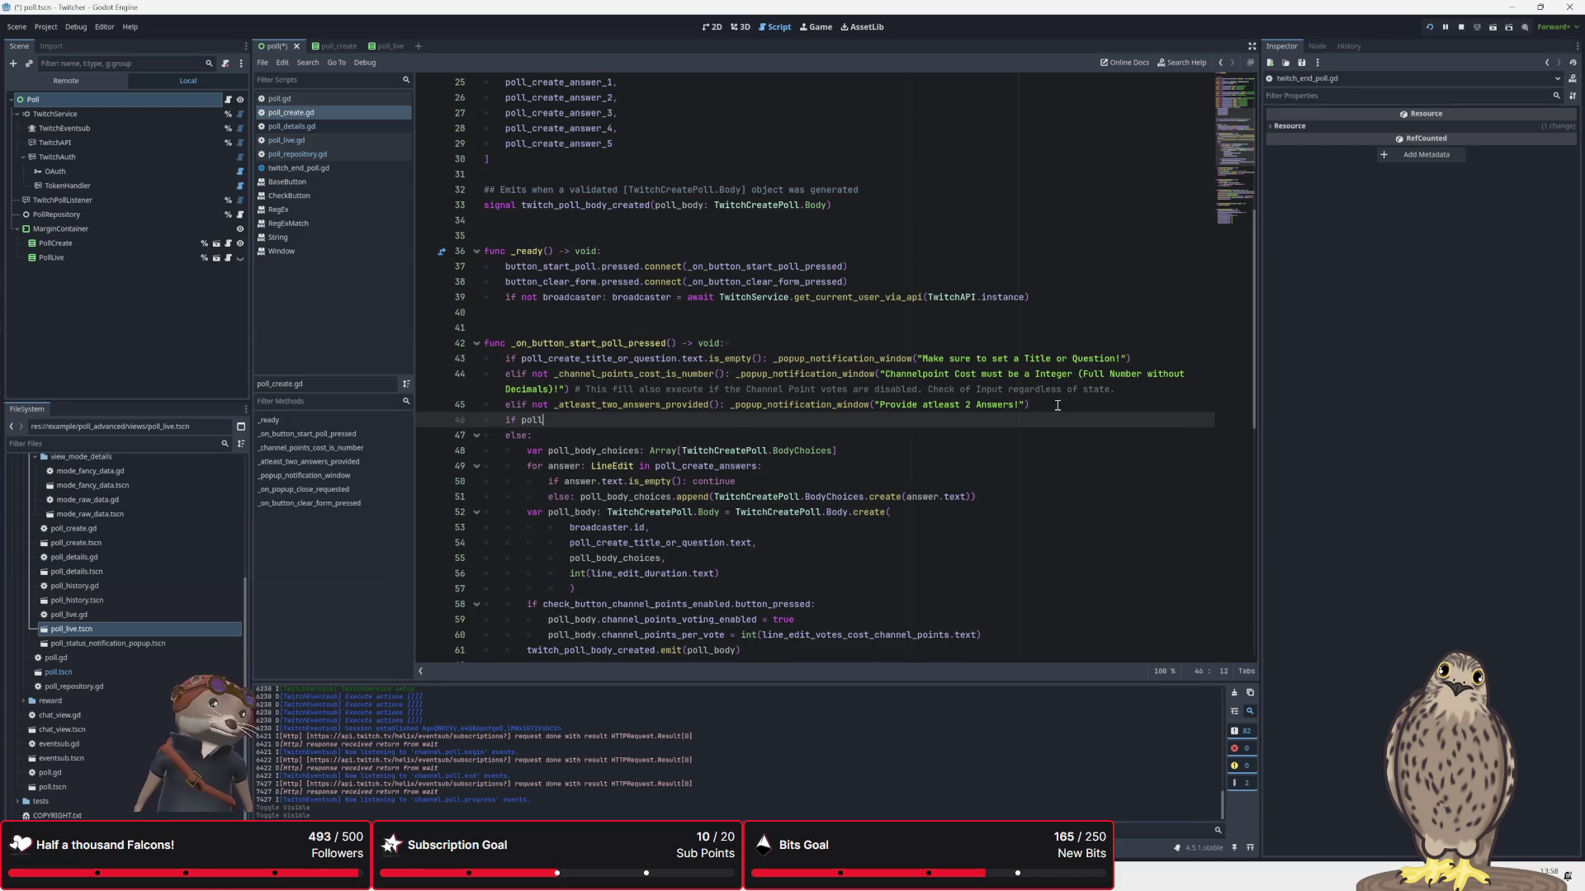
{"action": "scroll", "coordinate": [1057, 405], "scroll_direction": "up", "scroll_amount": 8}
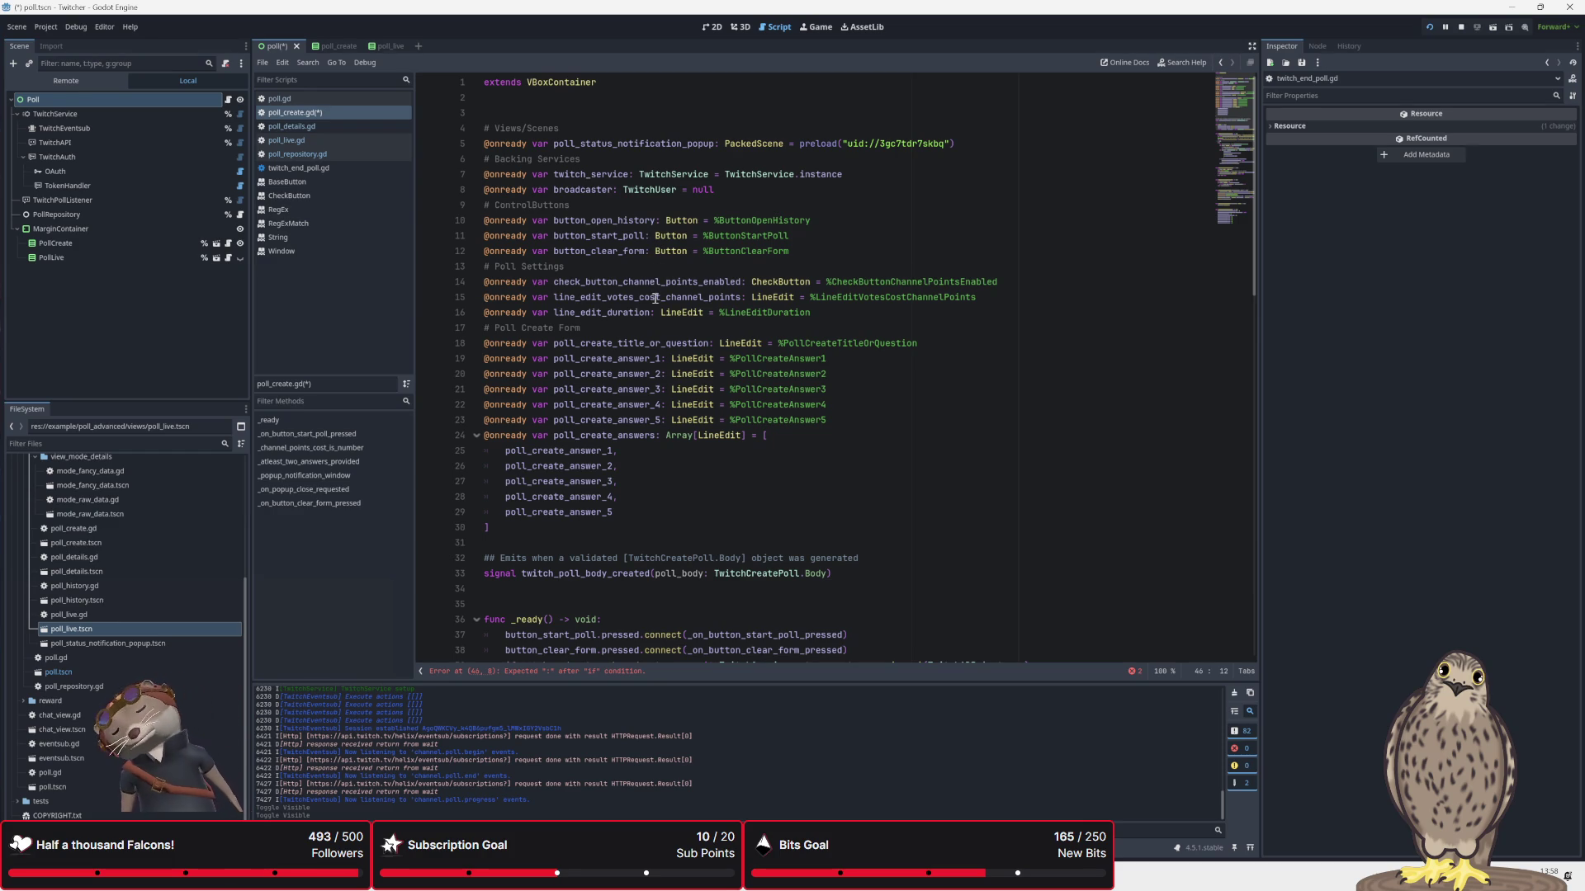
{"action": "scroll", "coordinate": [656, 298], "scroll_direction": "down", "scroll_amount": 6}
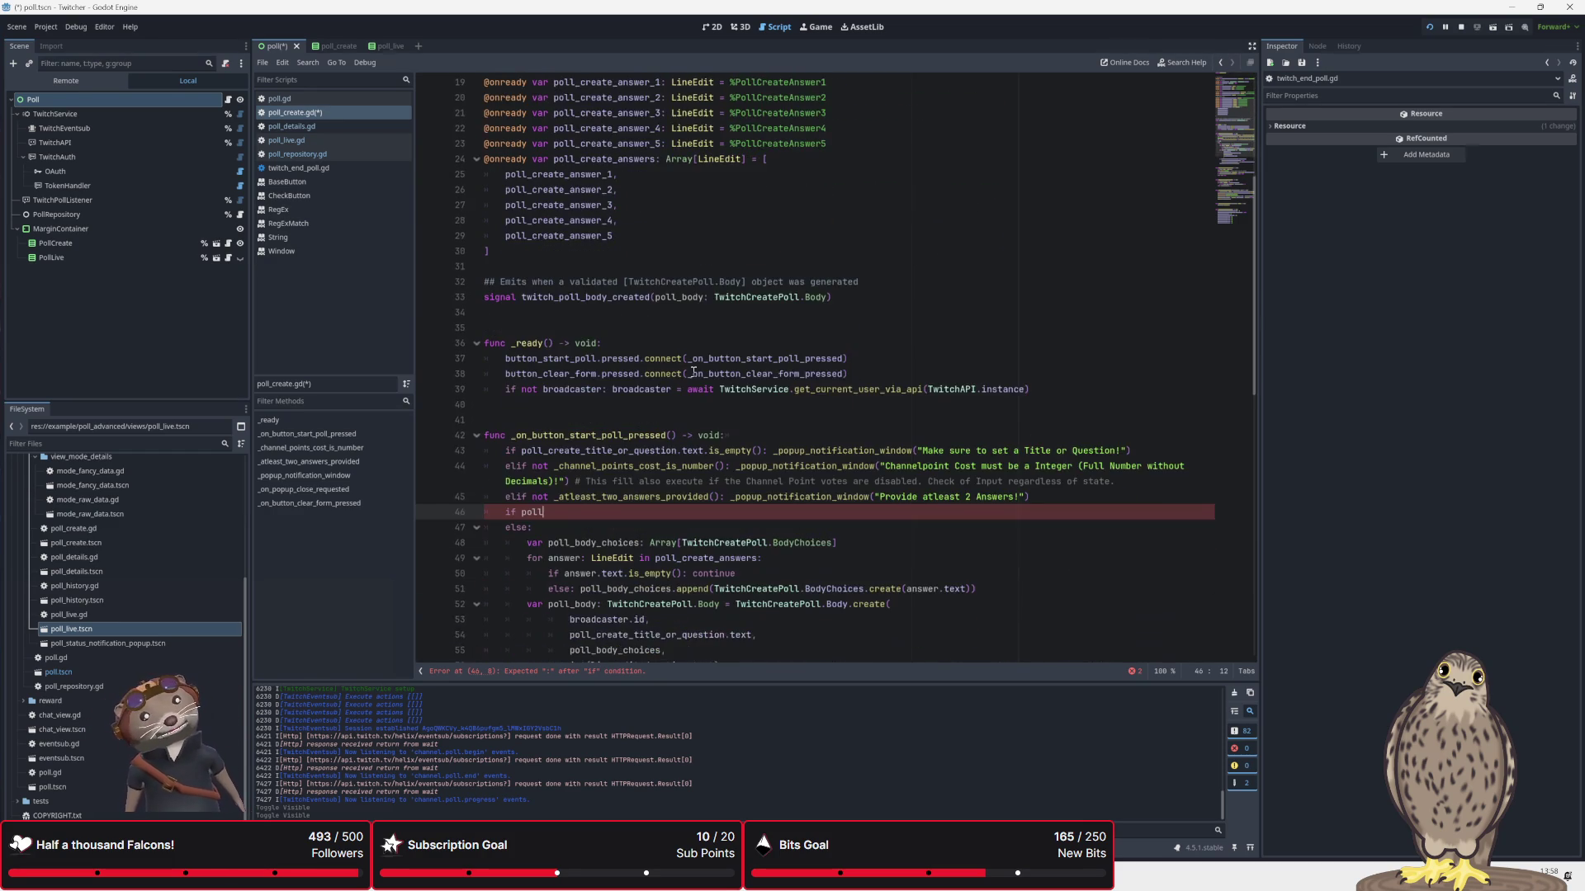
{"action": "key", "text": "BackSpace"}
{"action": "key", "text": "BackSpace"}
{"action": "key", "text": "BackSpace"}
{"action": "type", "text": "line_e"}
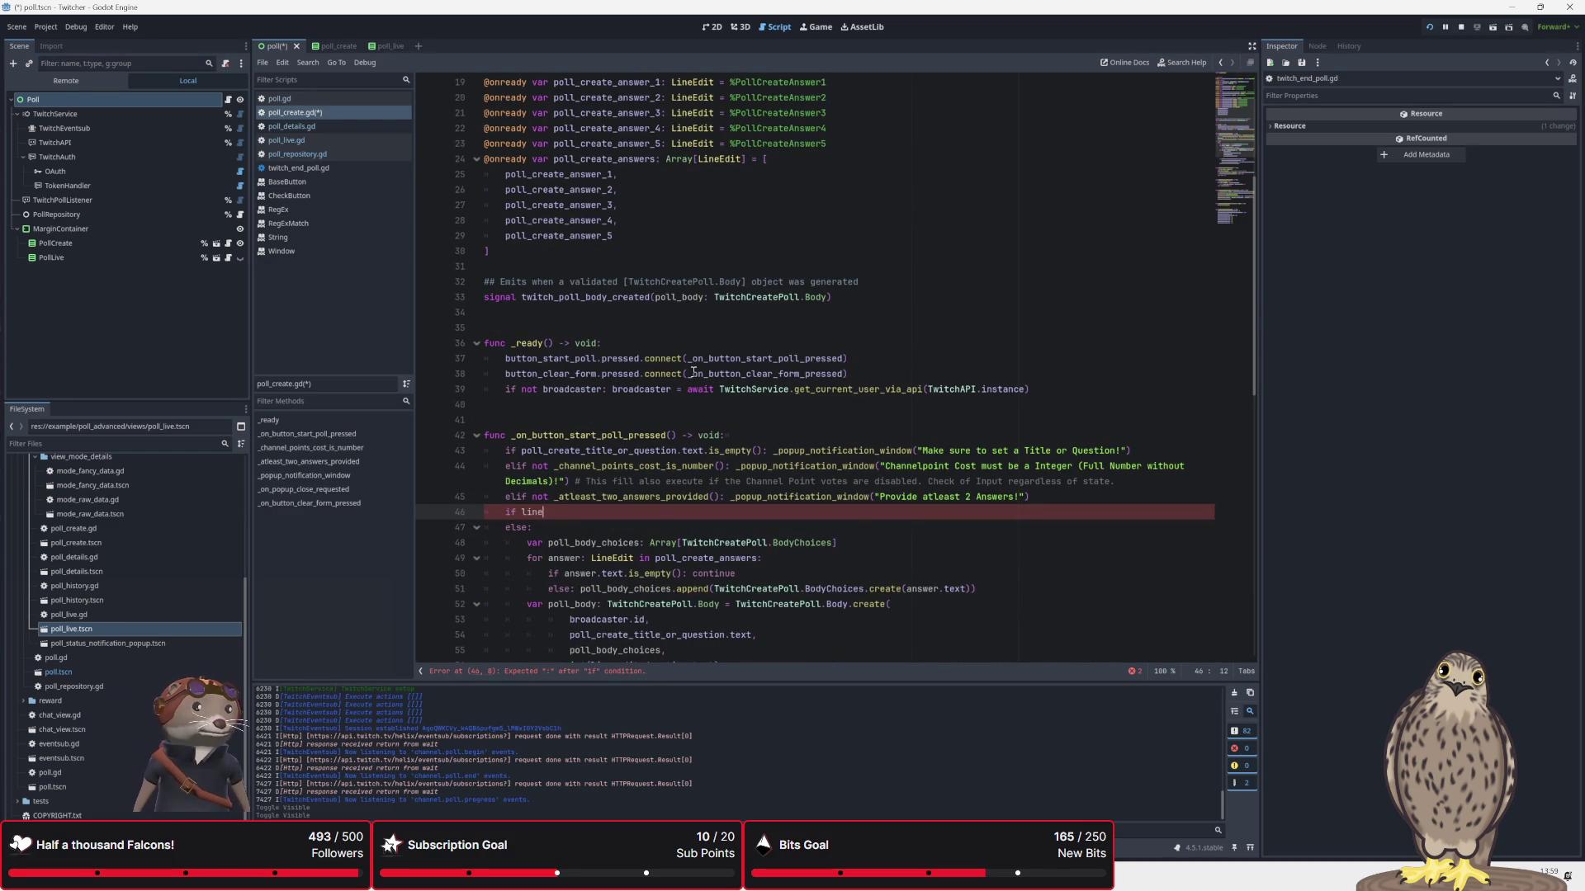
{"action": "type", "text": "dit"}
{"action": "key", "text": "Return"}
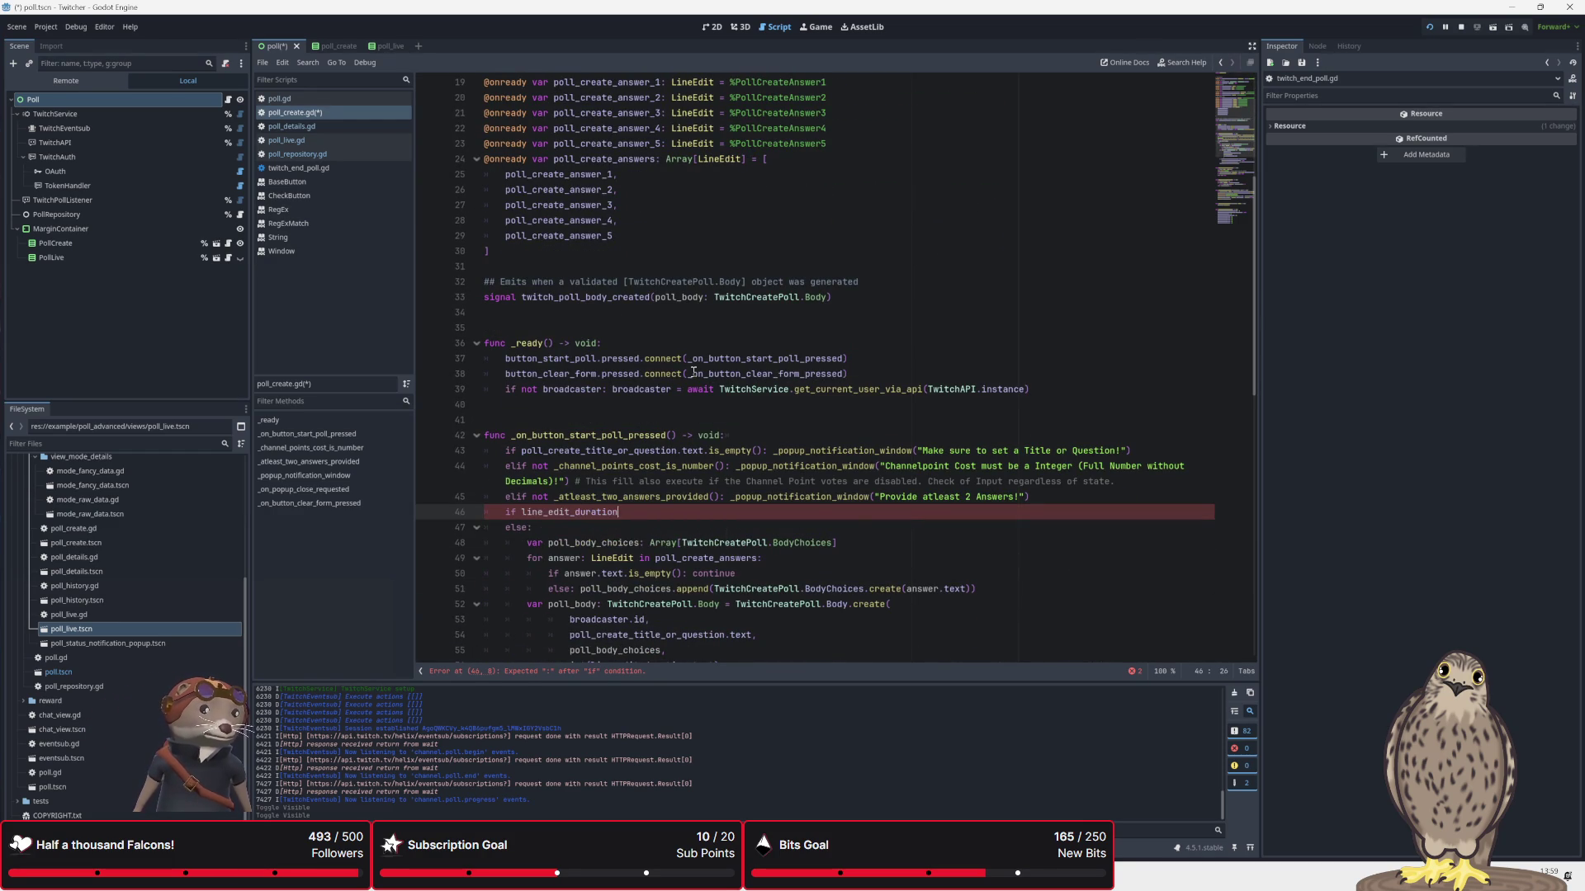
{"action": "type", "text": ".text"}
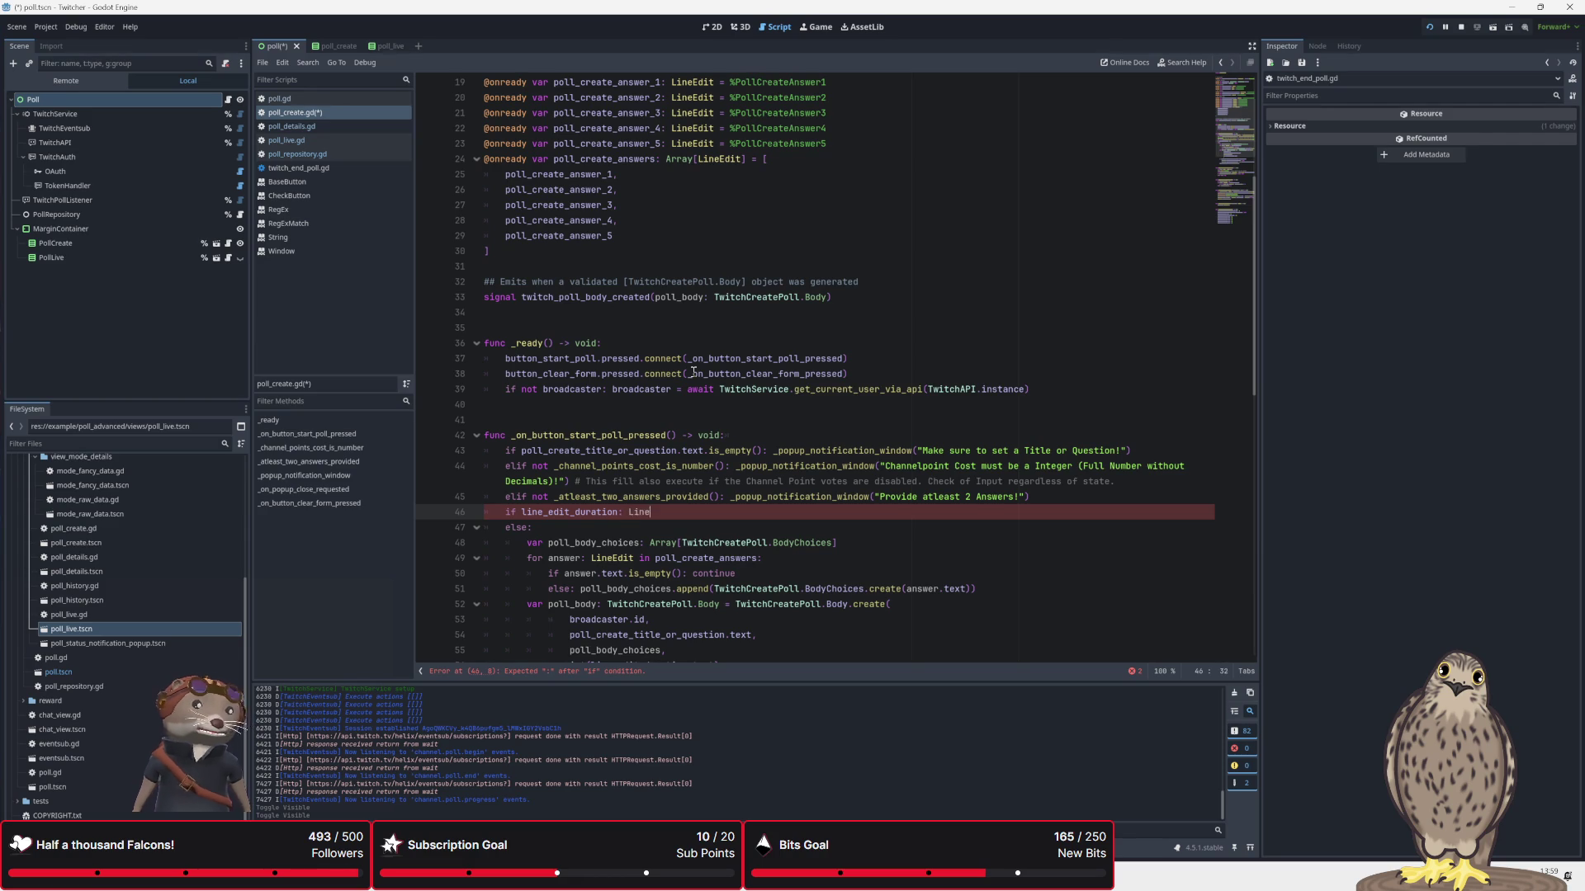
Complete it with is_empty() calling _popup_notification_window("Please set a duration for your Poll.")
{"action": "key", "text": "ctrl+z"}
{"action": "type", "text": "text.is_"}
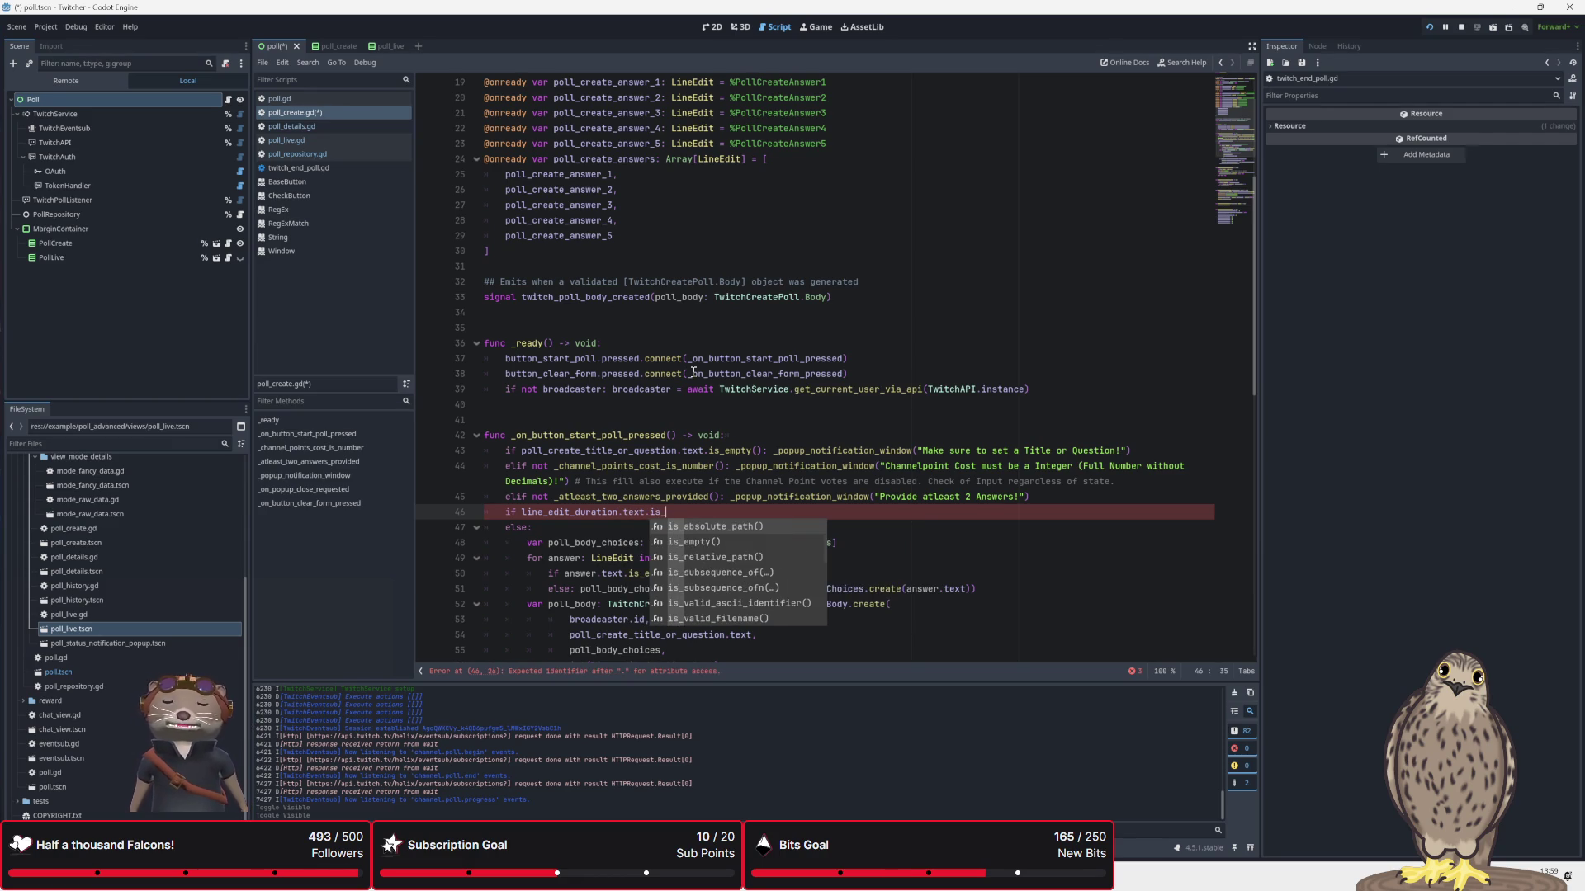
{"action": "key", "text": "Down"}
{"action": "key", "text": "Return"}
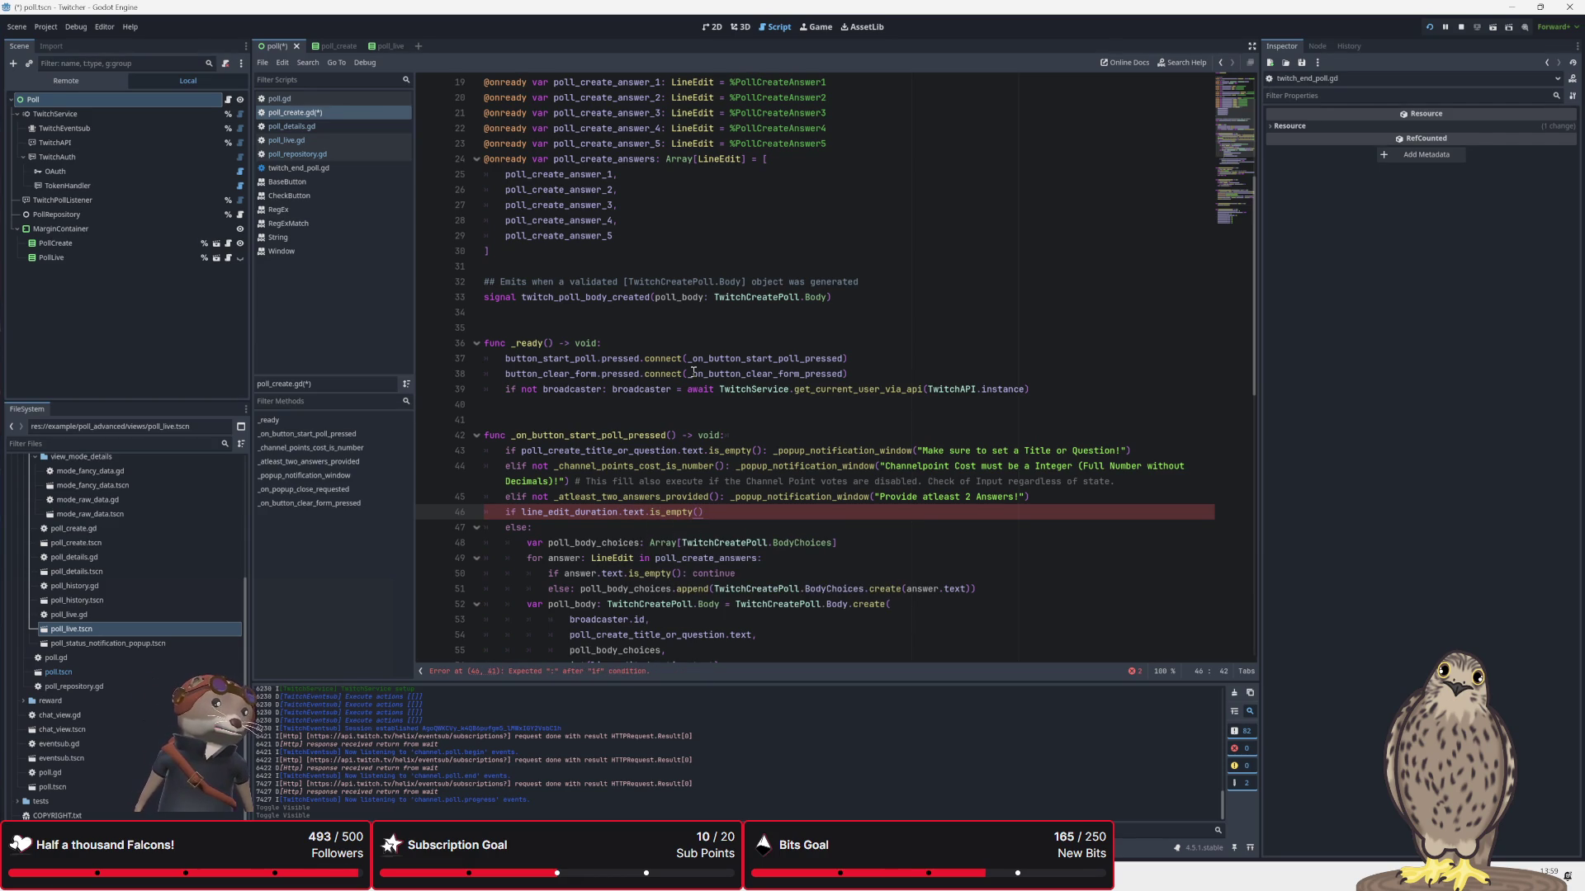
{"action": "key", "text": "BackSpace"}
{"action": "type", "text": "_pop"}
{"action": "key", "text": "Return"}
{"action": "type", "text": "\""}
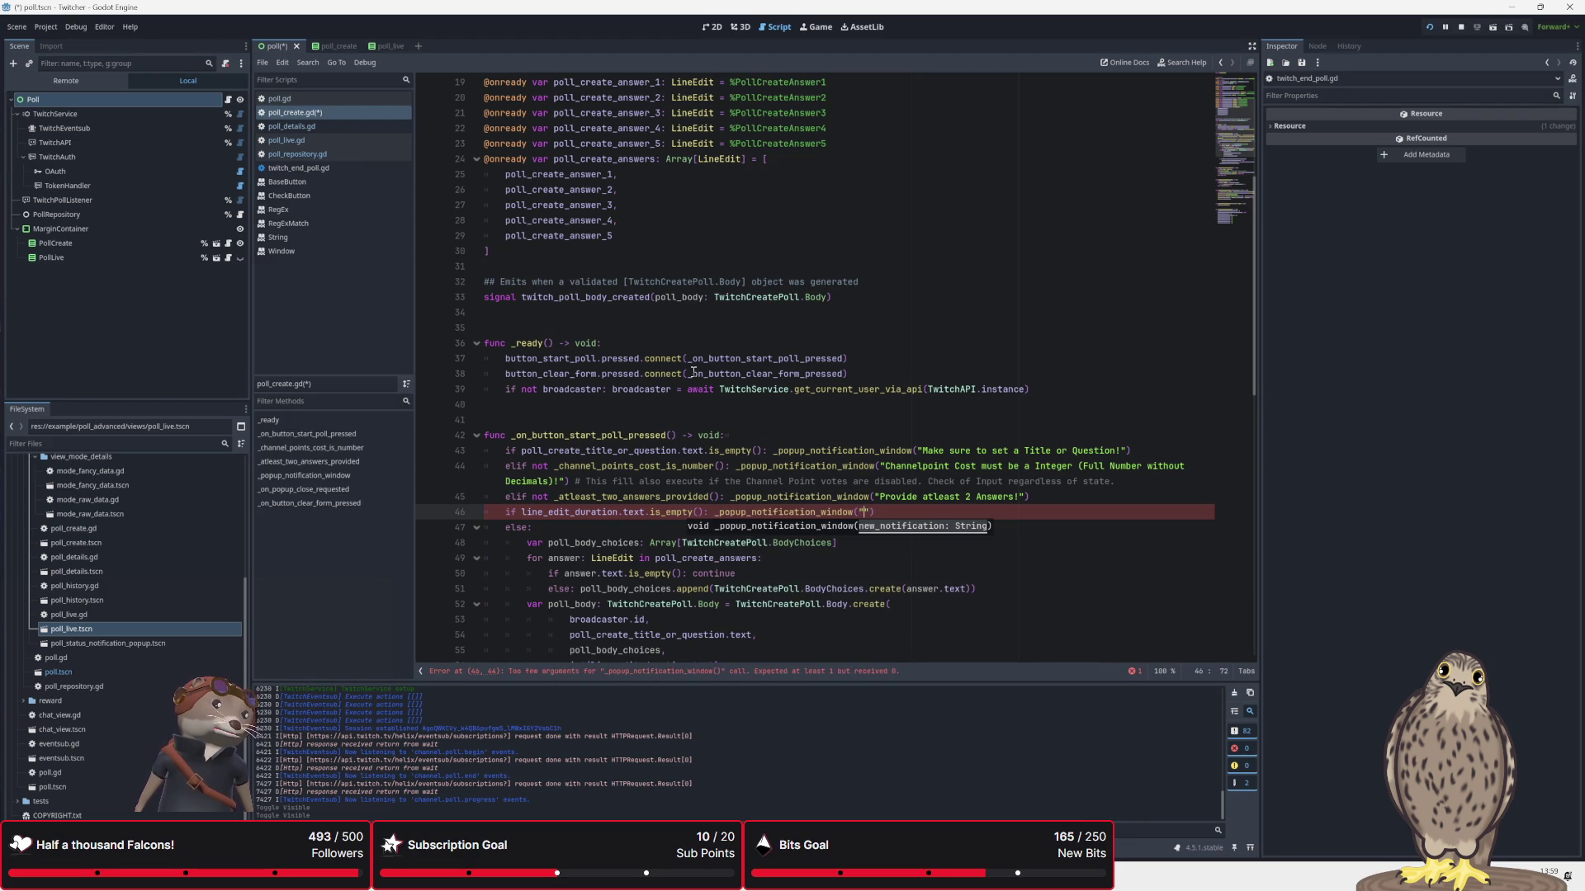
{"action": "type", "text": "Ple"}
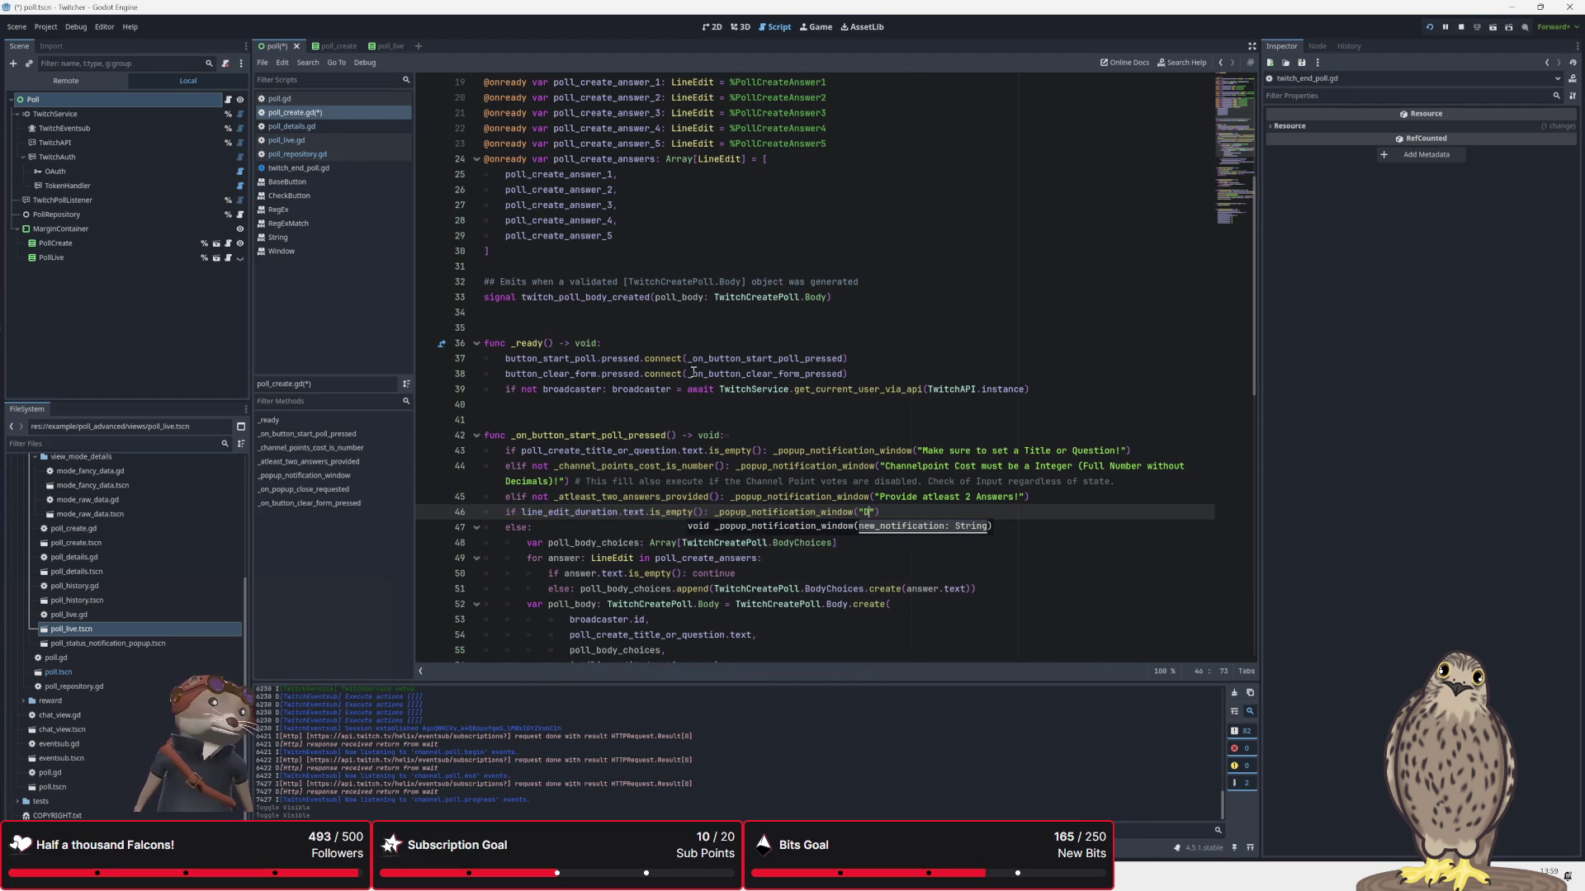
{"action": "type", "text": "ase set a "}
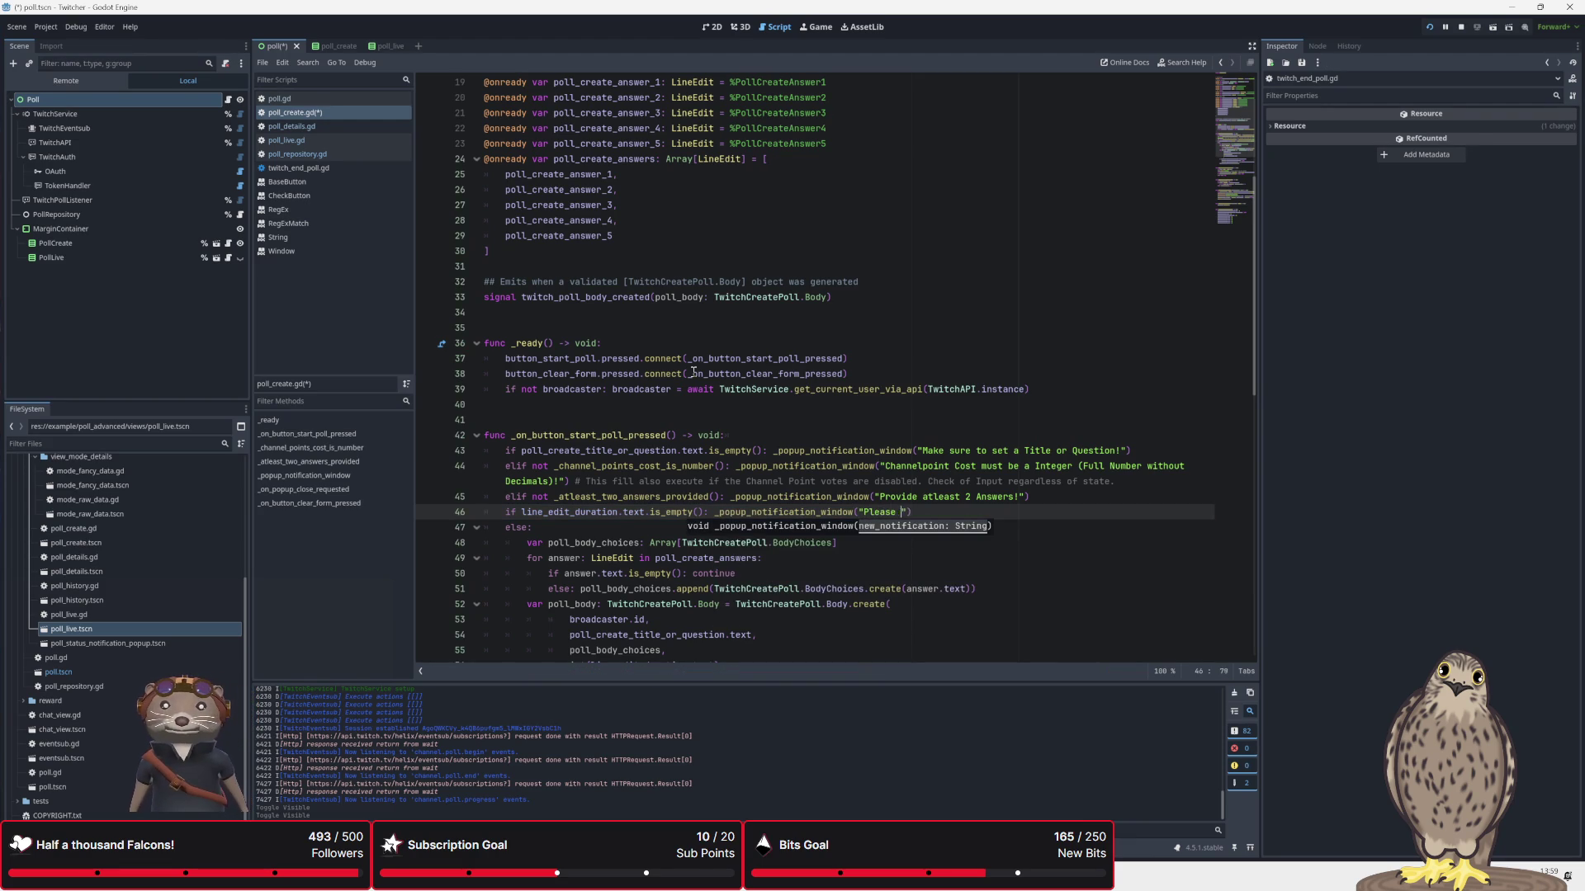
{"action": "type", "text": "duration for your"}
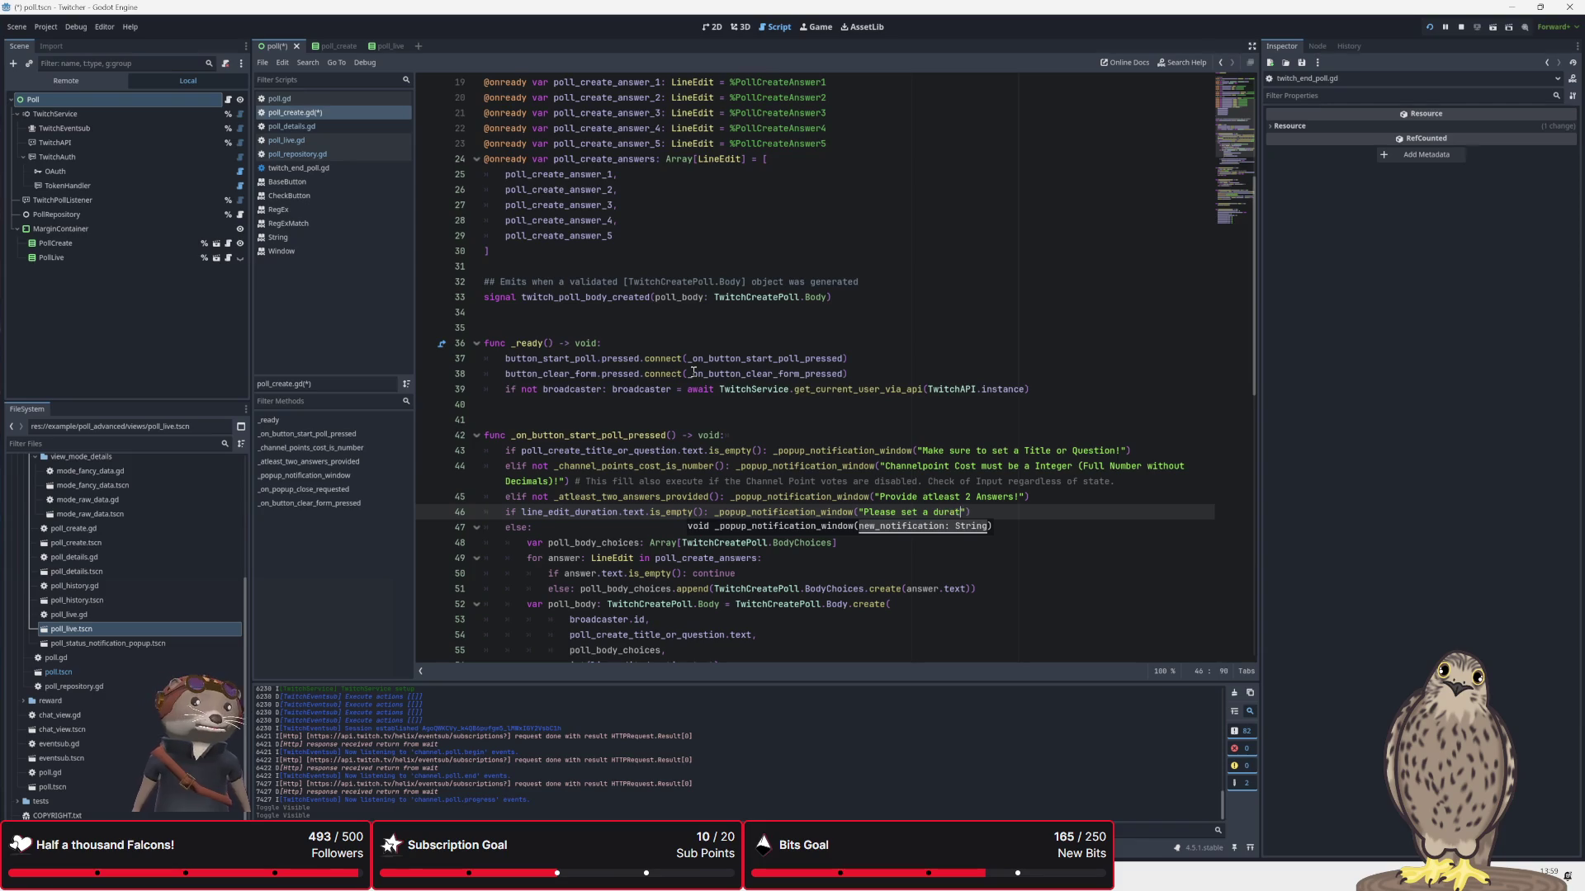
{"action": "type", "text": " Poll"}
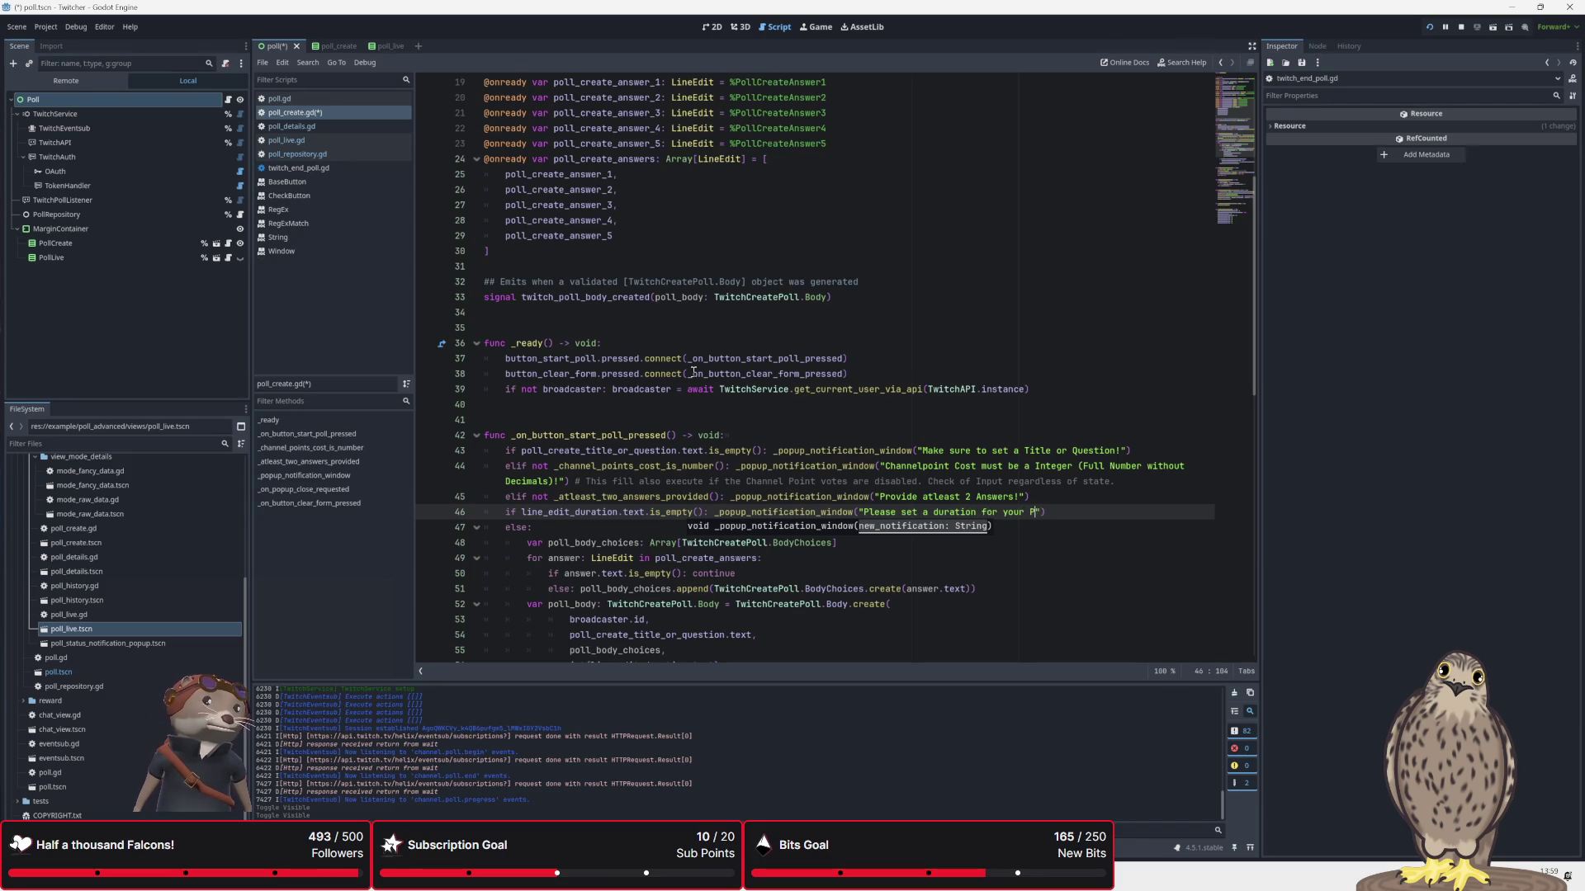
{"action": "type", "text": "."}
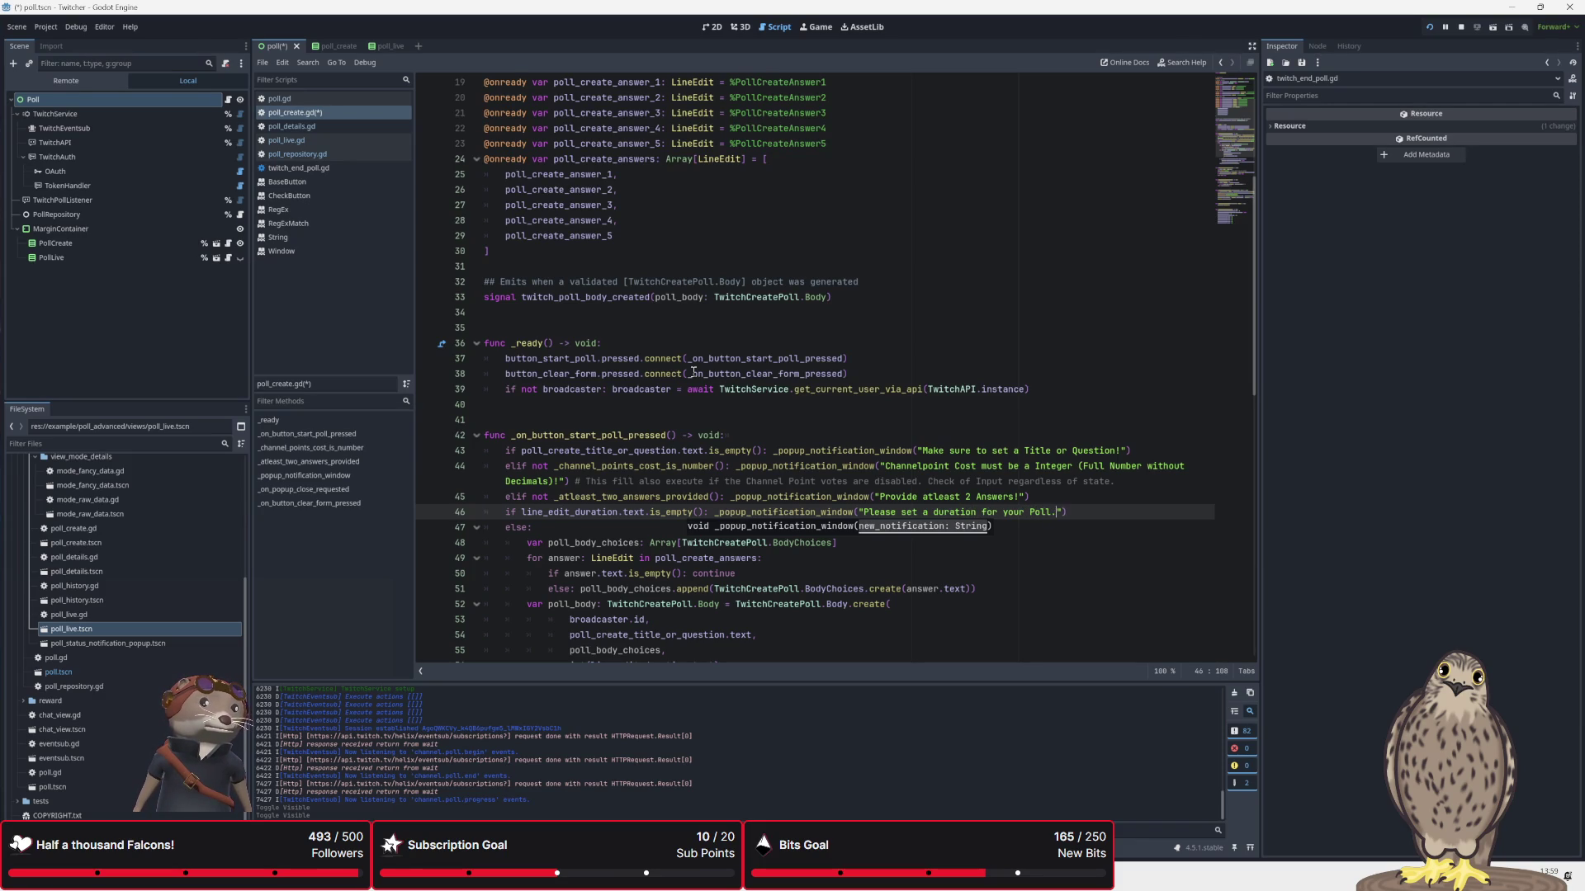
{"action": "left_click", "coordinate": [783, 633]}
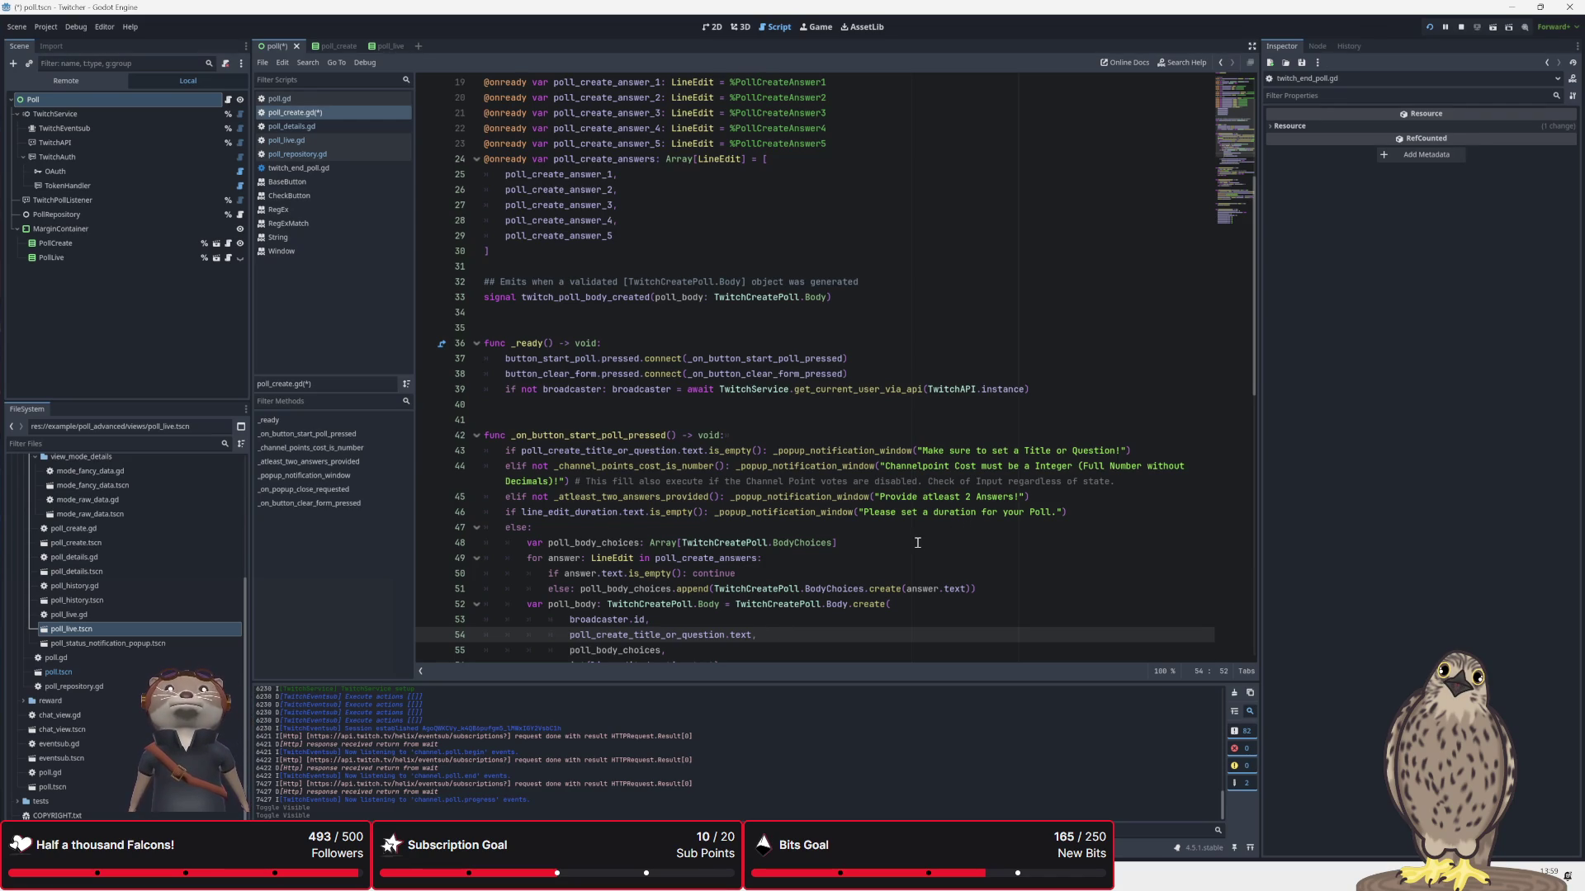
{"action": "scroll", "coordinate": [917, 543], "scroll_direction": "down", "scroll_amount": 6}
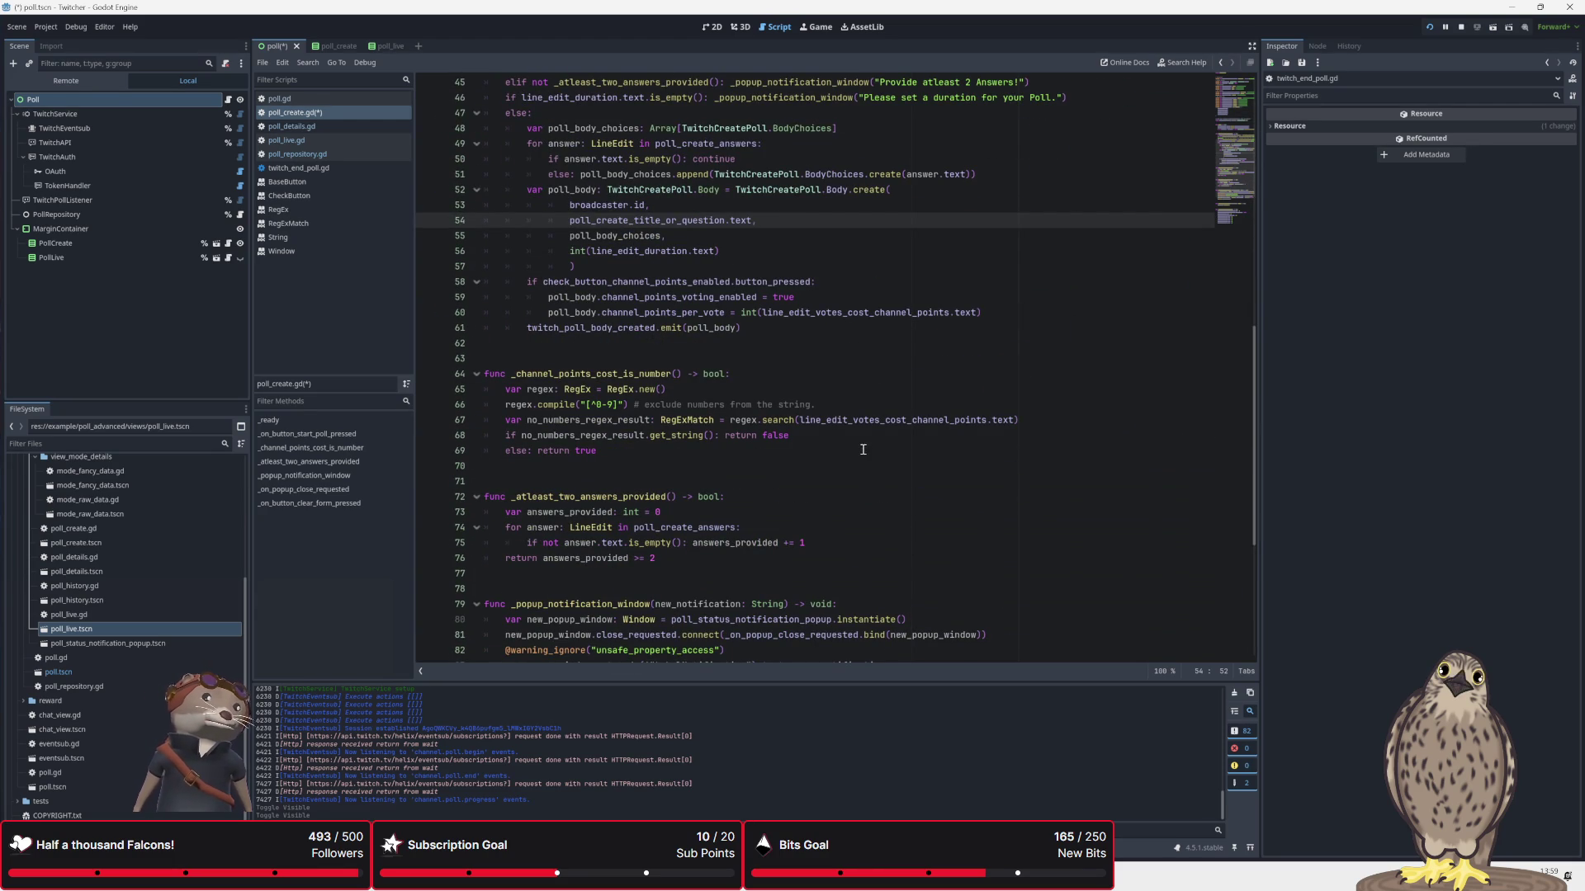
{"action": "scroll", "coordinate": [854, 353], "scroll_direction": "up", "scroll_amount": 5}
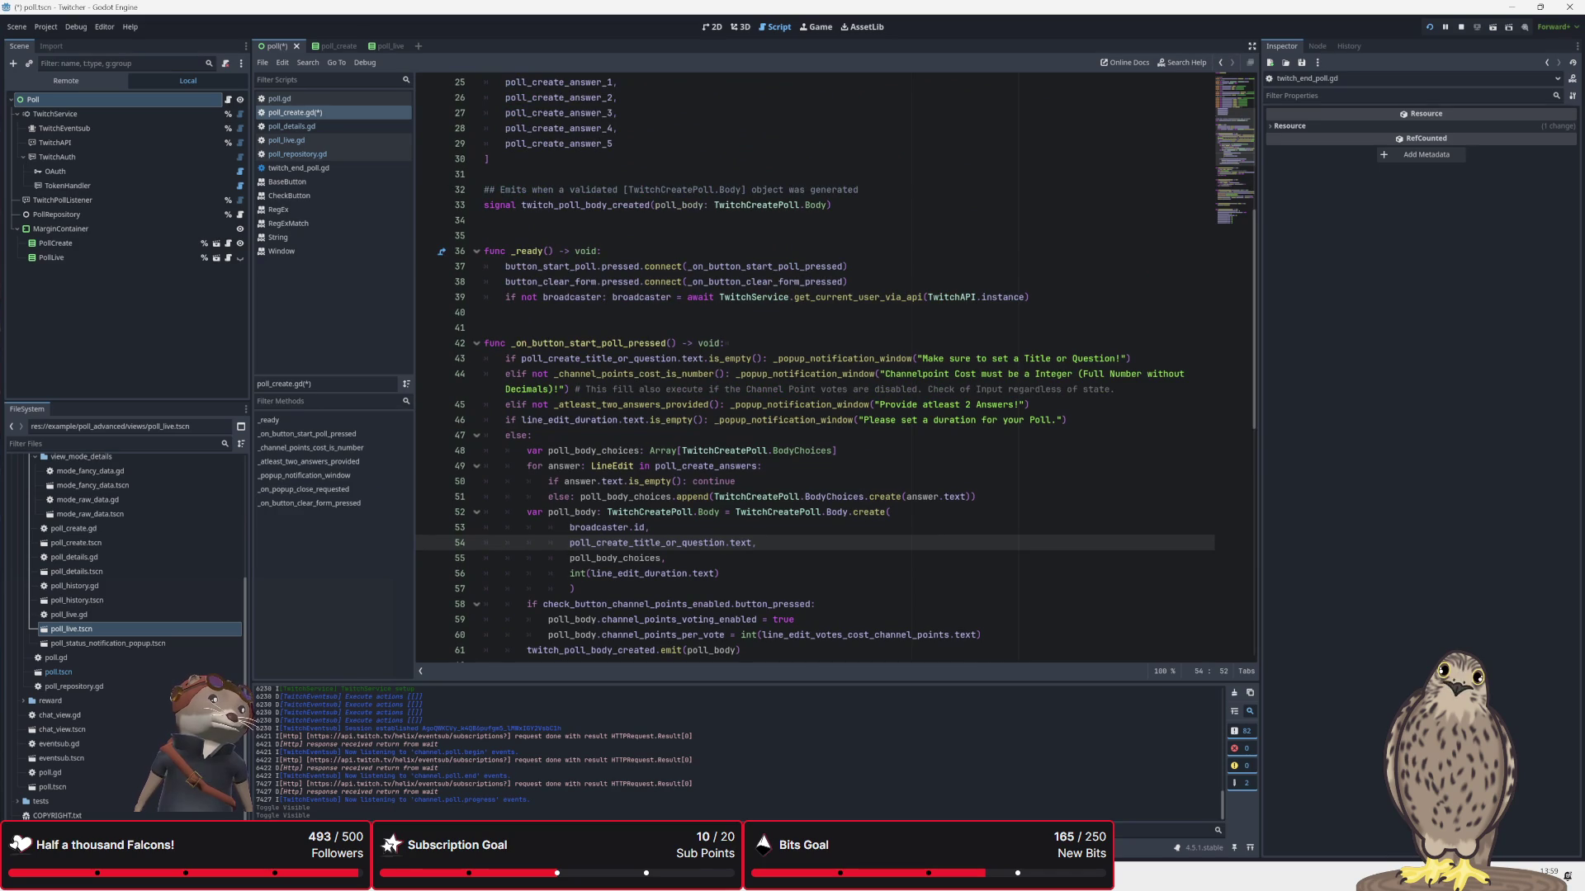